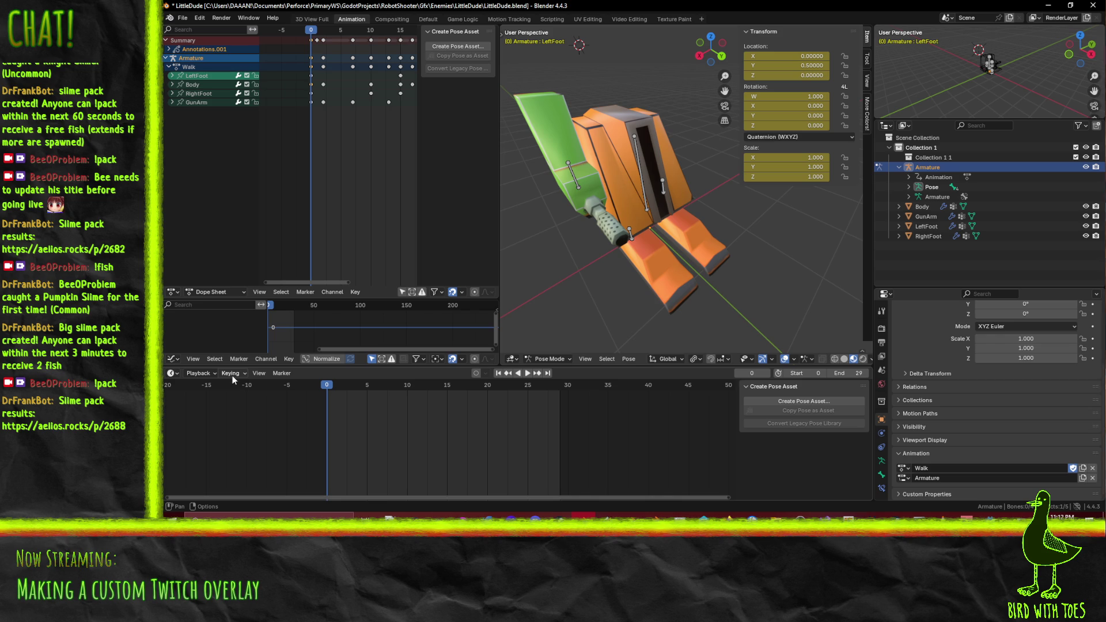
Play the animation and switch the small area above the timeline to a Dope Sheet
key("space")
left_click(173, 360)
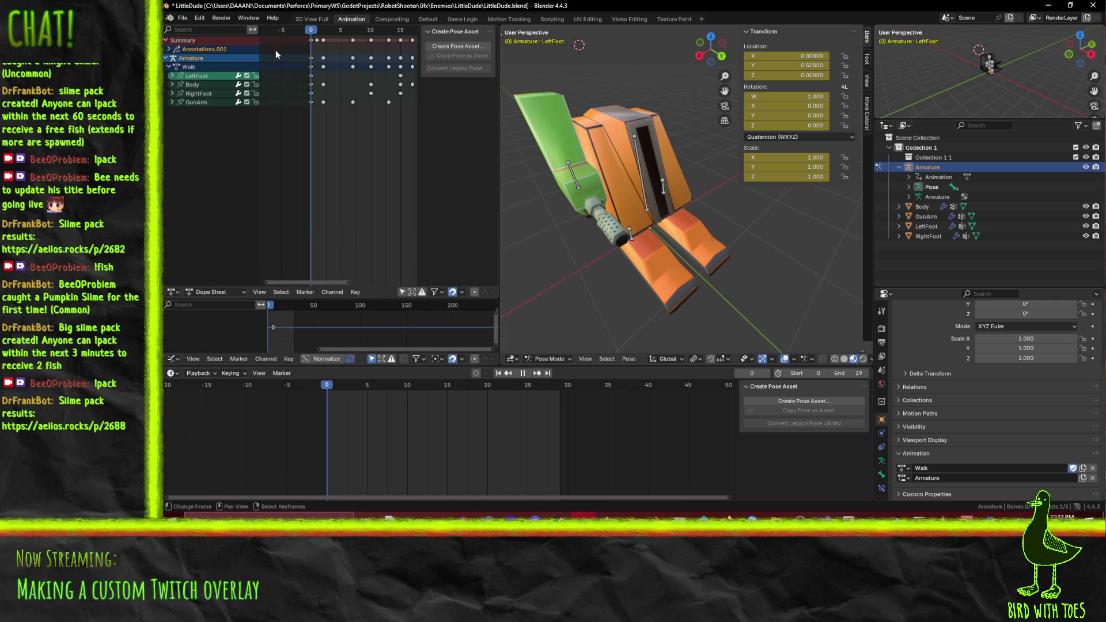
left_click(168, 359)
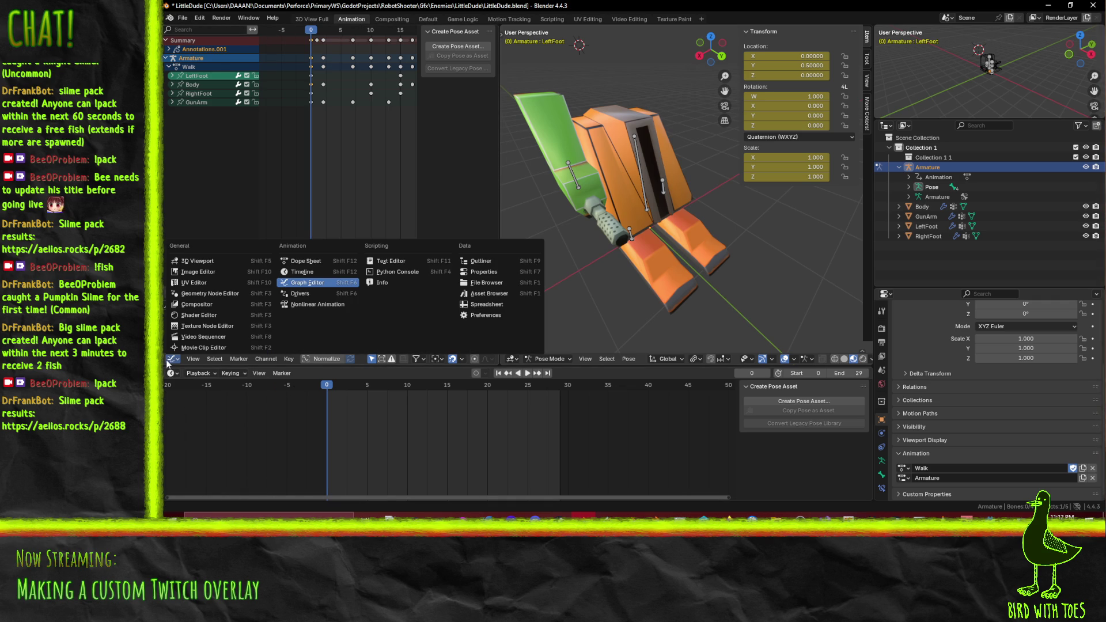
left_click(169, 361)
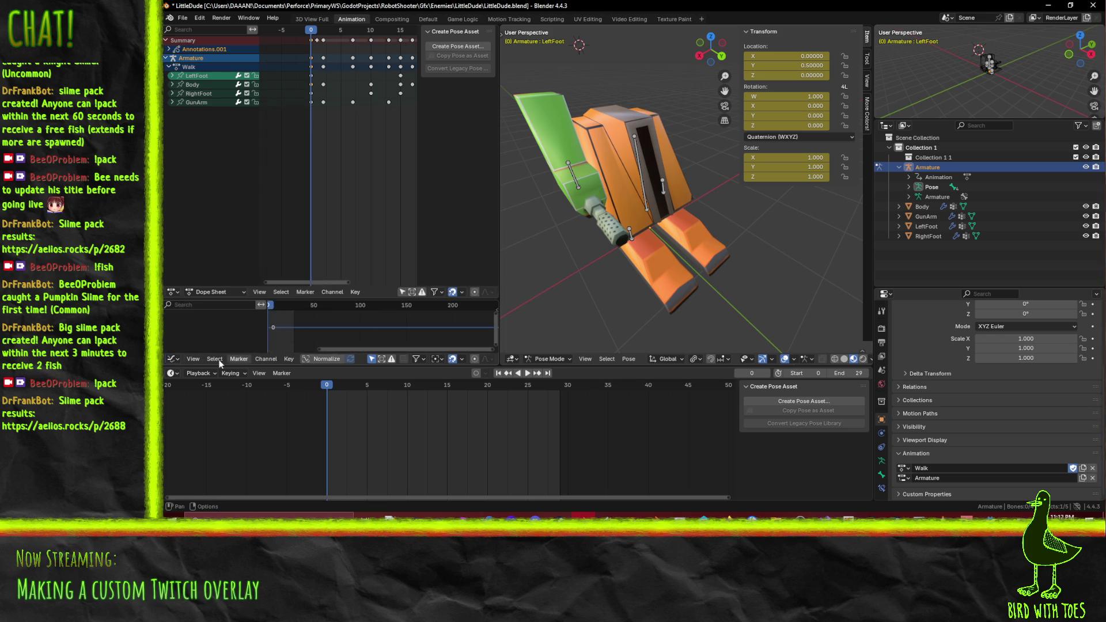
left_click(170, 362)
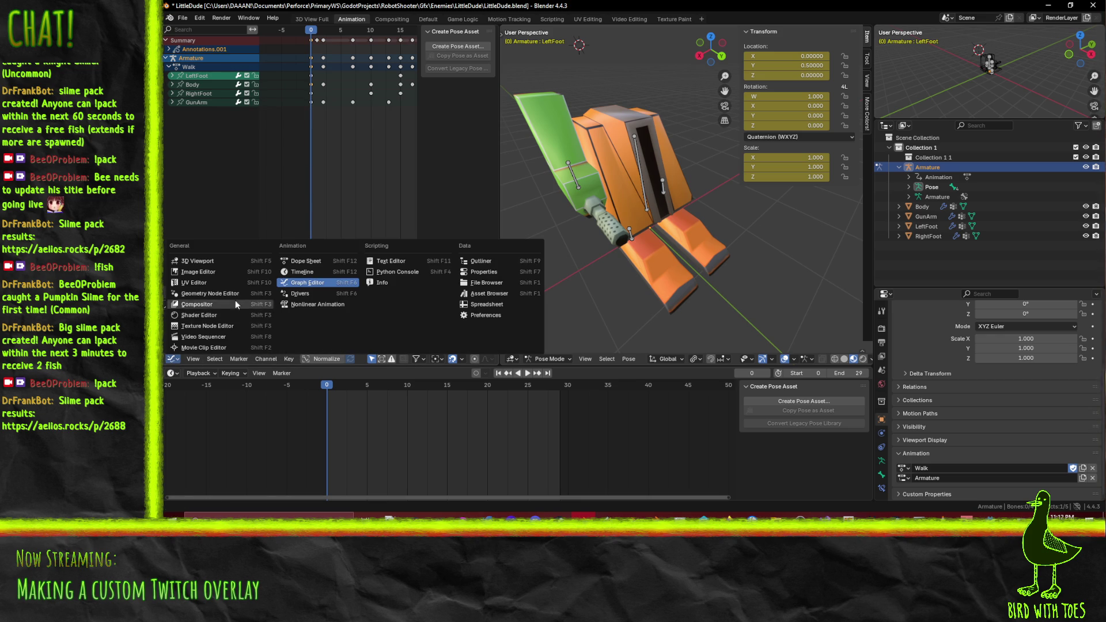
left_click(319, 266)
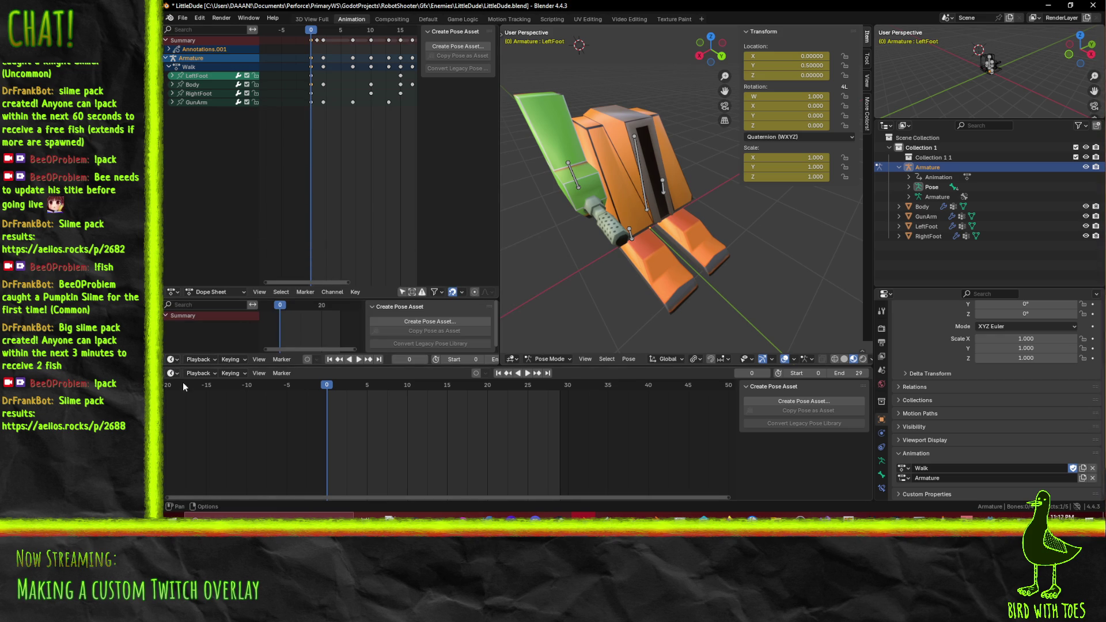
Change that area to Nonlinear Animation, showing the Armature's Walk and Body tracks
left_click(170, 360)
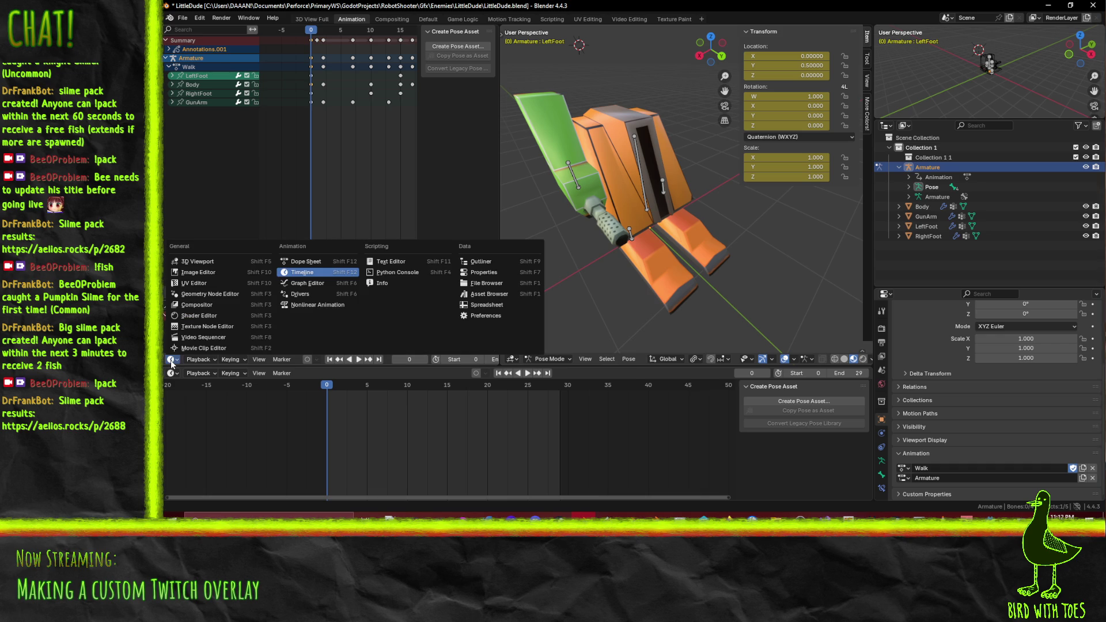
left_click(306, 261)
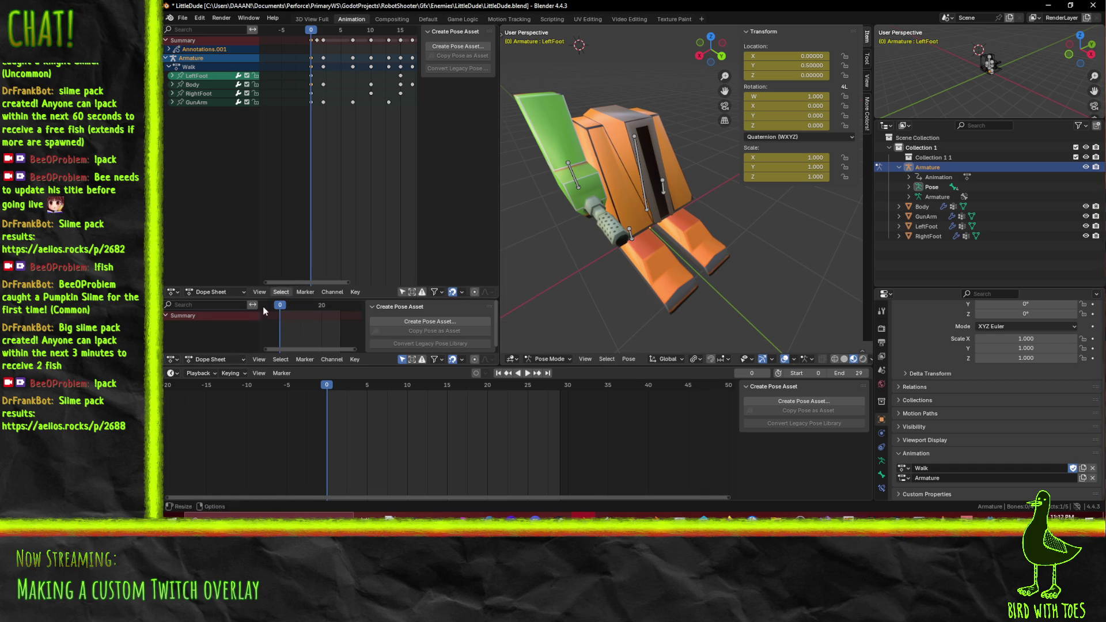
left_click(172, 360)
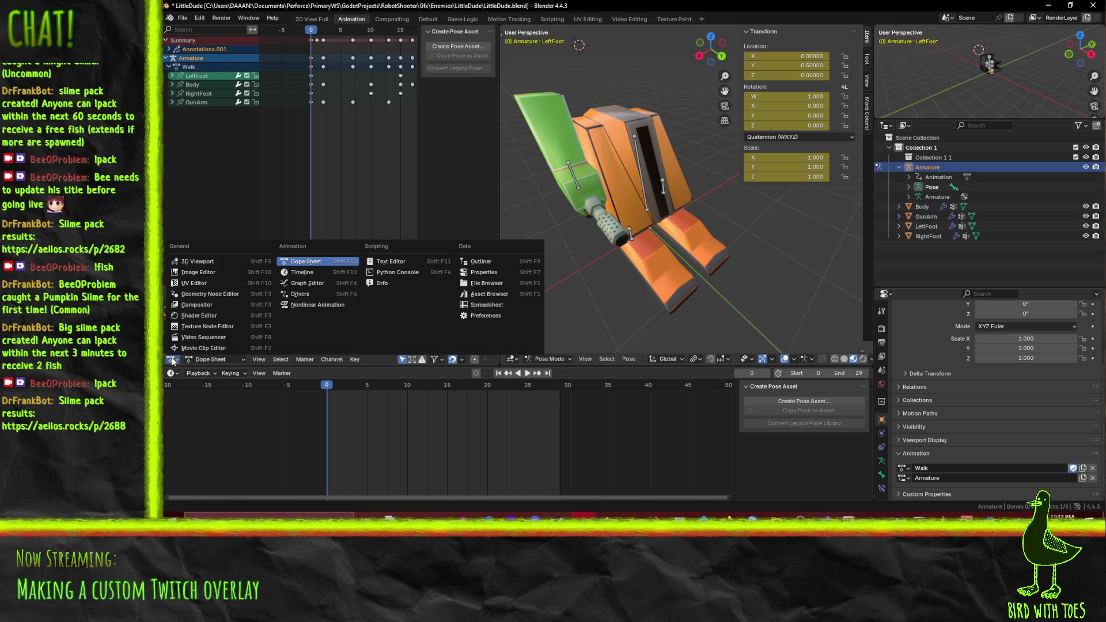
left_click(318, 305)
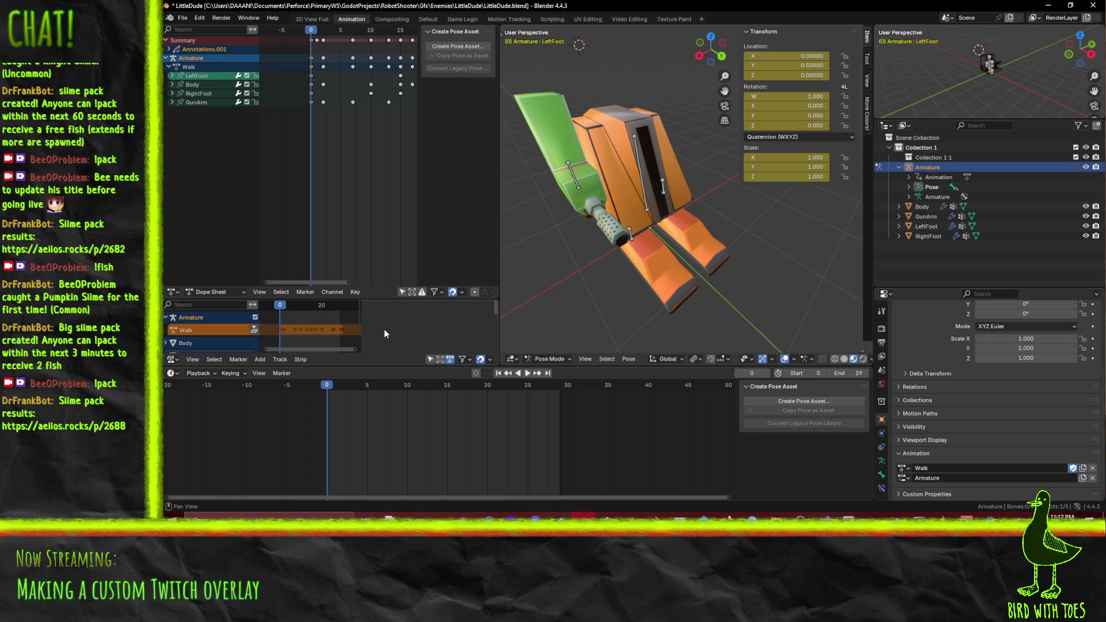
Drag the Nonlinear Animation area's border down to shrink it almost shut
mouse_move(373, 298)
left_mouse_down()
mouse_move(367, 384)
mouse_move(363, 324)
mouse_move(322, 330)
left_mouse_up()
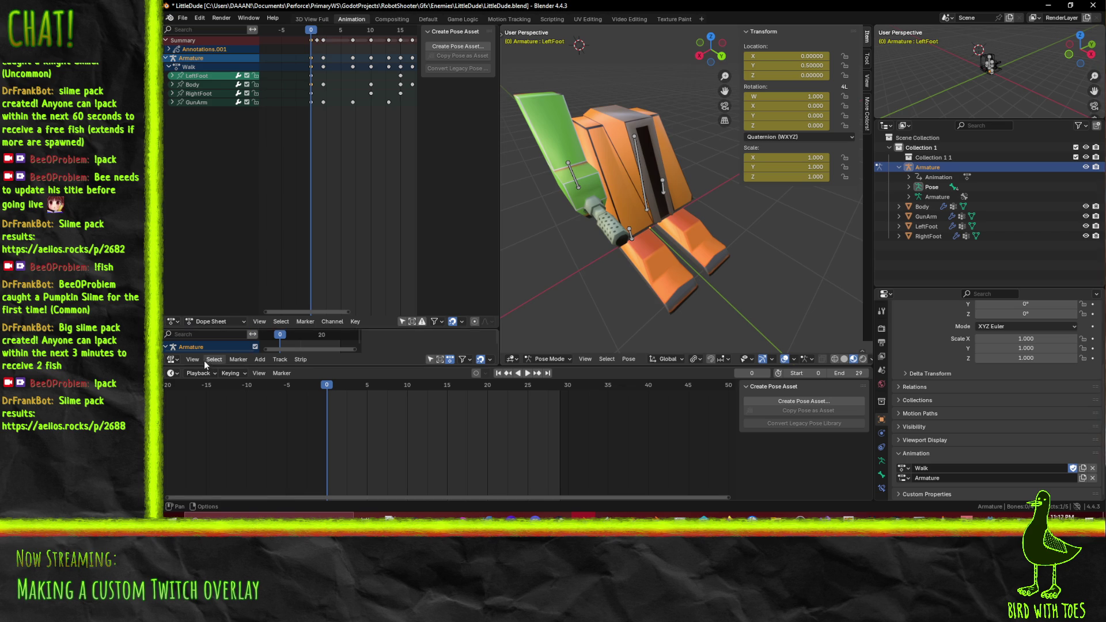
left_click(173, 360)
key("Escape")
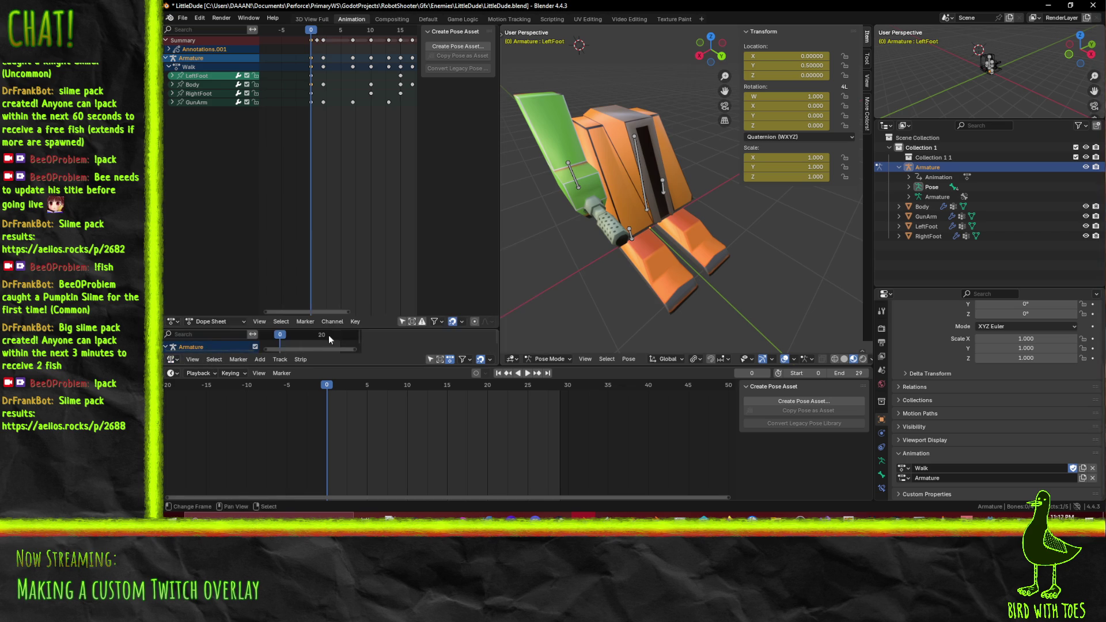
key("shift+F12")
left_click(175, 359)
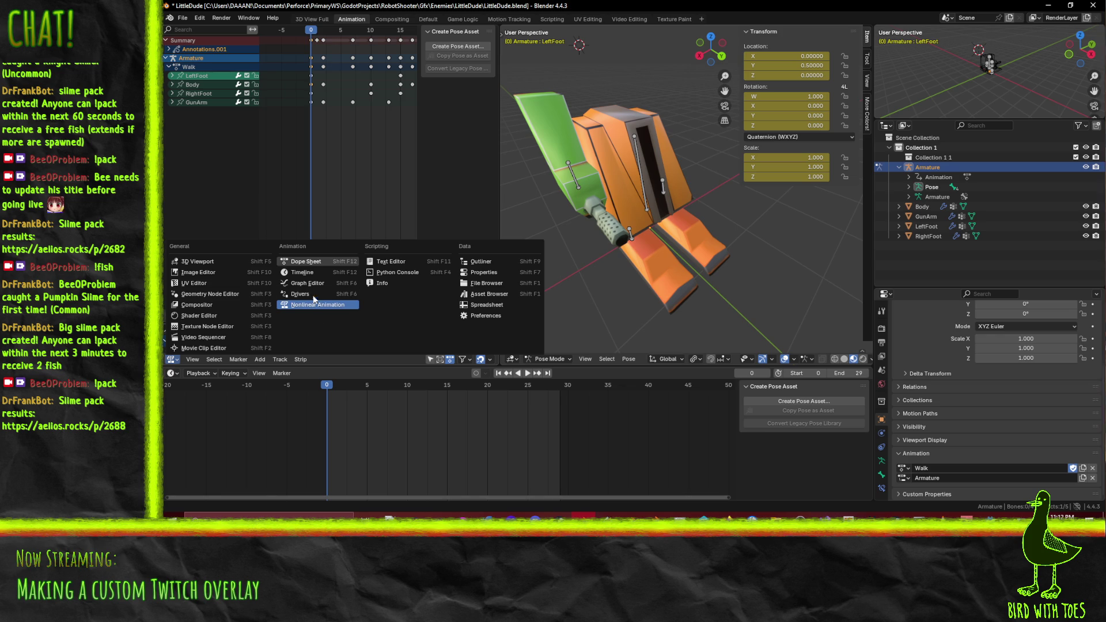
key("Escape")
Close the Nonlinear Animation area, keep the Timeline, and nudge the Dope Sheet keyframes left
right_click(330, 361)
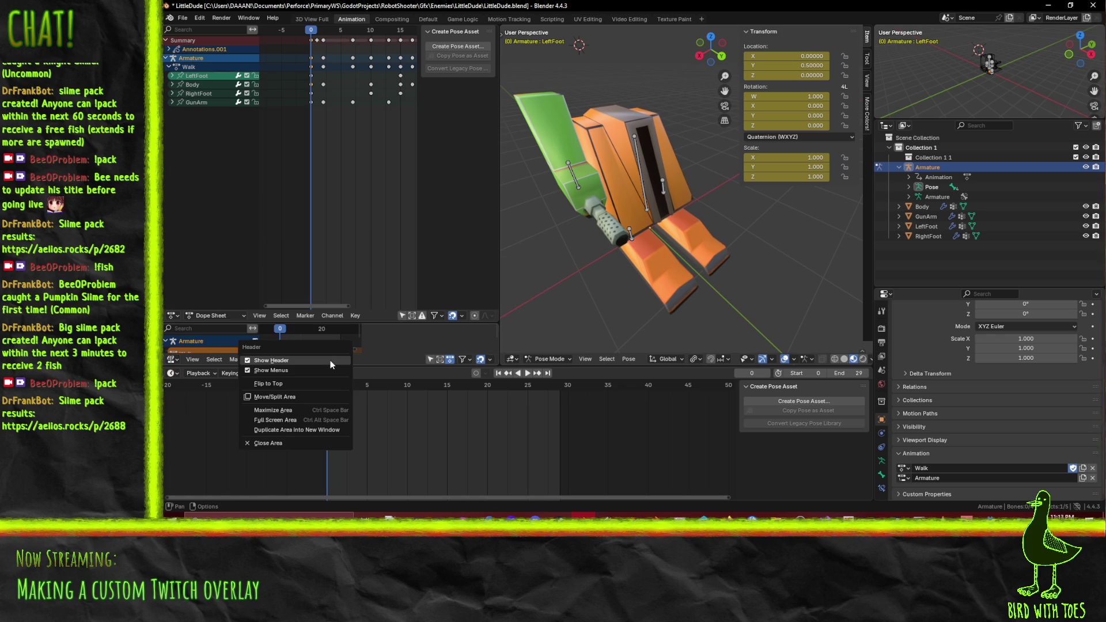
left_click(266, 441)
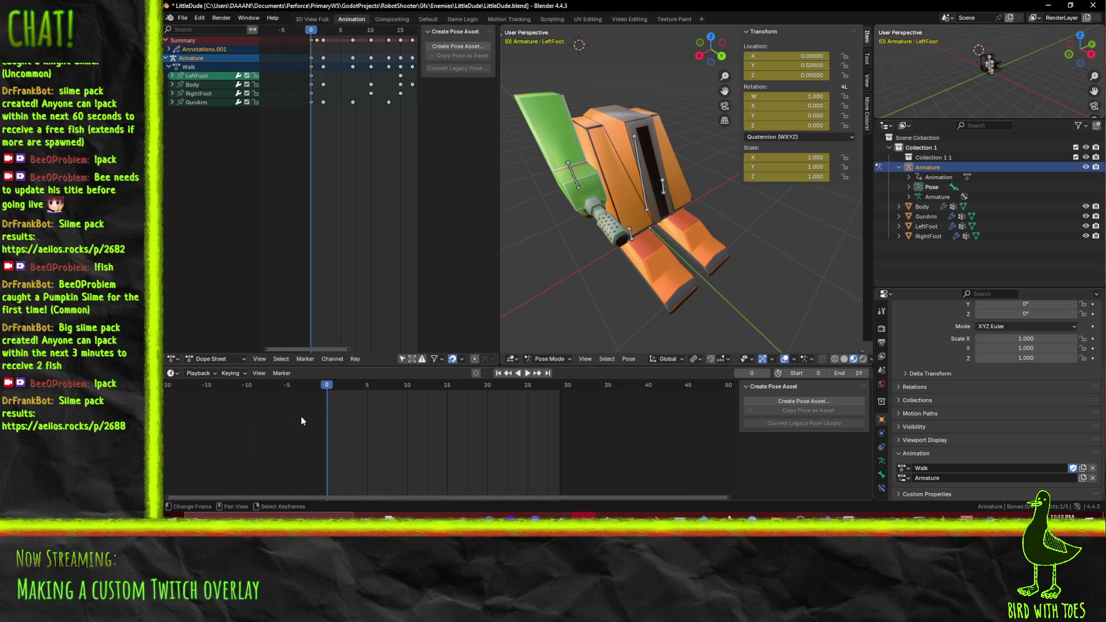
left_click(170, 373)
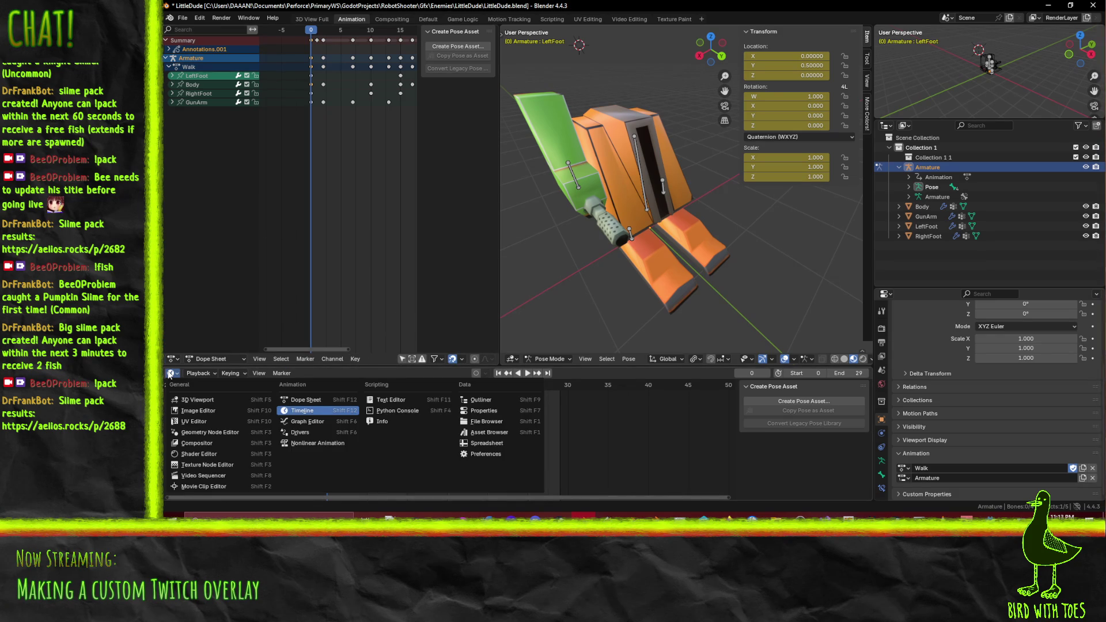
key("Escape")
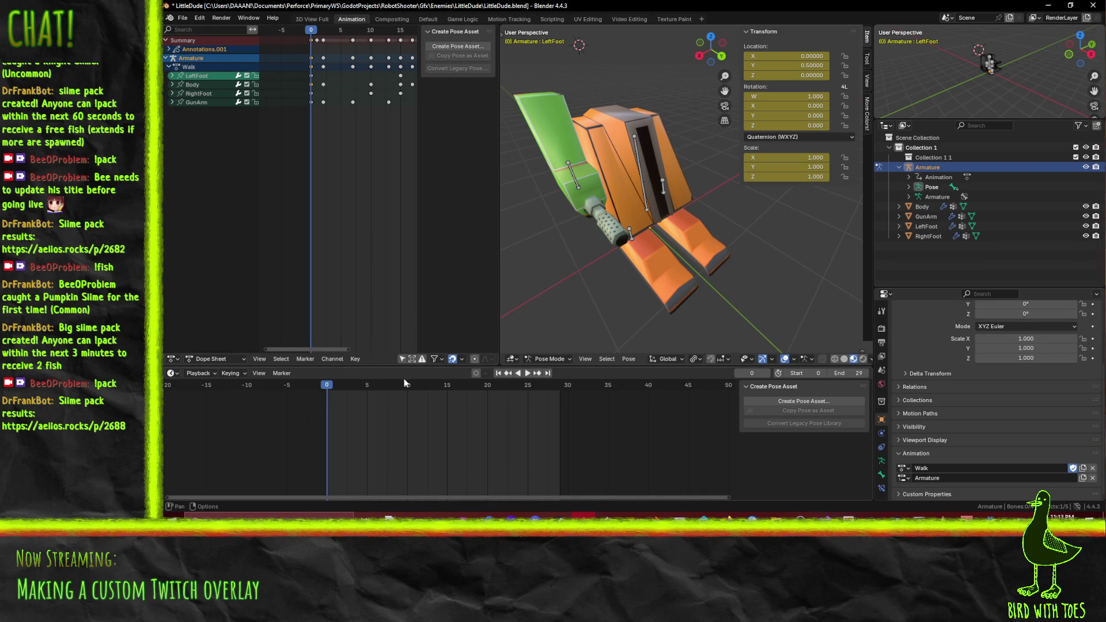
right_click(327, 503)
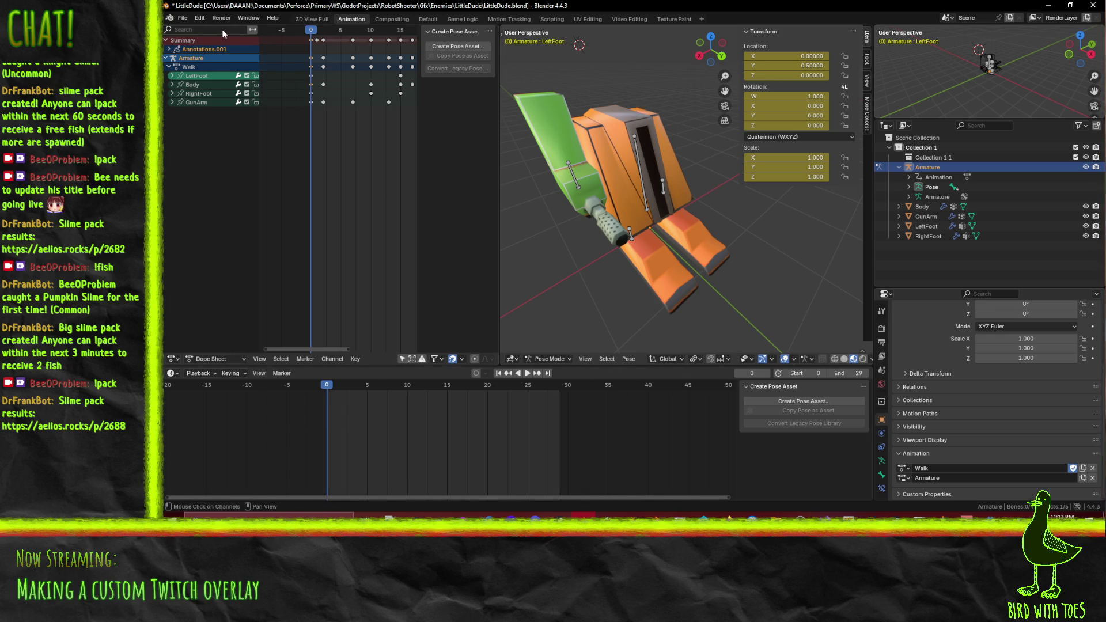
left_click_drag(338, 120, 331, 120)
Switch the Dope Sheet to Action Editor and play LittleDudeMatAction.001
left_click(200, 359)
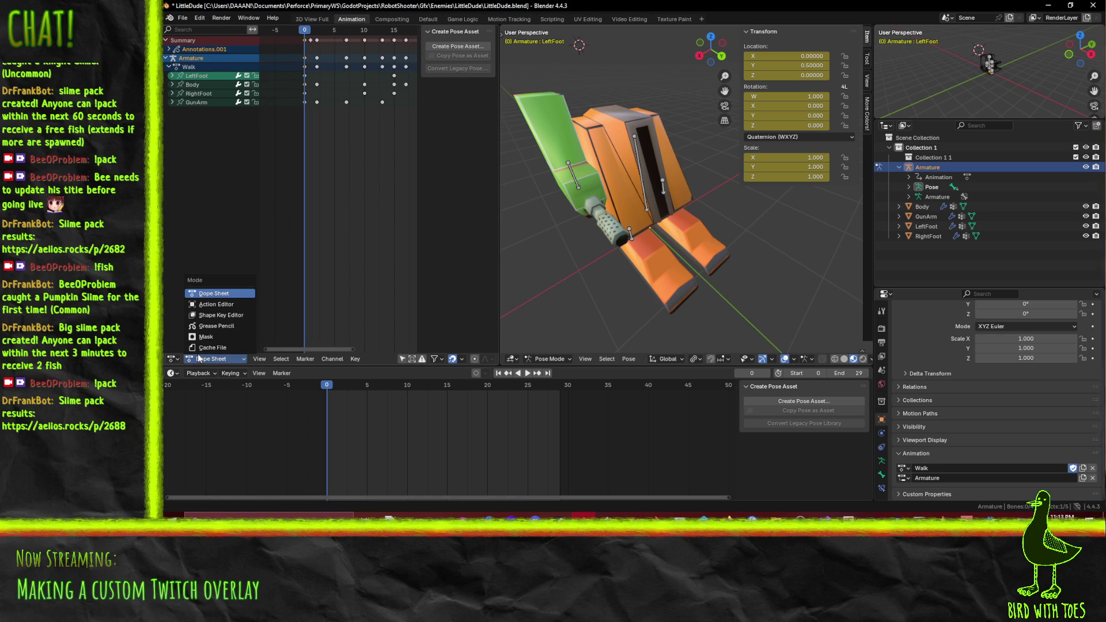
left_click(206, 306)
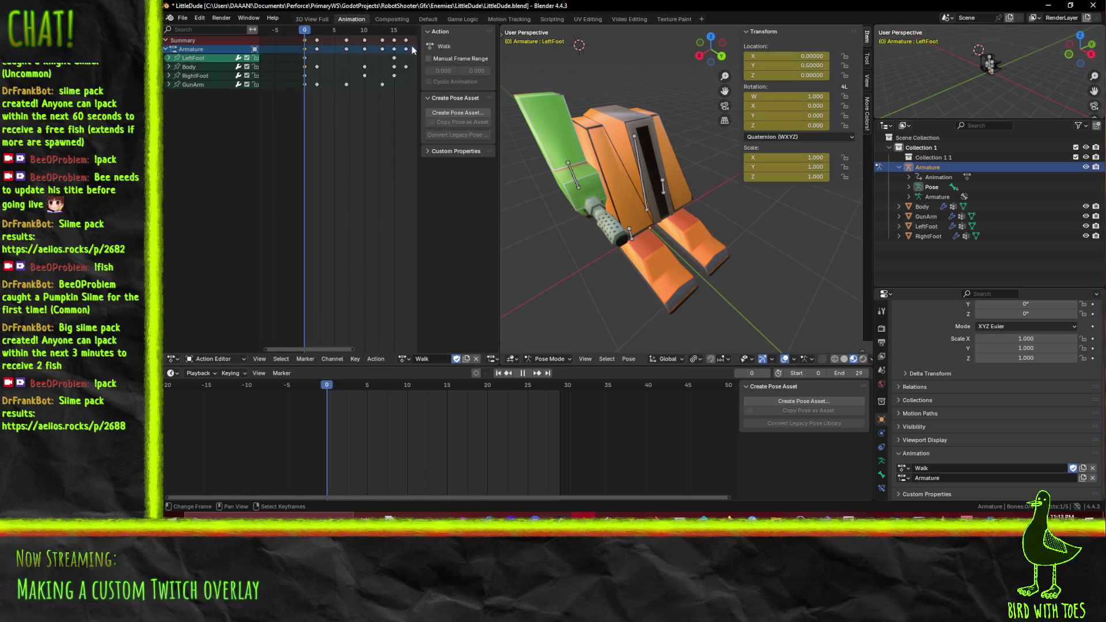
left_click(406, 359)
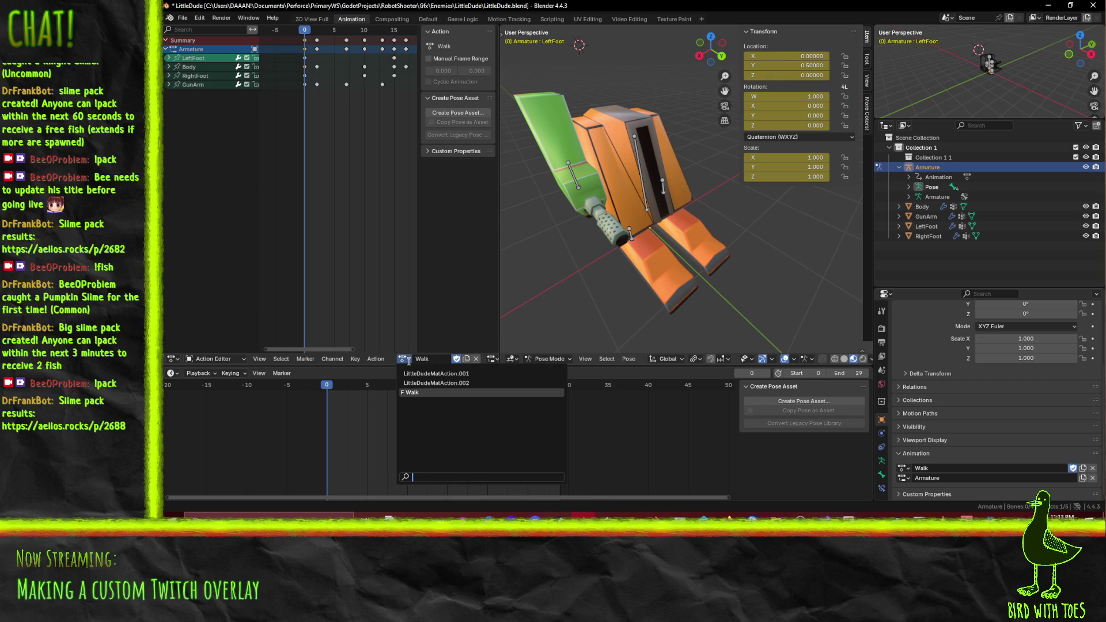
left_click(436, 374)
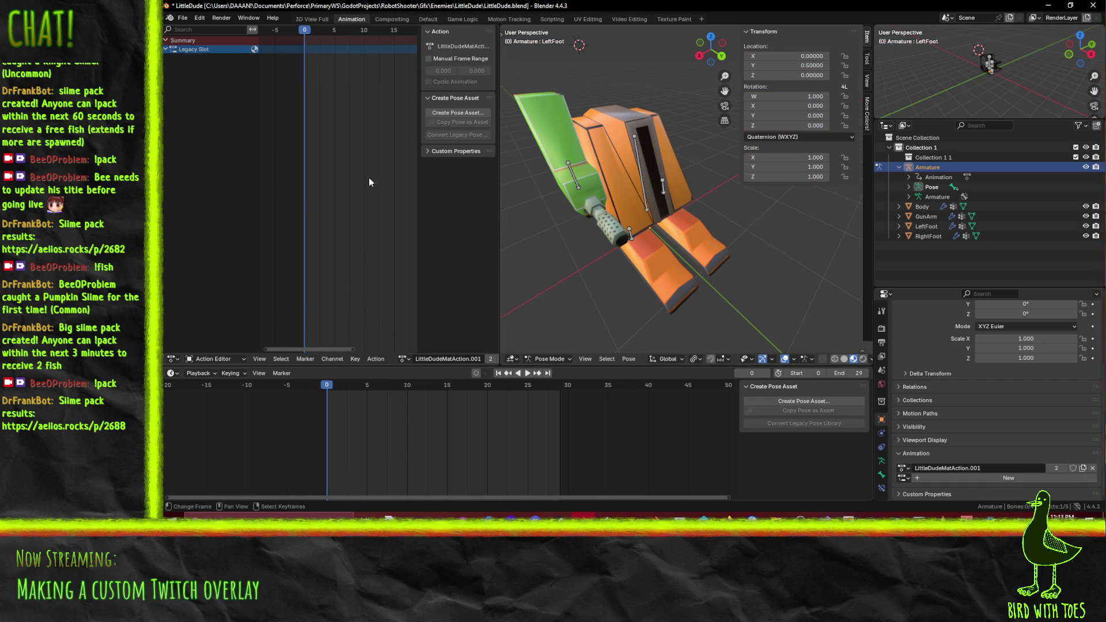
left_click(526, 373)
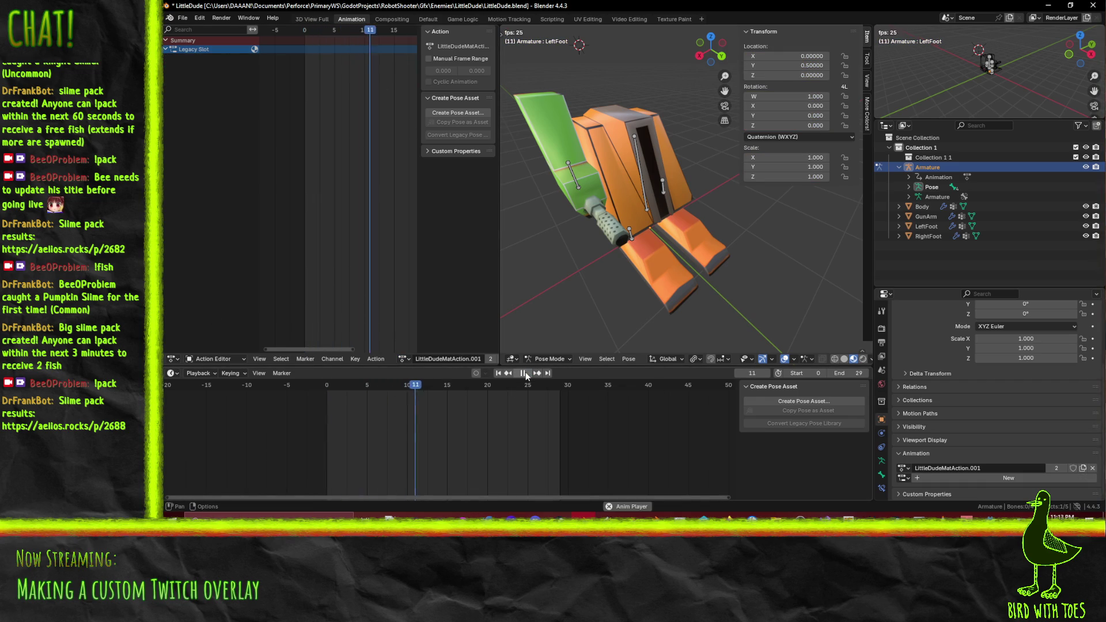
key("space")
Preview LittleDudeMatAction.002, then reassign Walk and rewind to frame 0
left_click(402, 359)
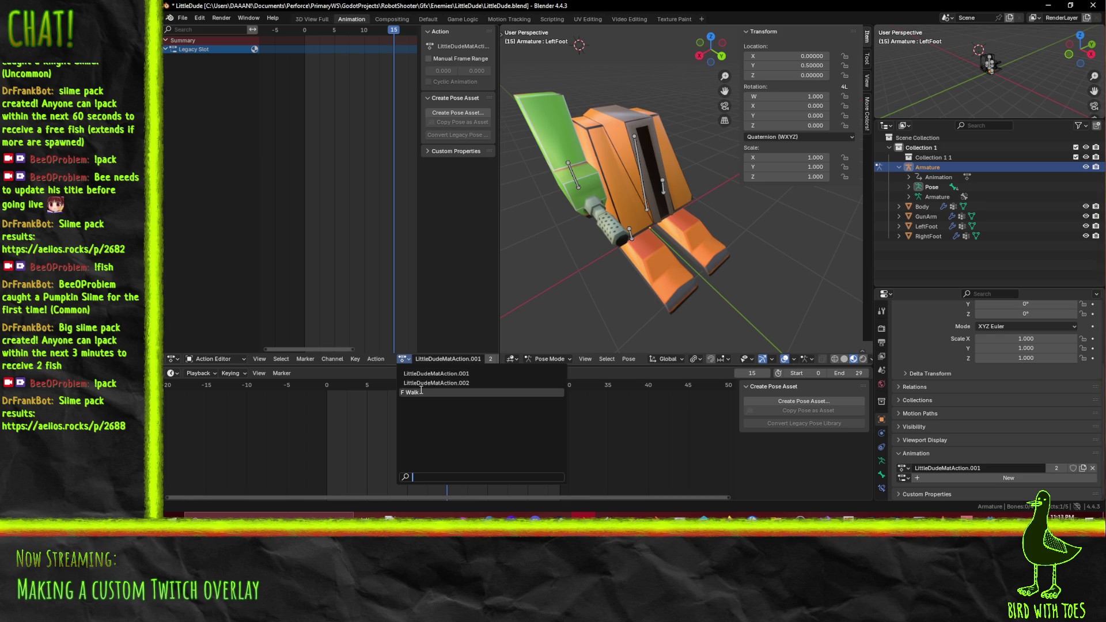
left_click(412, 375)
left_click(526, 373)
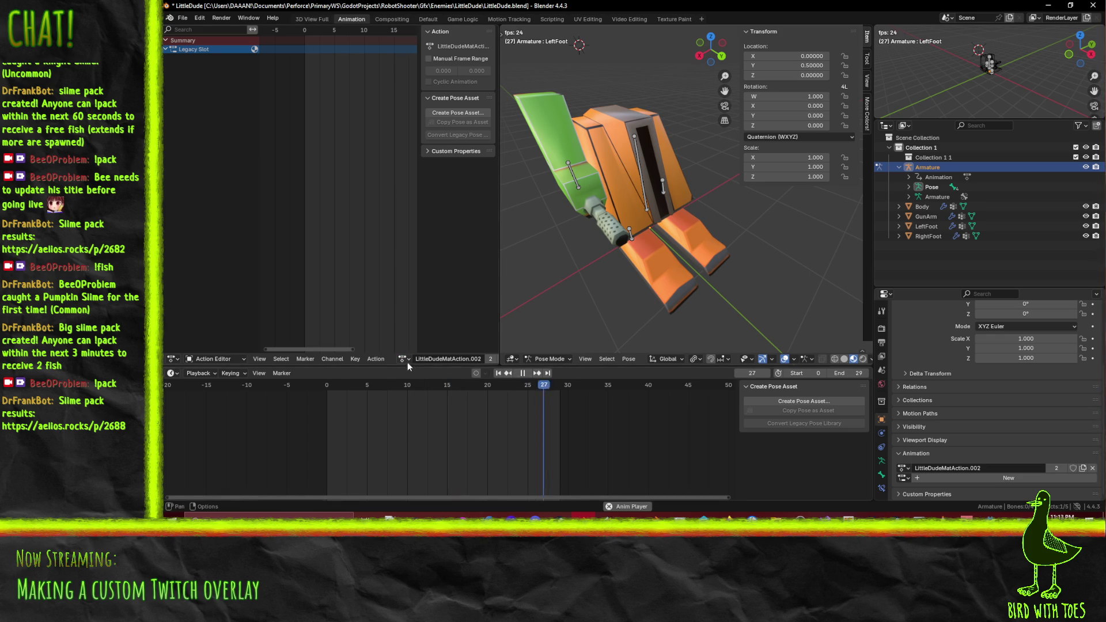
left_click(403, 359)
left_click(414, 396)
left_click(383, 32)
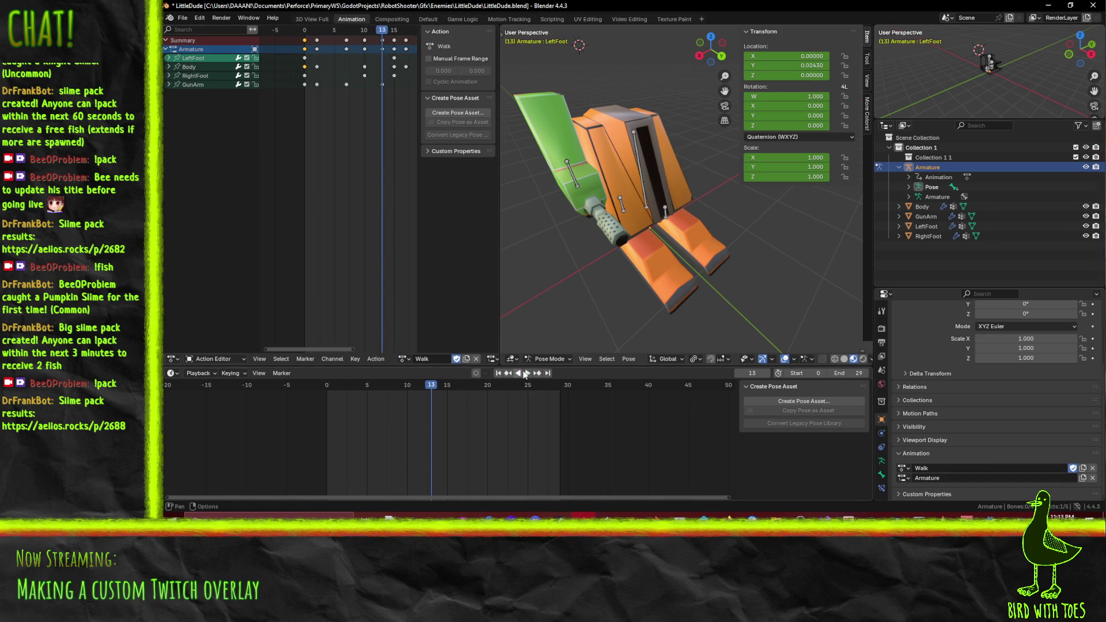
left_click_drag(383, 35, 273, 33)
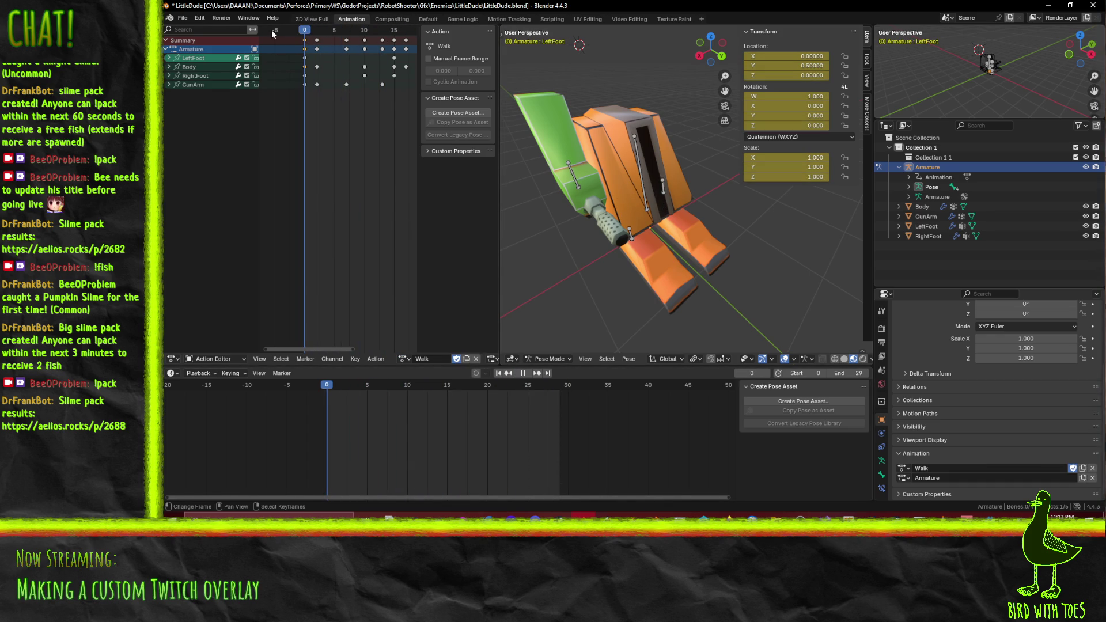
Play the Walk animation from frame 0 while orbiting closer to the character
left_click_drag(576, 173, 594, 284)
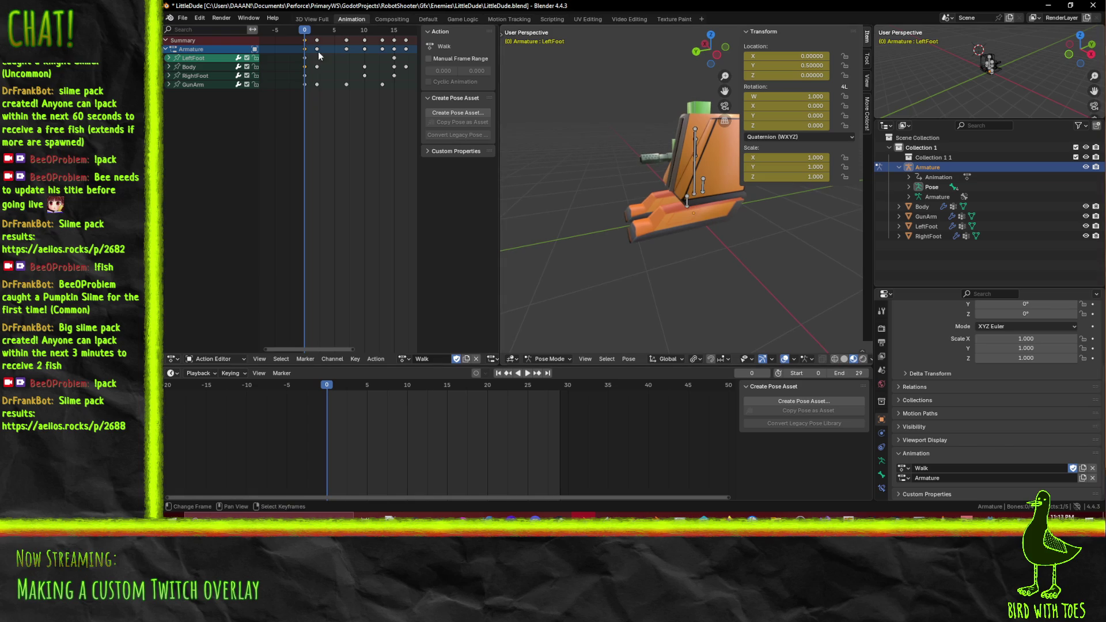
key("space")
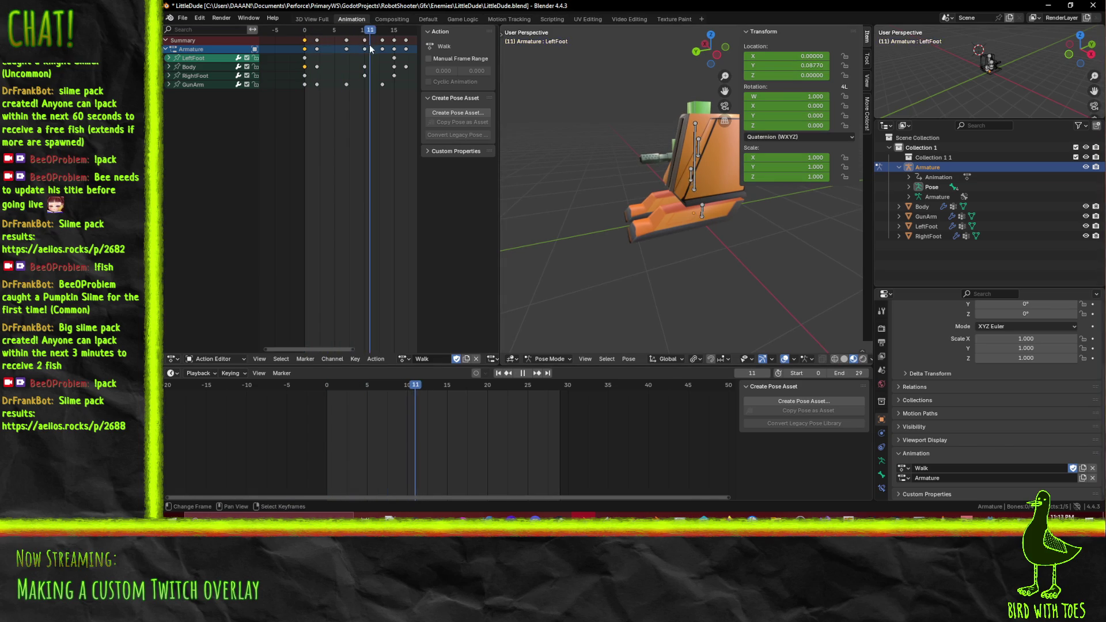
left_click_drag(370, 49, 281, 51)
left_click_drag(778, 184, 842, 184)
key("space")
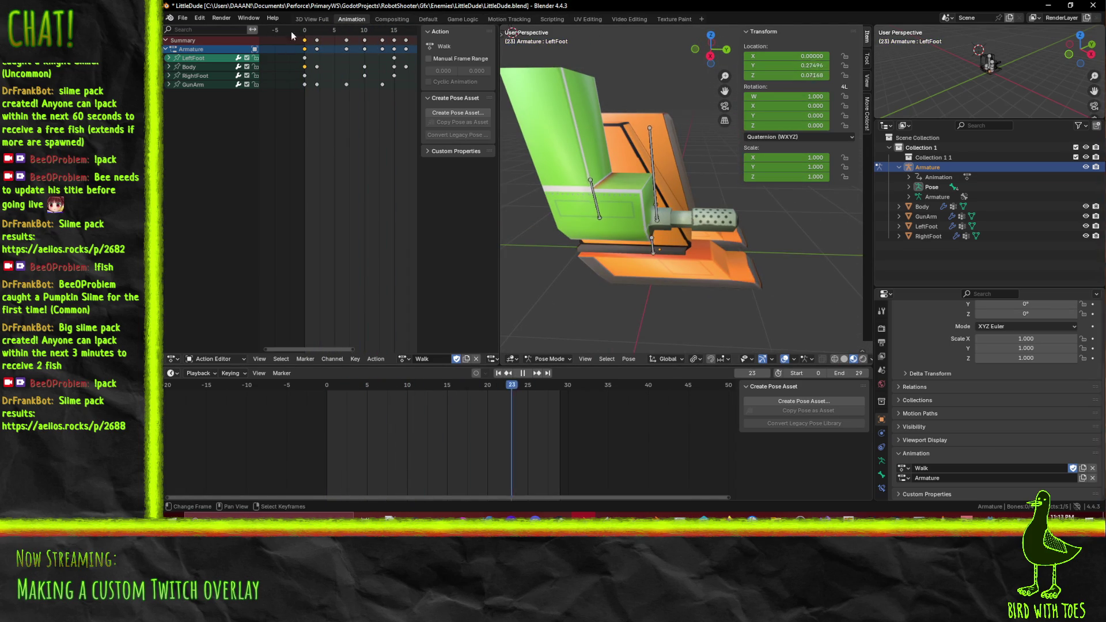
key("Escape")
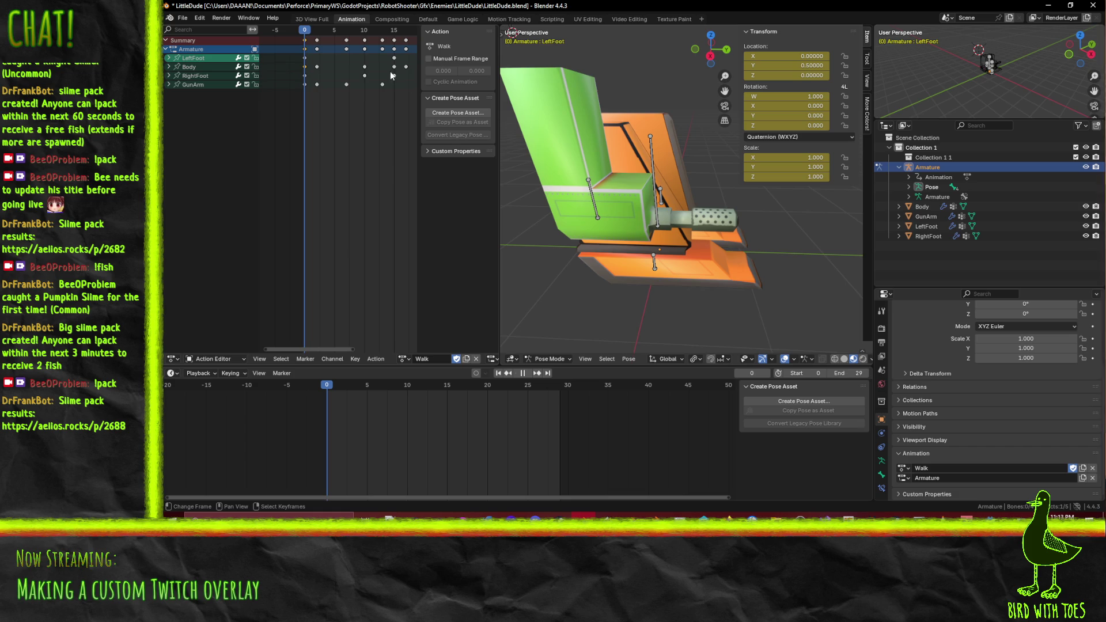
scroll(370, 95, "down", 5)
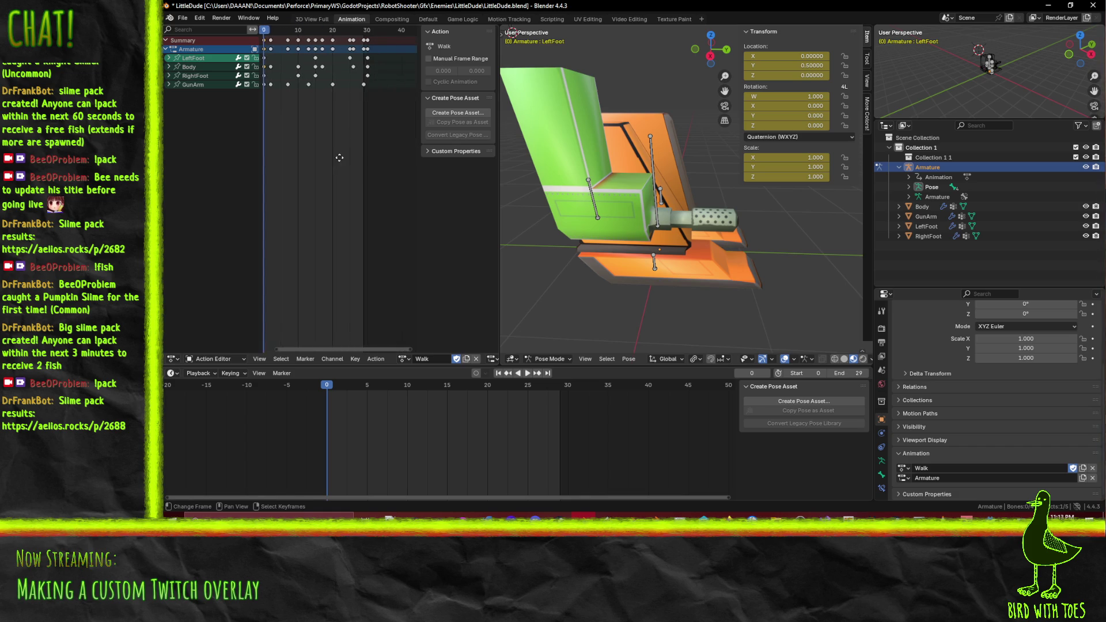
left_click_drag(339, 157, 341, 158)
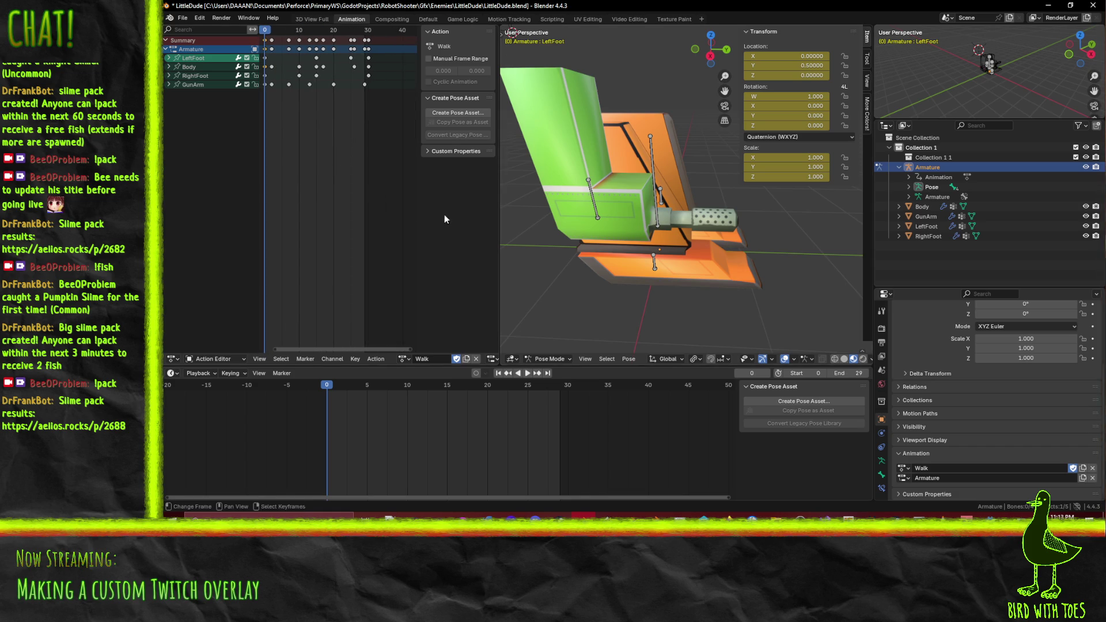
Orbit the robot to side views, replaying and stopping the Walk animation
mouse_move(576, 218)
left_mouse_down()
mouse_move(672, 219)
mouse_move(654, 185)
mouse_move(660, 193)
left_mouse_up()
left_click_drag(743, 218, 801, 207)
key("space")
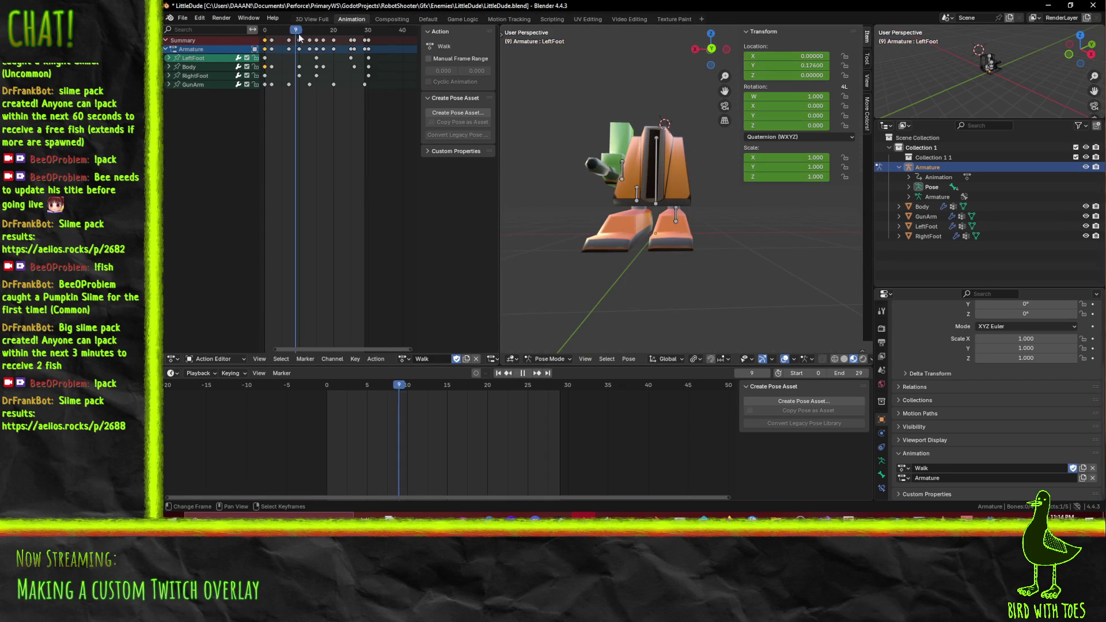
key("Escape")
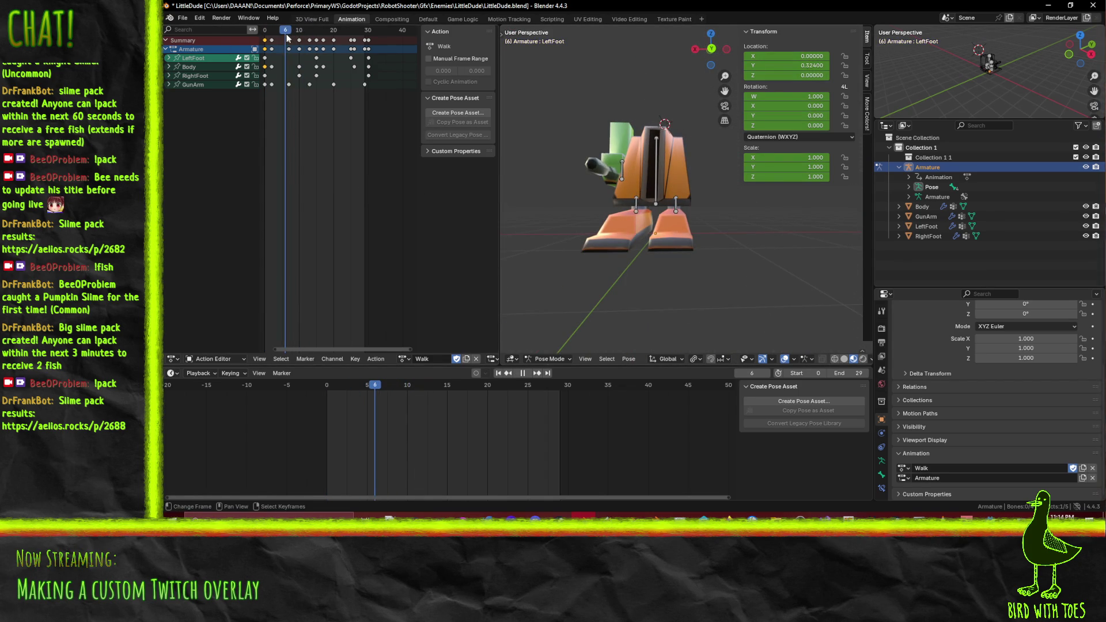
mouse_move(576, 150)
left_mouse_down()
mouse_move(512, 139)
mouse_move(862, 144)
mouse_move(524, 126)
mouse_move(835, 138)
mouse_move(712, 148)
mouse_move(772, 150)
mouse_move(645, 176)
left_mouse_up()
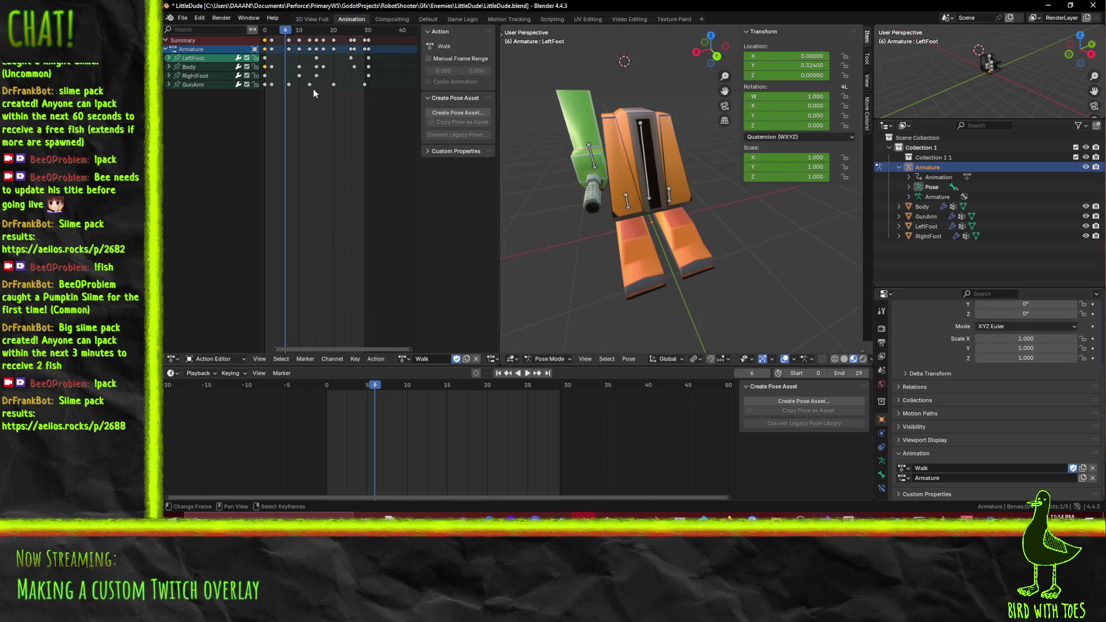
key("space")
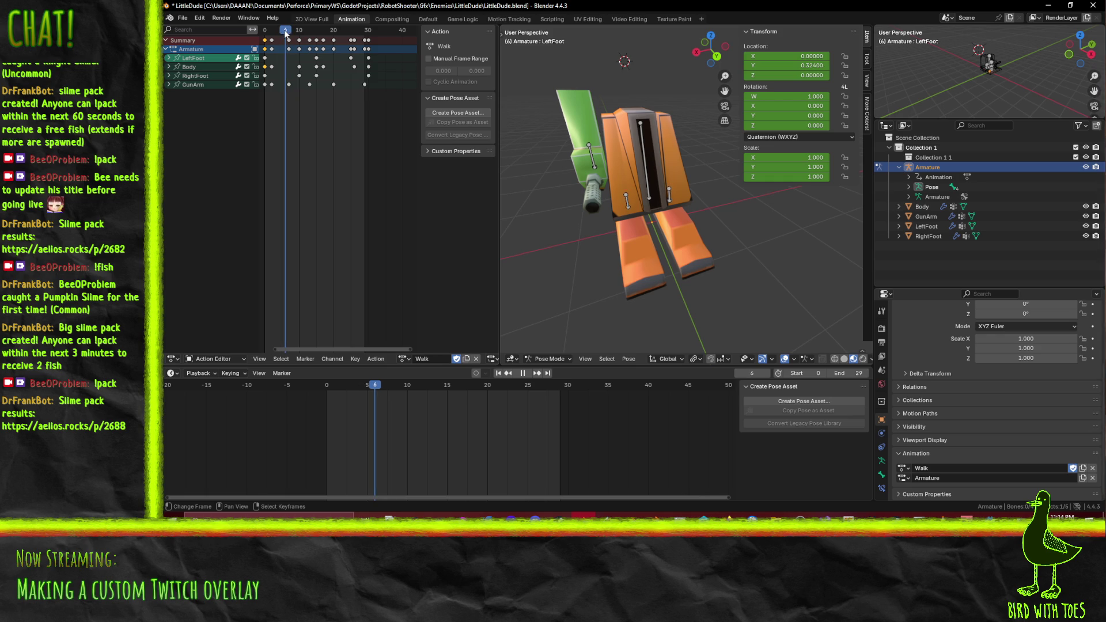
key("space")
mouse_move(610, 155)
left_mouse_down()
mouse_move(673, 138)
mouse_move(671, 164)
left_mouse_up()
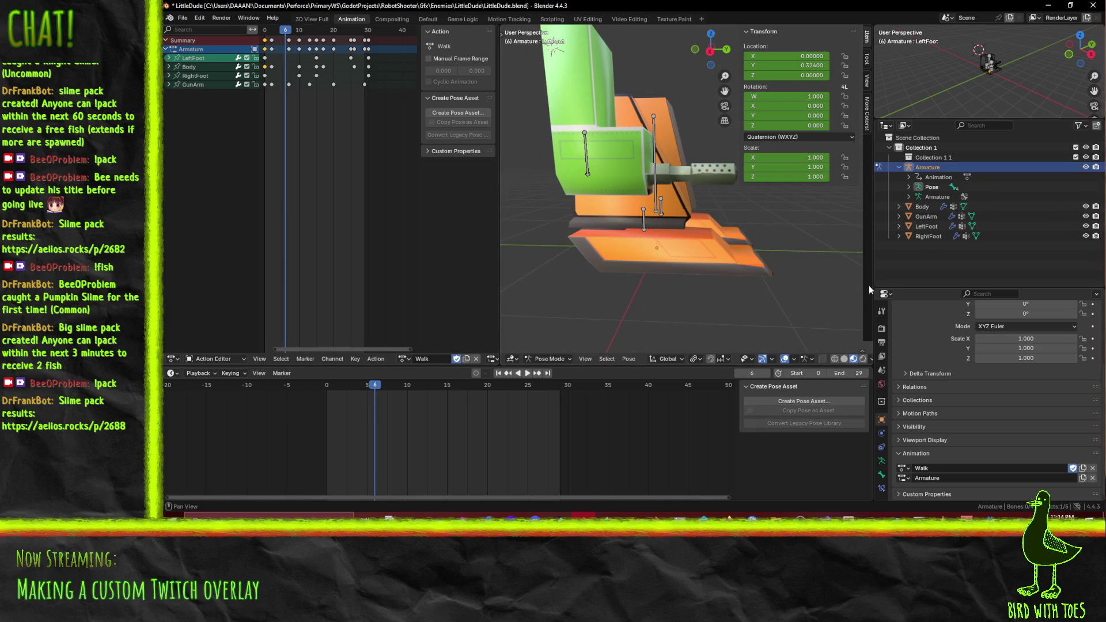
Put the armature in Edit Mode, select the Body bone, then return to Object Mode
left_click(551, 358)
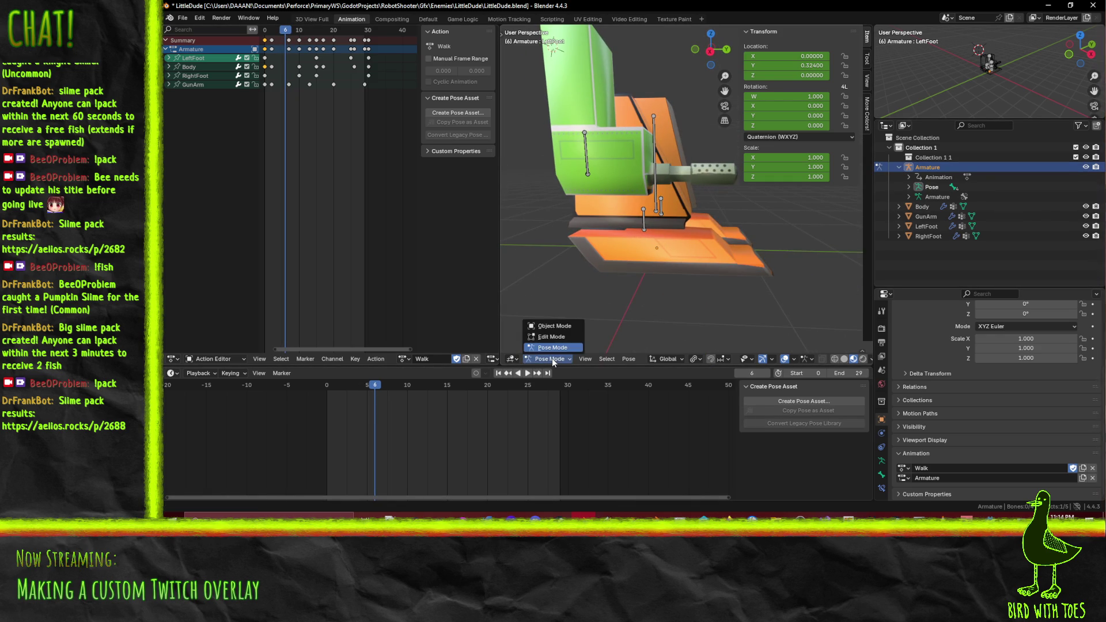
left_click(551, 337)
mouse_move(633, 219)
left_mouse_down()
mouse_move(628, 253)
mouse_move(656, 254)
left_mouse_up()
left_click(645, 187)
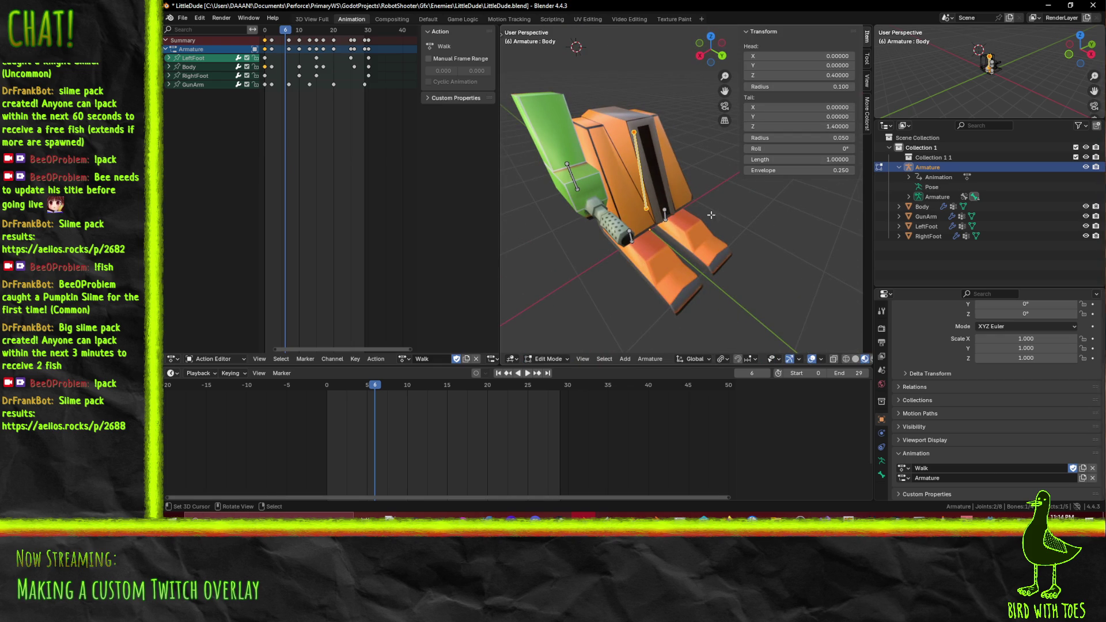
mouse_move(711, 215)
left_mouse_down()
mouse_move(678, 223)
mouse_move(695, 136)
mouse_move(707, 181)
mouse_move(670, 237)
left_mouse_up()
key("Tab")
Select the RightFoot and Body meshes, opening and dismissing the Ctrl+P parenting menu
left_click(654, 254)
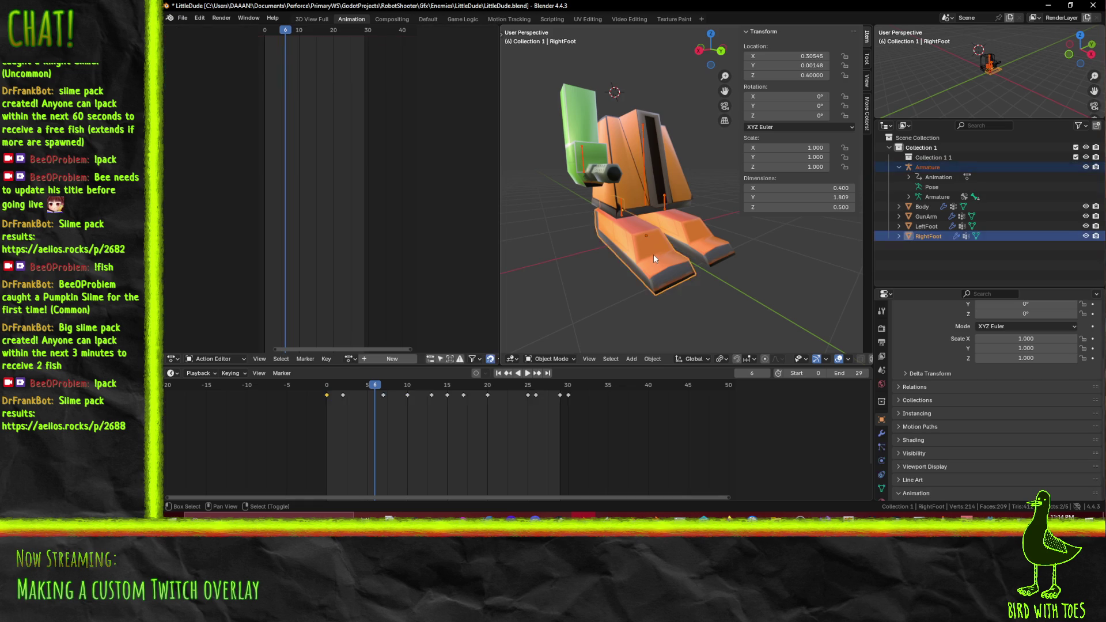
key("ctrl+p")
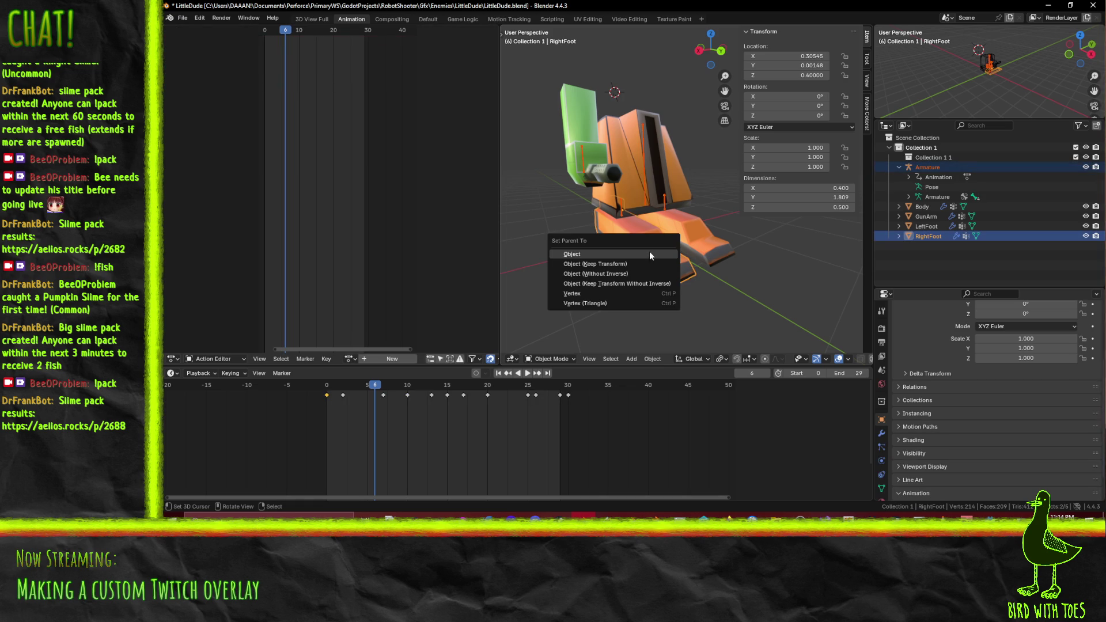
left_click(779, 275)
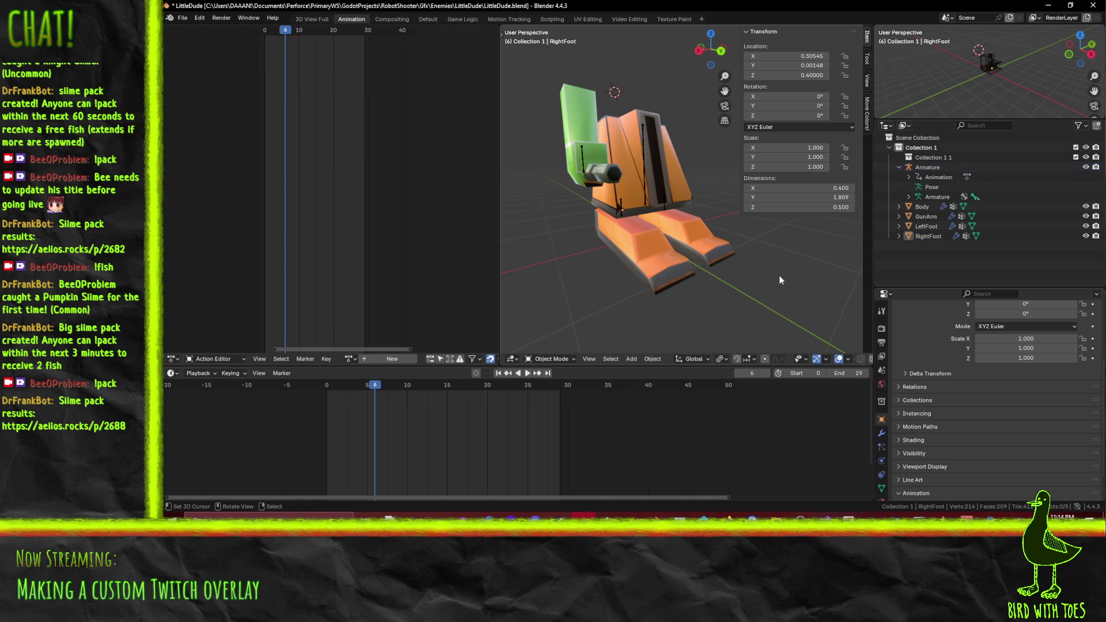
left_click(663, 210)
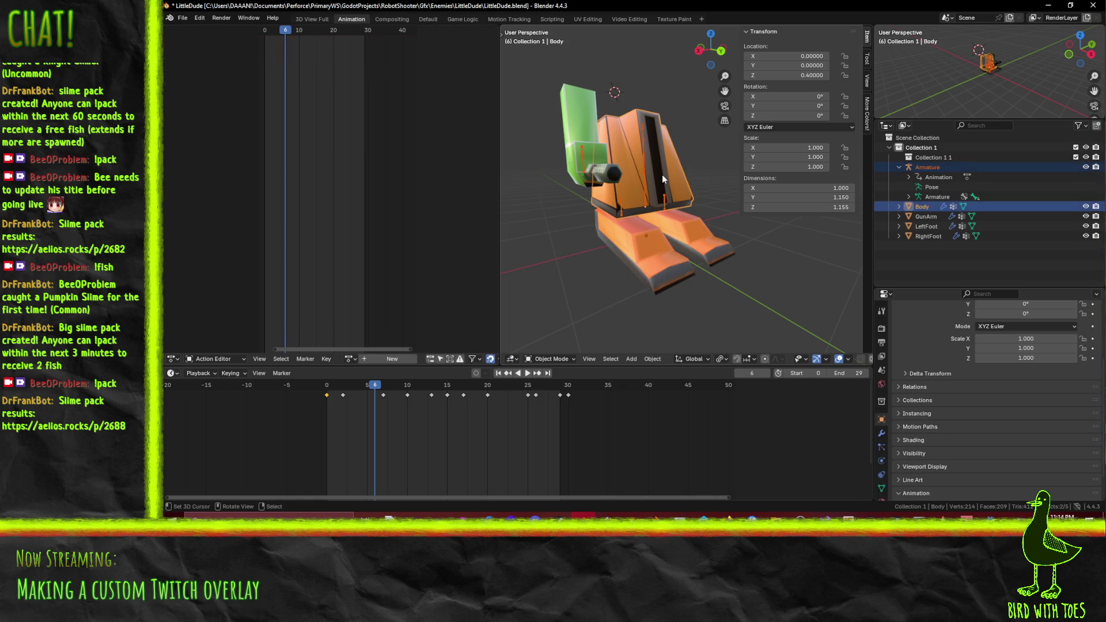
key("ctrl+p")
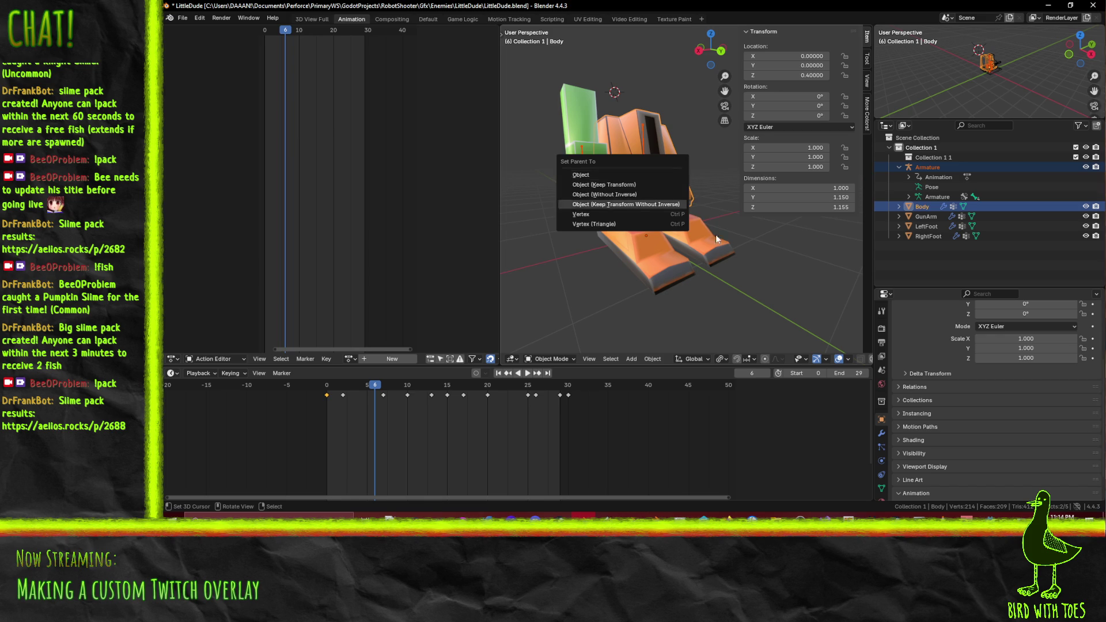
left_click(662, 204)
left_click(724, 236)
left_click(662, 212)
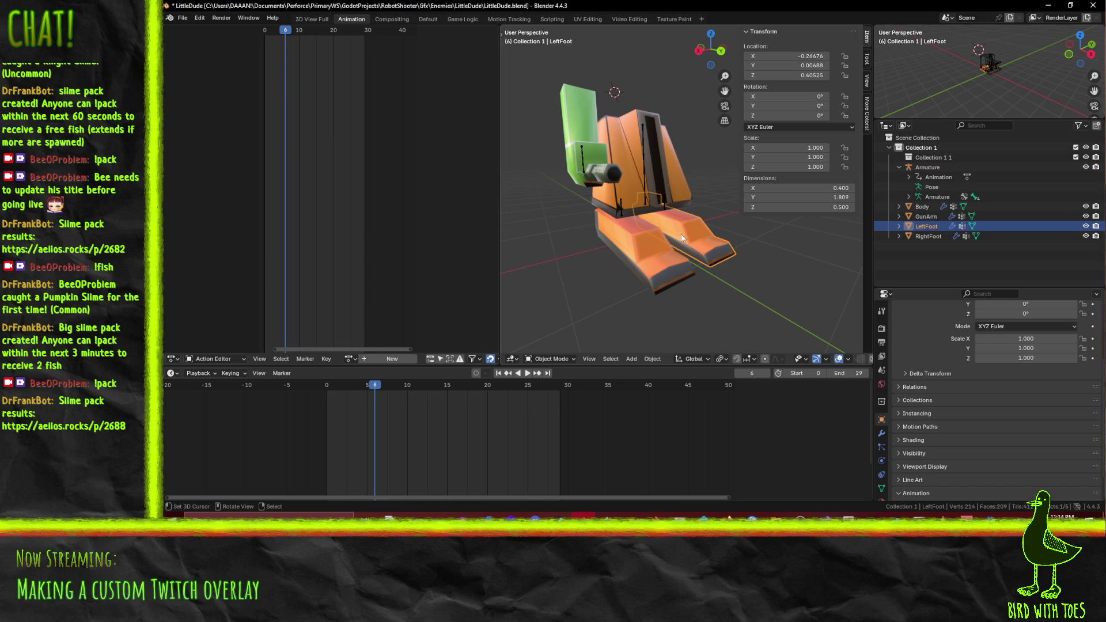
left_click(643, 169)
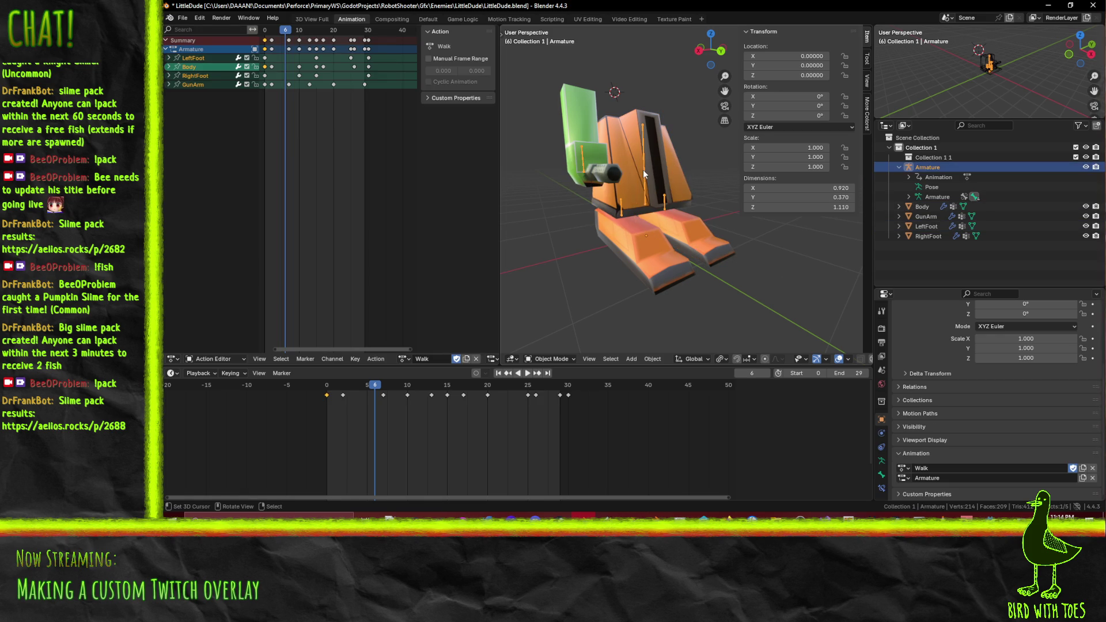
Multi-select the body part meshes including GunArm, then reselect Body and the Armature
left_click(635, 244)
left_click(694, 238, "shift")
left_click(575, 106, "shift")
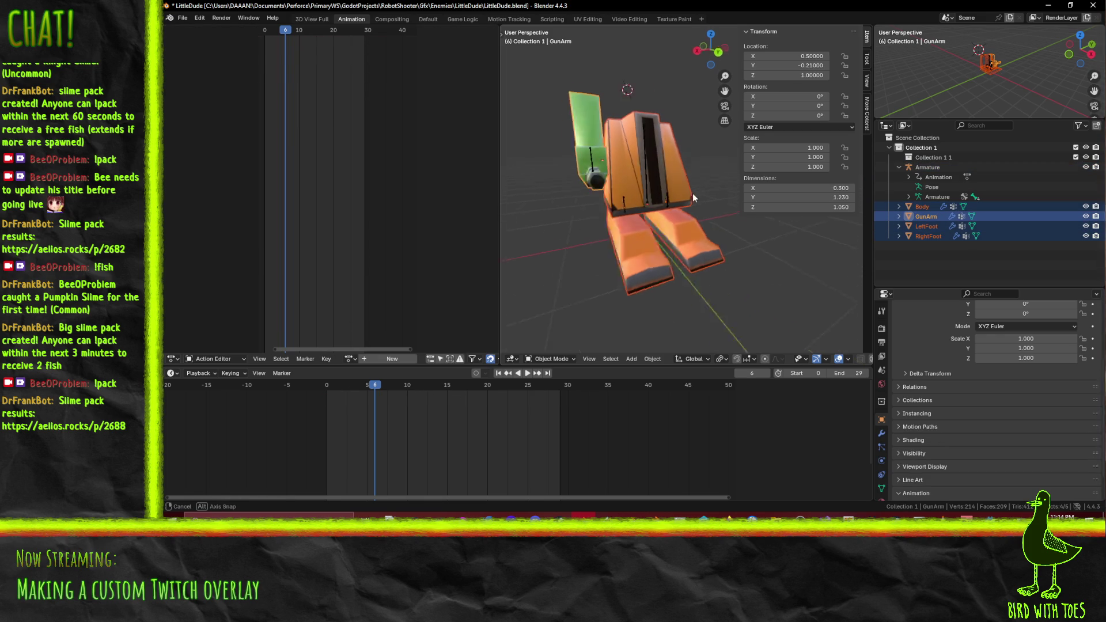
mouse_move(692, 192)
left_mouse_down()
mouse_move(674, 224)
mouse_move(688, 226)
mouse_move(664, 153)
mouse_move(671, 178)
left_mouse_up()
left_click(638, 157)
left_click(637, 157)
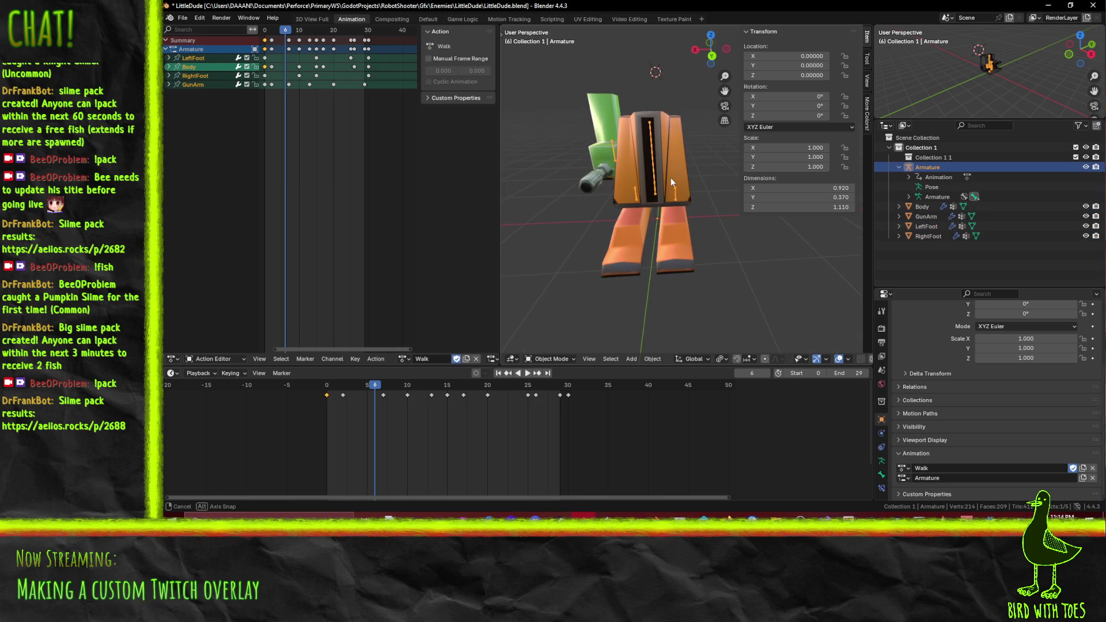
Parent LeftFoot to the Armature, first as Object, then with Armature Deform
left_click(677, 233)
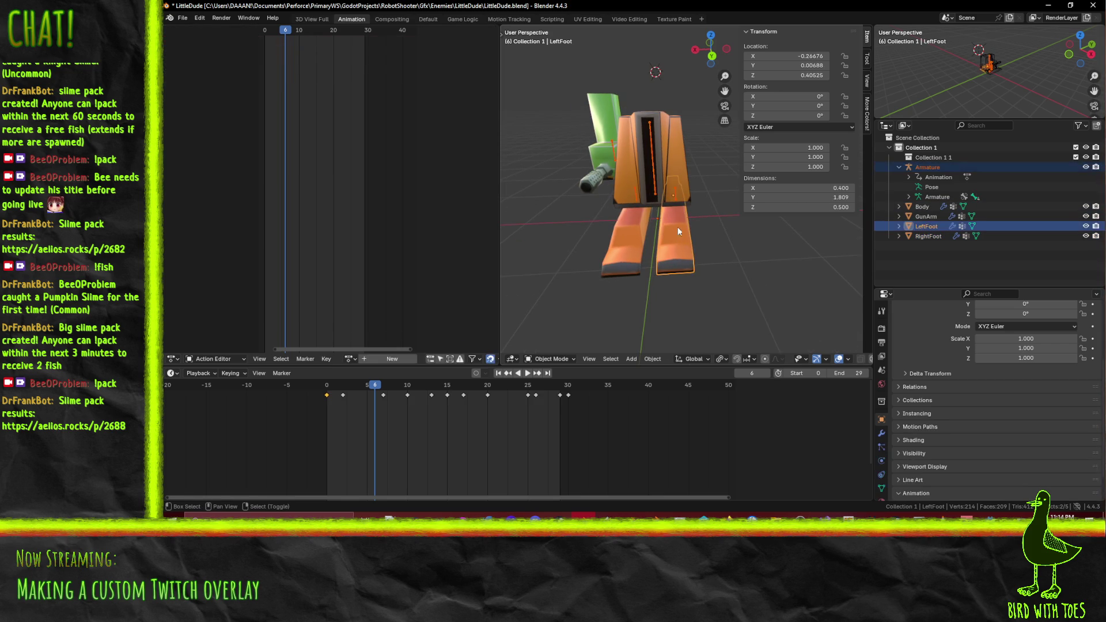
key("ctrl+p")
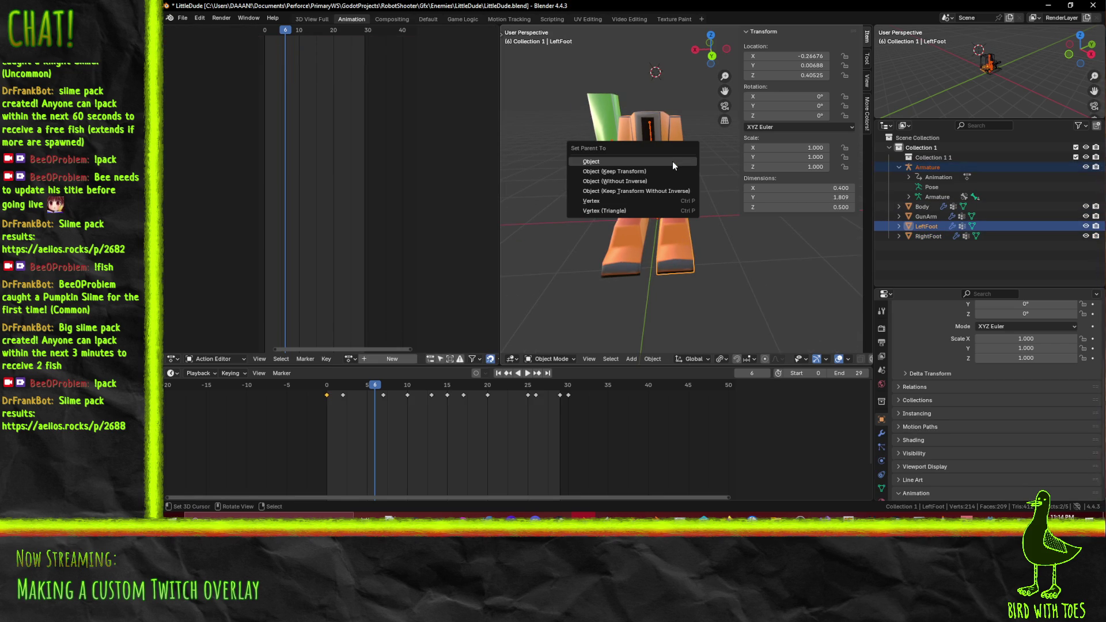
left_click(672, 161)
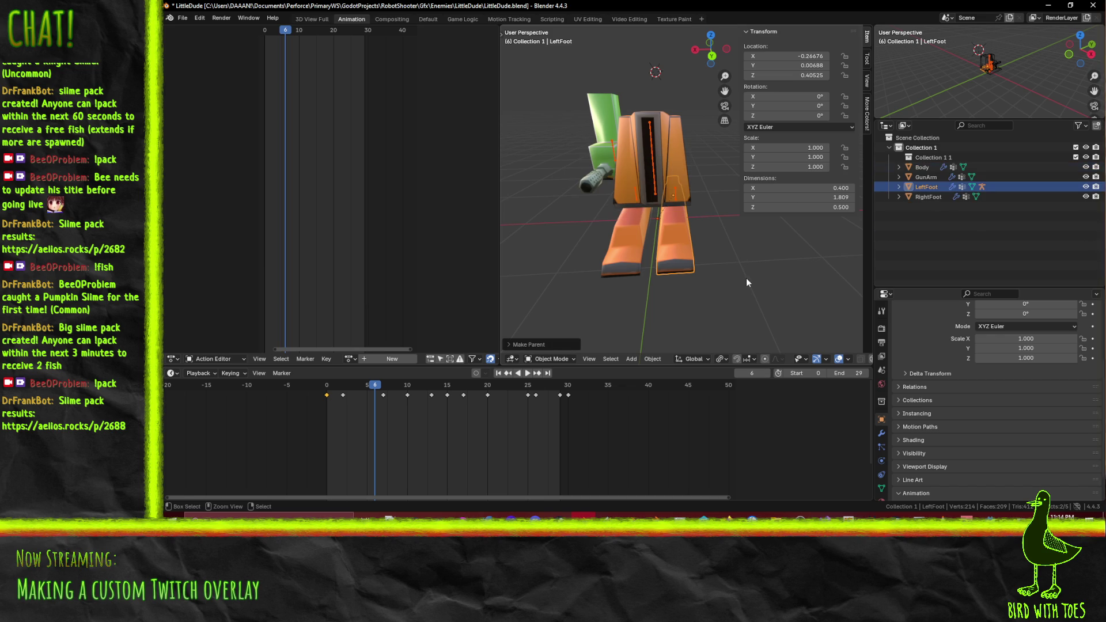
left_click(676, 197, "shift")
key("ctrl+p")
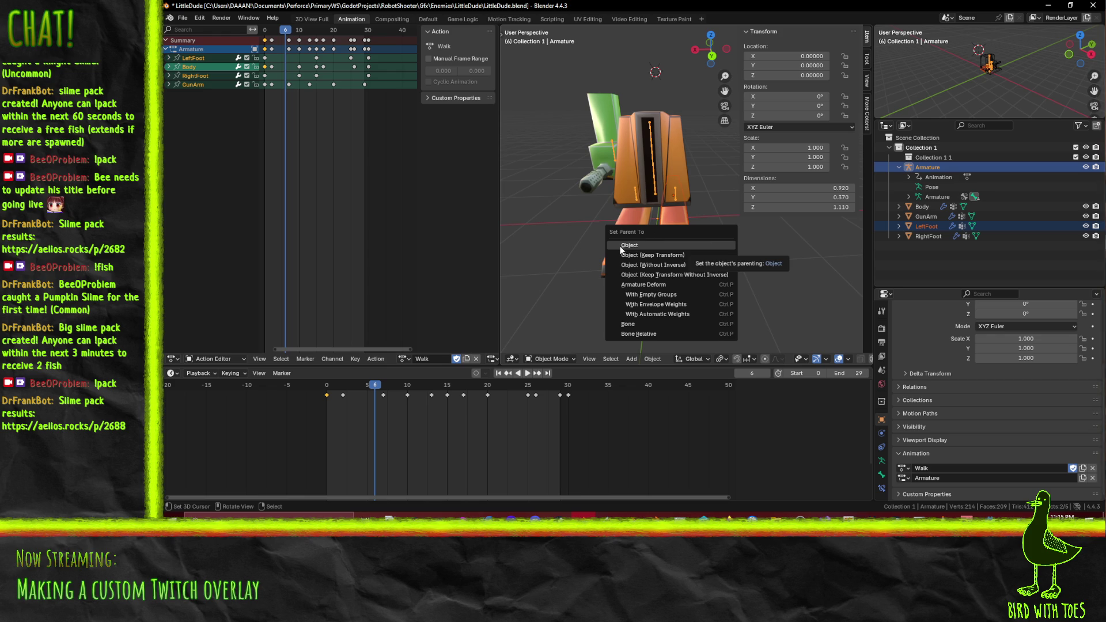
left_click(624, 283)
Parent RightFoot to the Armature with Armature Deform
mouse_move(658, 236)
left_mouse_down()
mouse_move(743, 207)
mouse_move(671, 229)
mouse_move(632, 203)
left_mouse_up()
left_click(628, 209)
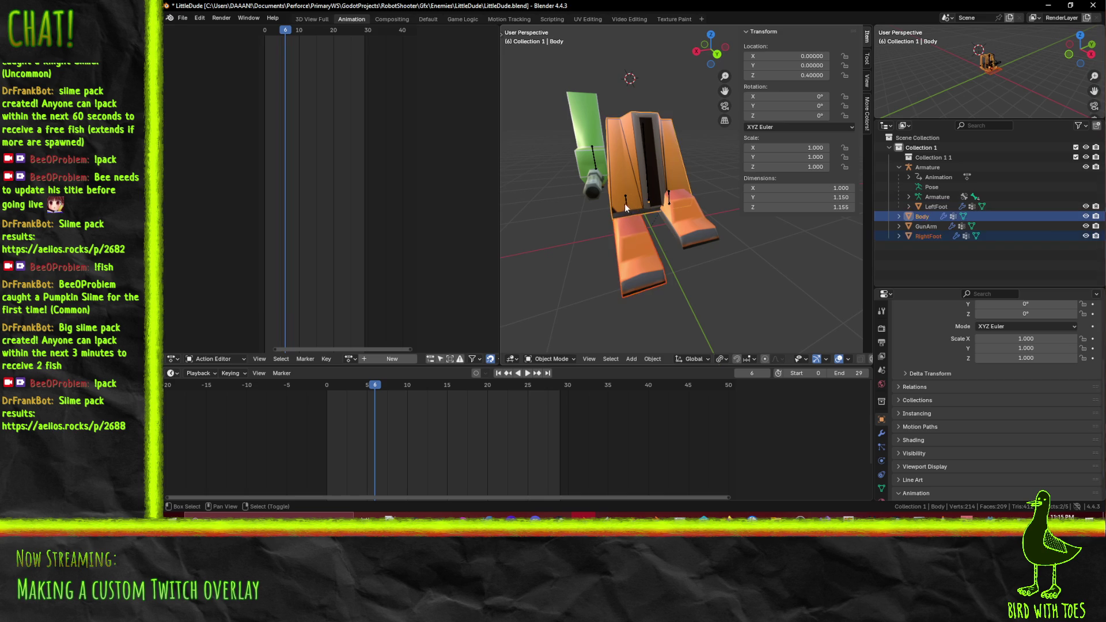
left_click(628, 209)
left_click(626, 210)
left_click(627, 199)
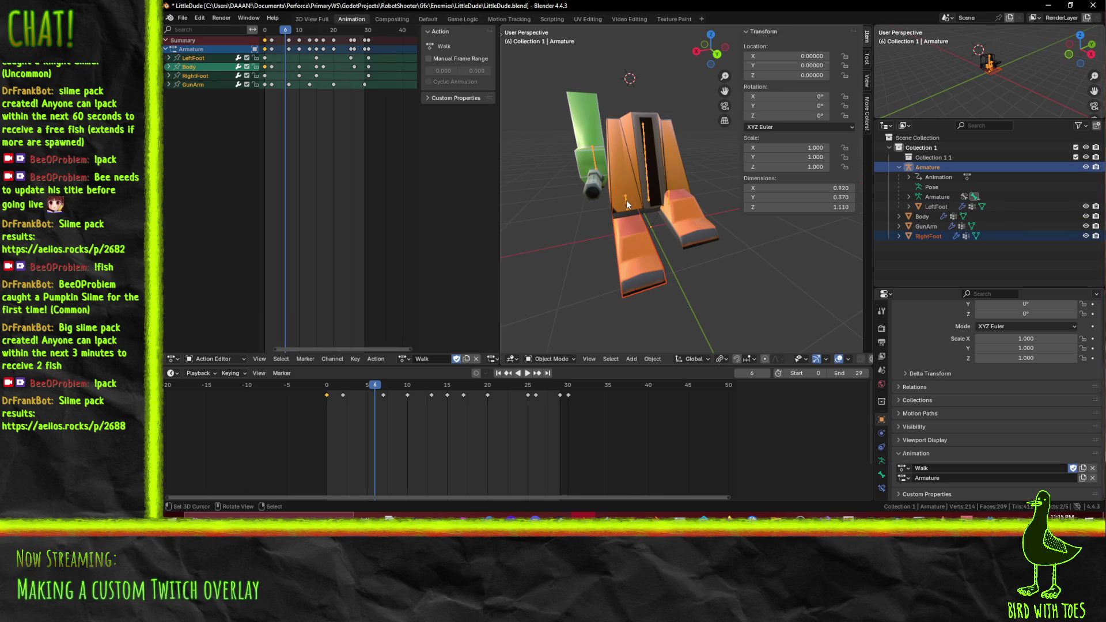
key("ctrl+p")
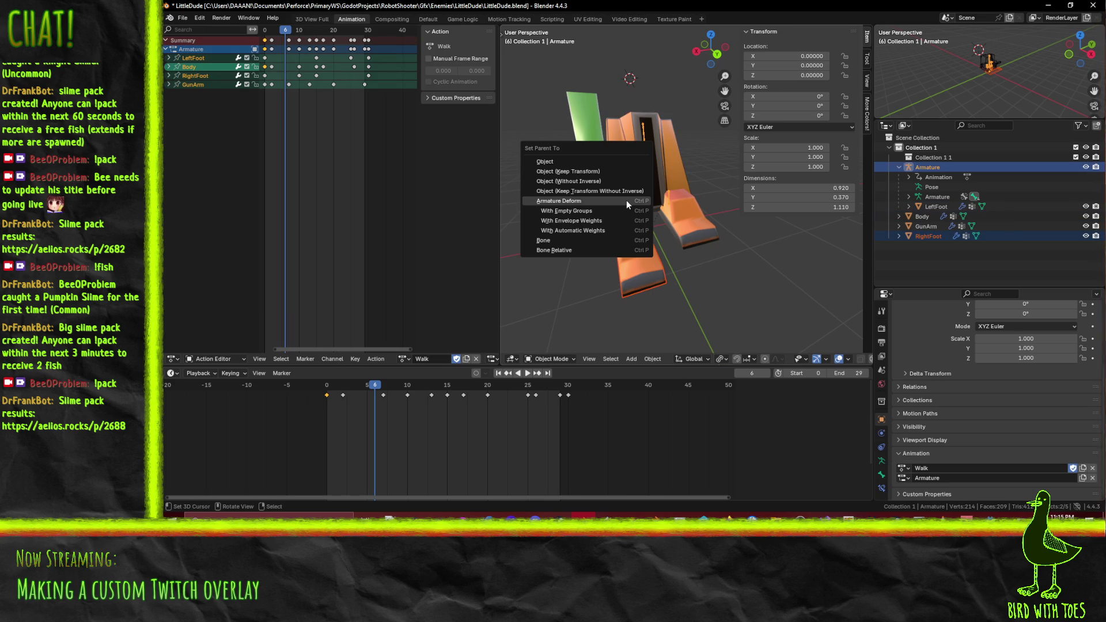
left_click(655, 218)
Parent Body to the Armature as Object, then with Armature Deform
scroll(655, 219, "up", 3)
scroll(668, 214, "down", 3)
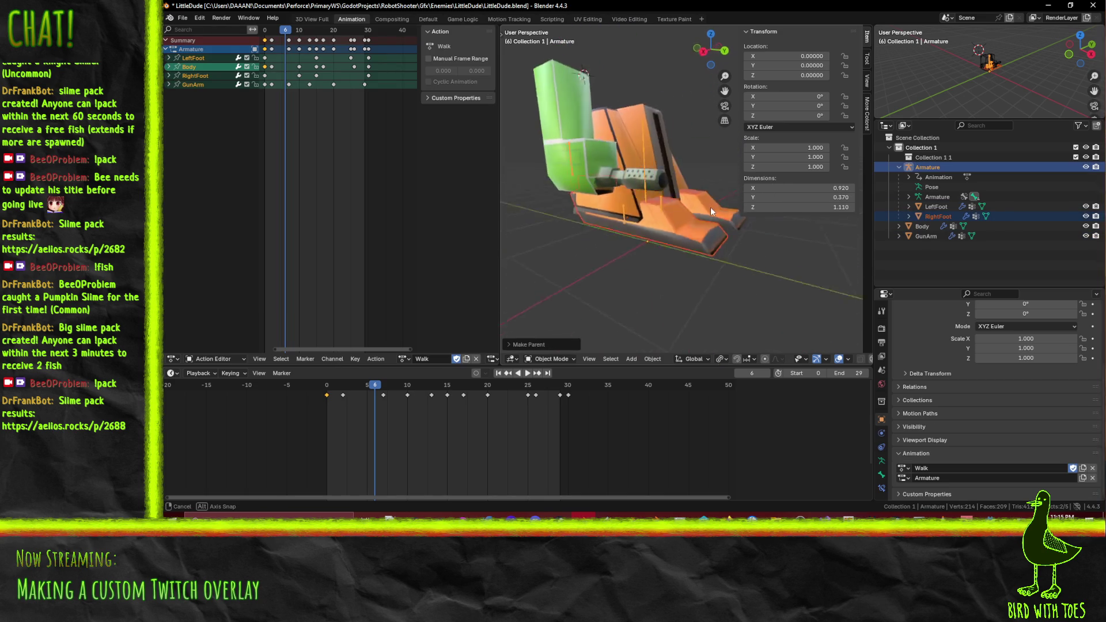
left_click(646, 169)
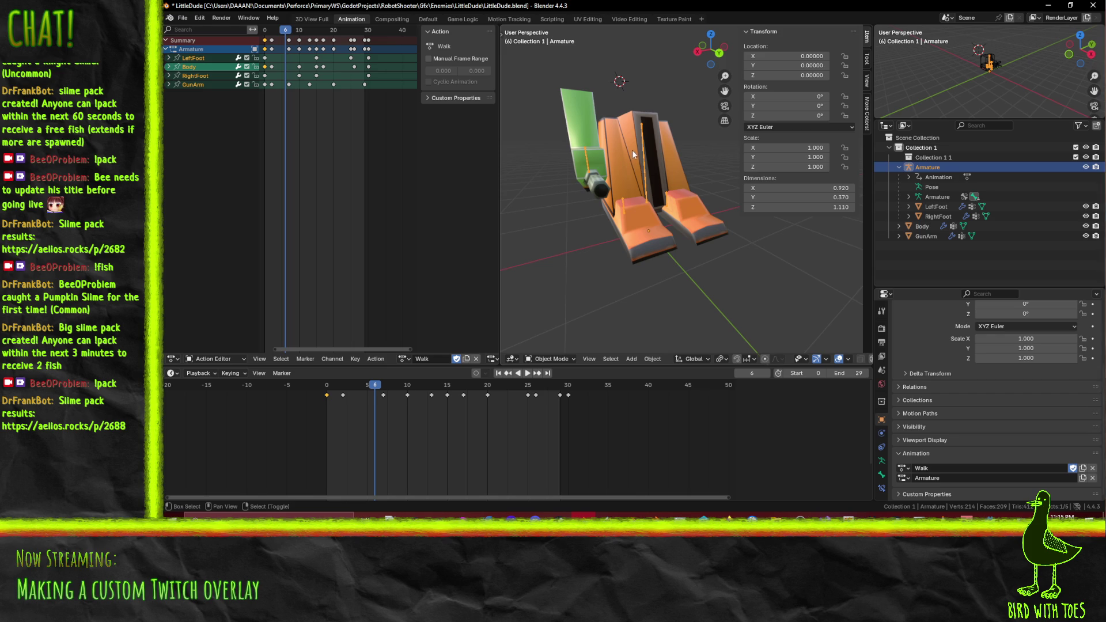
left_click(623, 147, "shift")
key("ctrl+p")
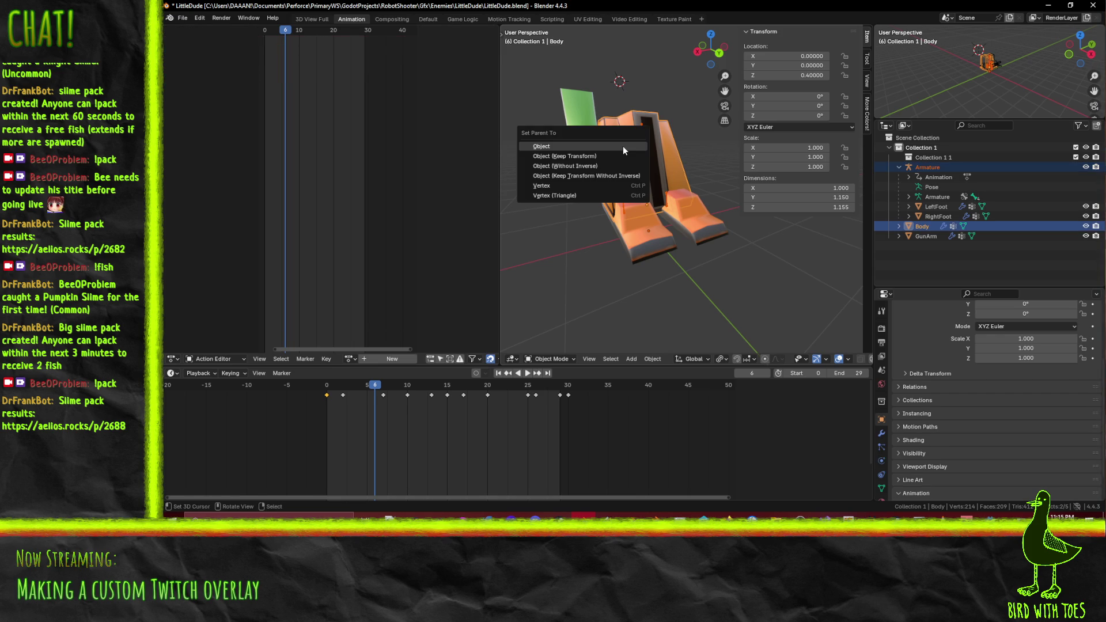
left_click(624, 147)
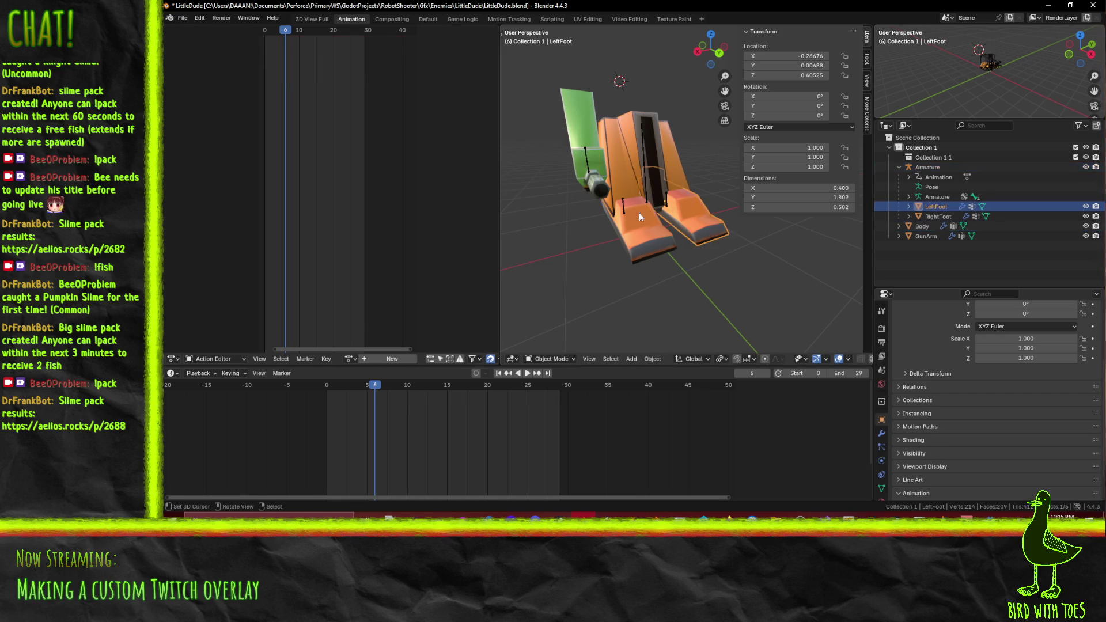
left_click(644, 157, "shift")
key("ctrl+p")
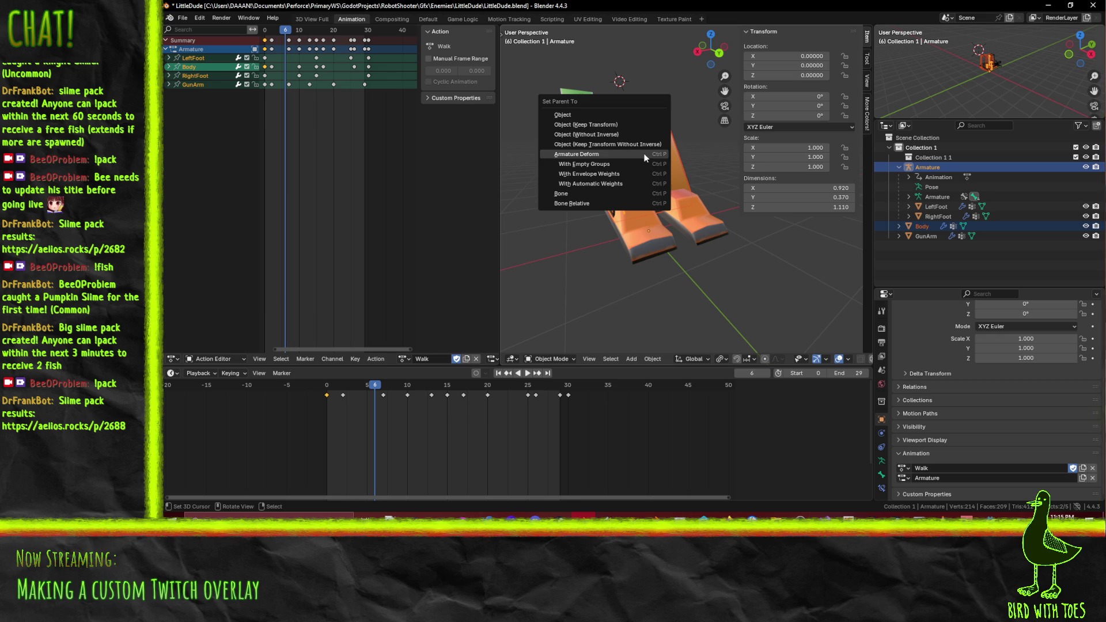
left_click(646, 155)
Parent GunArm to the Armature
left_click(591, 180)
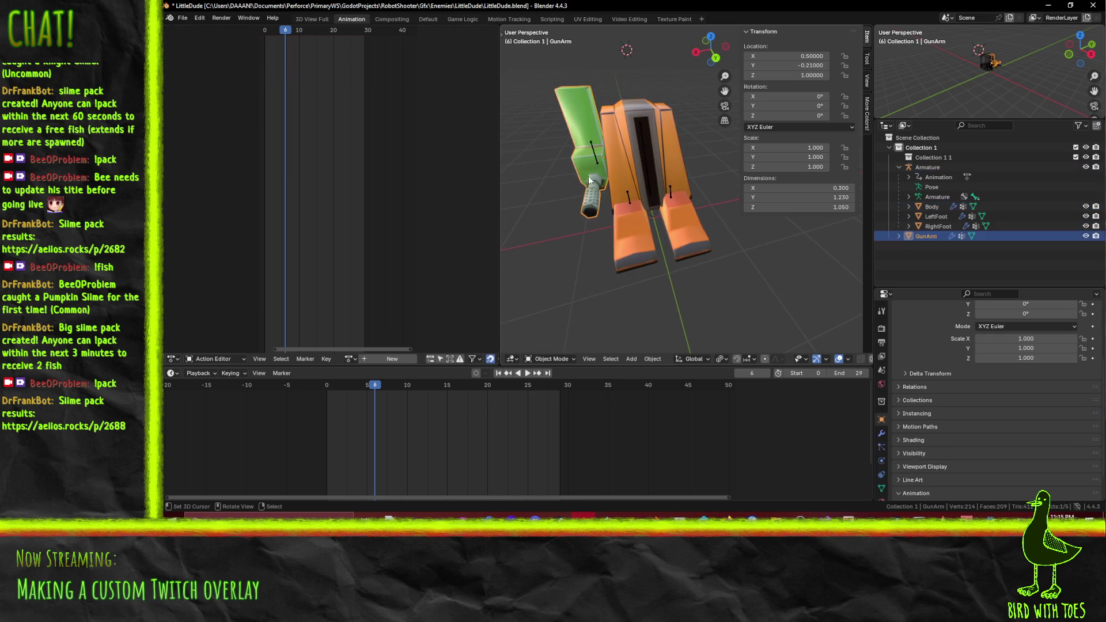
scroll(590, 180, "up", 2)
left_click(576, 173, "shift")
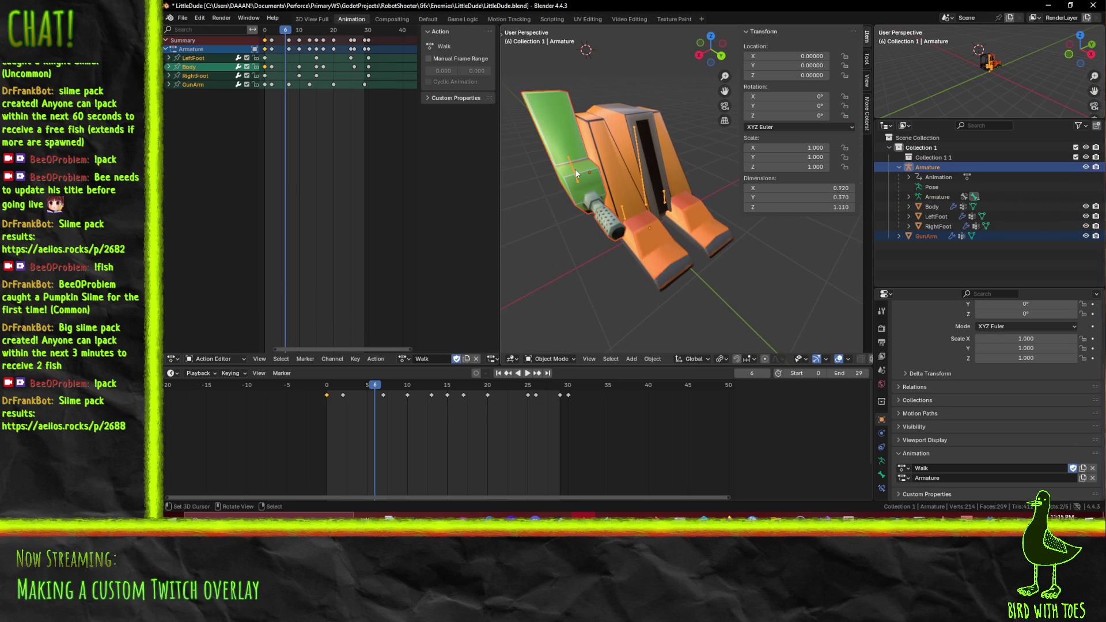
key("ctrl+p")
left_click(575, 168)
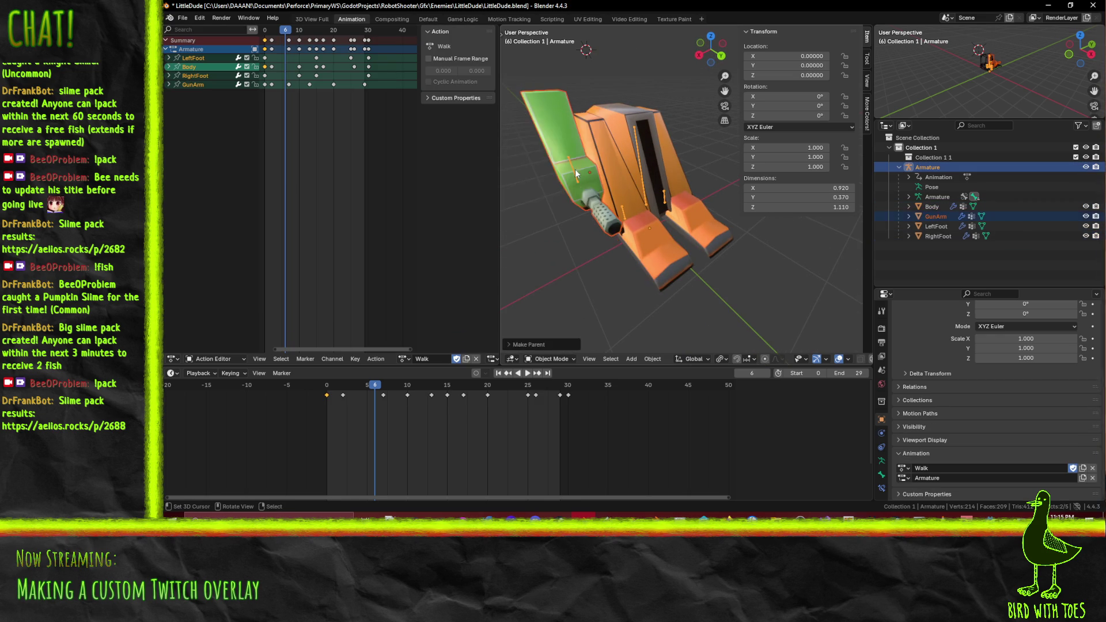
Rewind to frame 0 and play Walk, orbiting to confirm Body, feet and GunArm follow the rig
left_click_drag(594, 212, 595, 195)
scroll(595, 195, "down", 2)
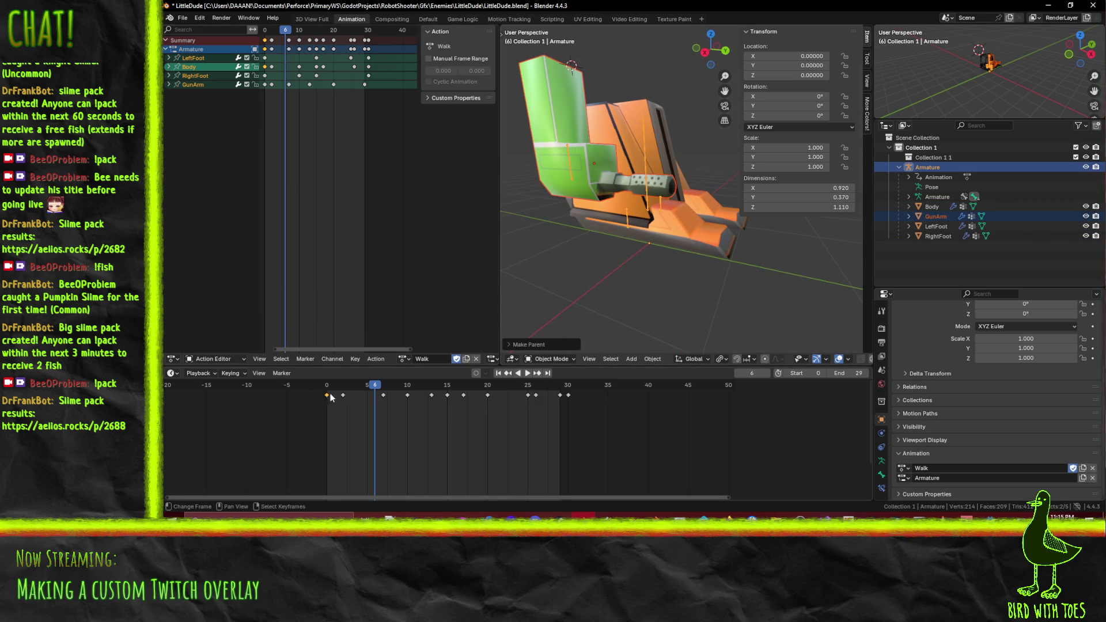
left_click_drag(379, 388, 326, 387)
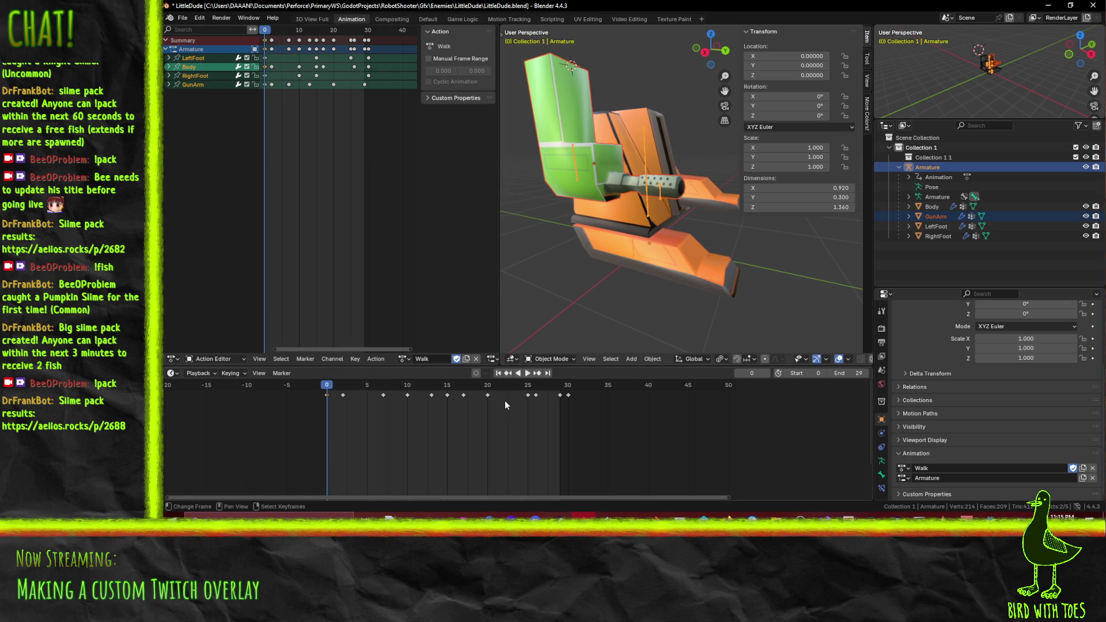
left_click(528, 377)
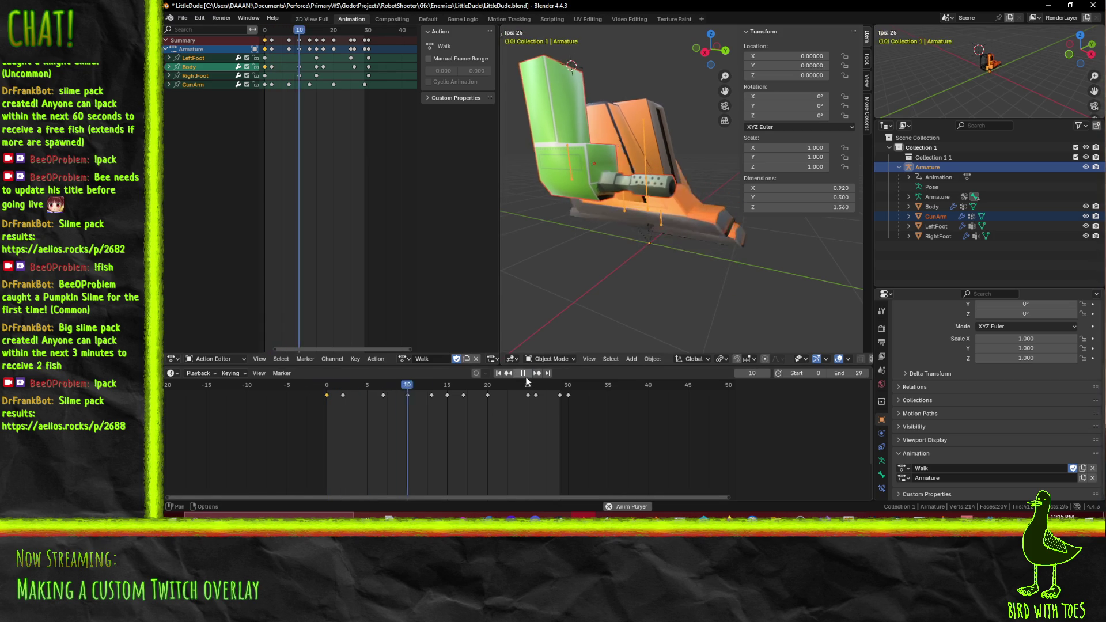
mouse_move(563, 331)
left_mouse_down()
mouse_move(597, 290)
mouse_move(538, 288)
mouse_move(828, 286)
mouse_move(817, 307)
mouse_move(503, 307)
left_mouse_up()
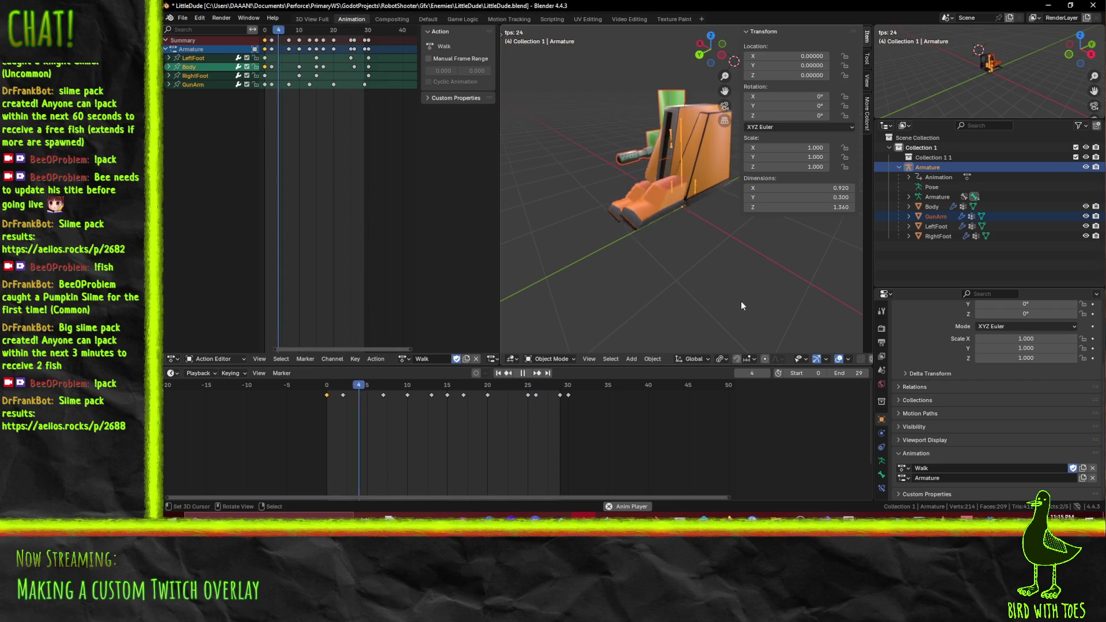
mouse_move(740, 301)
left_mouse_down()
mouse_move(841, 265)
mouse_move(509, 264)
mouse_move(528, 269)
mouse_move(455, 291)
left_mouse_up()
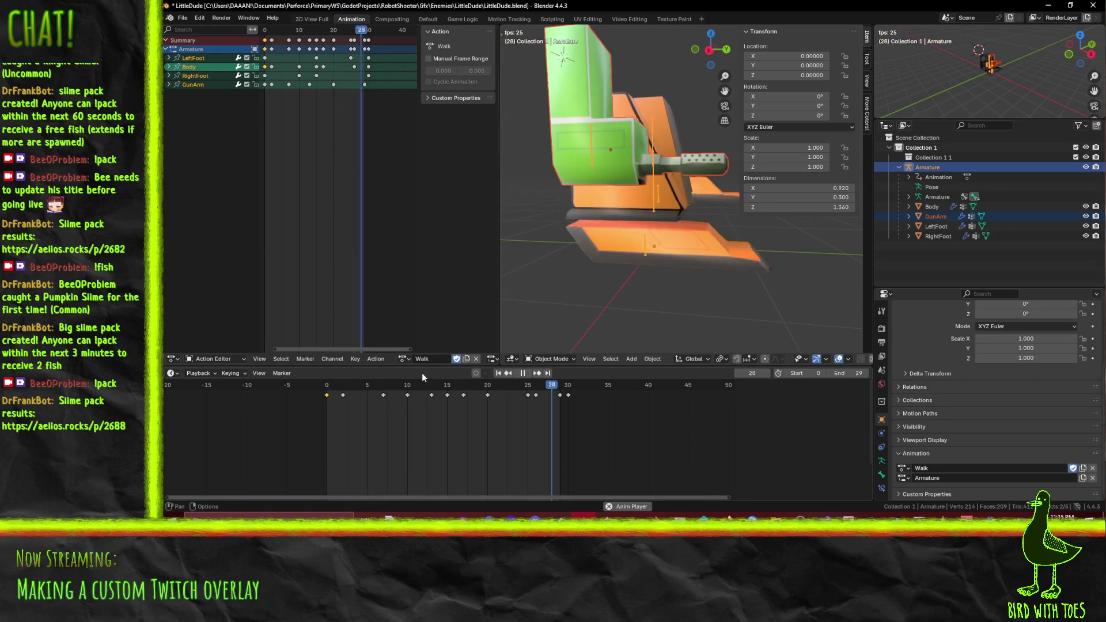
mouse_move(709, 219)
left_mouse_down()
mouse_move(576, 302)
mouse_move(576, 230)
left_mouse_up()
left_click(523, 373)
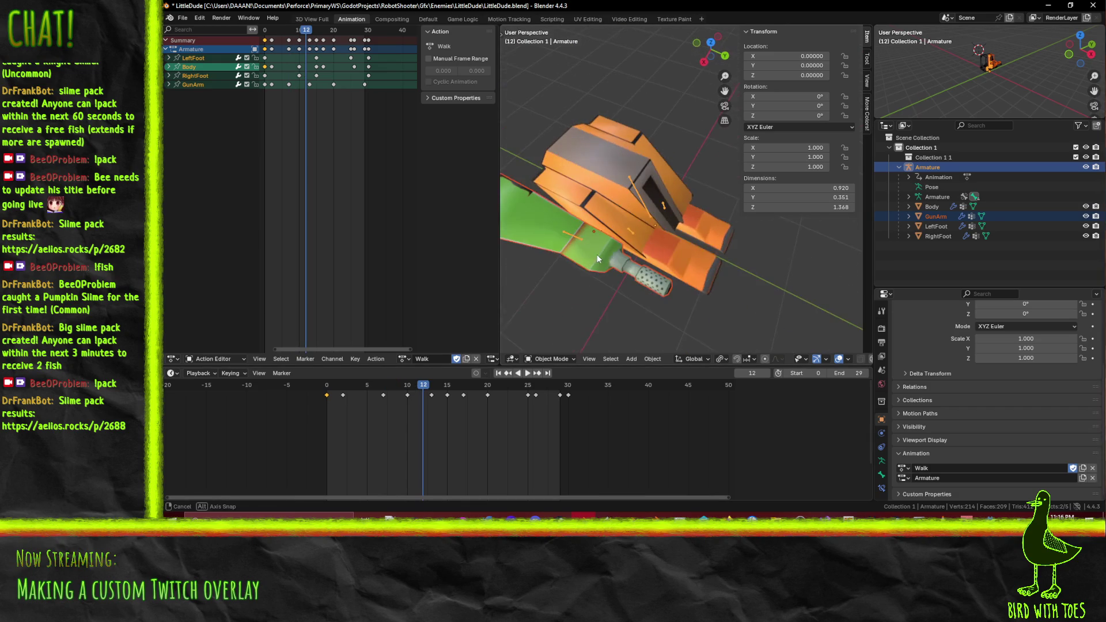
Export via File > Export > FBX (.fbx), keeping the file name LittleDude.fbx
left_click(182, 18)
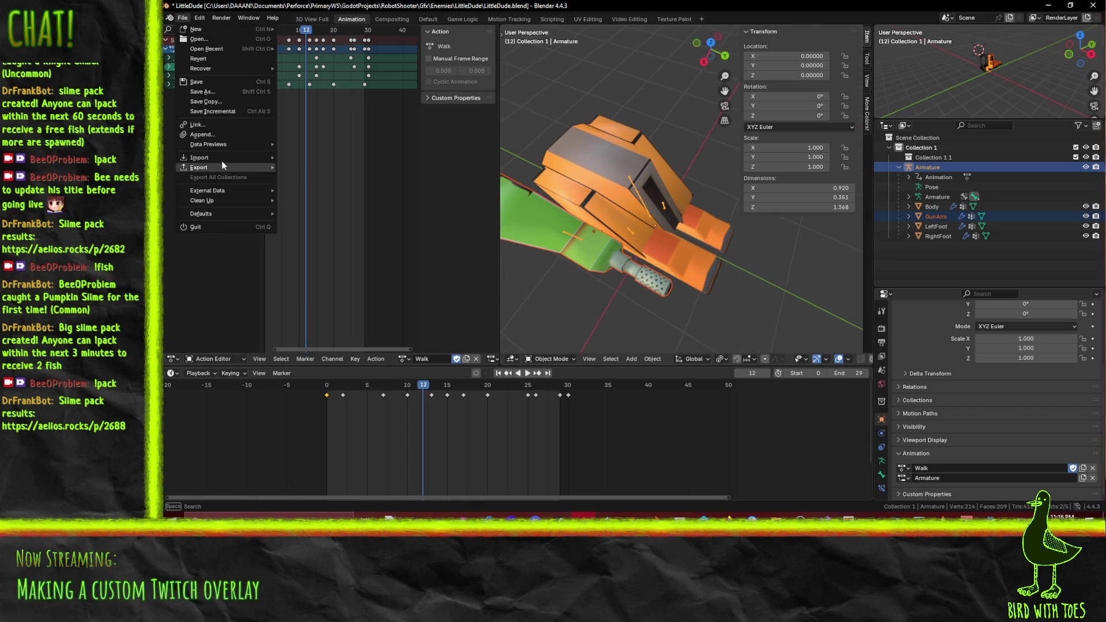
mouse_move(220, 167)
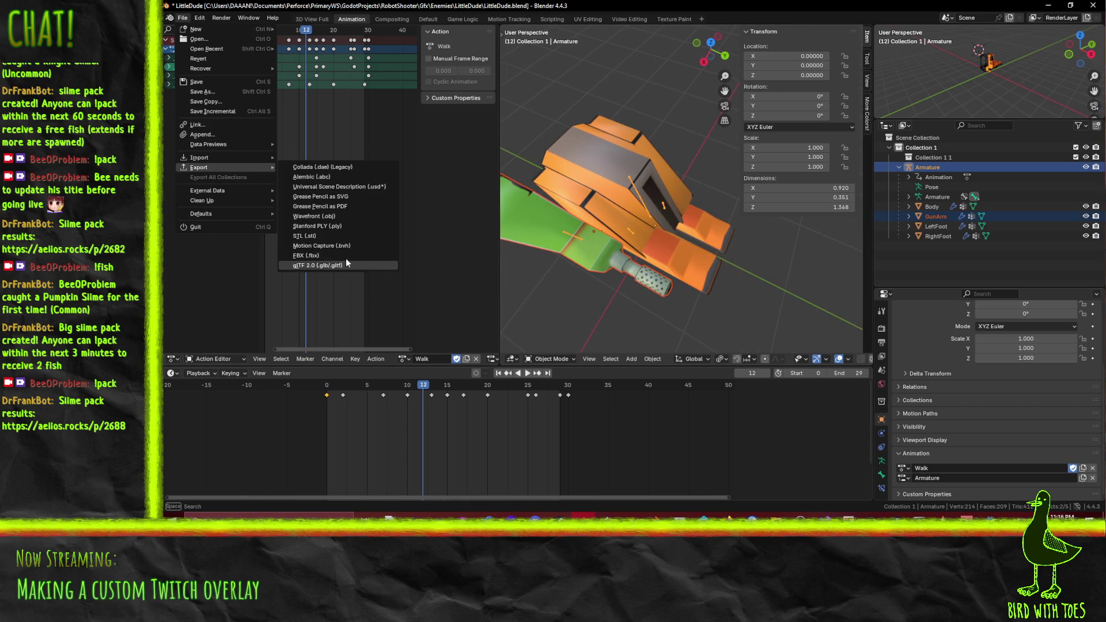
left_click(339, 256)
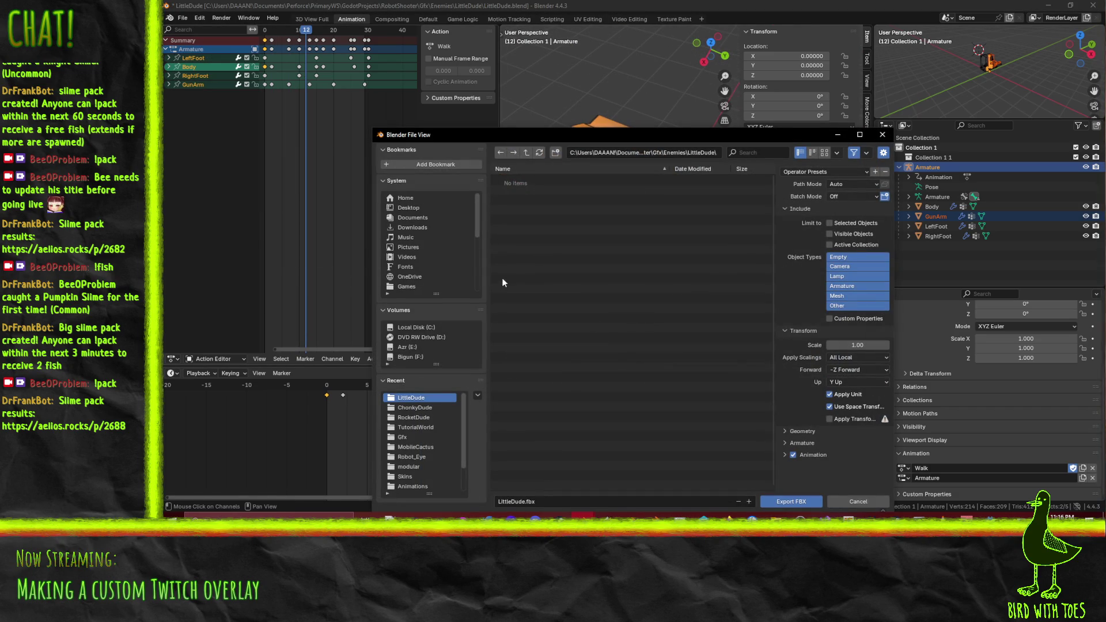
left_click(526, 501)
left_click(793, 502)
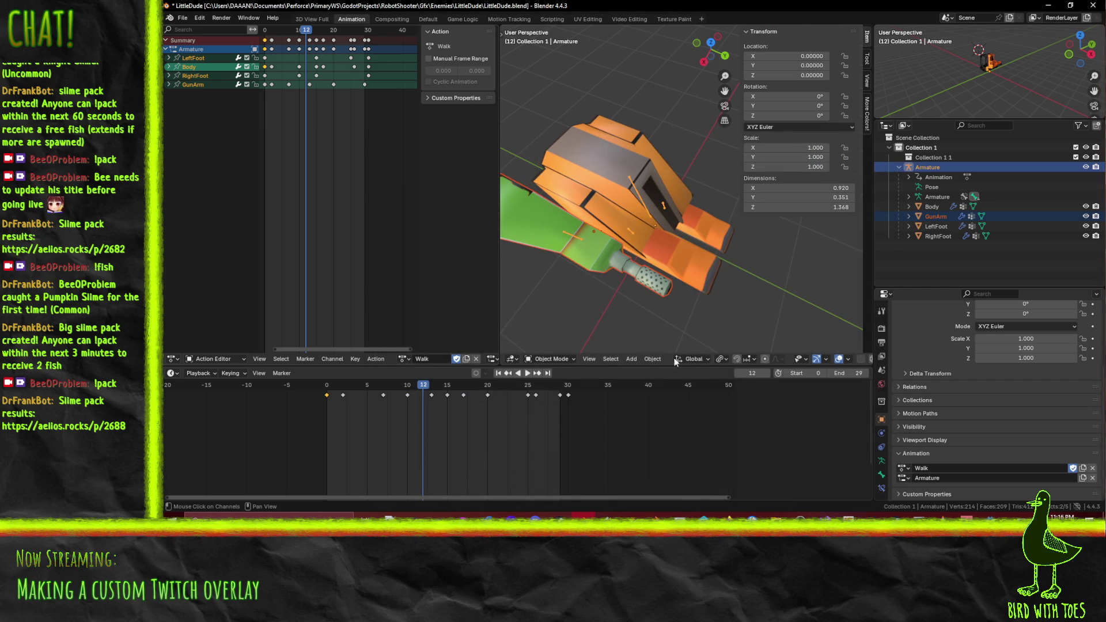
Minimize Blender and Alt+Tab to the Godot editor so it reimports the assets
left_click(1049, 7)
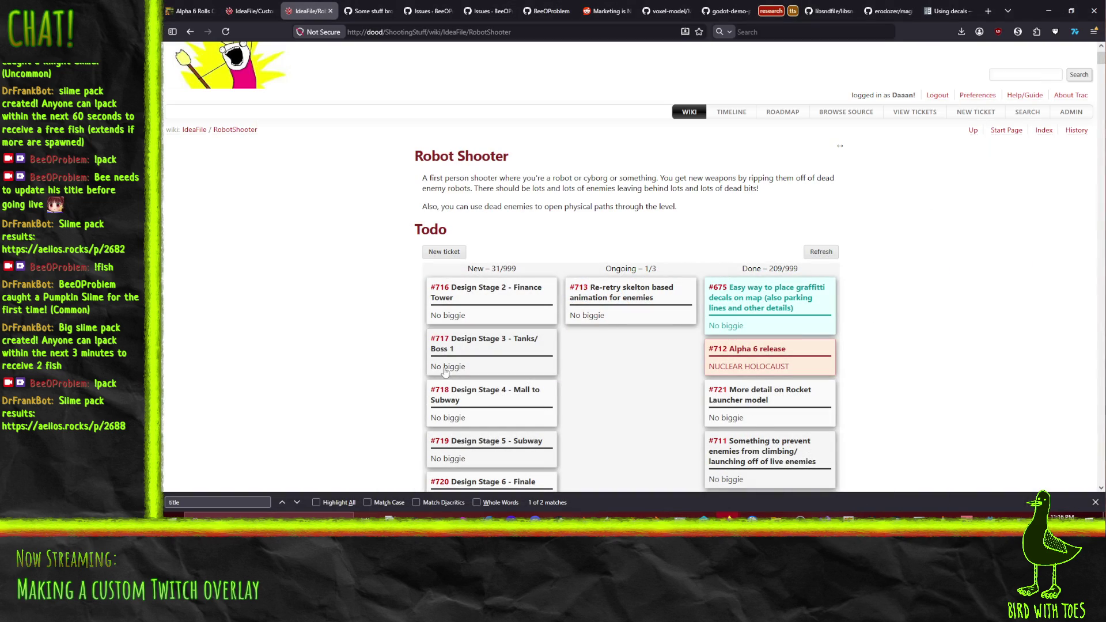
key("alt+Tab")
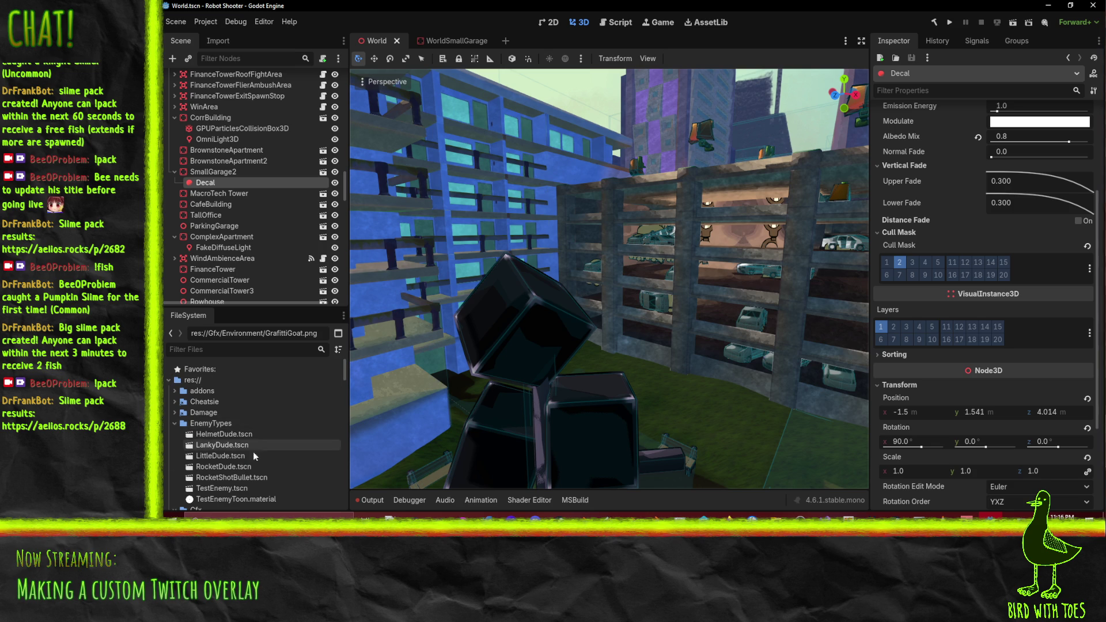
Collapse the Gfx and MainMenu folders and open LittleDude.tscn
scroll(259, 453, "down", 2)
double_click(259, 456)
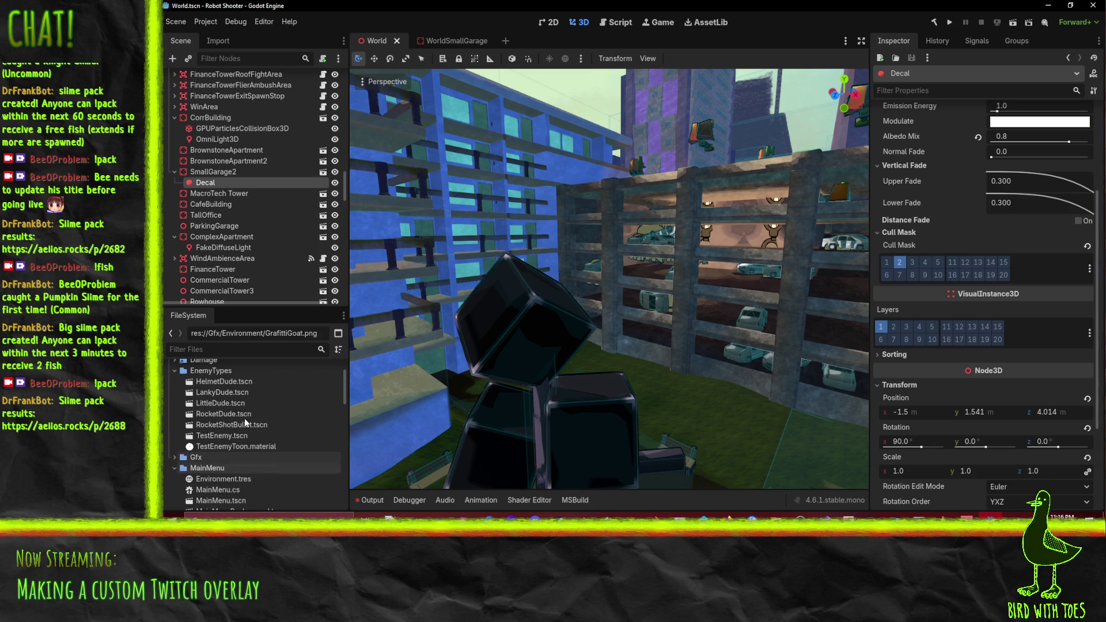
left_click(175, 468)
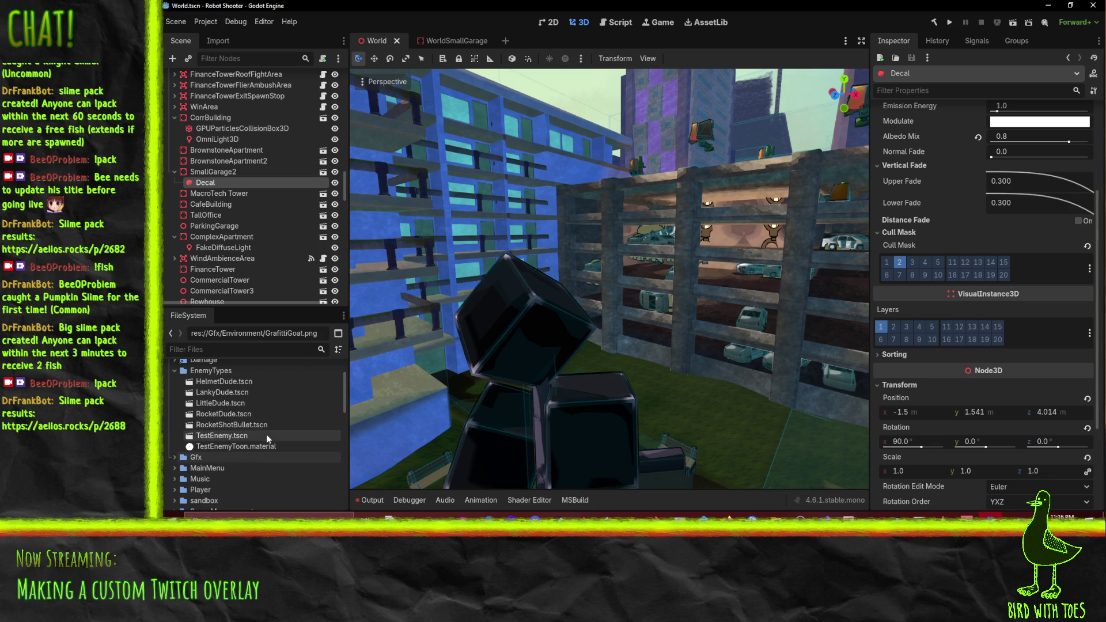
double_click(237, 403)
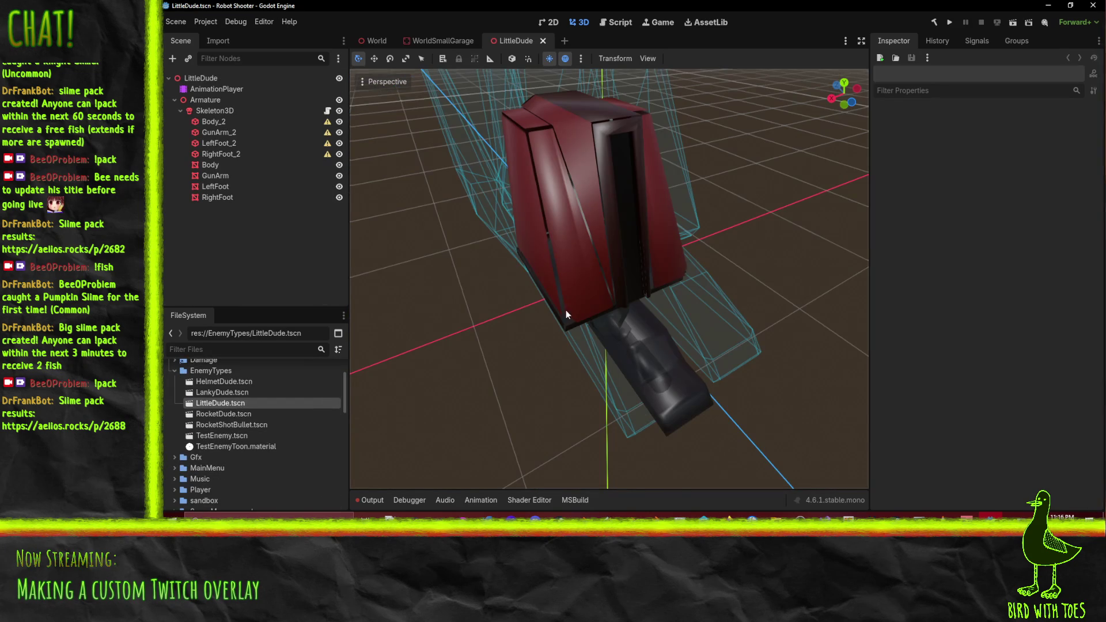
Delete the Armature node and its children, leaving LittleDude and AnimationPlayer
scroll(641, 310, "down", 5)
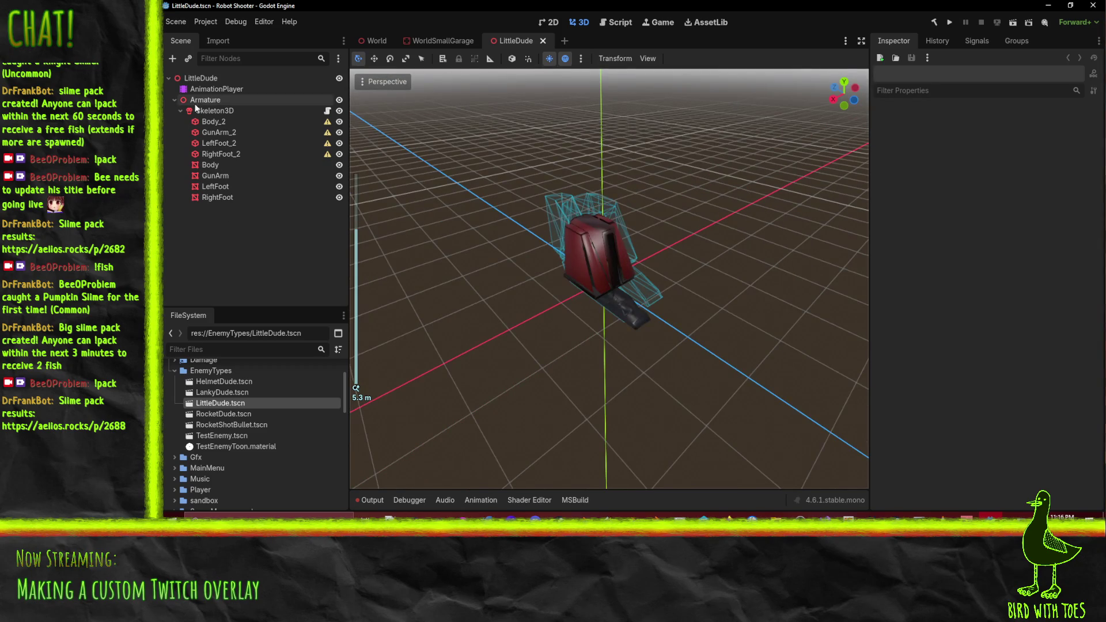
left_click(203, 111)
left_click(205, 100)
key("Delete")
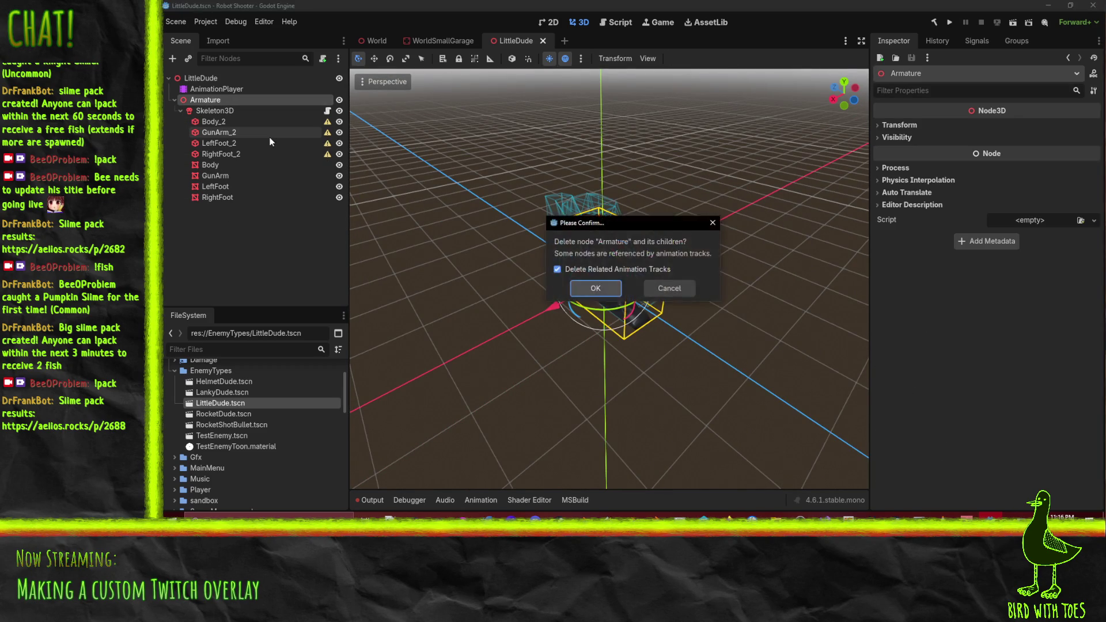
key("Return")
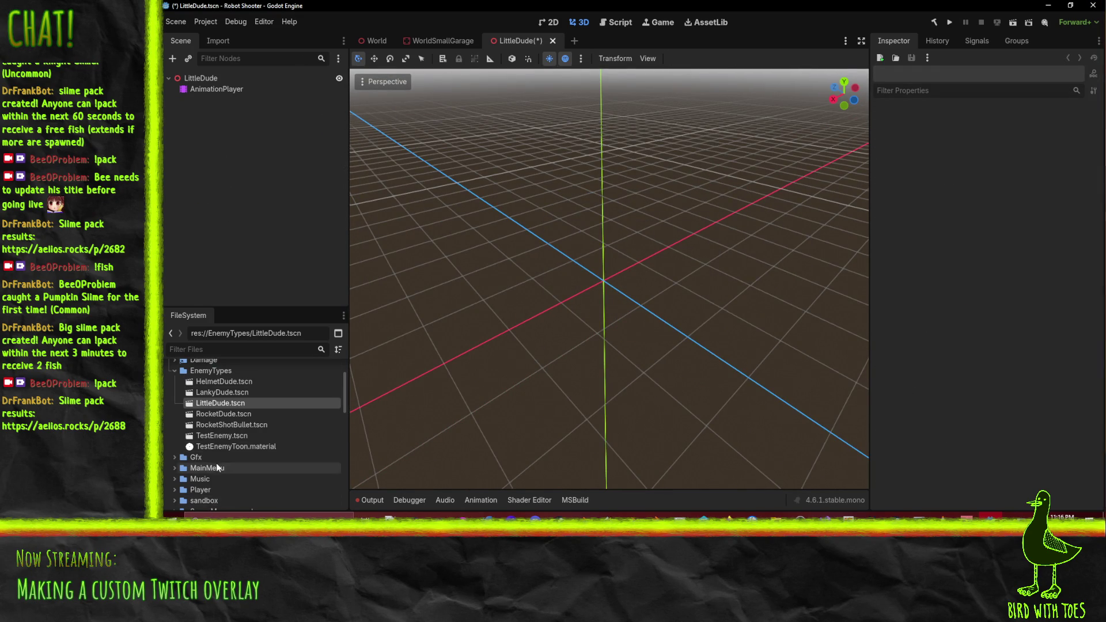
Expand Gfx, Enemies and LittleDude in the FileSystem dock
scroll(217, 463, "up", 1)
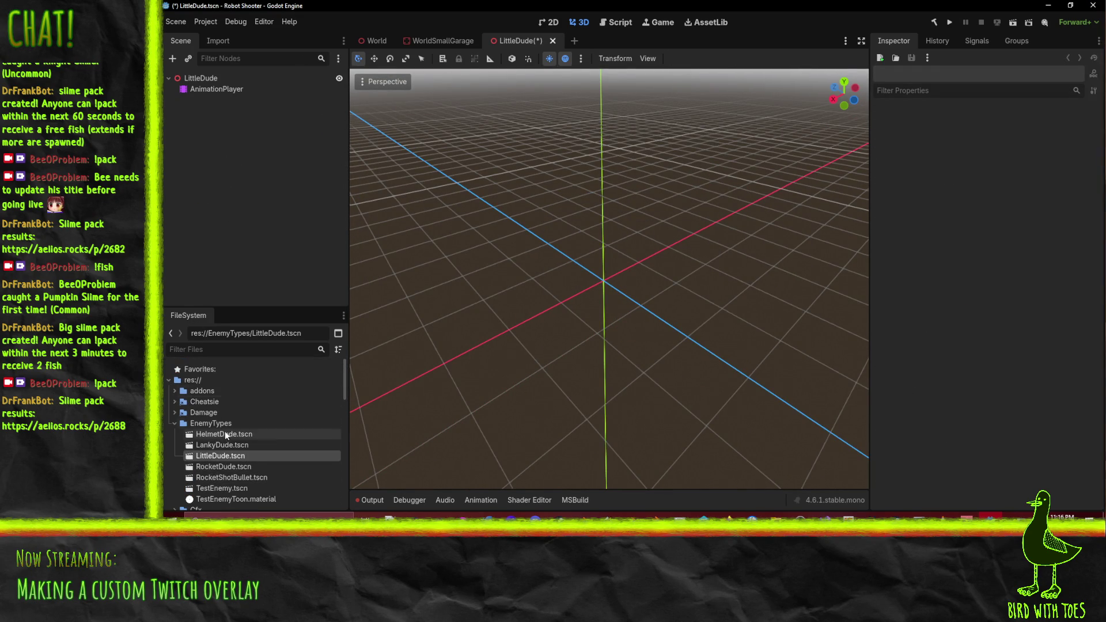
scroll(227, 432, "down", 5)
scroll(230, 432, "down", 6)
scroll(233, 430, "down", 2)
scroll(172, 400, "up", 10)
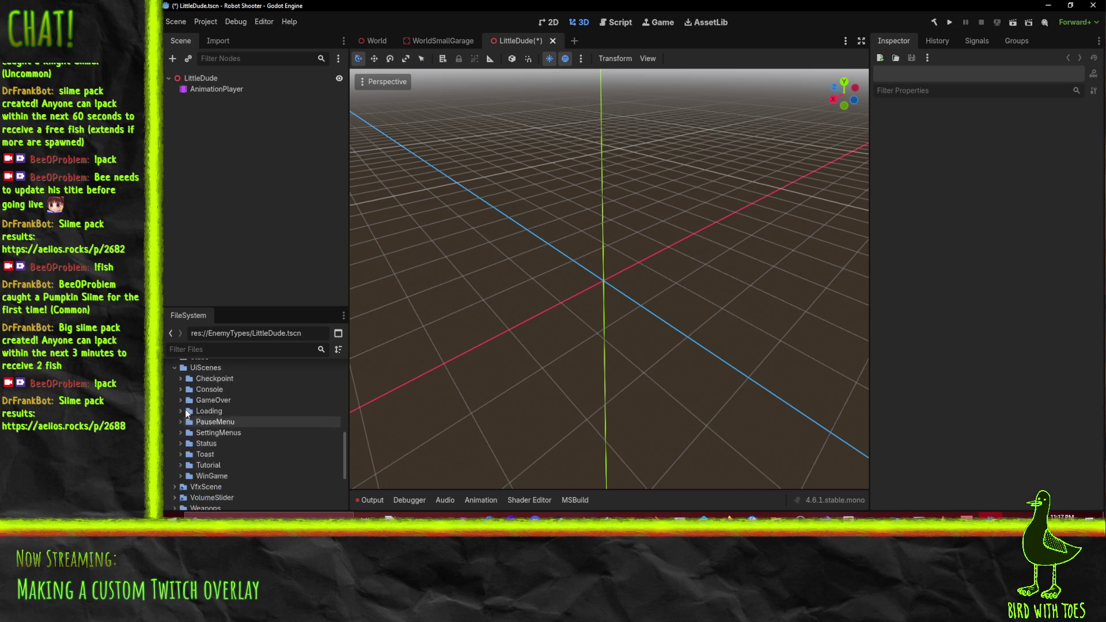
scroll(192, 404, "down", 4)
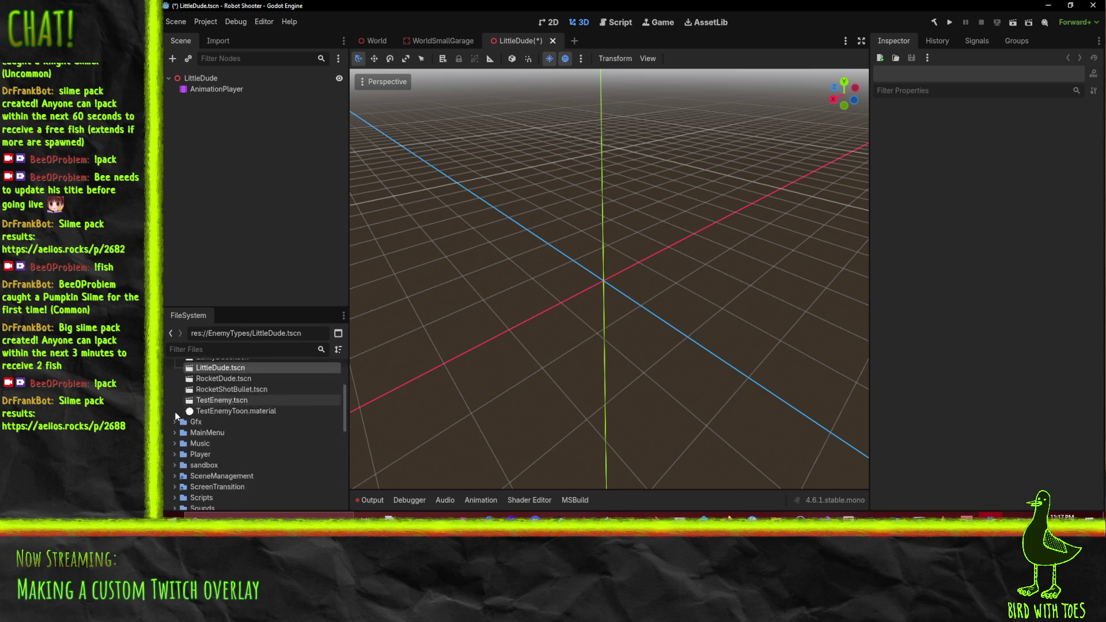
left_click(174, 387)
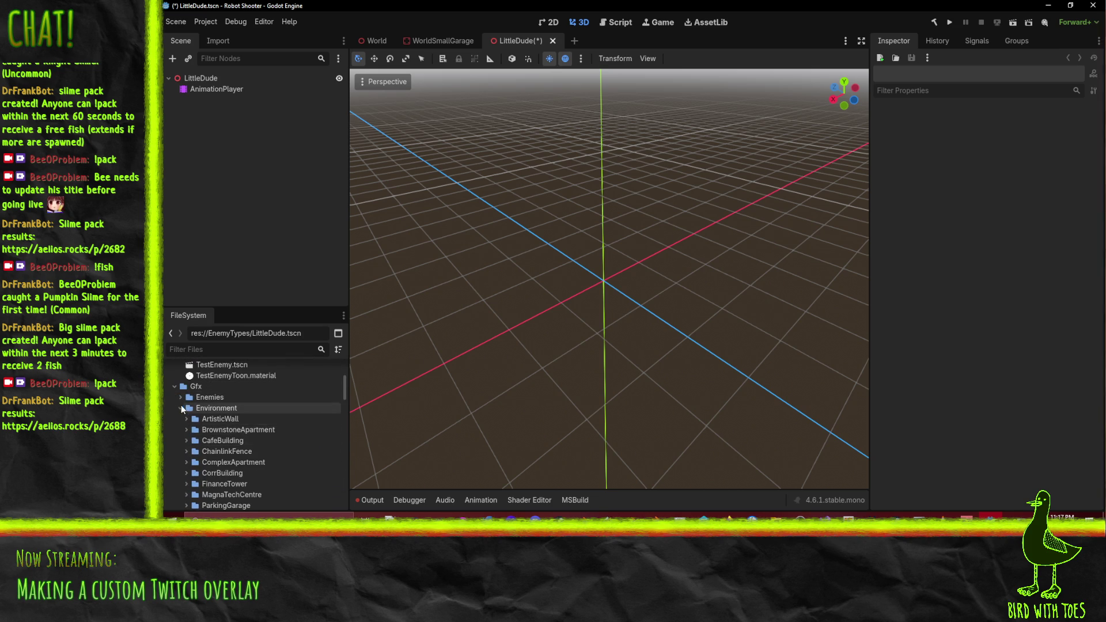
left_click(180, 408)
left_click(177, 396)
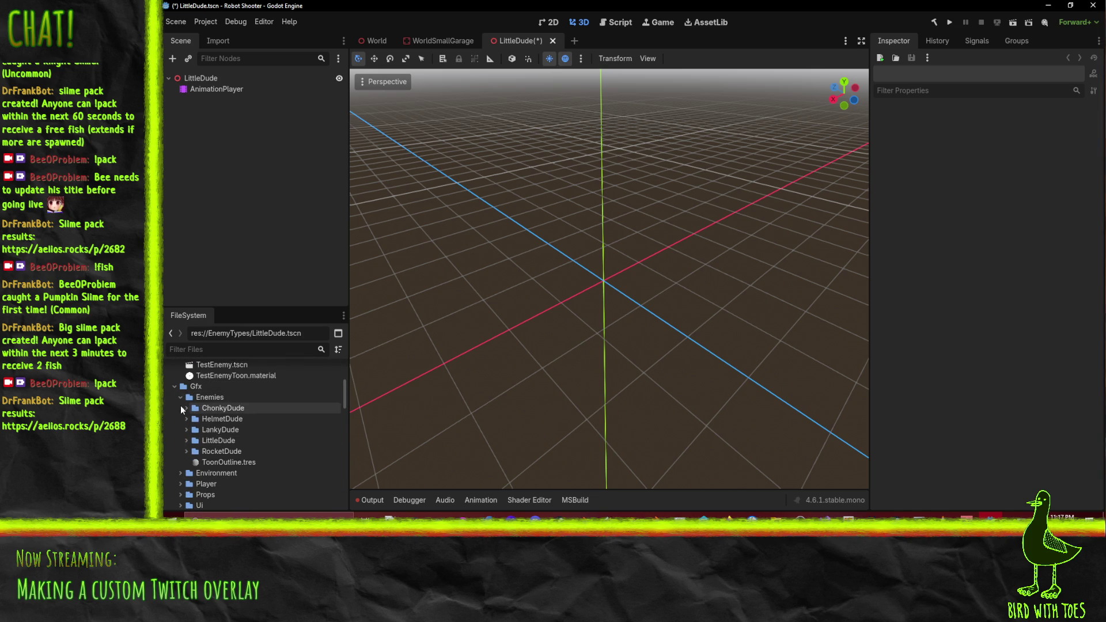
left_click(186, 441)
Open Advanced Import Settings for LittleDude.fbx and orbit the model preview
scroll(219, 449, "down", 2)
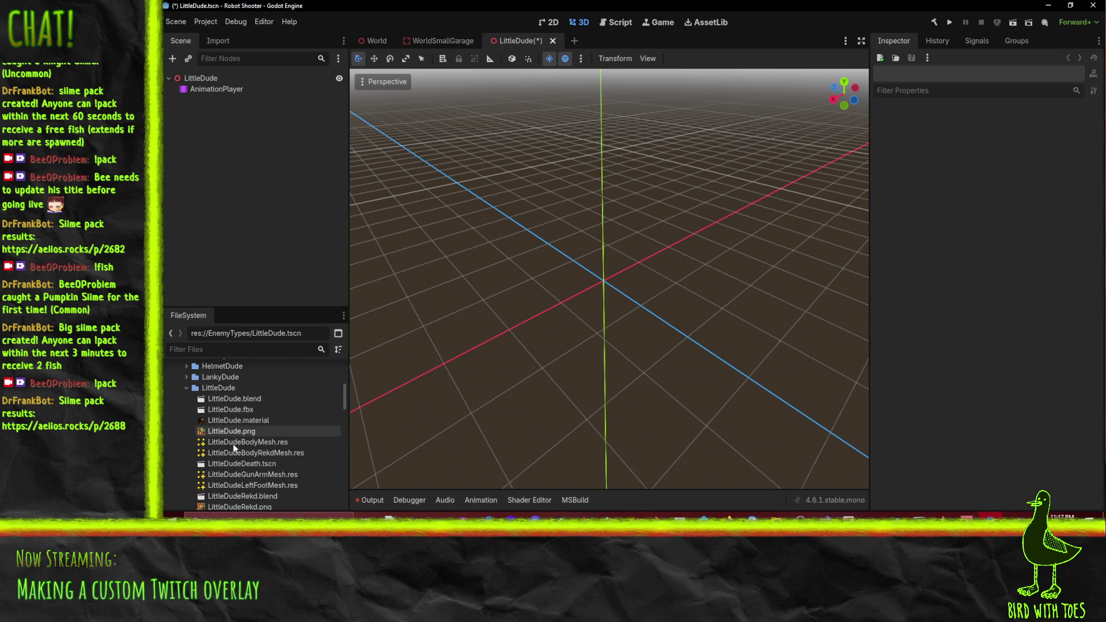
double_click(240, 410)
mouse_move(594, 439)
left_mouse_down()
mouse_move(613, 309)
mouse_move(711, 286)
mouse_move(664, 299)
left_mouse_up()
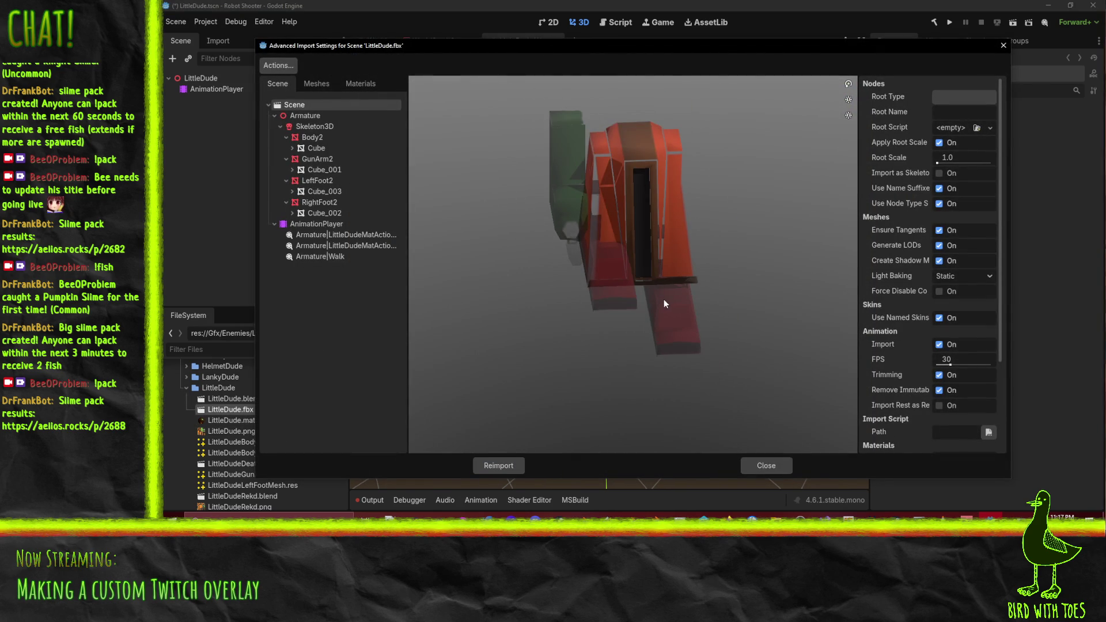
Set the Armature|Walk animation's loop mode to Linear and preview it playing
left_click(318, 117)
left_click(316, 226)
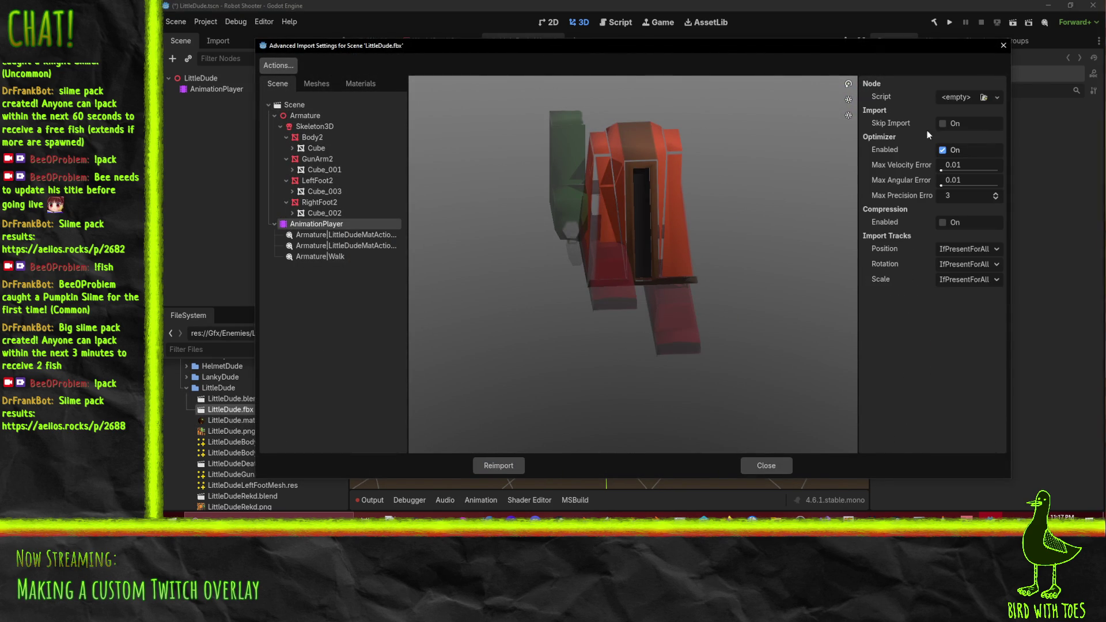
left_click(331, 259)
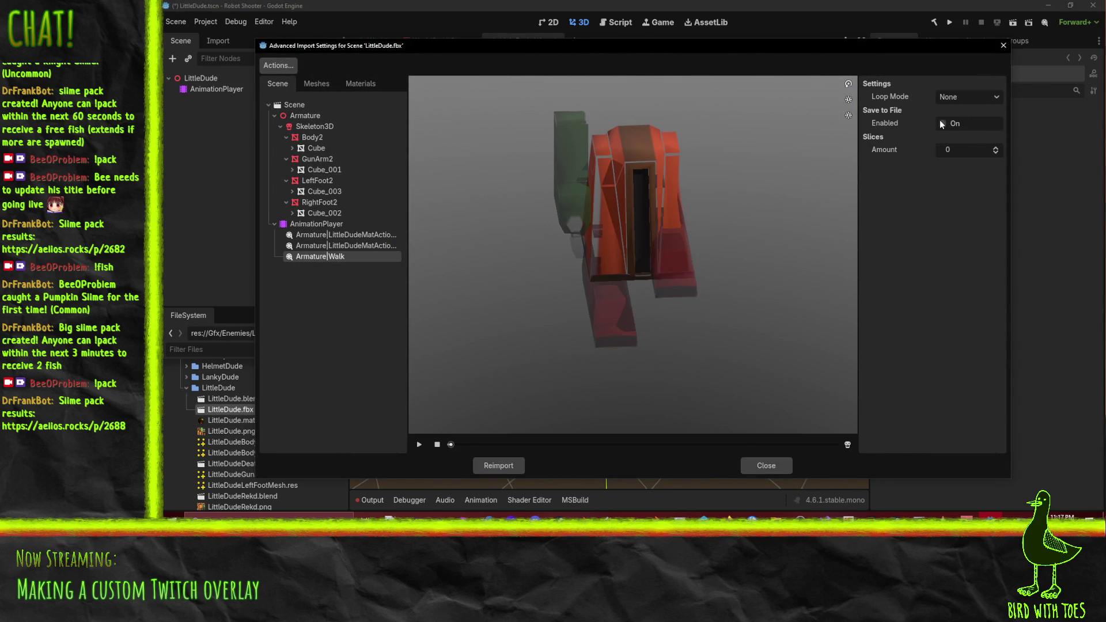
left_click(985, 99)
left_click(961, 125)
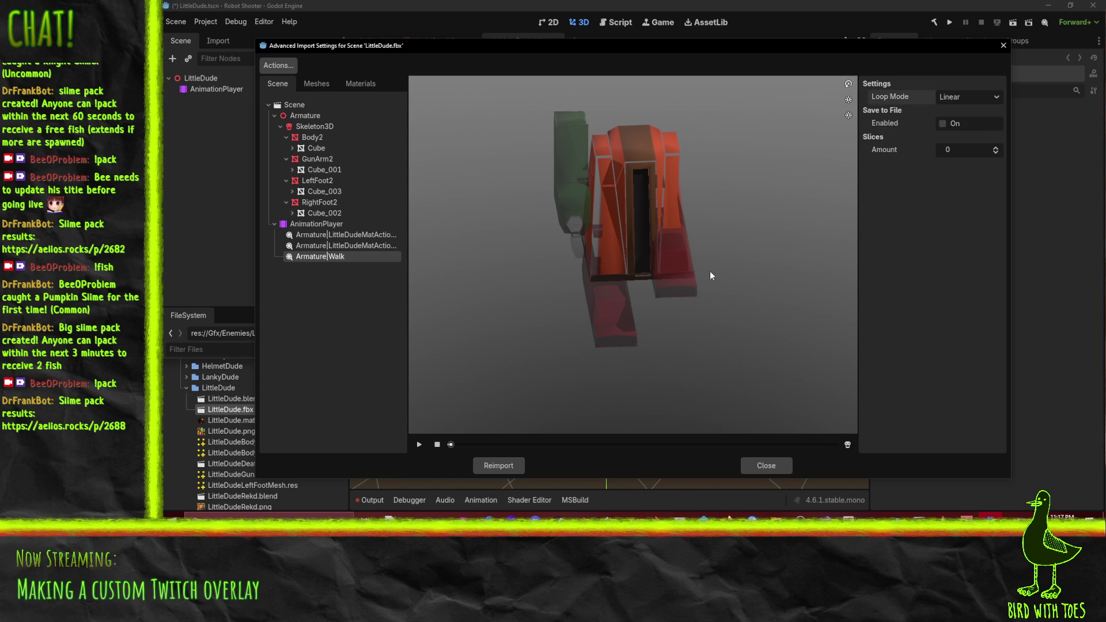
left_click_drag(683, 266, 486, 390)
left_click(419, 446)
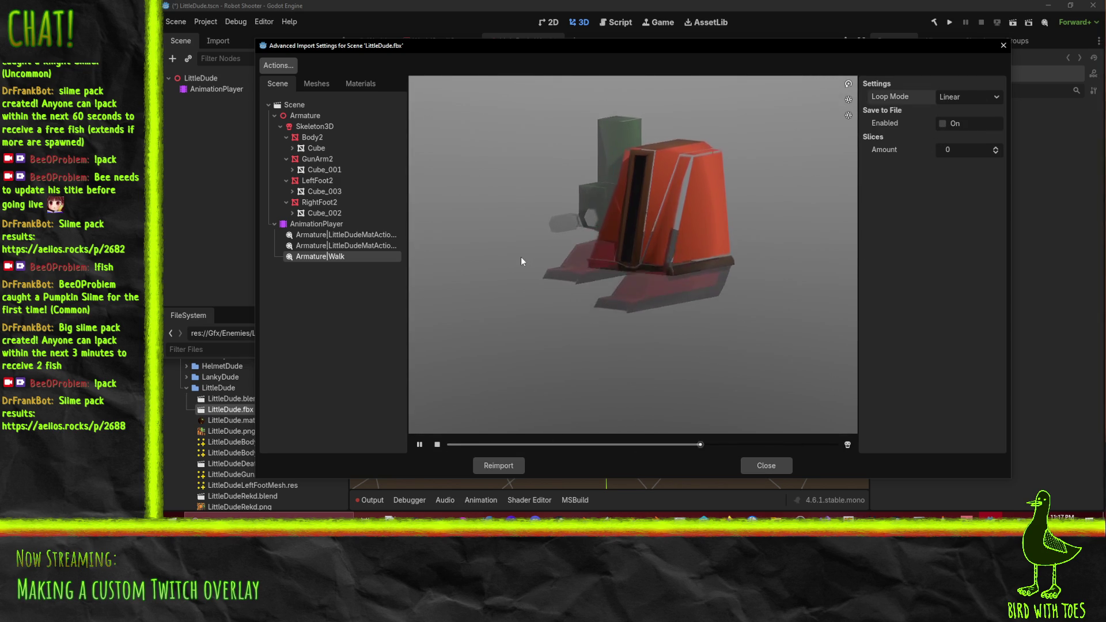
mouse_move(521, 257)
left_mouse_down()
mouse_move(622, 263)
mouse_move(679, 327)
mouse_move(708, 319)
mouse_move(675, 309)
left_mouse_up()
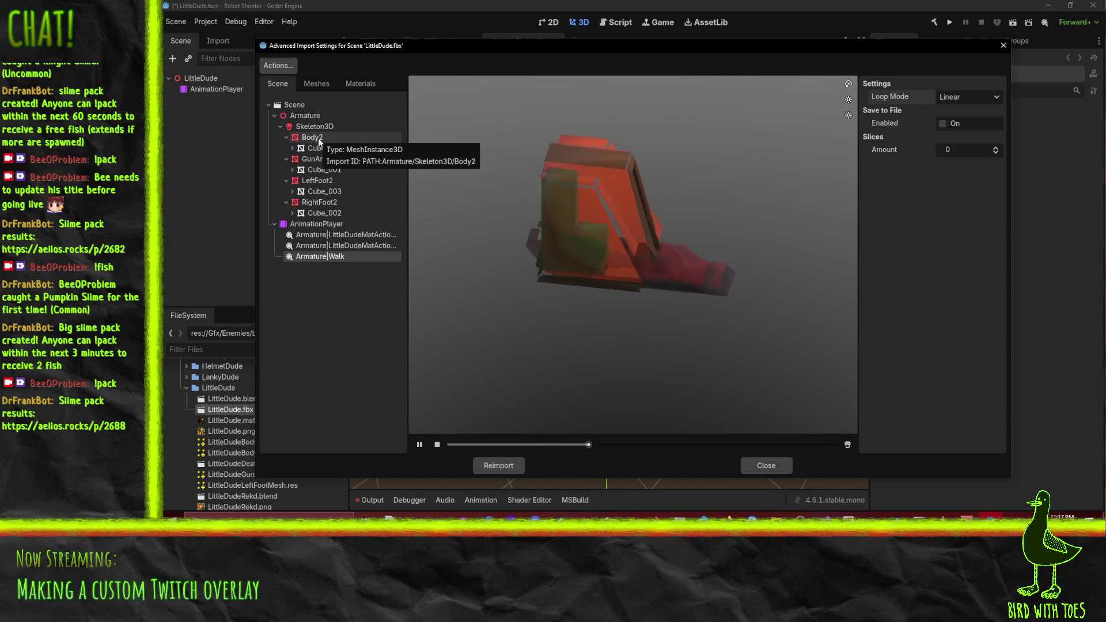
Reopen LittleDude.fbx import settings, keep Save to File unchecked, and reapply Linear looping to Walk
left_click(766, 465)
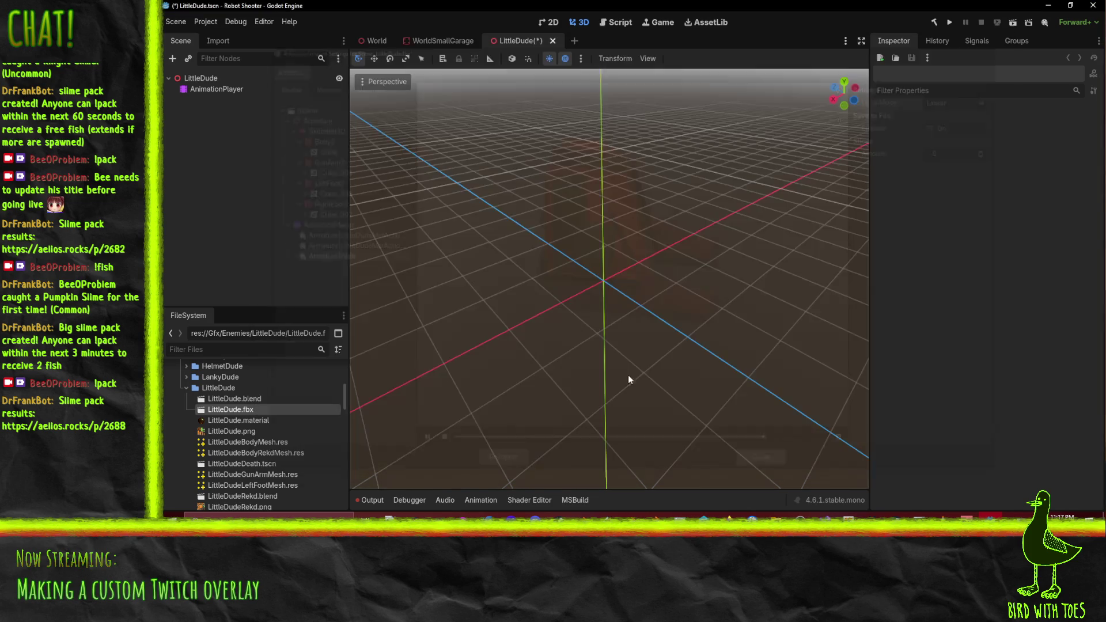
double_click(247, 410)
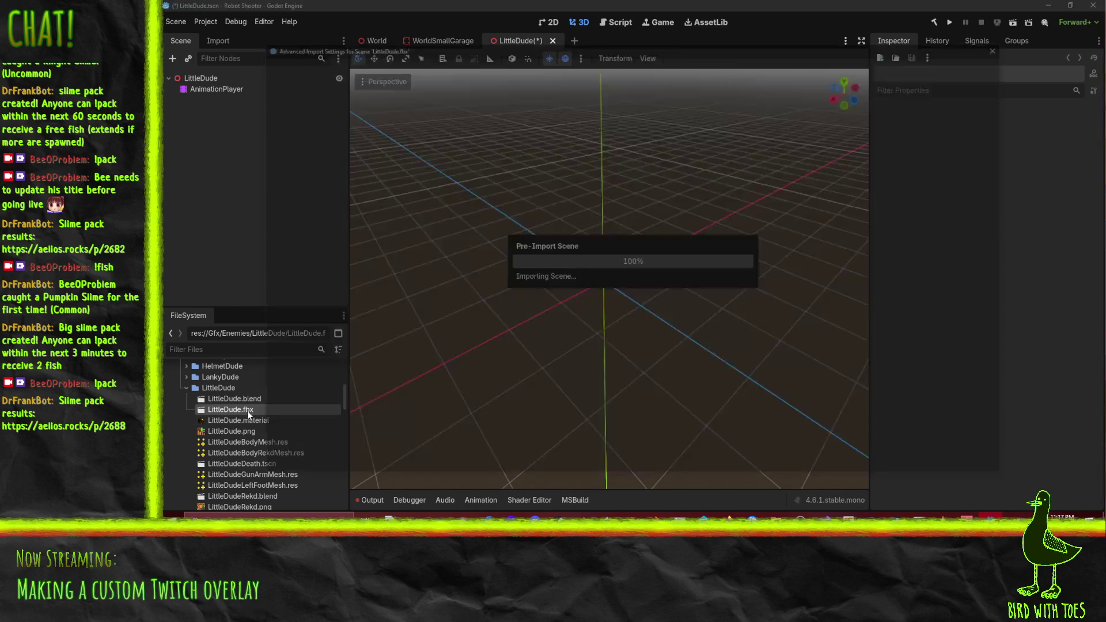
left_click(319, 256)
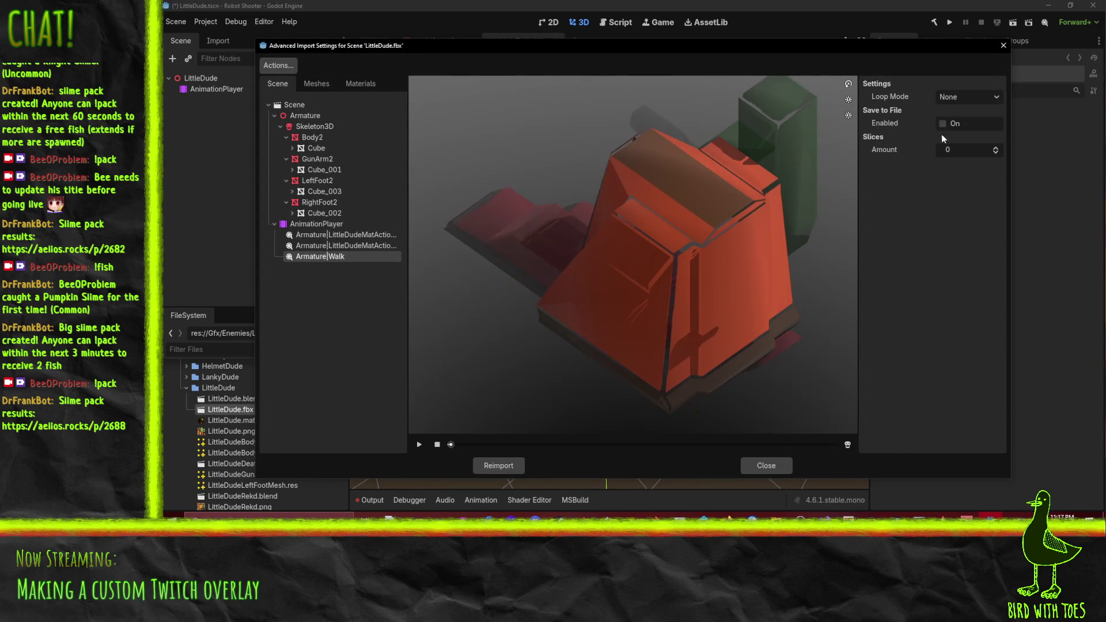
left_click(942, 128)
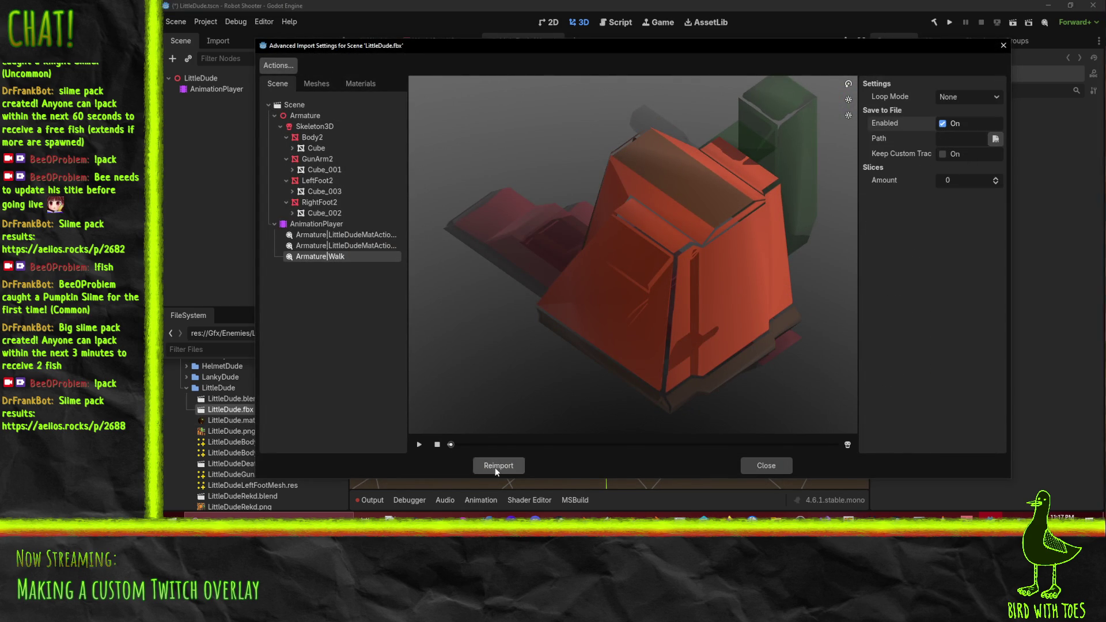
left_click(943, 124)
left_click(965, 97)
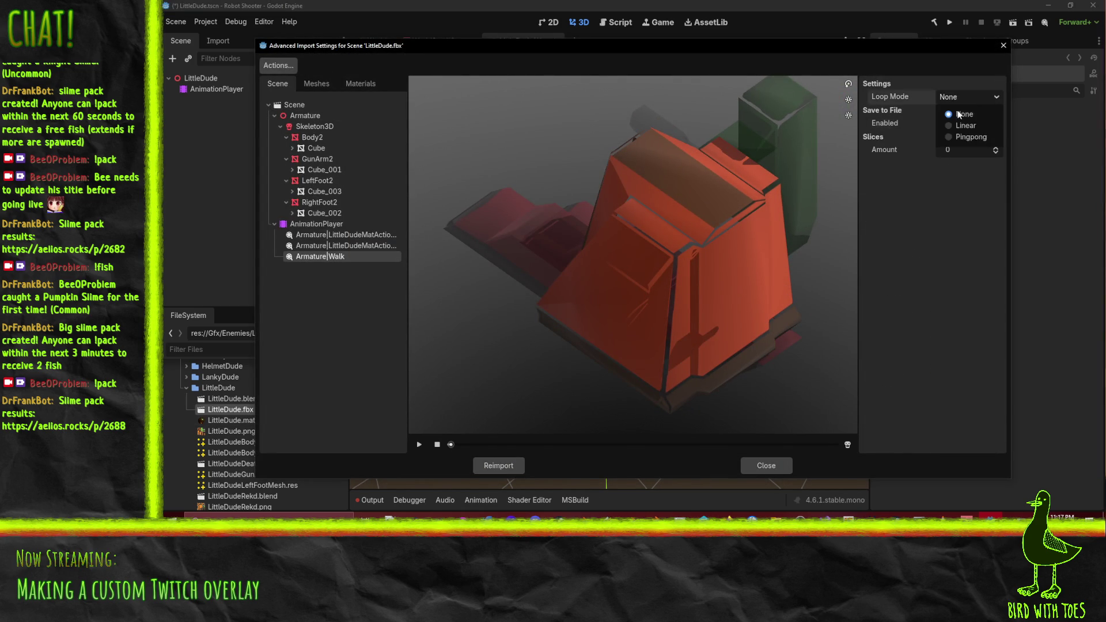
left_click(959, 123)
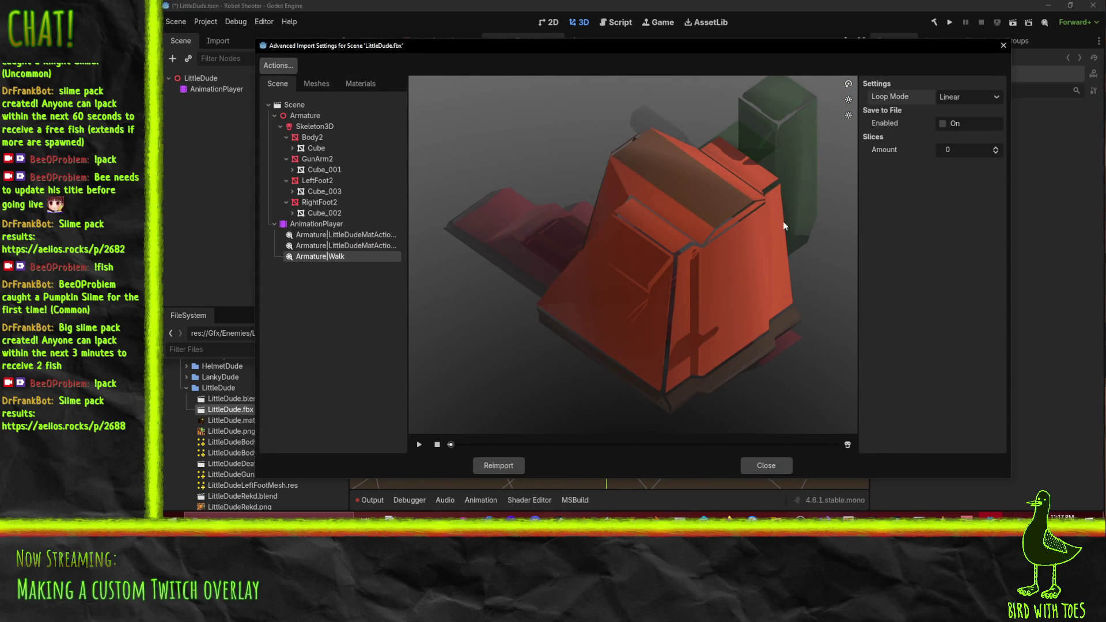
left_click(323, 128)
left_click(323, 138)
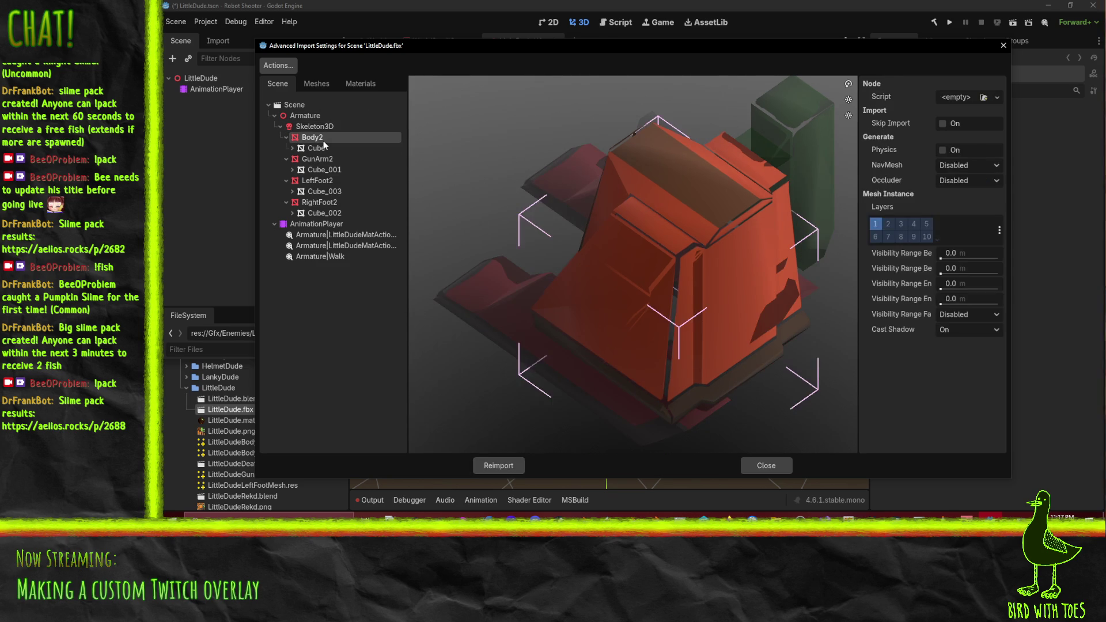
left_click(320, 149)
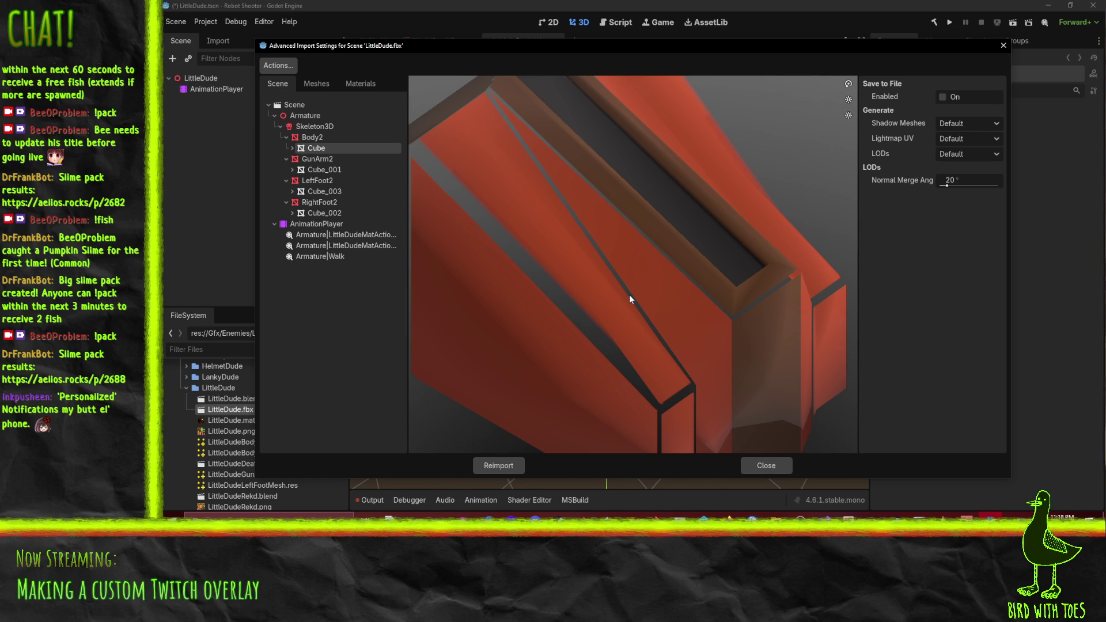
left_click(326, 136)
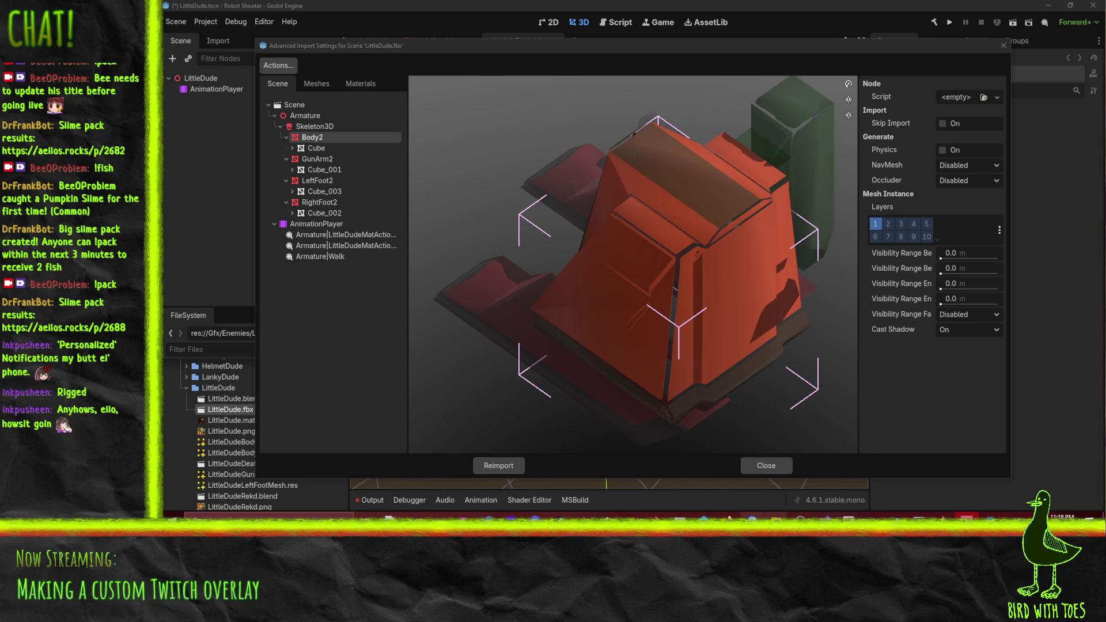
mouse_move(727, 517)
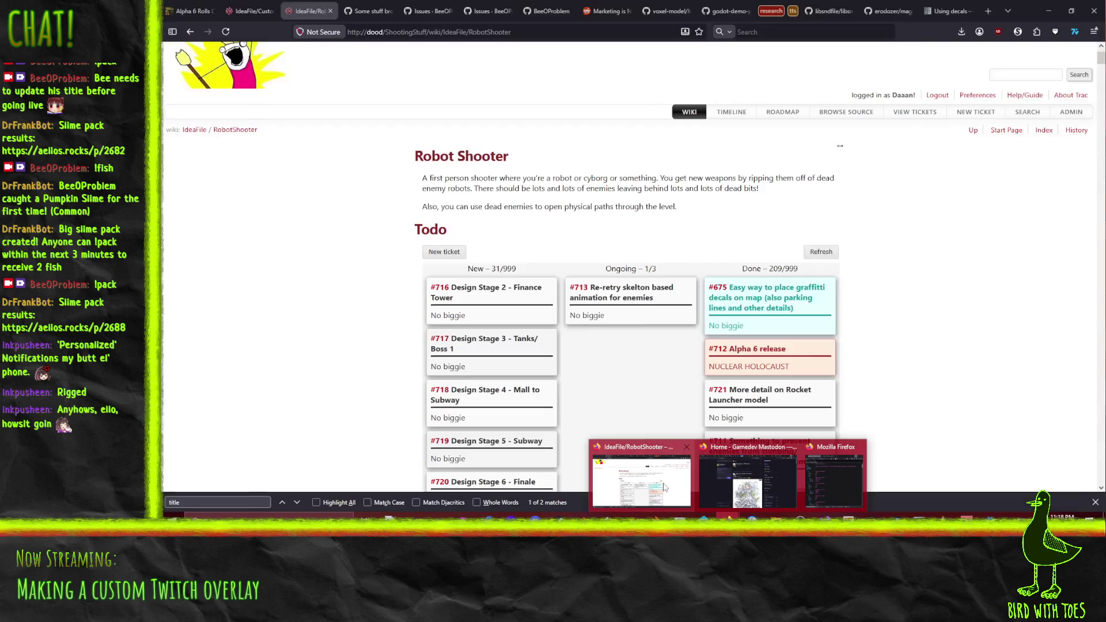
Skim the Alpha 6 Rolls Out devlog post in Firefox, then minimize the browser
left_click(692, 491)
left_click(198, 4)
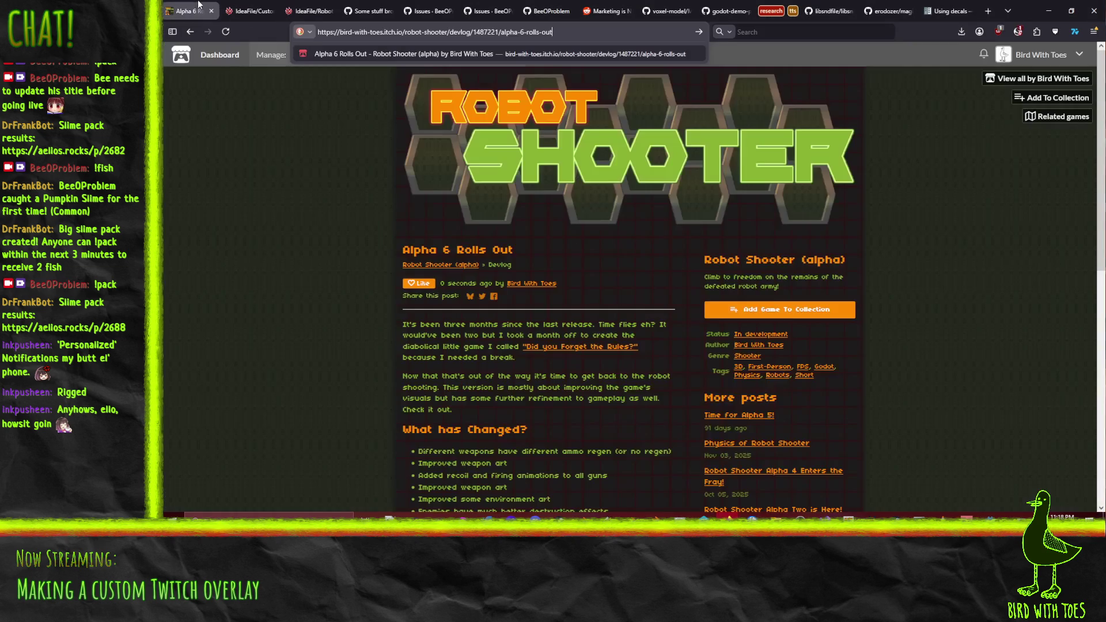
scroll(234, 325, "down", 5)
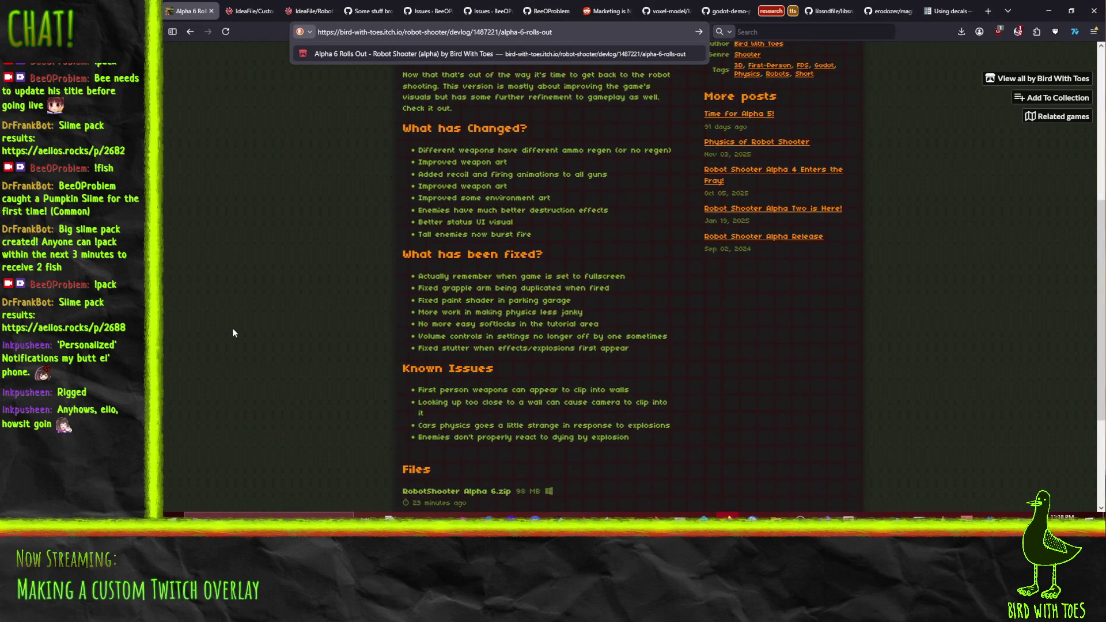
scroll(232, 332, "up", 1)
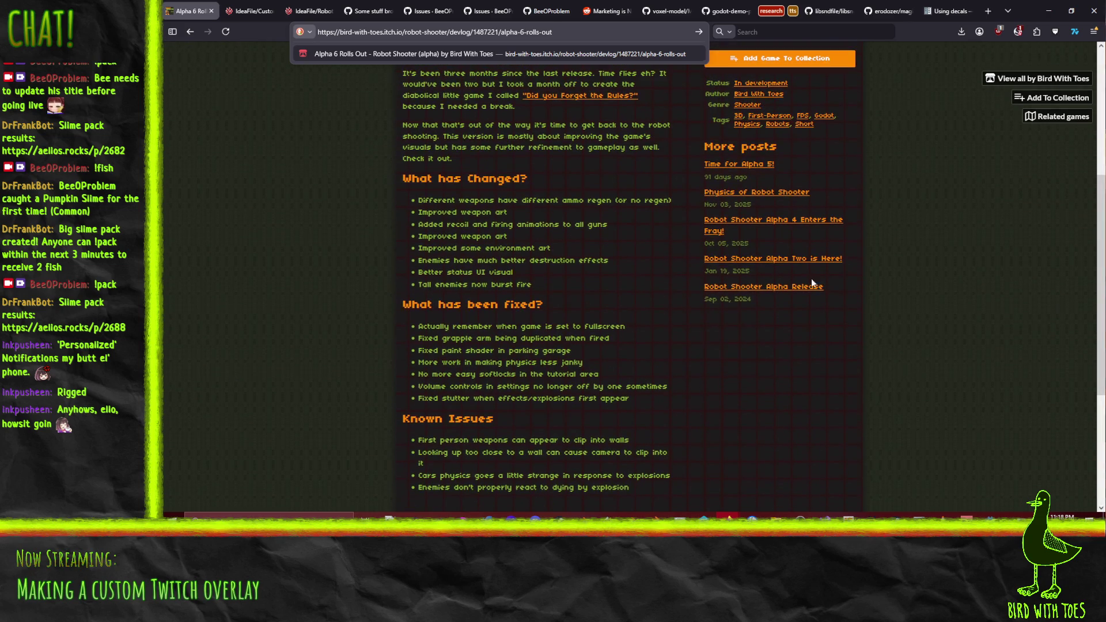
left_click(1047, 13)
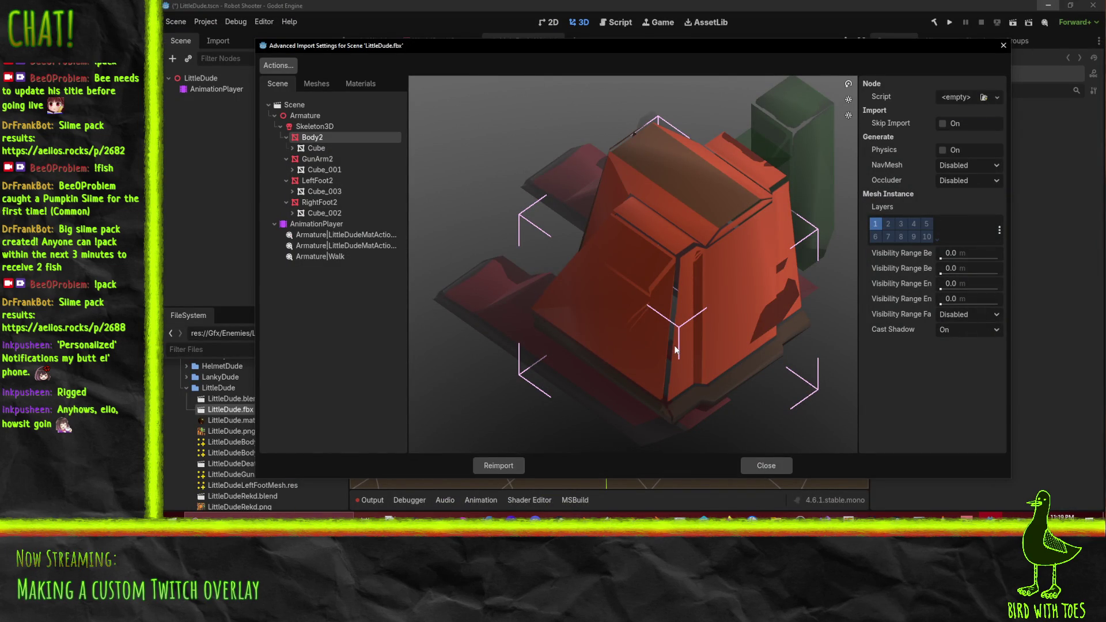
Enable physics for the Body2 mesh and make it a RigidBody3D
mouse_move(563, 298)
left_mouse_down()
mouse_move(719, 283)
mouse_move(688, 304)
mouse_move(718, 291)
left_mouse_up()
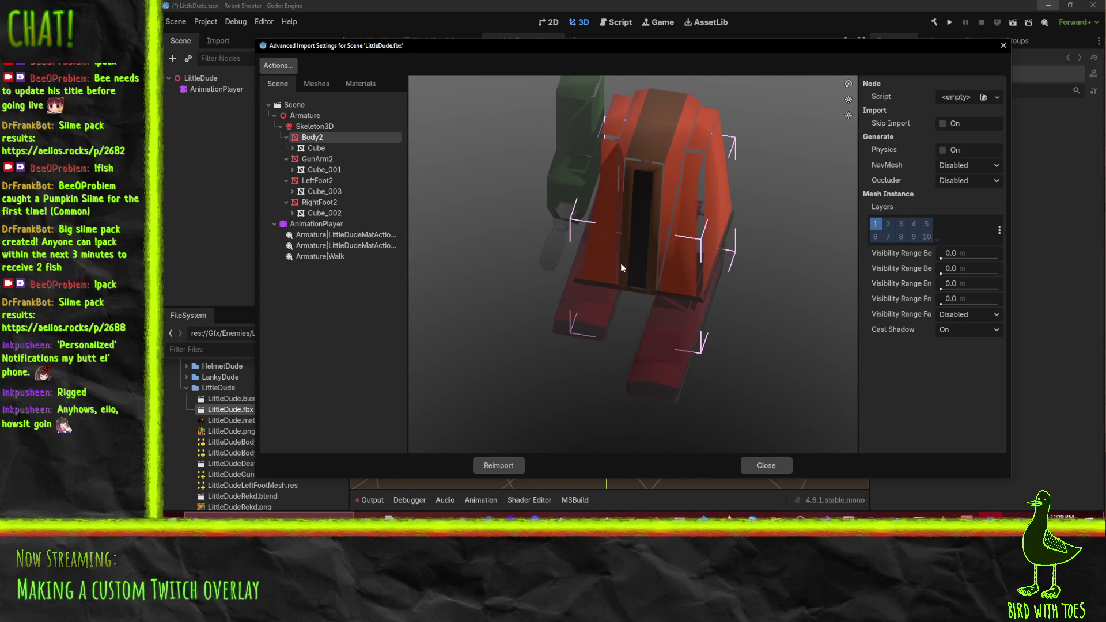
mouse_move(624, 262)
left_mouse_down()
mouse_move(629, 242)
mouse_move(579, 244)
mouse_move(699, 240)
left_mouse_up()
left_click(941, 150)
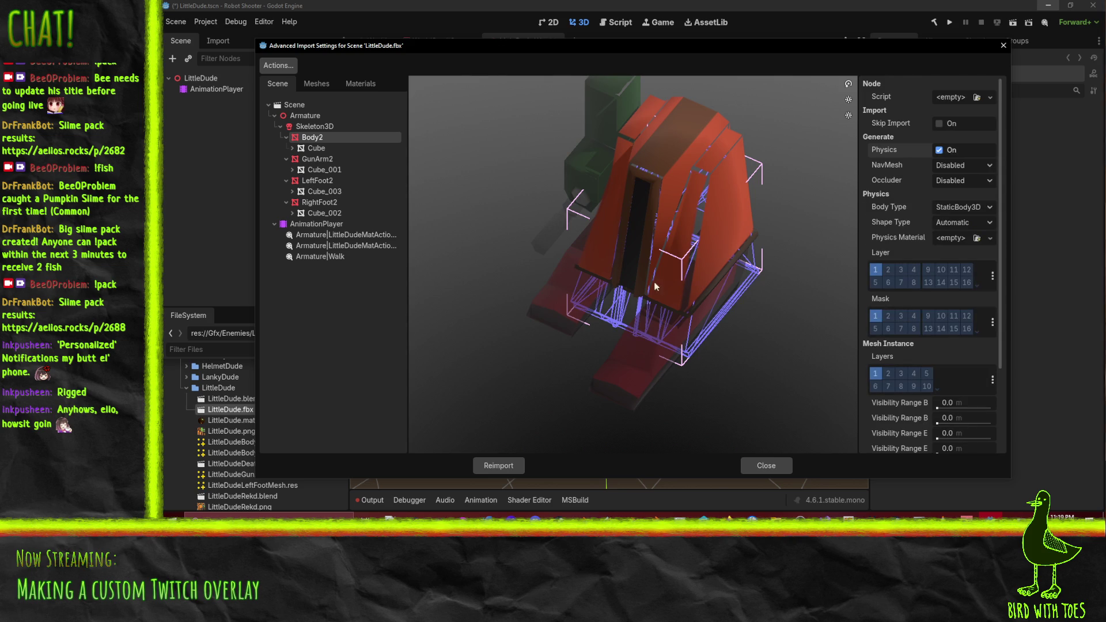
mouse_move(655, 287)
left_mouse_down()
mouse_move(683, 226)
mouse_move(672, 264)
mouse_move(586, 261)
mouse_move(601, 272)
mouse_move(818, 236)
left_mouse_up()
left_click(950, 208)
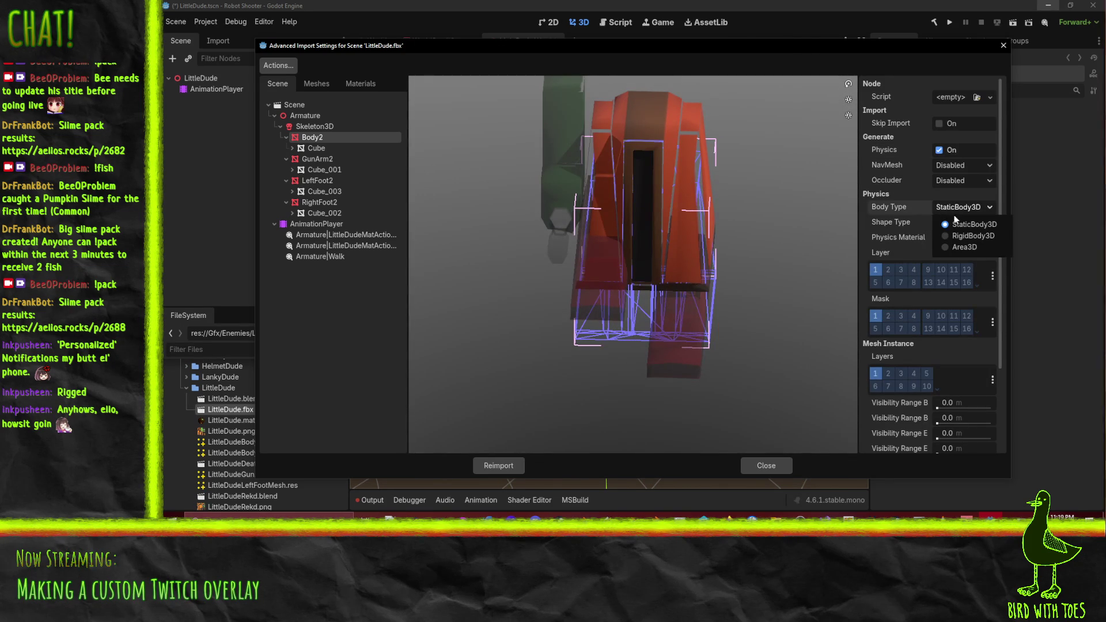
left_click(965, 235)
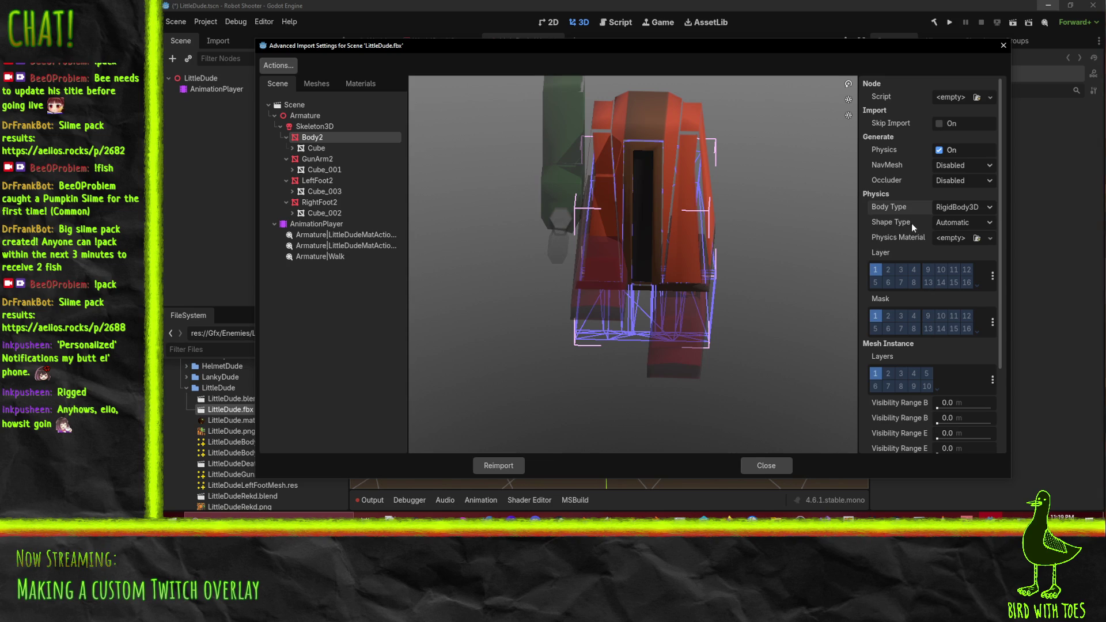
Try Decompose Convex, then settle on a Single Convex collision shape for Body2
left_click(956, 222)
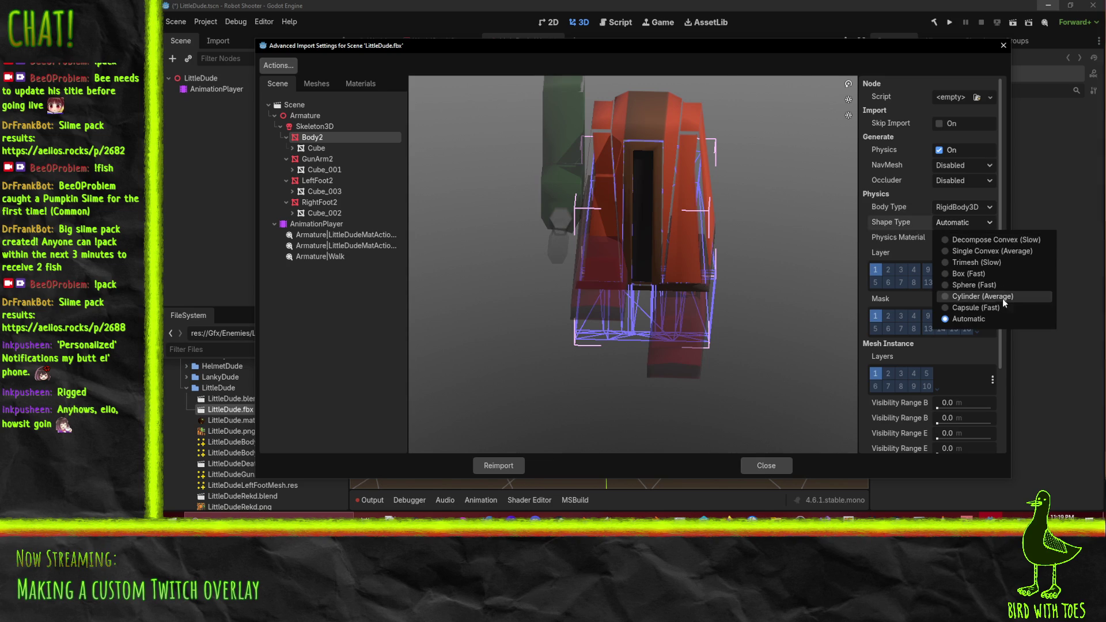
left_click(1001, 241)
mouse_move(835, 231)
left_mouse_down()
mouse_move(733, 209)
mouse_move(769, 239)
mouse_move(641, 245)
mouse_move(688, 248)
left_mouse_up()
left_click(976, 222)
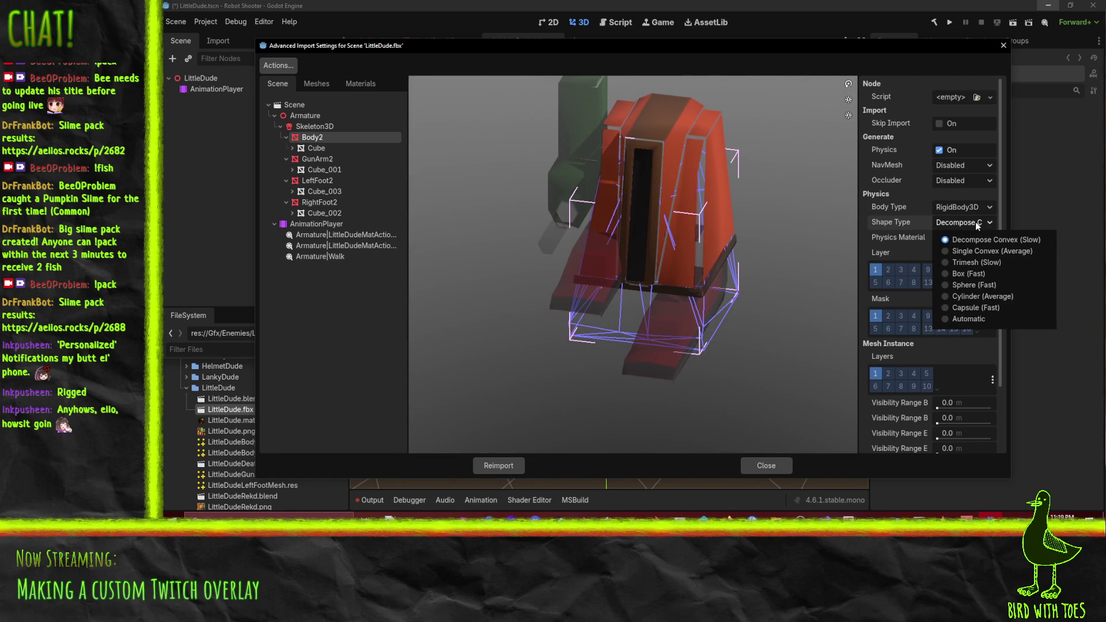
left_click(976, 250)
mouse_move(820, 266)
left_mouse_down()
mouse_move(748, 236)
mouse_move(831, 265)
mouse_move(881, 255)
mouse_move(855, 250)
left_mouse_up()
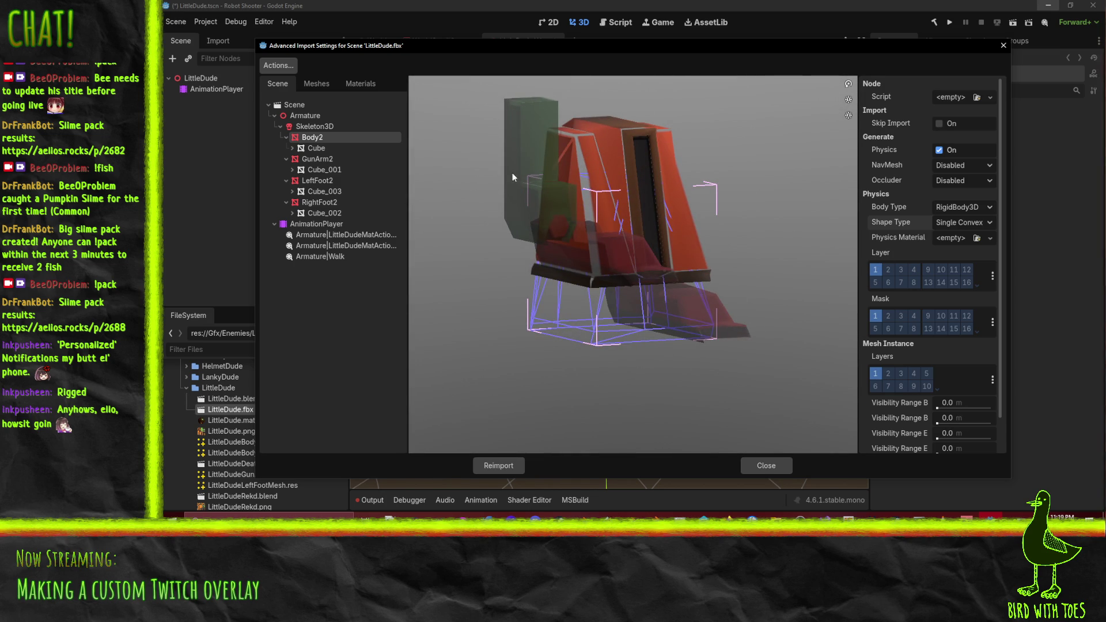
mouse_move(681, 188)
left_mouse_down()
mouse_move(590, 173)
mouse_move(624, 206)
mouse_move(684, 363)
left_mouse_up()
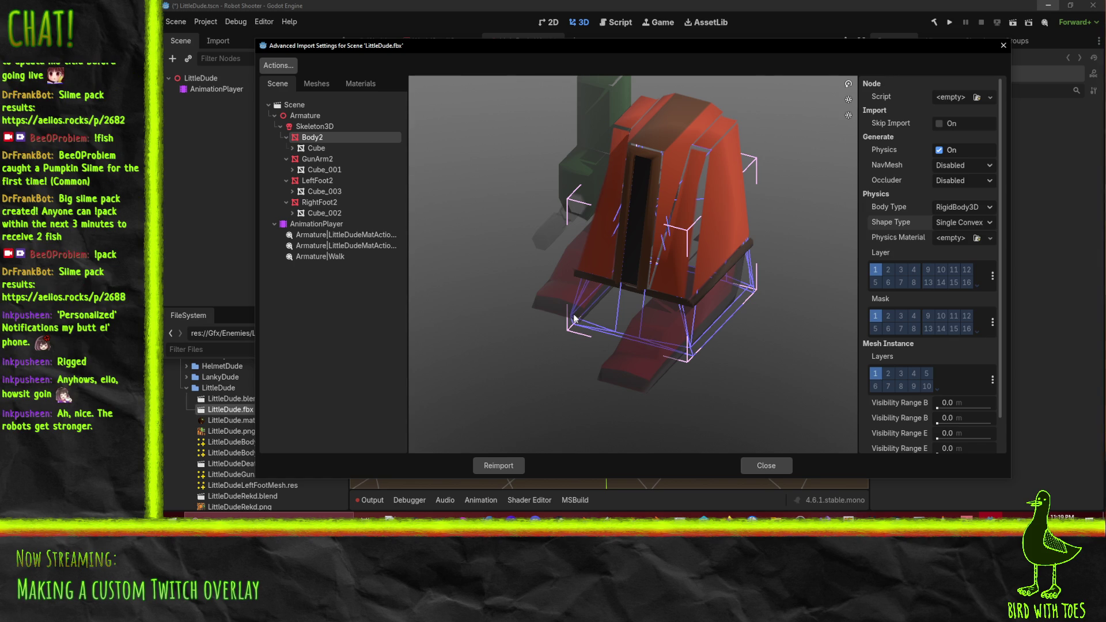
mouse_move(574, 318)
left_mouse_down()
mouse_move(624, 304)
mouse_move(689, 329)
left_mouse_up()
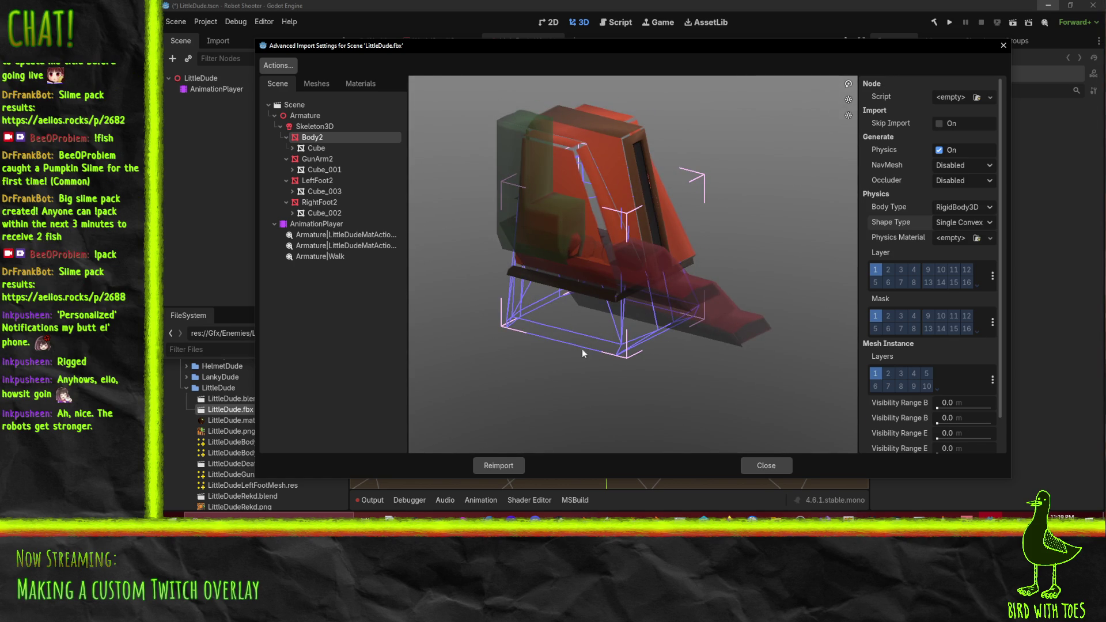
mouse_move(633, 352)
left_mouse_down()
mouse_move(586, 354)
mouse_move(609, 353)
mouse_move(657, 322)
mouse_move(684, 337)
left_mouse_up()
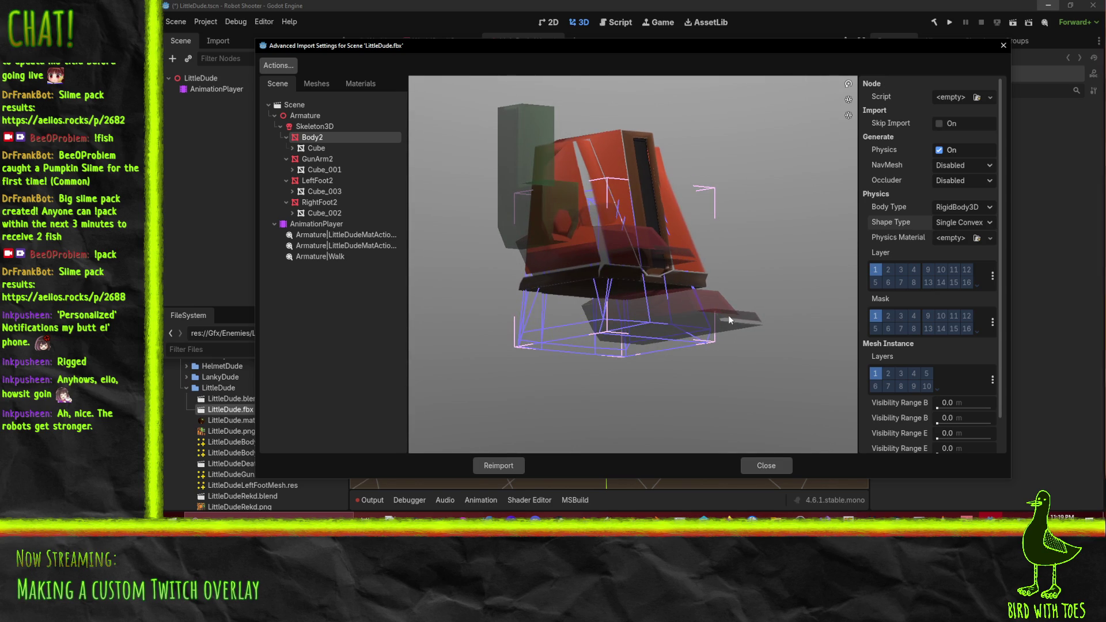
left_click(316, 159)
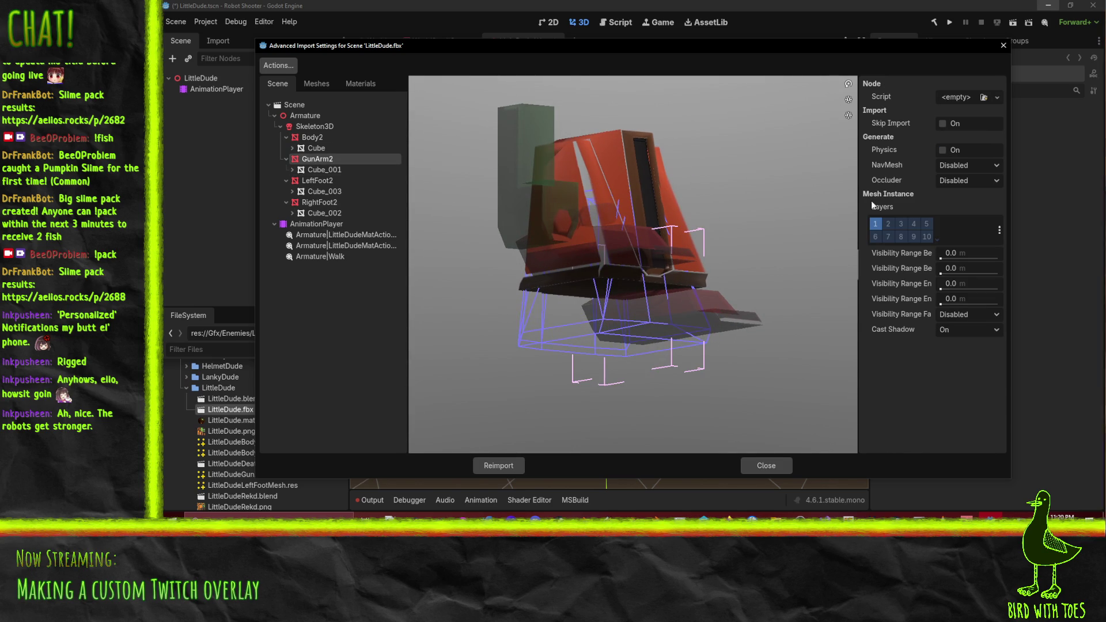
Give RightFoot2 physics as a RigidBody3D with Single Convex shape, navmesh left disabled
left_click(322, 180)
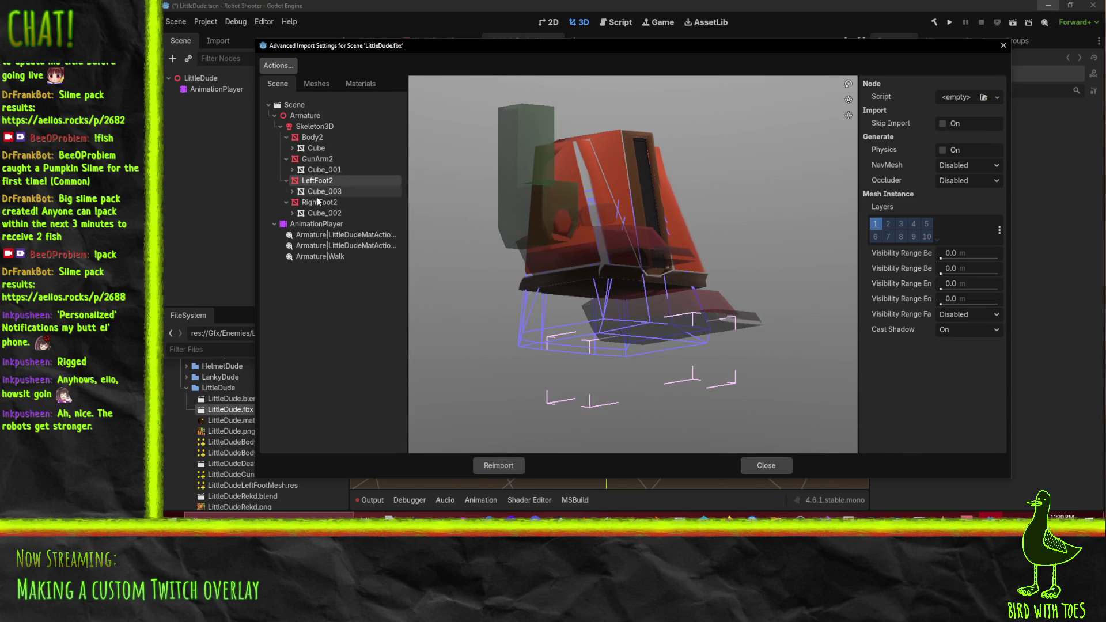
left_click(319, 202)
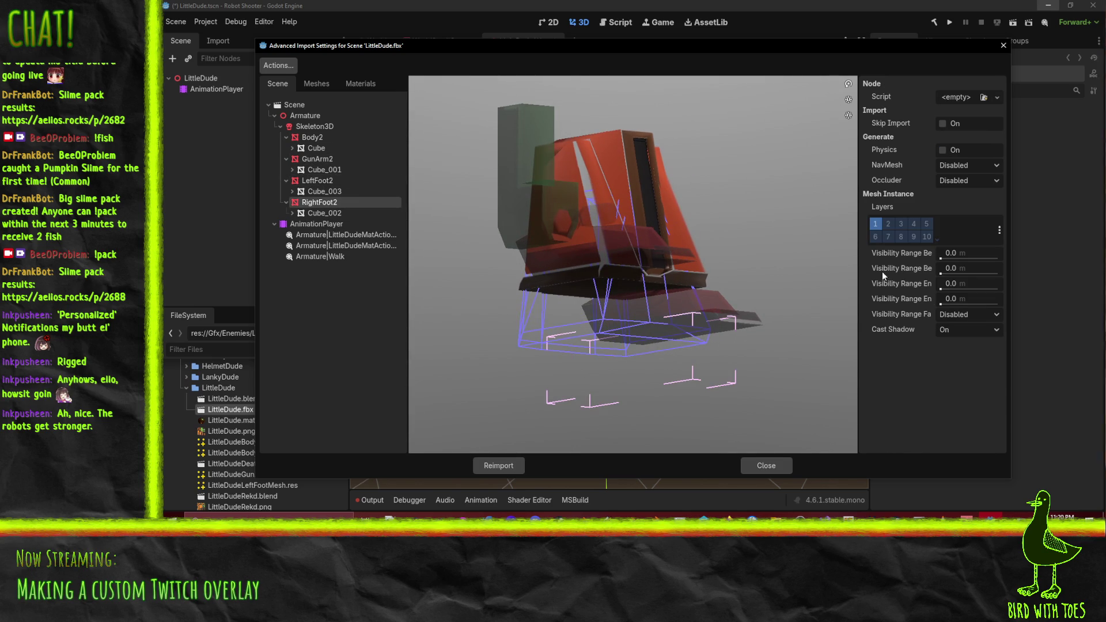
left_click(943, 150)
left_click(987, 164)
left_click(979, 180)
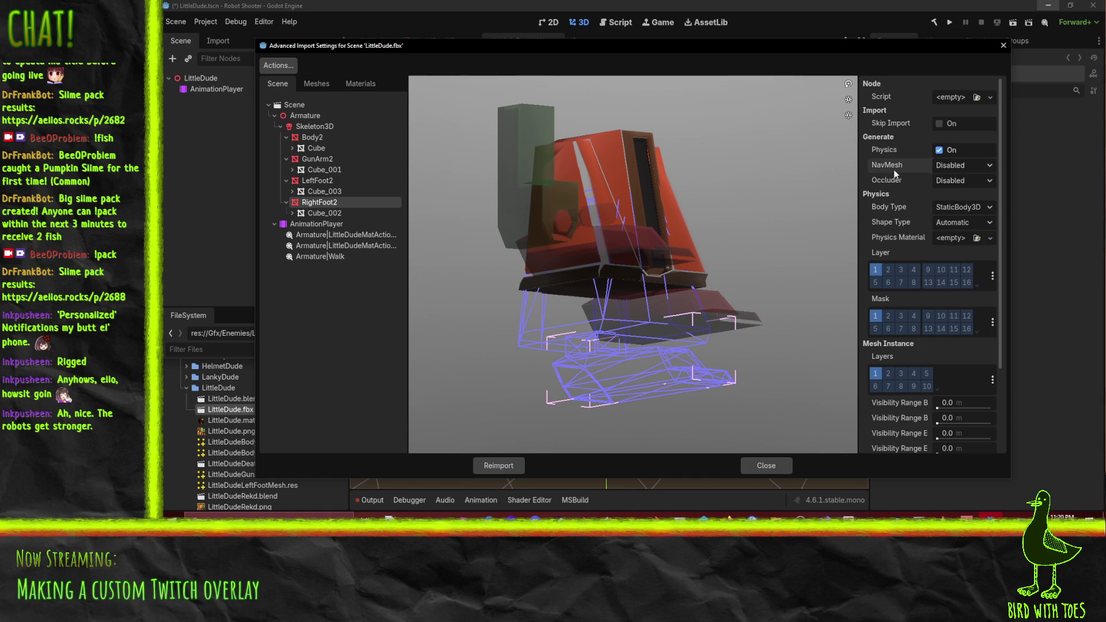
left_click(986, 209)
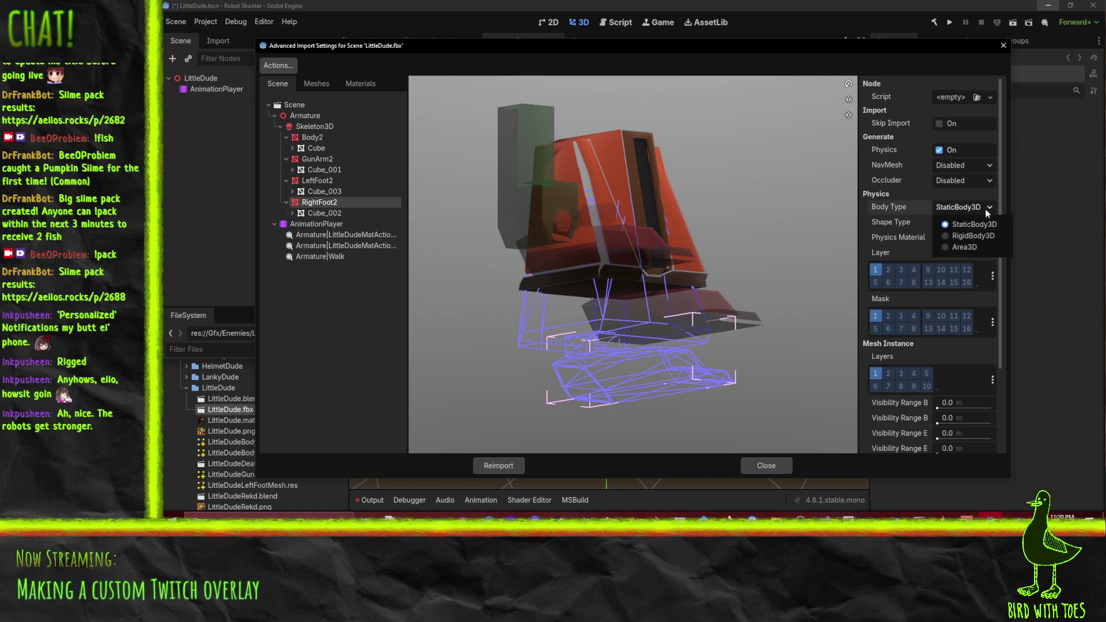
left_click(977, 234)
left_click(983, 223)
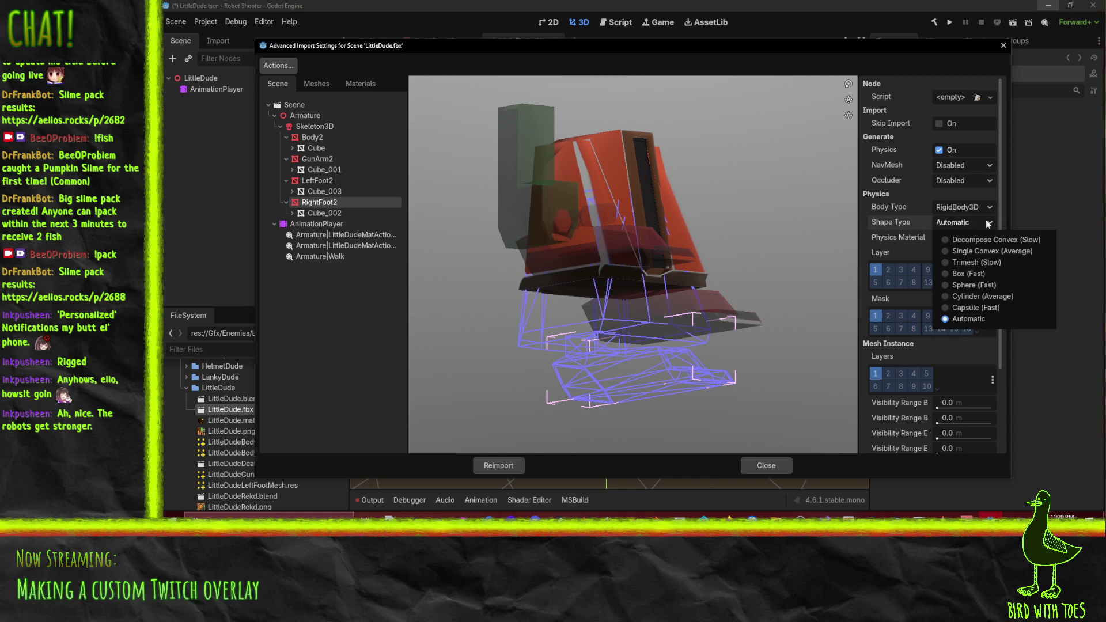
left_click(1003, 254)
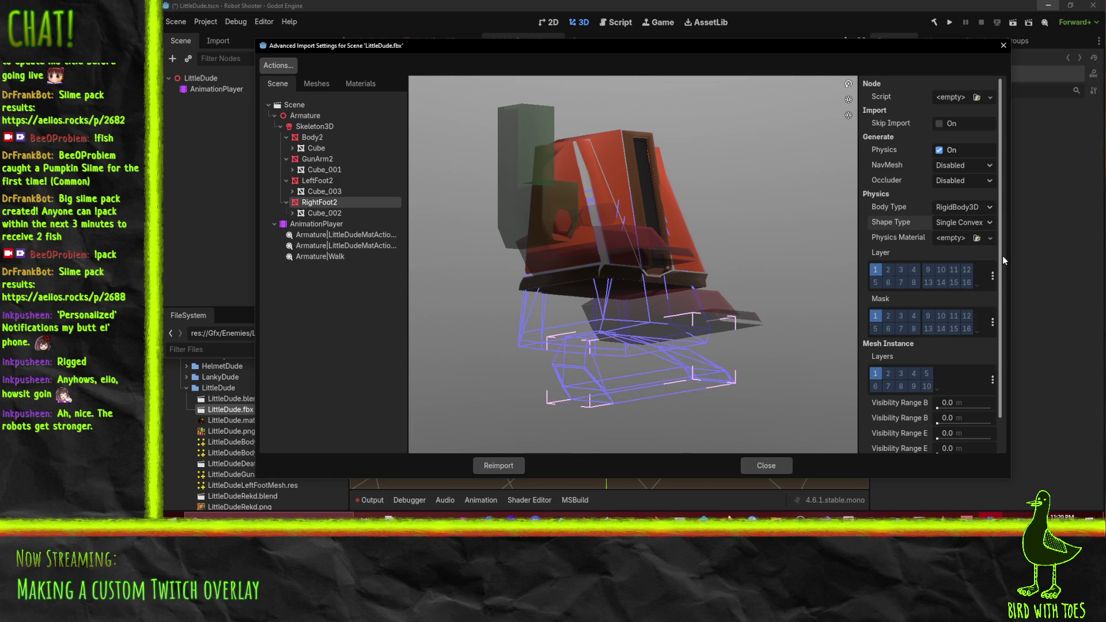
mouse_move(823, 245)
left_mouse_down()
mouse_move(796, 239)
mouse_move(781, 258)
mouse_move(879, 235)
mouse_move(831, 224)
mouse_move(758, 257)
mouse_move(714, 251)
mouse_move(744, 260)
mouse_move(775, 247)
mouse_move(794, 224)
mouse_move(766, 194)
mouse_move(660, 315)
mouse_move(606, 353)
left_mouse_up()
mouse_move(696, 366)
left_mouse_down()
mouse_move(631, 364)
mouse_move(658, 365)
left_mouse_up()
Give LeftFoot2 physics as a RigidBody3D with a Single Convex collision shape
left_click(303, 181)
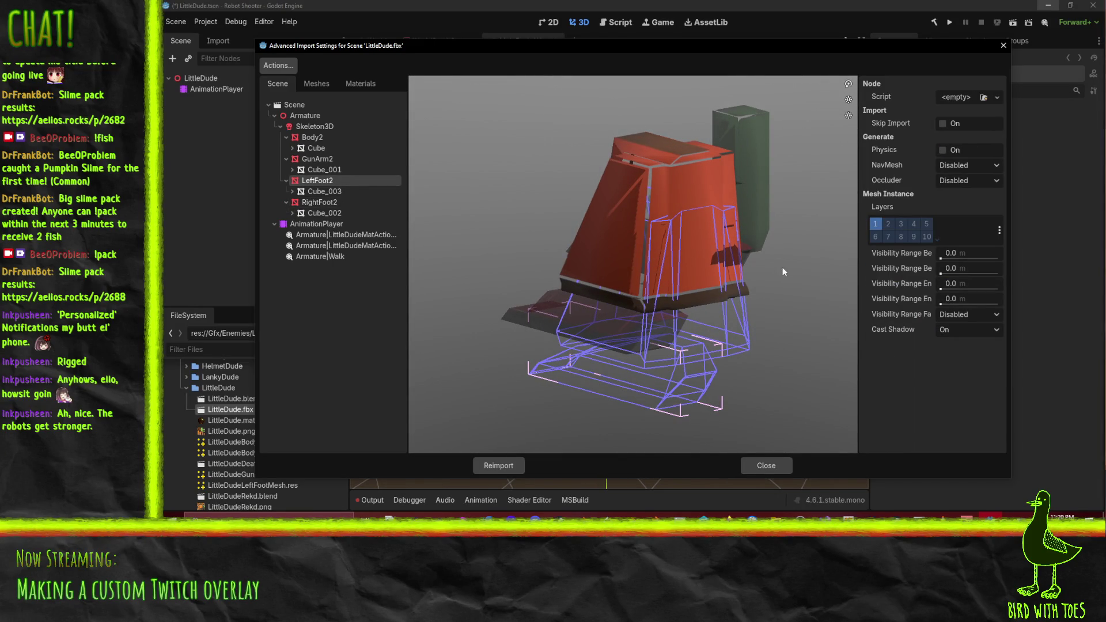
left_click(339, 204)
mouse_move(633, 334)
left_mouse_down()
mouse_move(714, 361)
mouse_move(501, 282)
left_mouse_up()
key("Up")
key("Up")
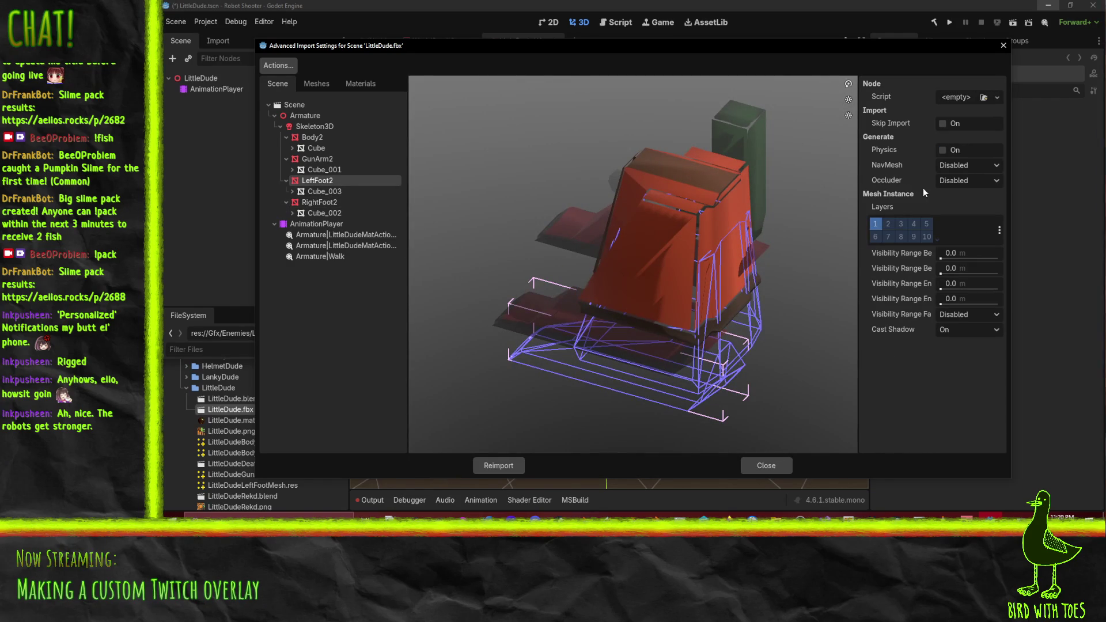
left_click(940, 150)
left_click(983, 208)
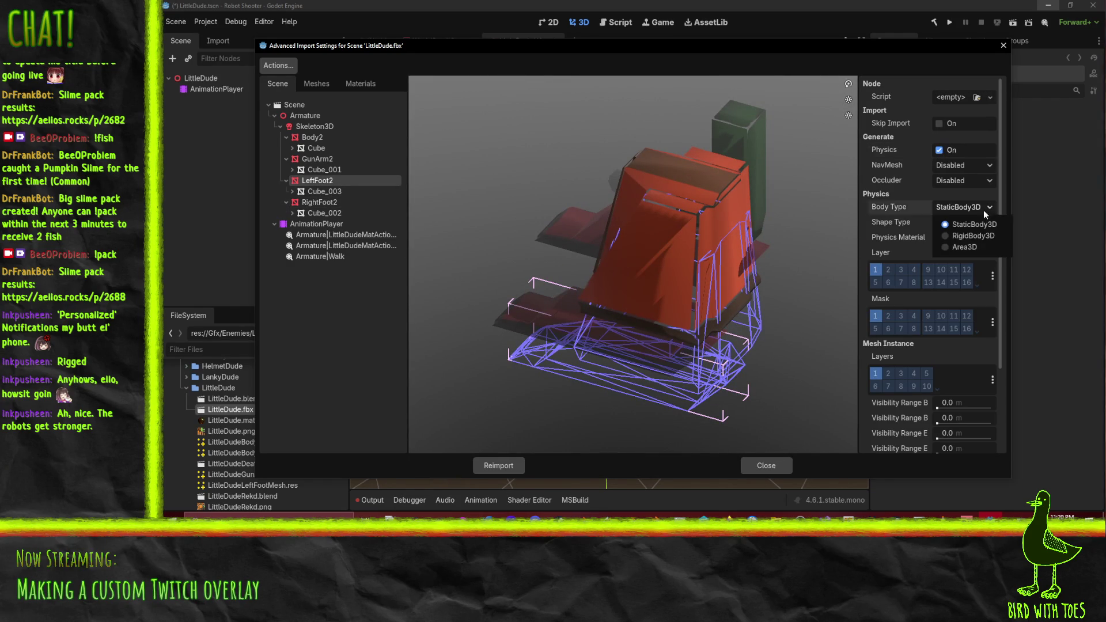
left_click(978, 236)
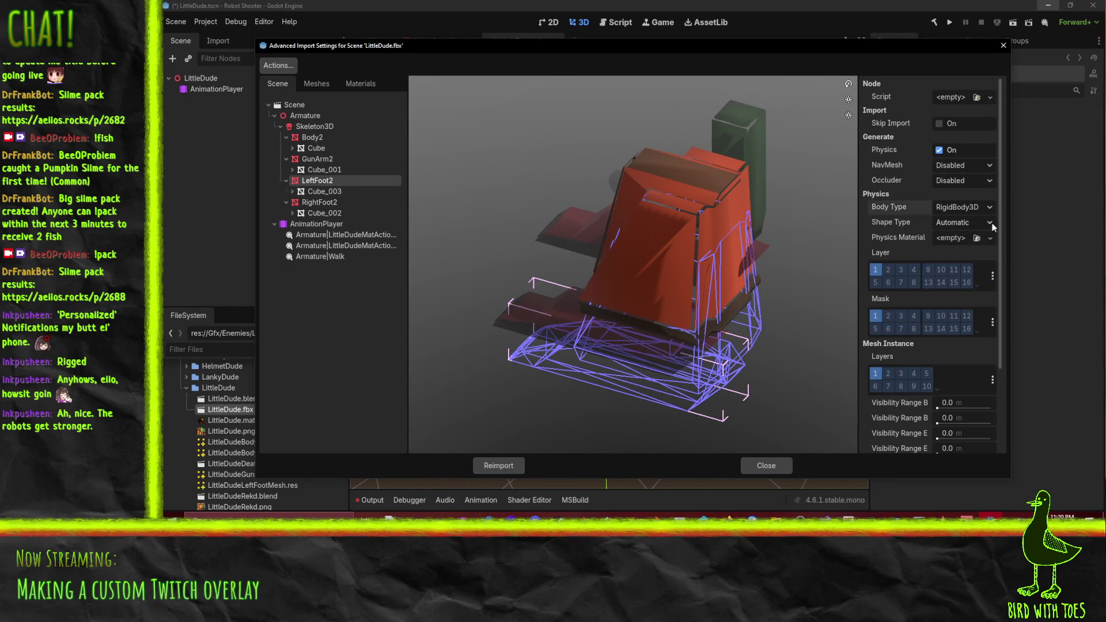
left_click(993, 223)
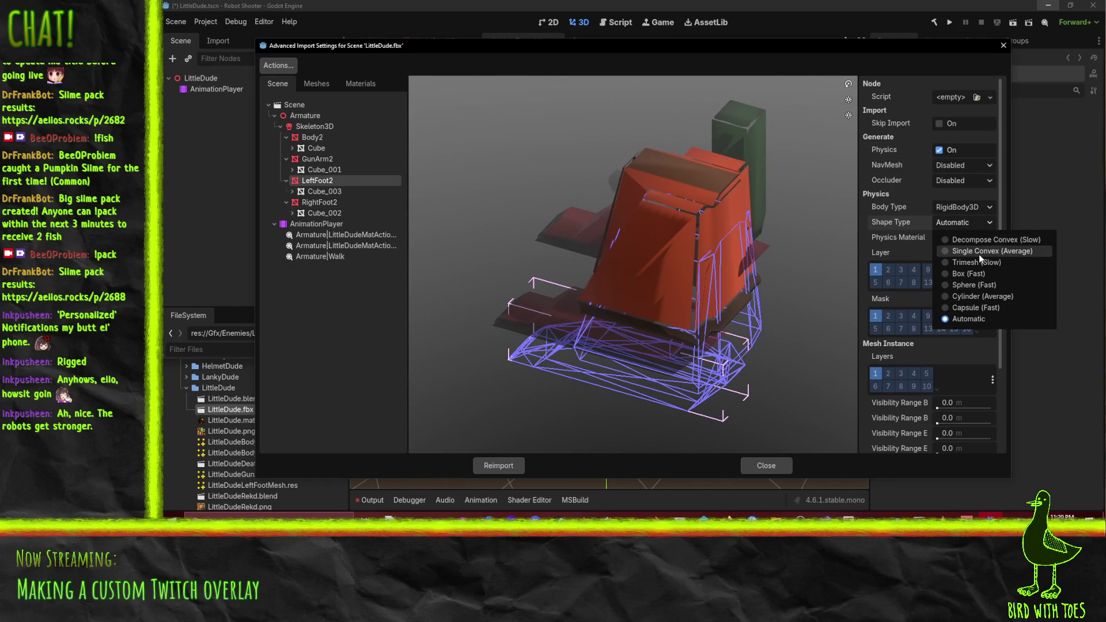
left_click(979, 254)
mouse_move(739, 272)
left_mouse_down()
mouse_move(694, 263)
mouse_move(766, 263)
left_mouse_up()
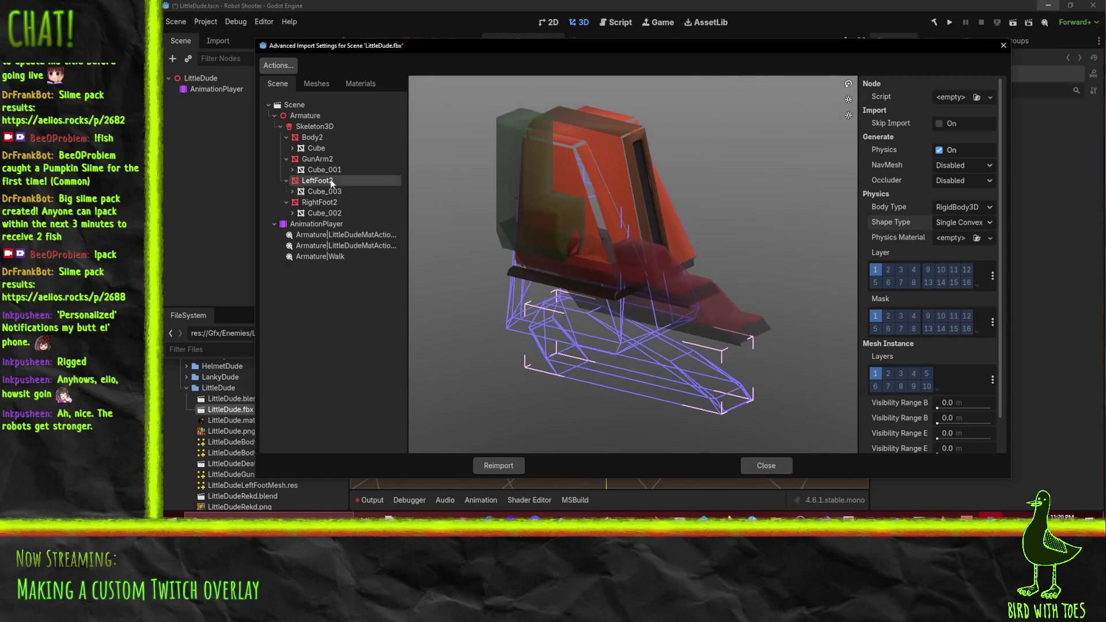
Give GunArm2 physics as a RigidBody3D with a Single Convex collision shape
left_click(326, 161)
left_click(966, 166)
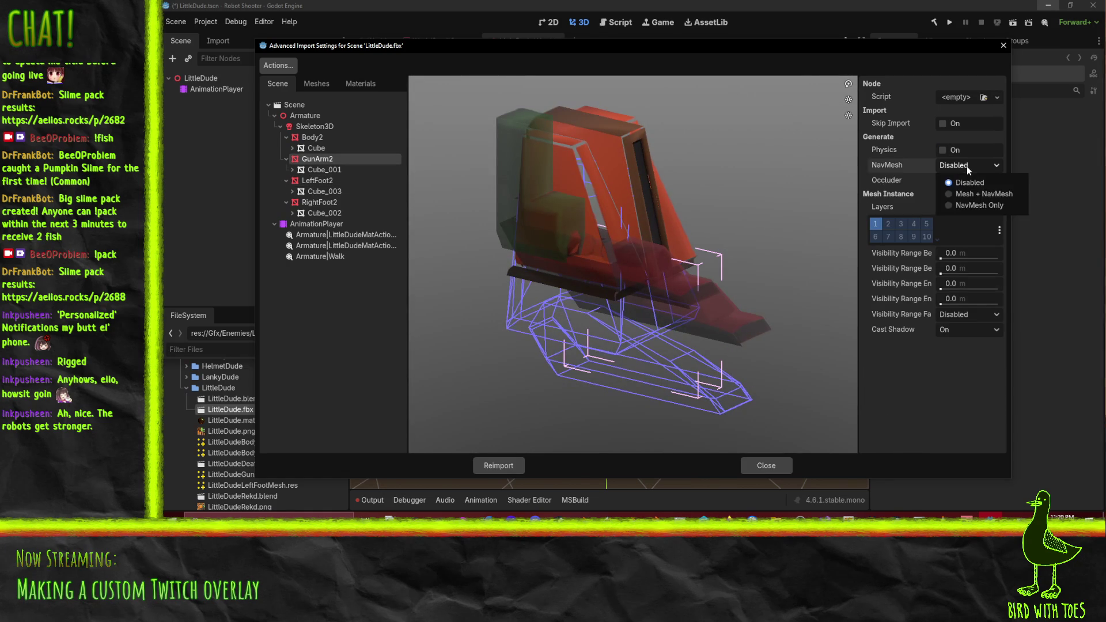
left_click(967, 166)
left_click(943, 149)
left_click(972, 208)
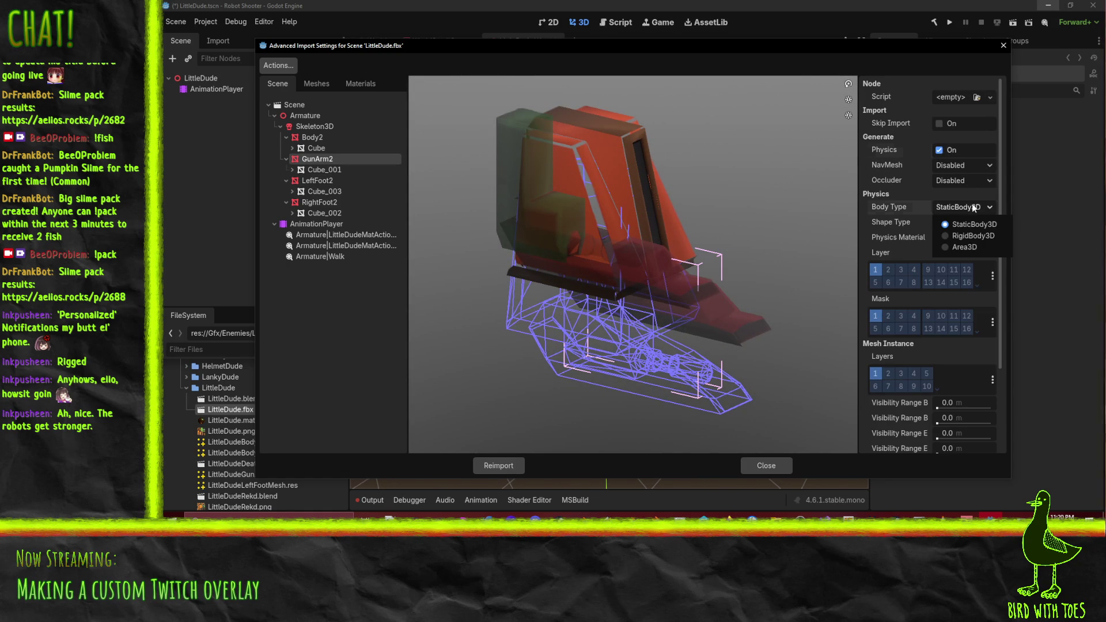
left_click(973, 235)
left_click(985, 223)
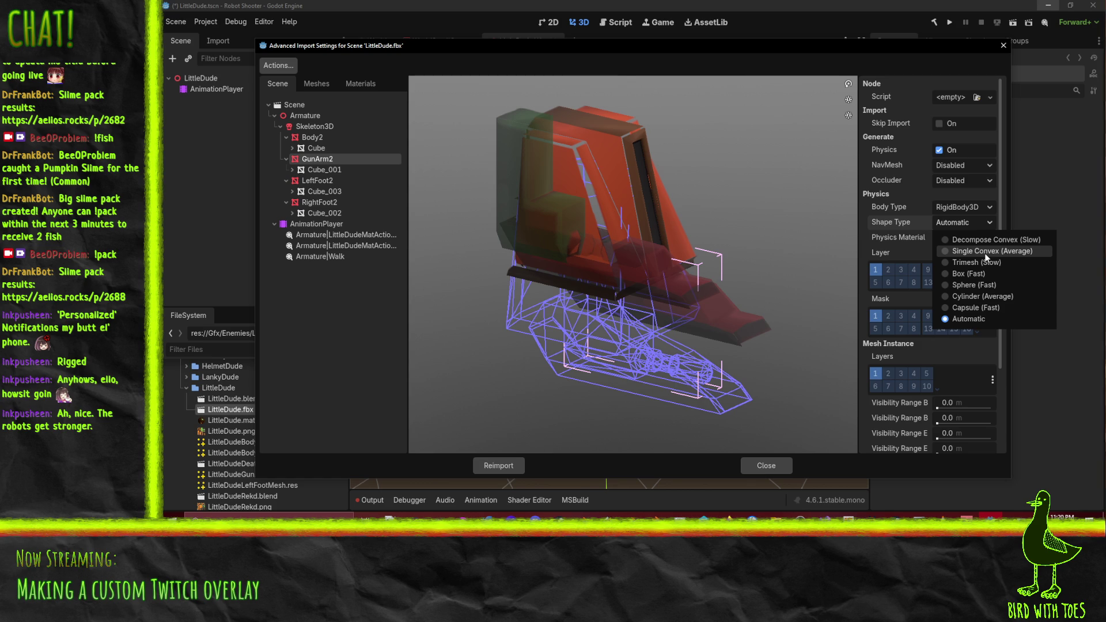
left_click(986, 252)
left_click_drag(773, 250, 772, 248)
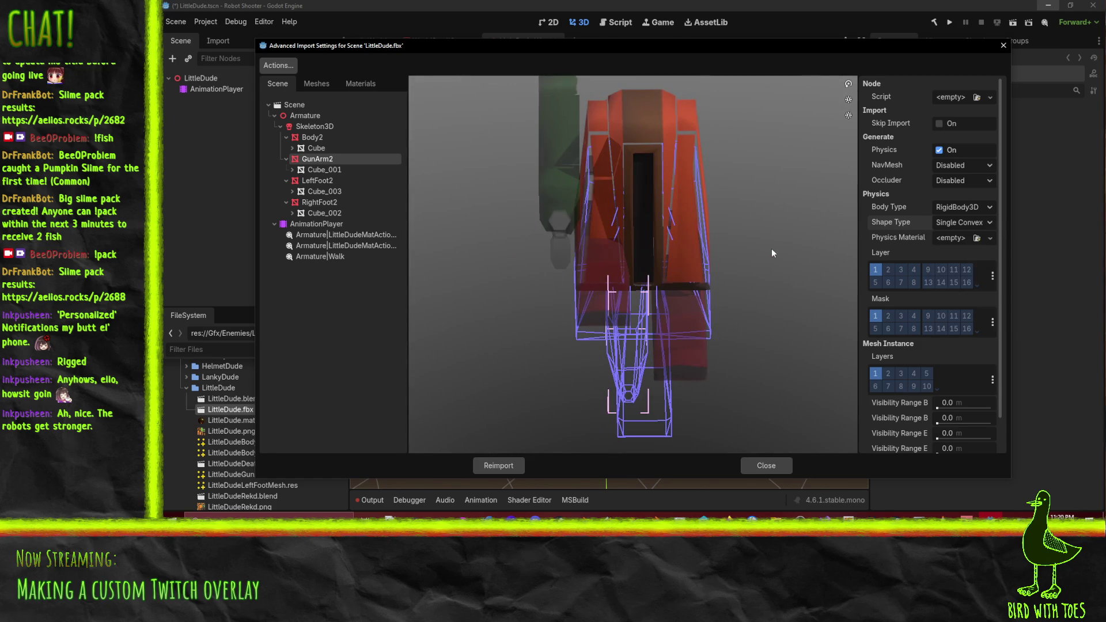
Reimport LittleDude.fbx and delete the AnimationPlayer node from the LittleDude scene
left_click(497, 465)
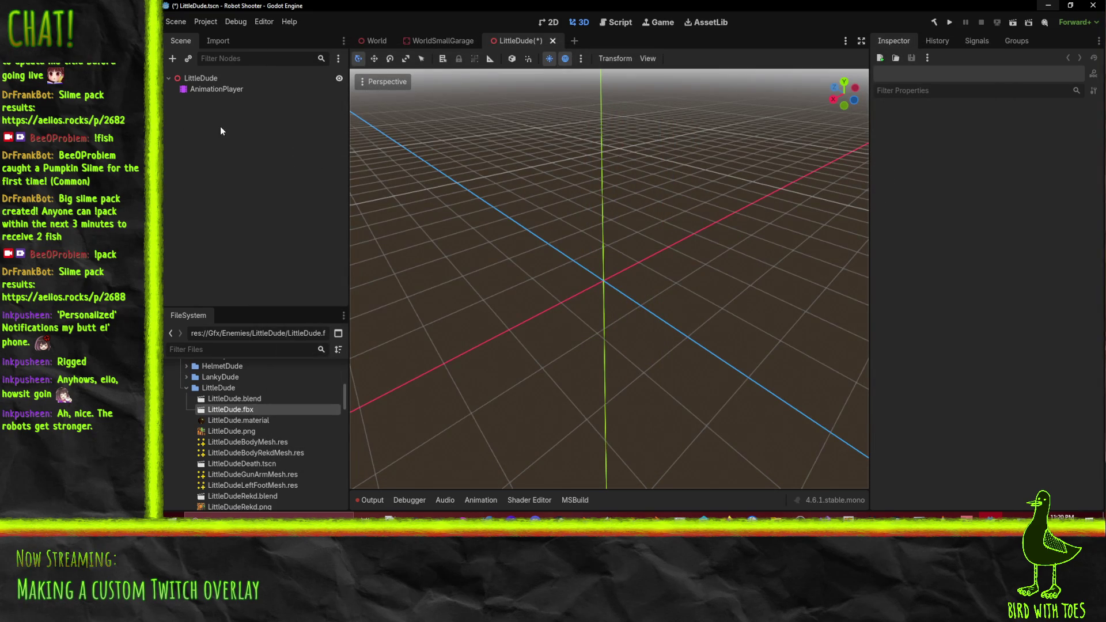
left_click(207, 89)
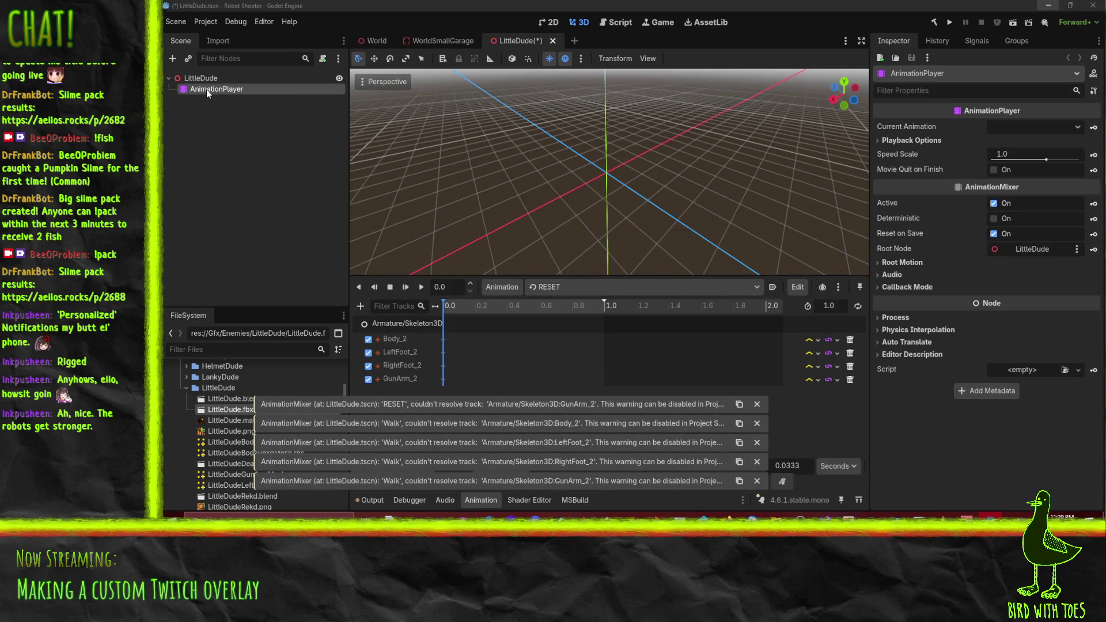
key("Delete")
key("Return")
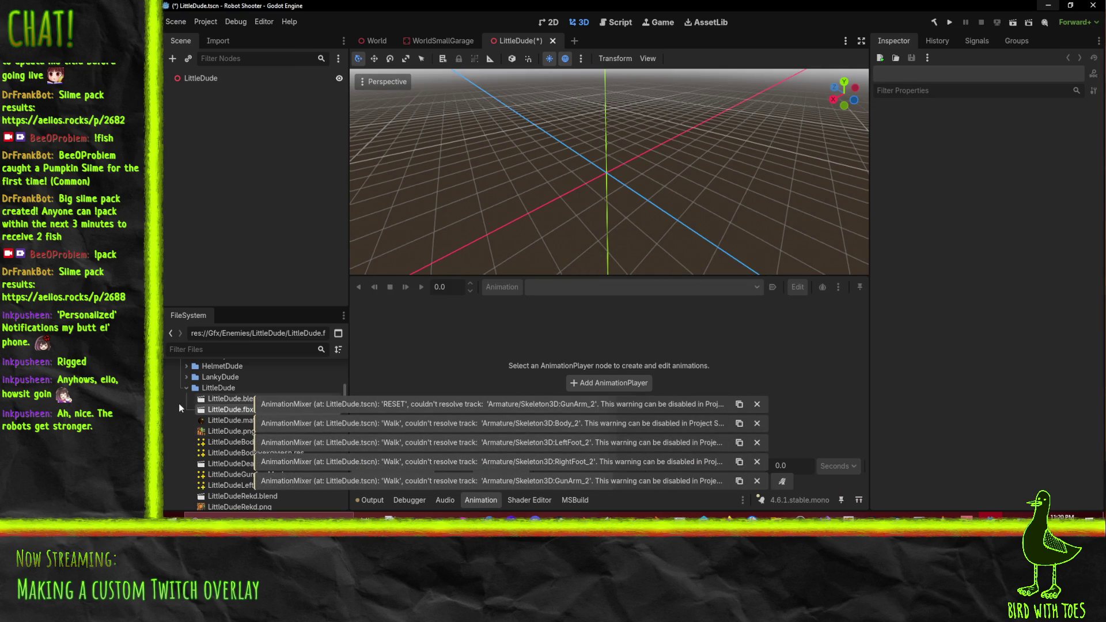
Instance LittleDude.fbx, make it editable and local, and move Armature and AnimationPlayer under the root
left_click_drag(199, 408, 218, 112)
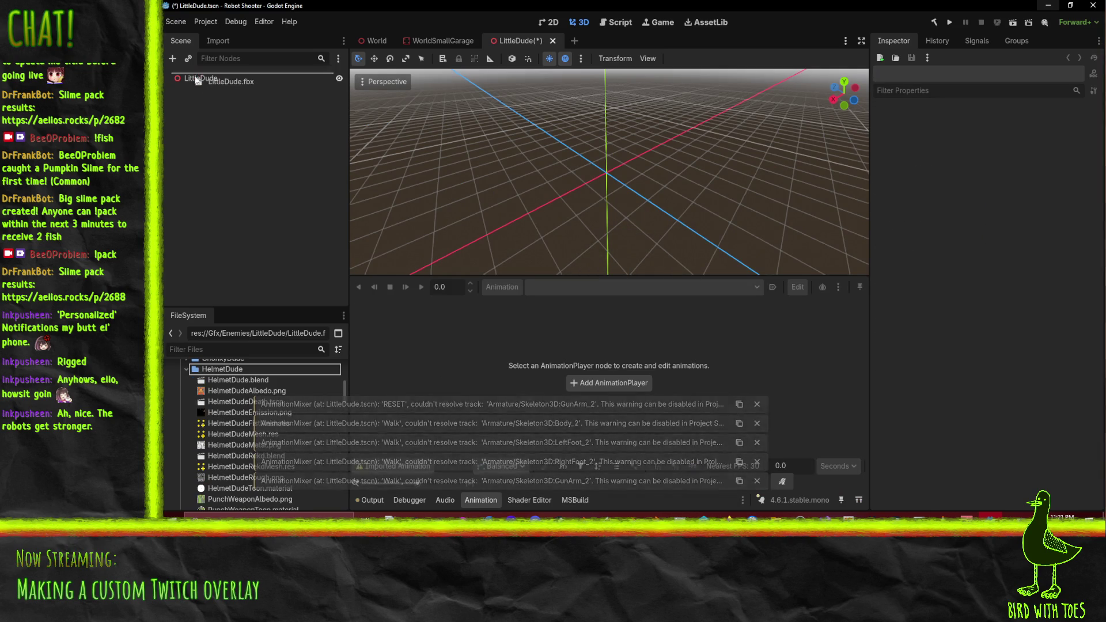
right_click(201, 91)
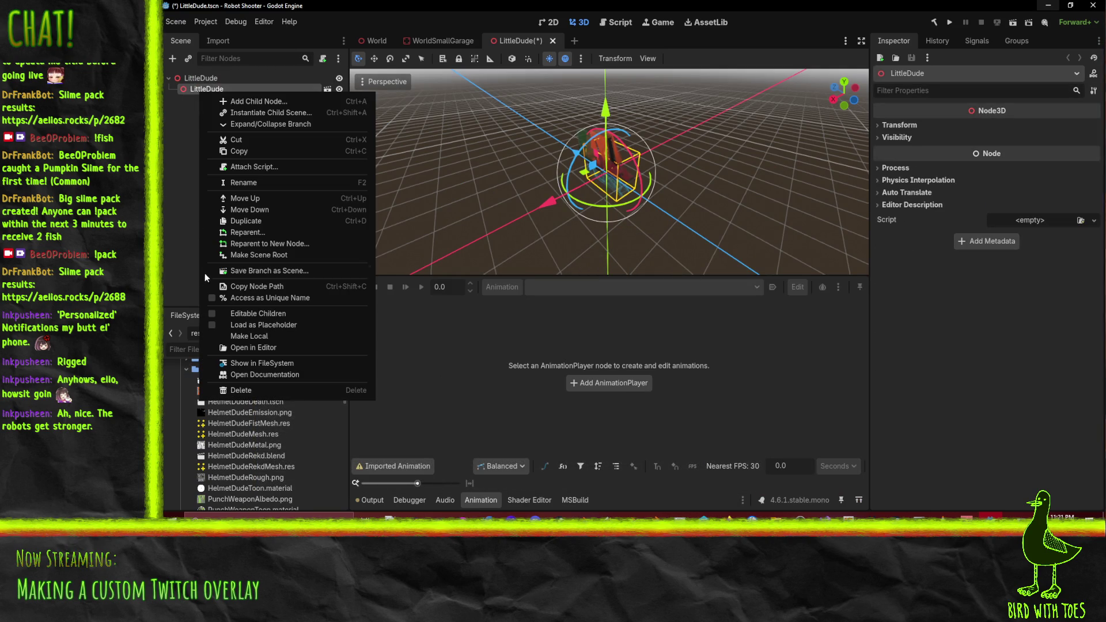
left_click(260, 313)
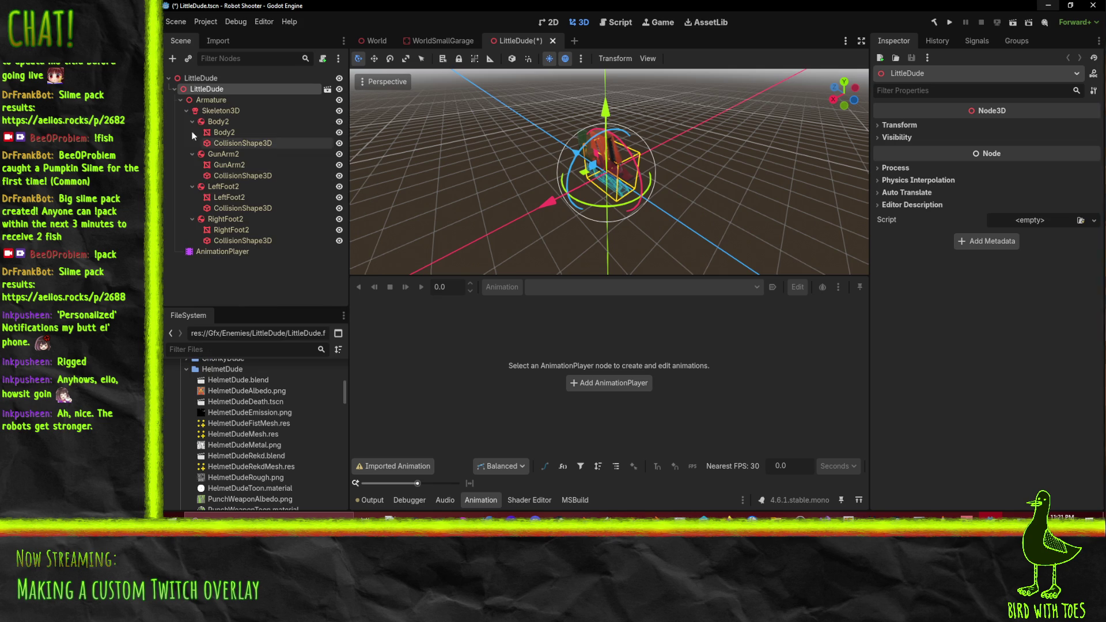
right_click(201, 90)
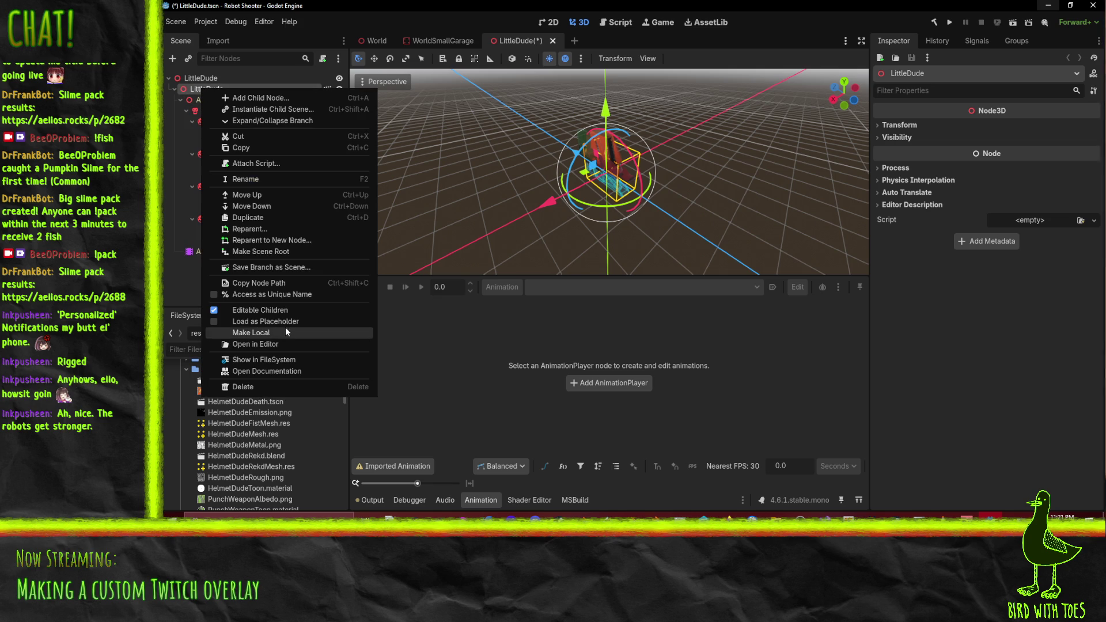
left_click(281, 332)
left_click(207, 99)
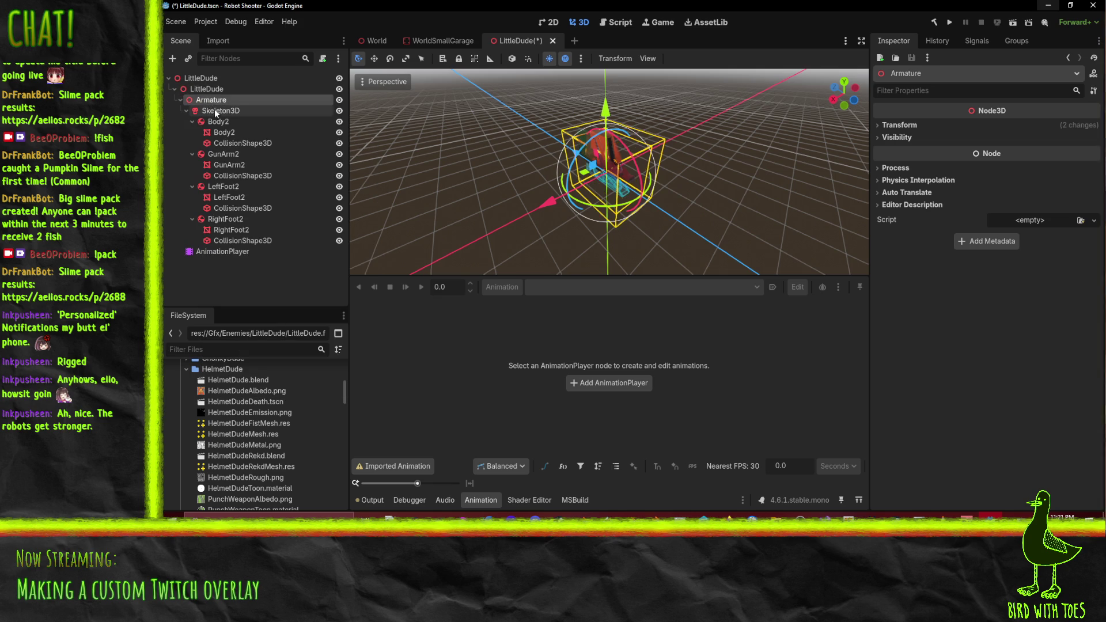
left_click(209, 253, "ctrl")
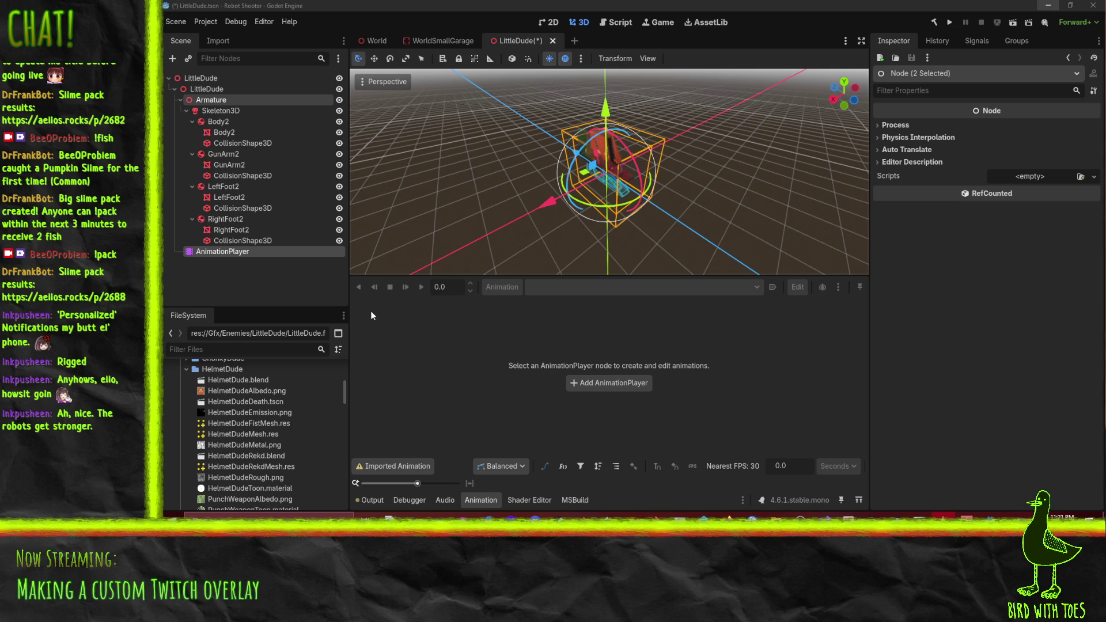
left_click_drag(206, 99, 197, 79)
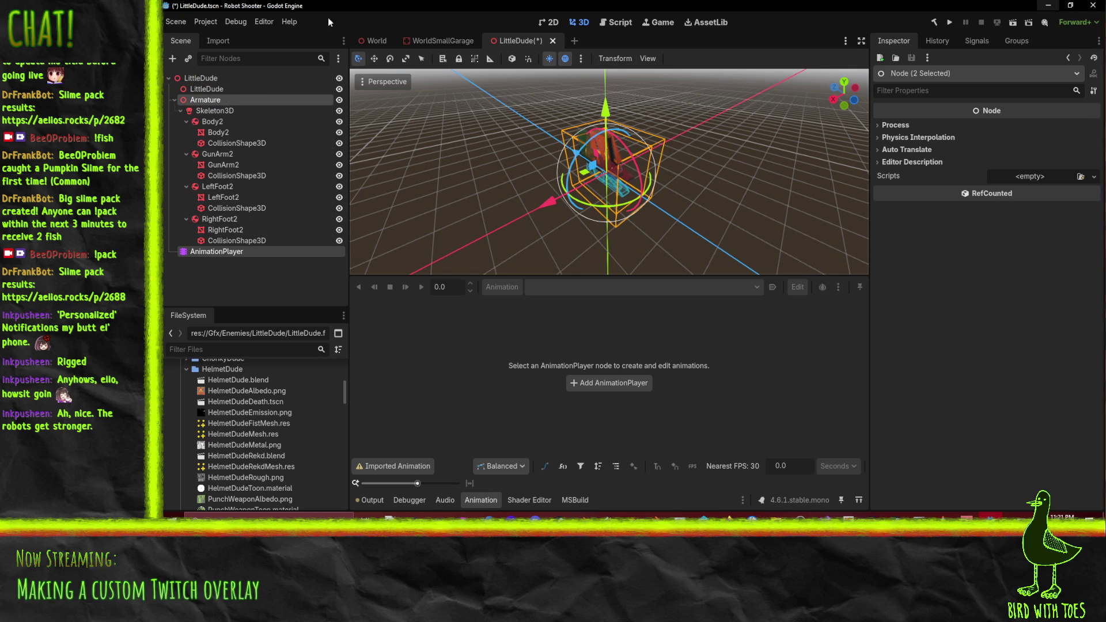
Drag the World scene's Decal to Position X -1.0, then return to the LittleDude scene
left_click(373, 41)
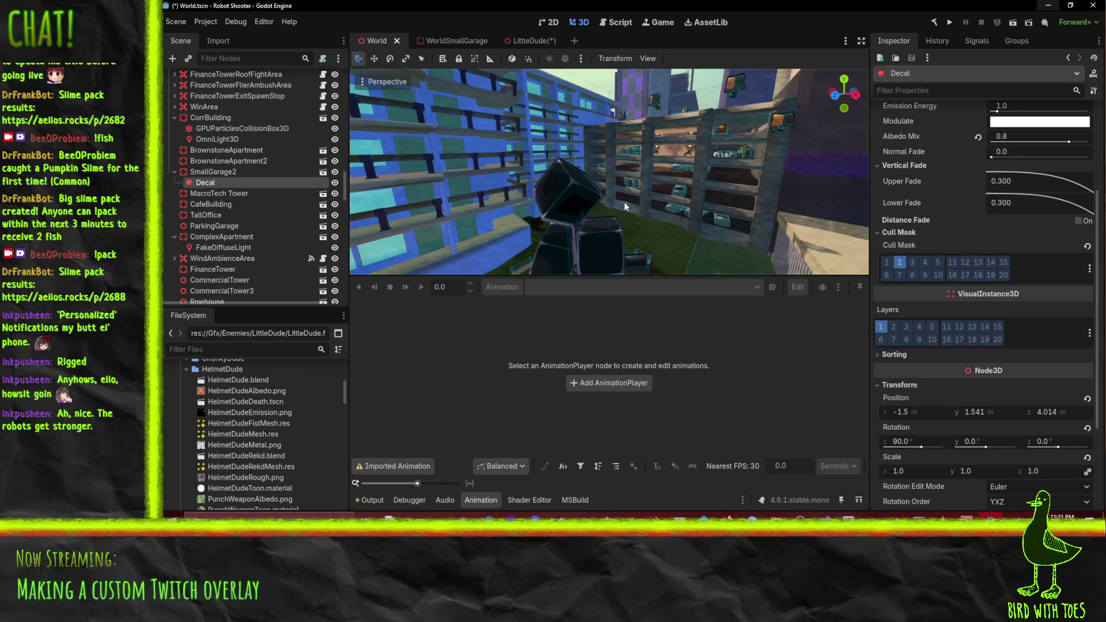
key("f")
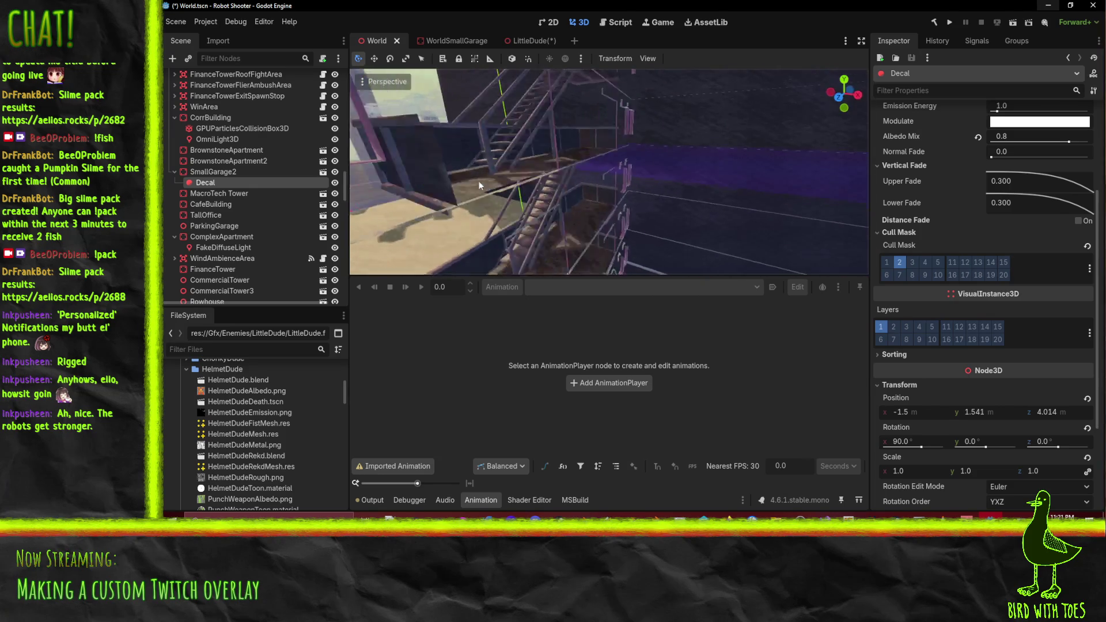
mouse_move(479, 181)
left_mouse_down()
mouse_move(468, 151)
mouse_move(542, 164)
mouse_move(686, 164)
mouse_move(628, 160)
mouse_move(665, 161)
mouse_move(640, 133)
mouse_move(630, 139)
mouse_move(683, 172)
mouse_move(755, 180)
mouse_move(761, 168)
mouse_move(684, 143)
mouse_move(711, 137)
left_mouse_up()
scroll(683, 142, "up", 1)
mouse_move(711, 136)
left_mouse_down()
mouse_move(701, 157)
mouse_move(778, 175)
mouse_move(726, 160)
mouse_move(762, 161)
mouse_move(741, 174)
mouse_move(753, 171)
left_mouse_up()
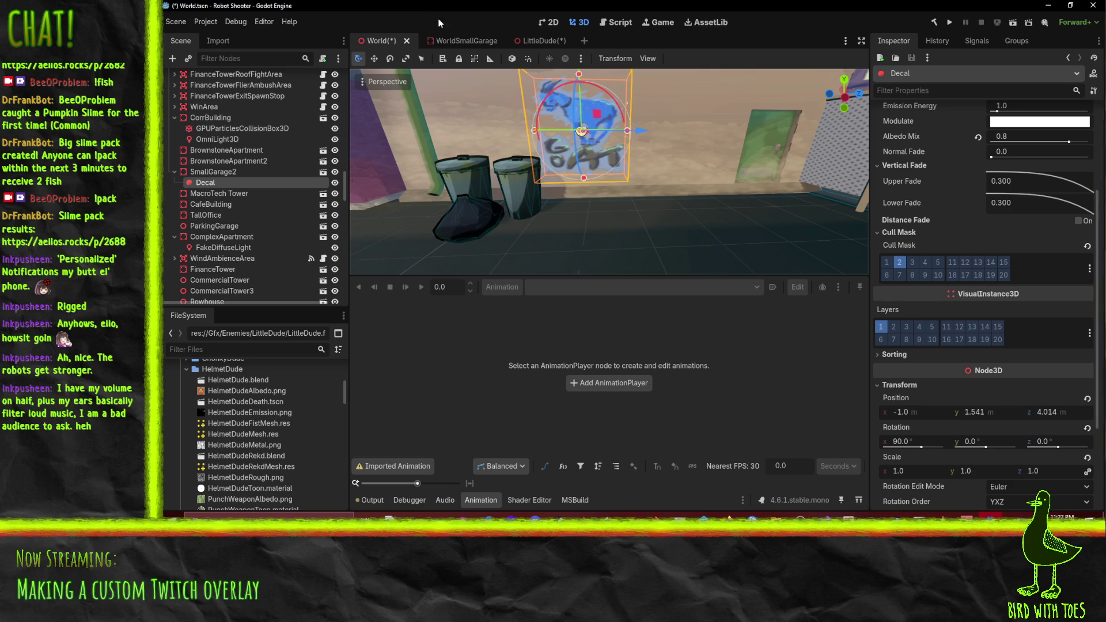
left_click(537, 41)
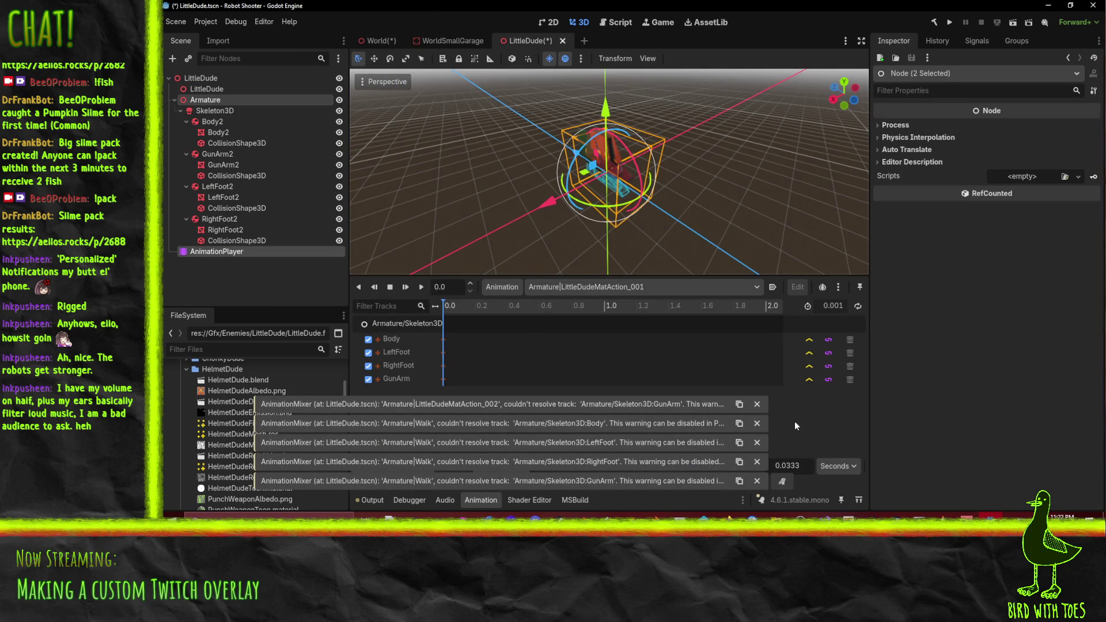
Dismiss the five animation track warnings, including the RightFoot and GunArm ones
left_click(757, 404)
left_click(757, 423)
left_click(757, 442)
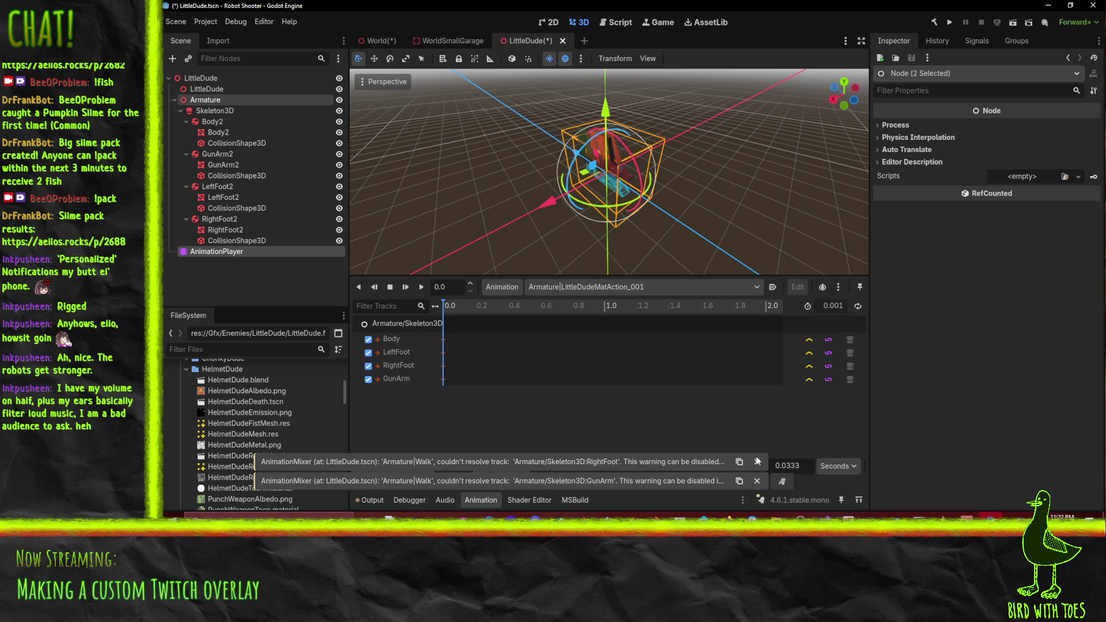
left_click(757, 461)
left_click(757, 480)
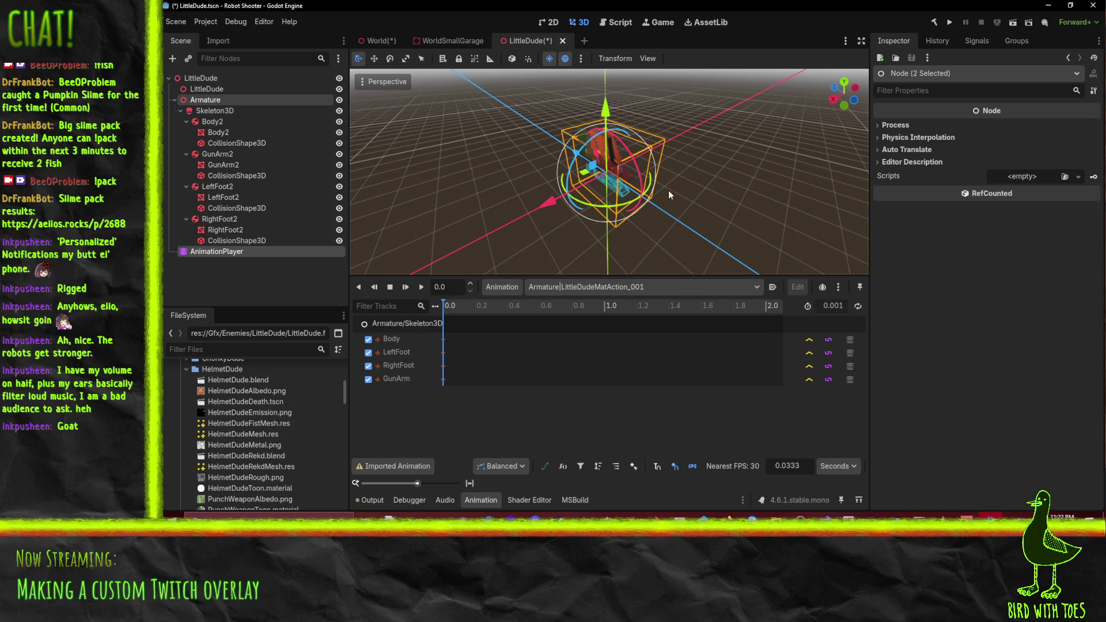
Save the World scene with the moved Decal, then go back to LittleDude
left_click(380, 40)
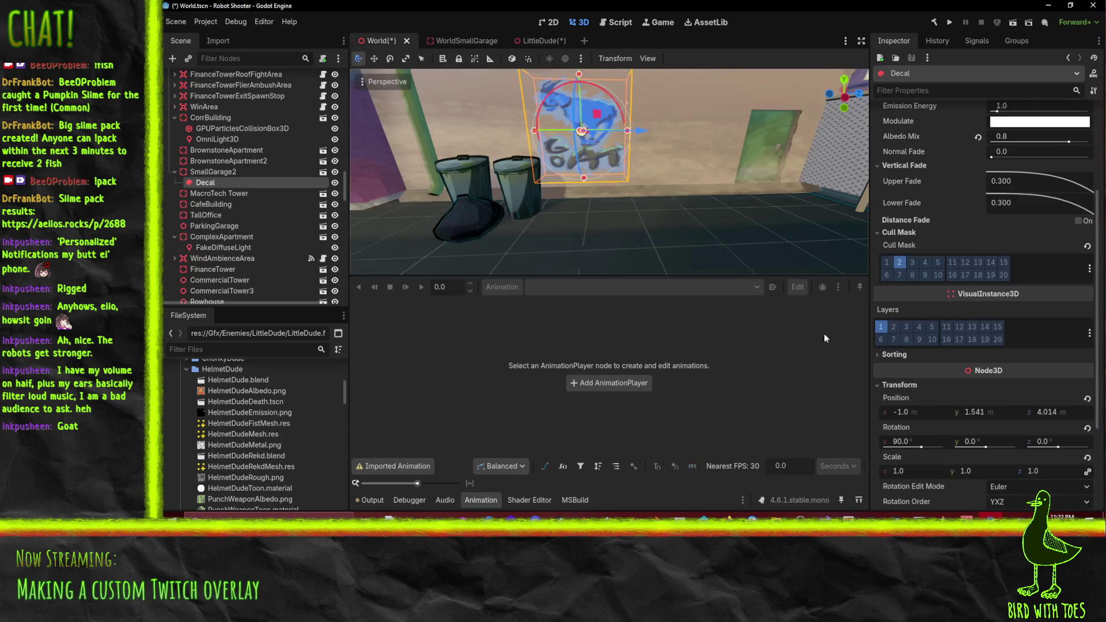
key("ctrl+s")
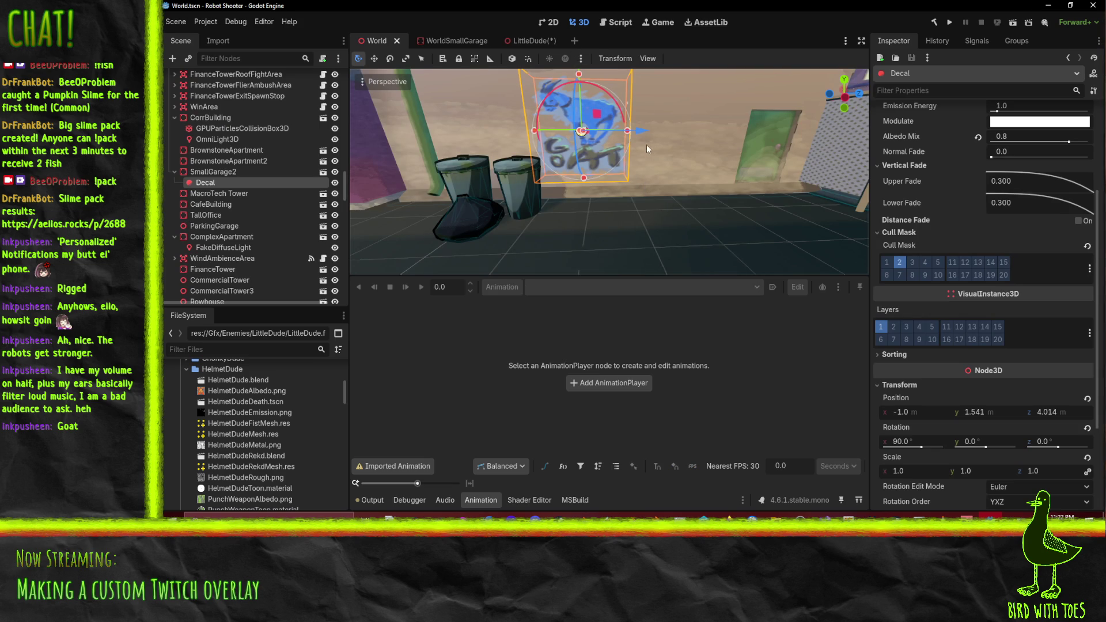
left_click_drag(653, 161, 651, 163)
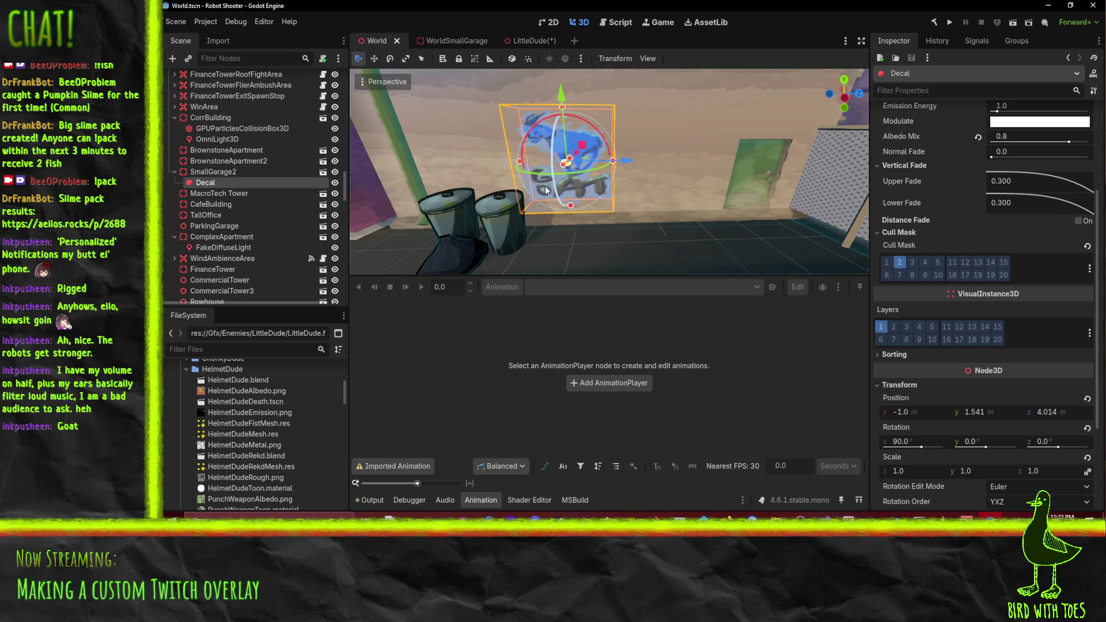
left_click_drag(675, 202, 748, 238)
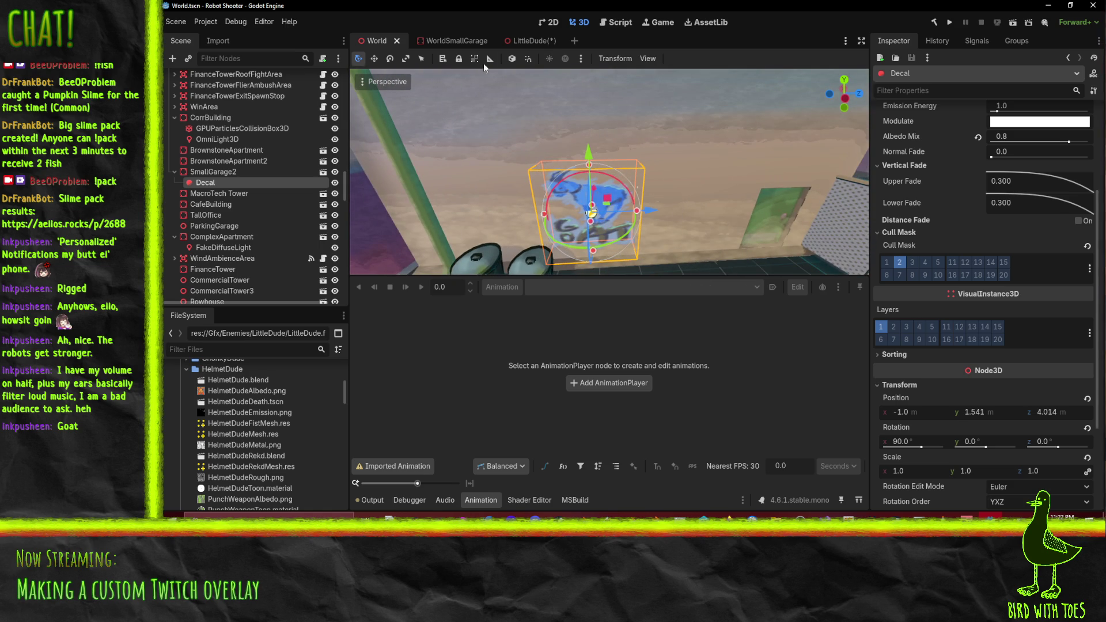
left_click(522, 42)
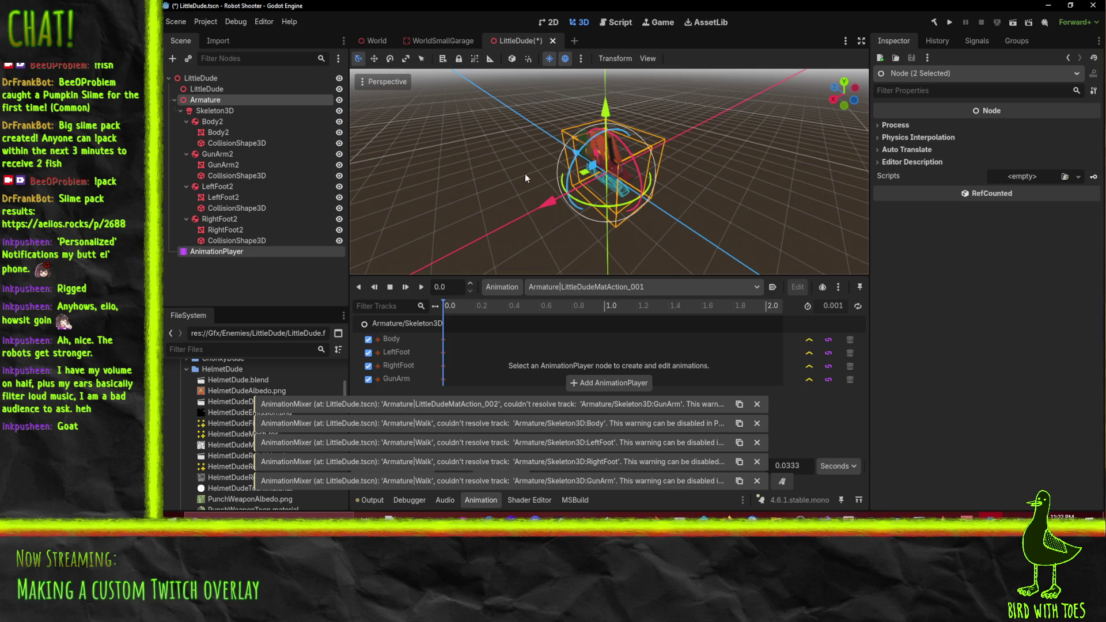
Dismiss the five AnimationMixer warnings and make the 3D viewport taller
left_click(757, 404)
left_click(756, 424)
left_click(756, 443)
left_click(757, 462)
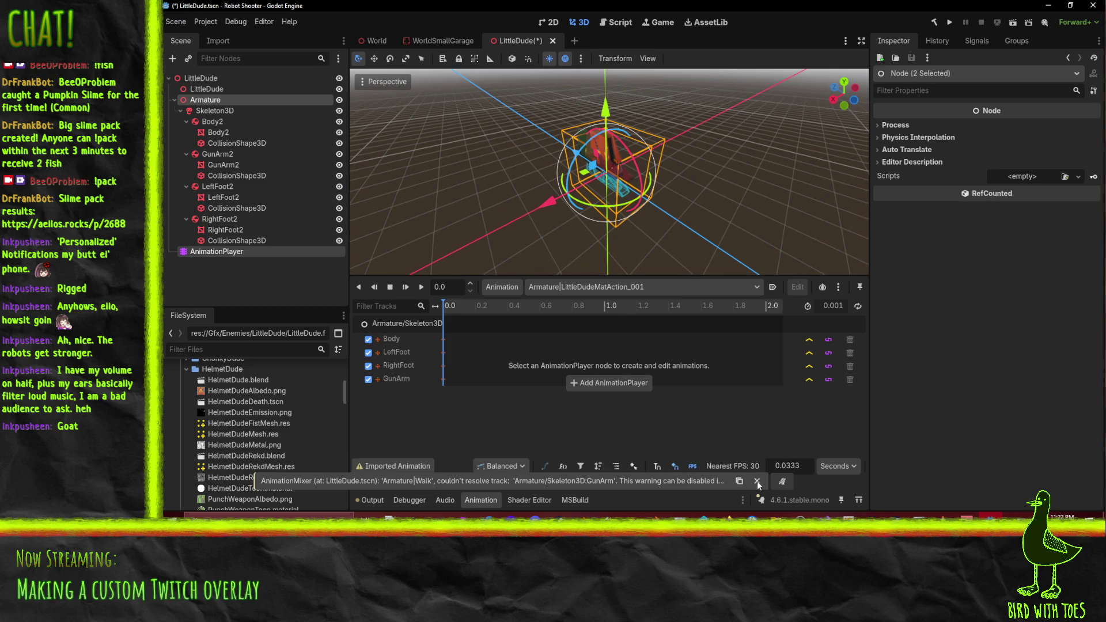
left_click(756, 481)
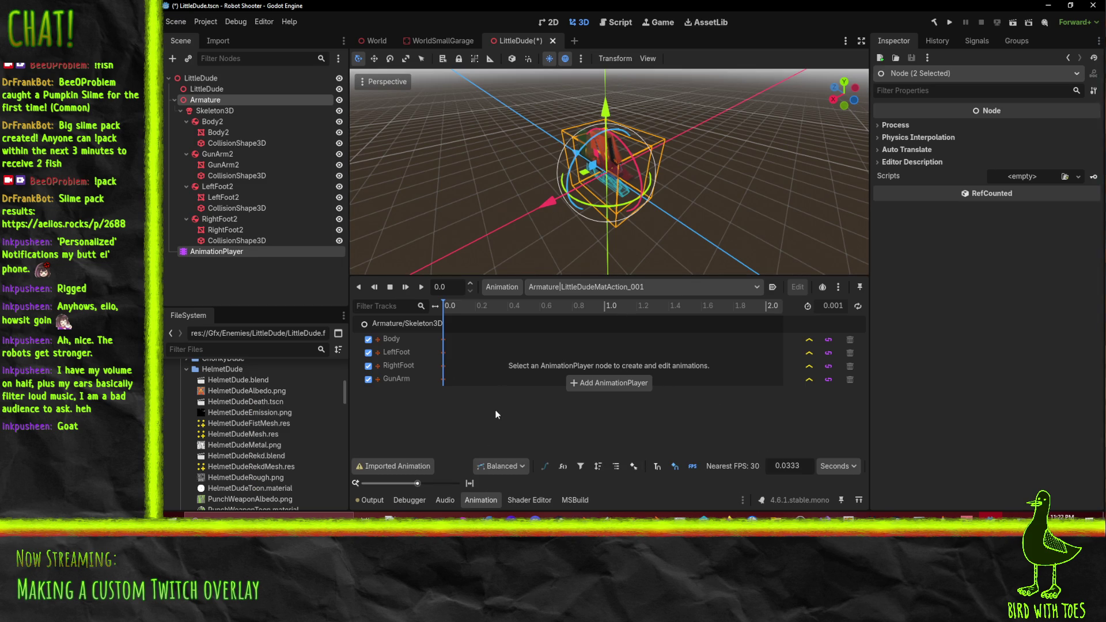
mouse_move(499, 275)
left_mouse_down()
mouse_move(499, 244)
mouse_move(499, 297)
left_mouse_up()
left_click_drag(224, 229, 219, 245)
left_click(219, 251)
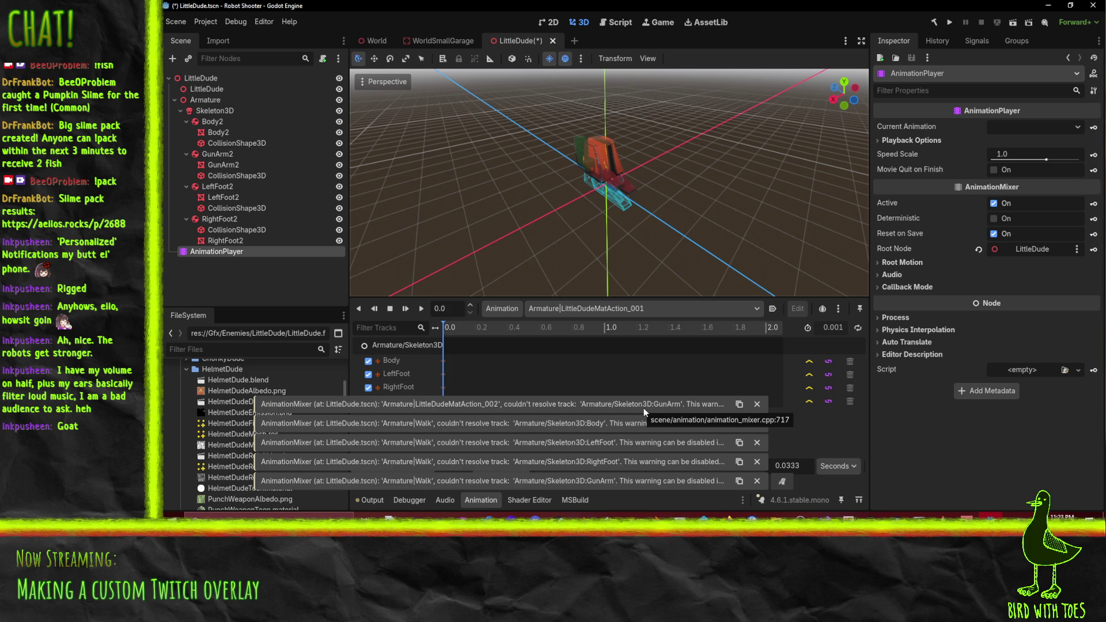
left_click(404, 346)
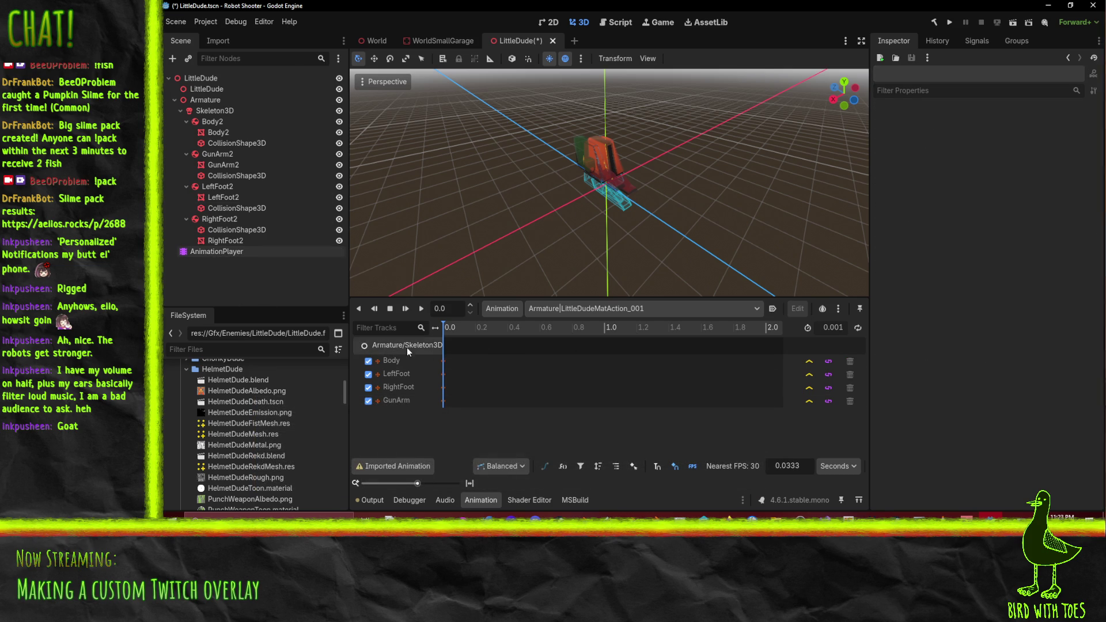
Rename the rigid body under Skeleton3D to Body2, then select Skeleton3D to see its bones
left_click(219, 99)
left_click(219, 111)
left_click(213, 121)
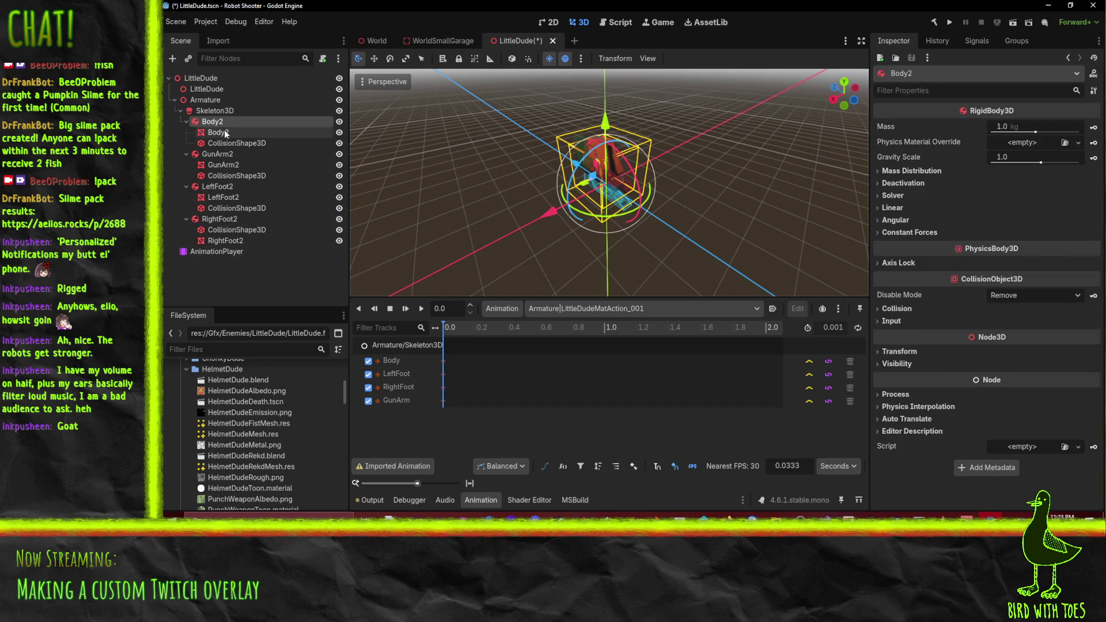
left_click(242, 112)
left_click(241, 122)
key("F2")
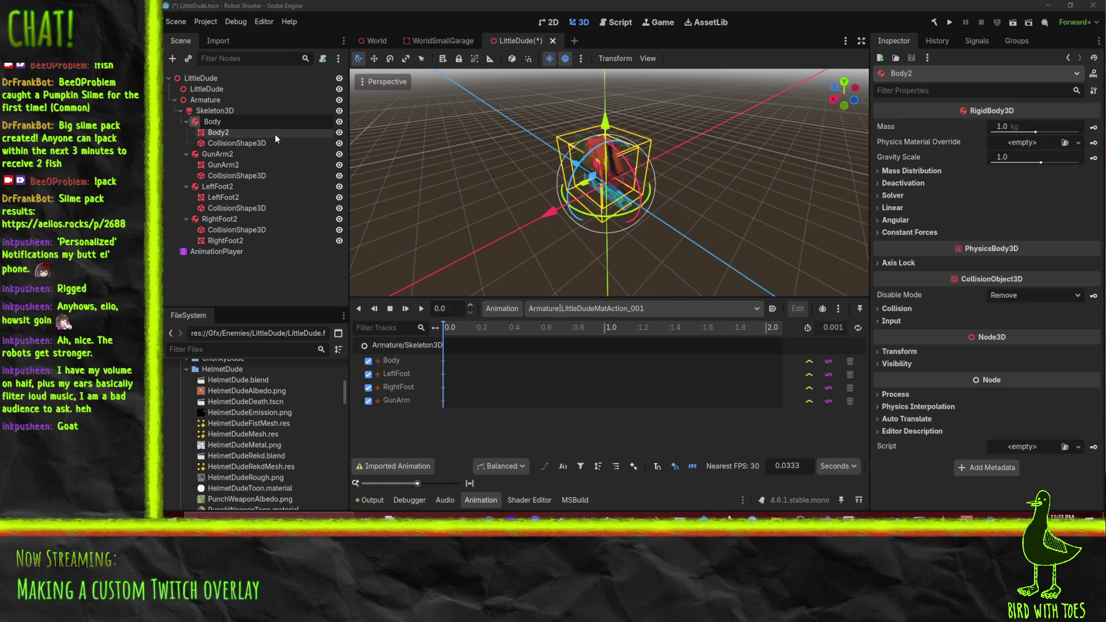
type("2")
key("Return")
key("Up")
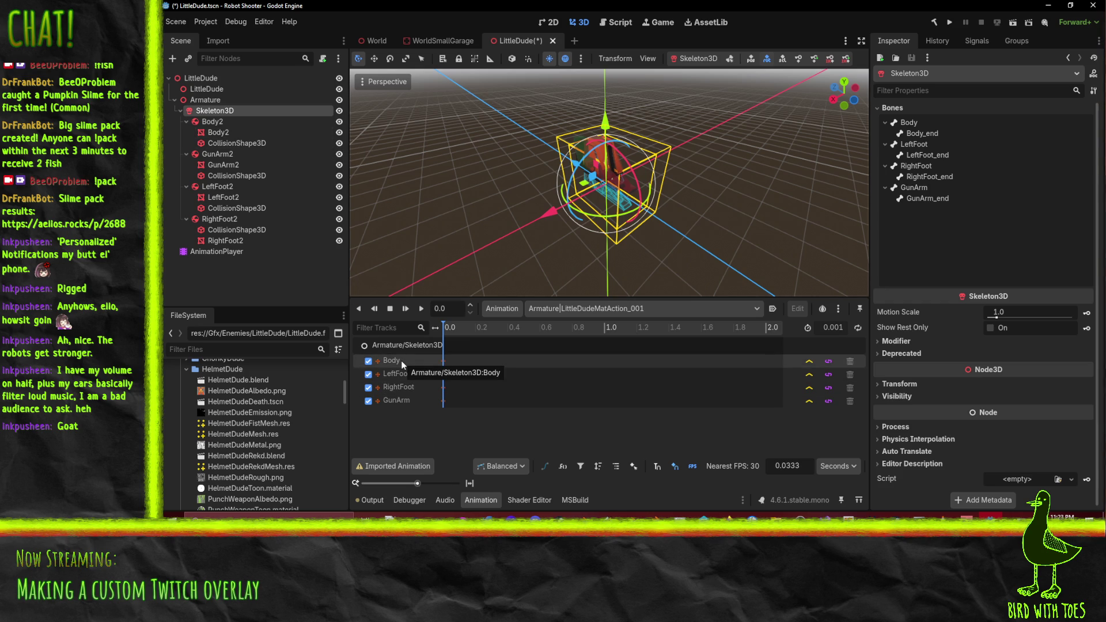
Show the Body bone's pose with Walk loaded; keying its position fails because the animation is read-only
mouse_move(657, 176)
left_mouse_down()
mouse_move(510, 183)
mouse_move(714, 170)
mouse_move(576, 242)
left_mouse_up()
scroll(655, 205, "up", 3)
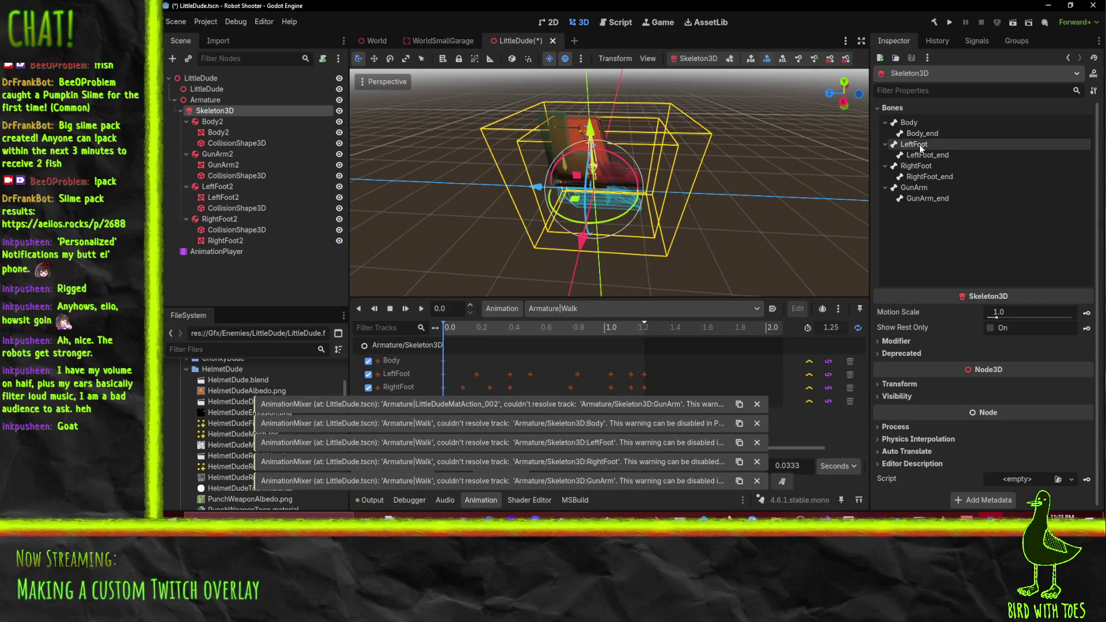
left_click(912, 126)
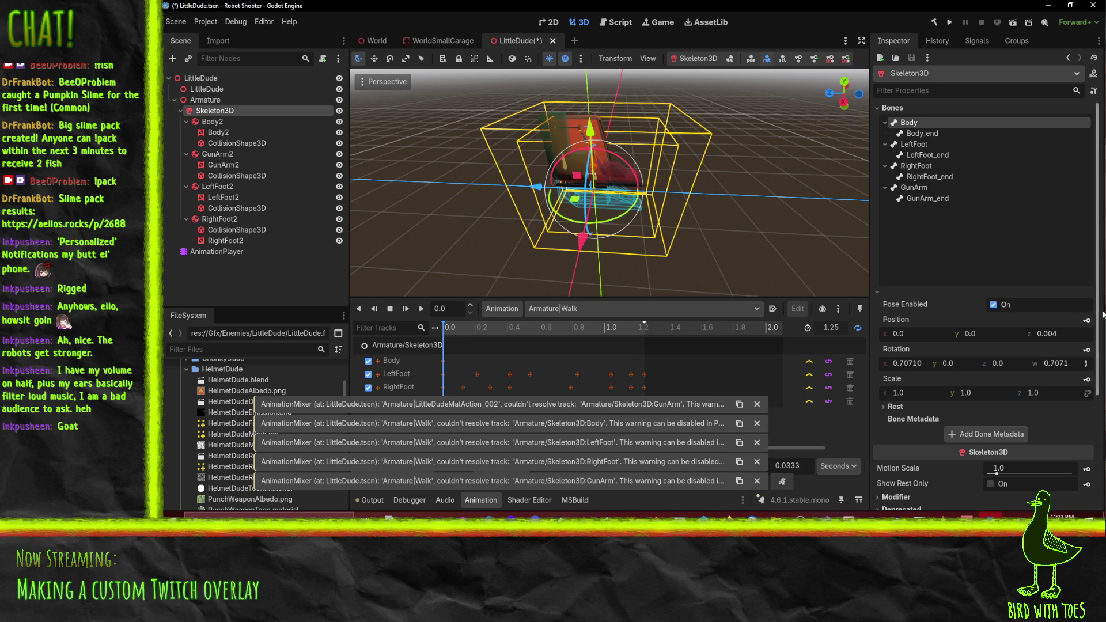
left_click(1086, 321)
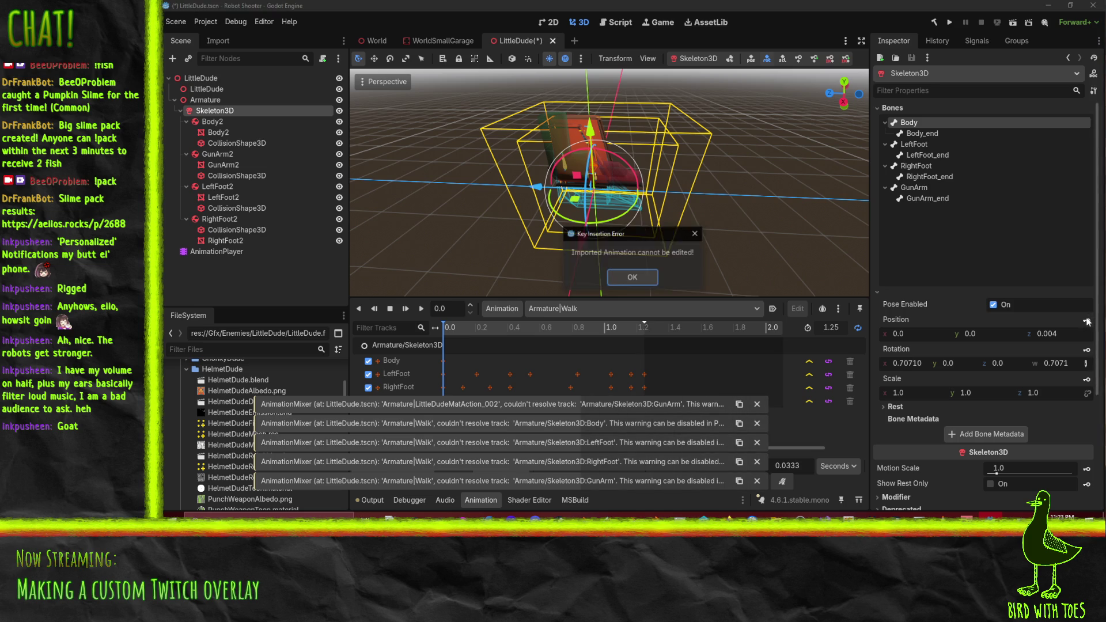
left_click(641, 278)
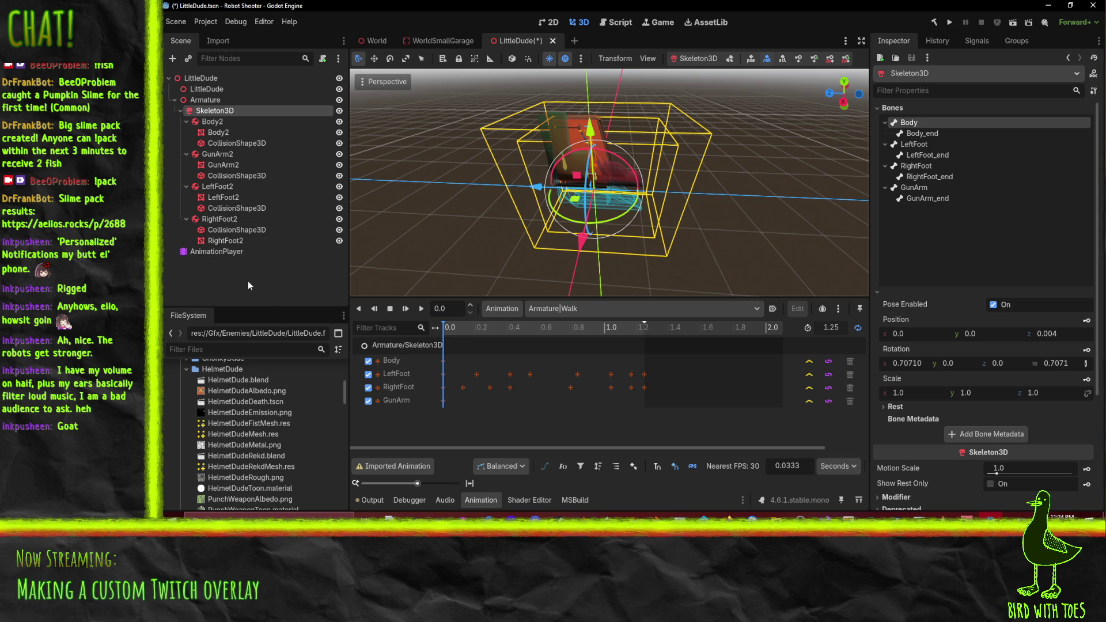
Reparent Armature under the inner LittleDude node, then play and pause the Walk animation
left_click(206, 90)
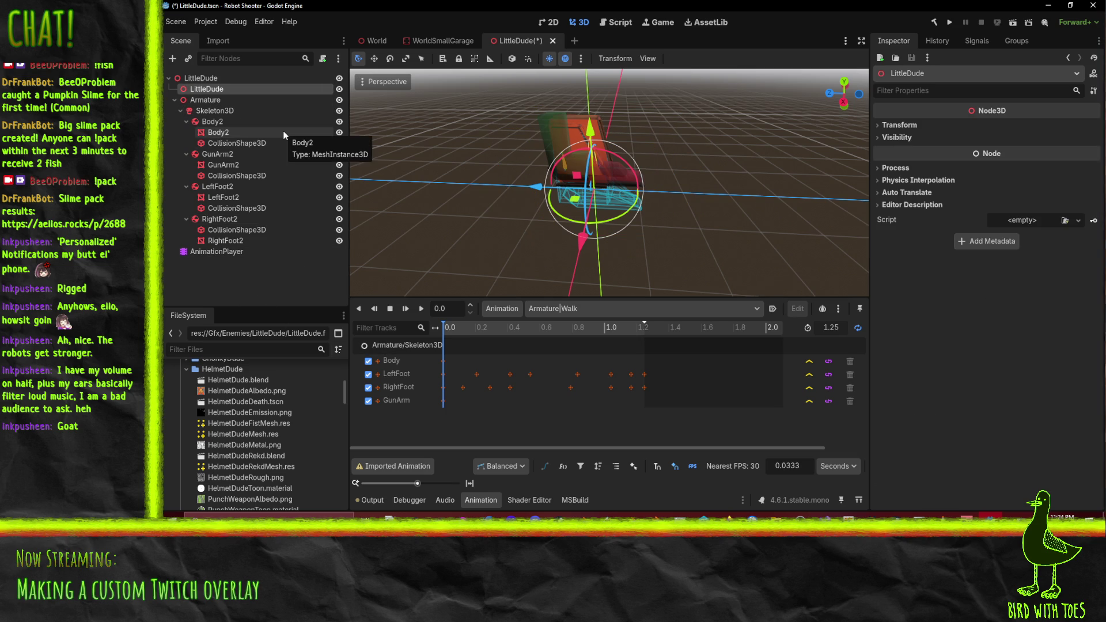
key("Down")
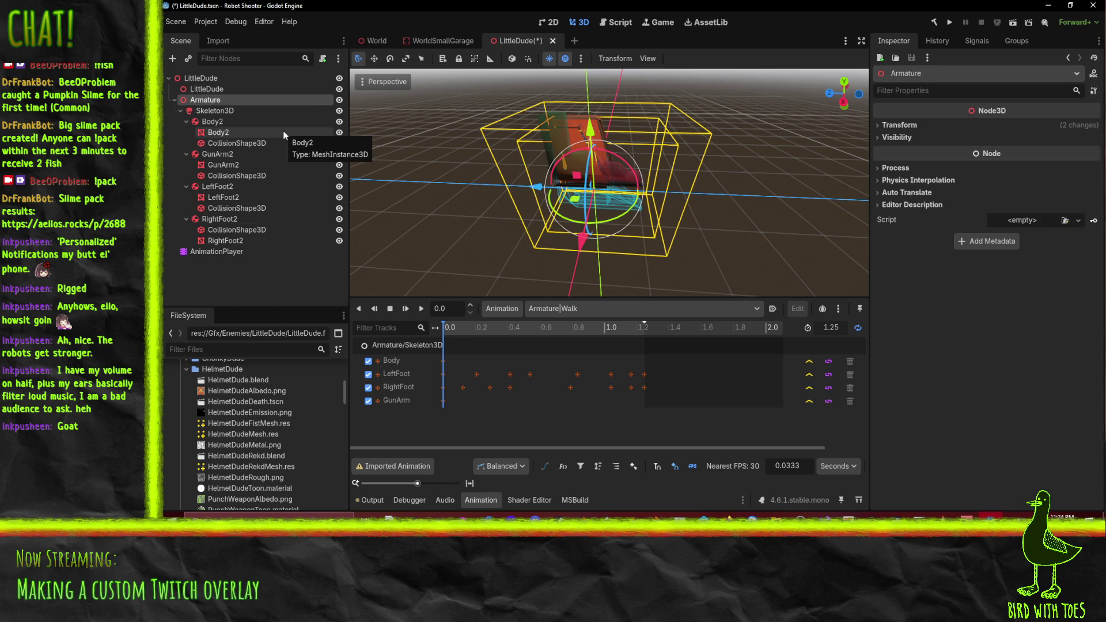
left_click_drag(219, 100, 210, 90)
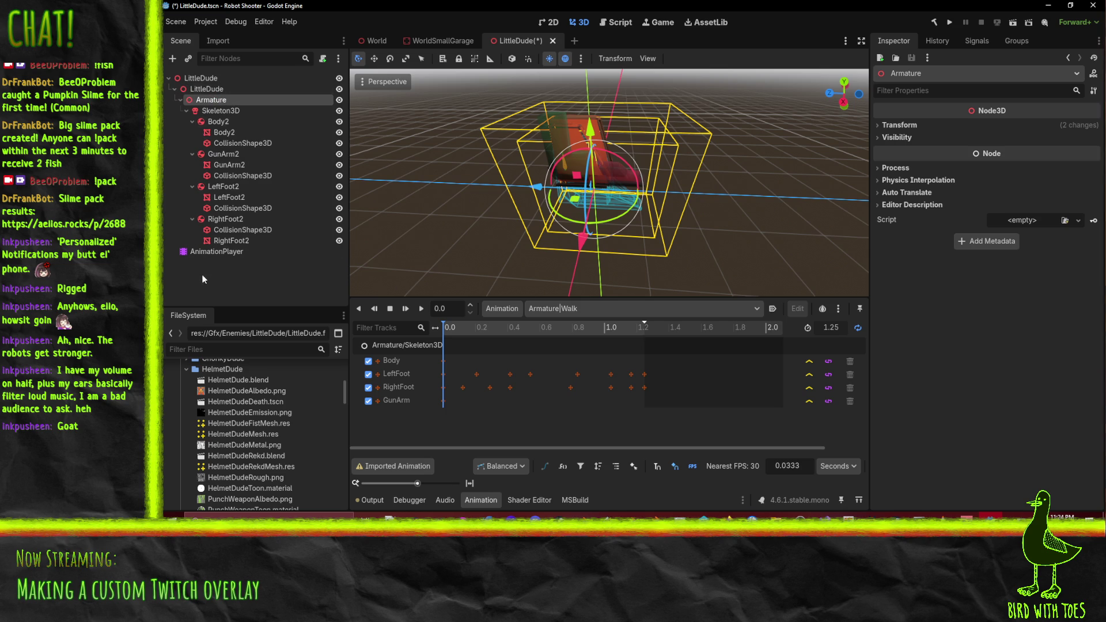
left_click(216, 252)
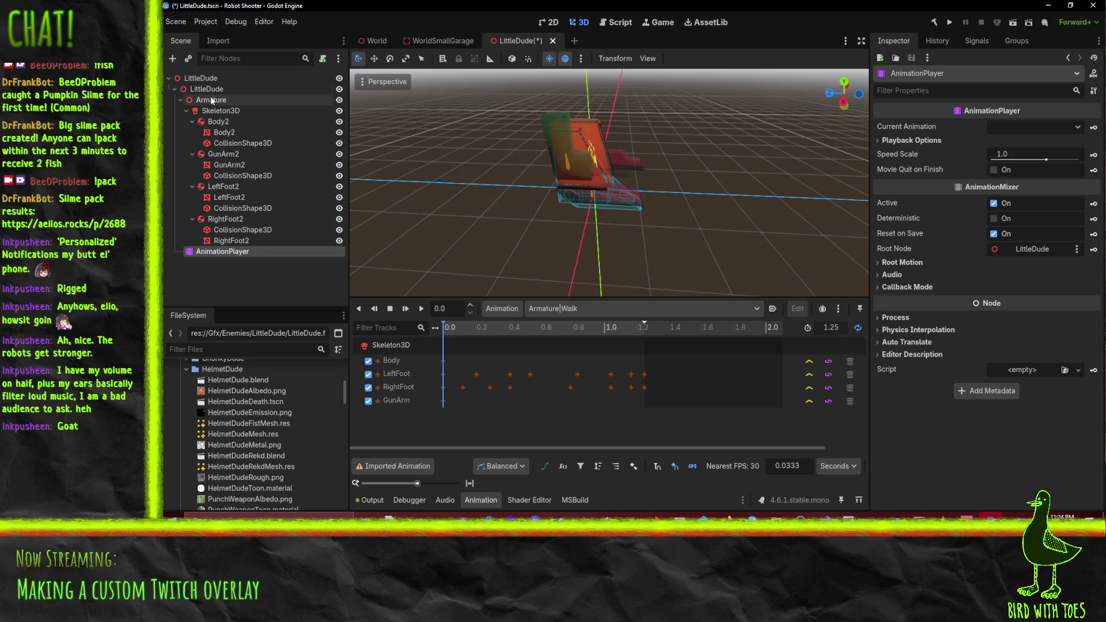
left_click(251, 219)
left_click(232, 250)
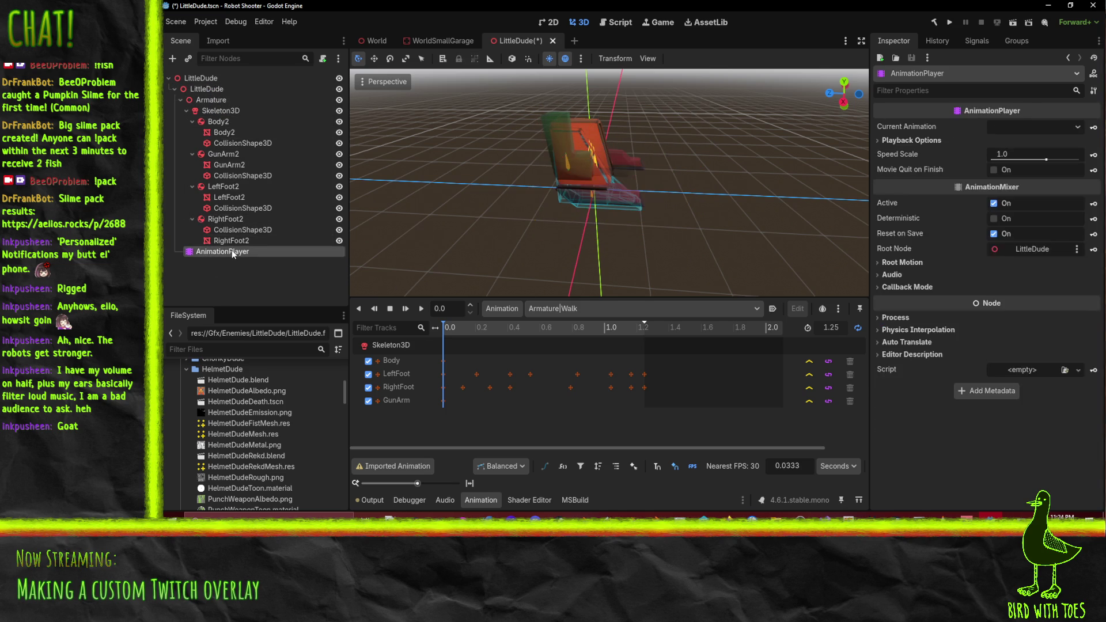
left_click(421, 308)
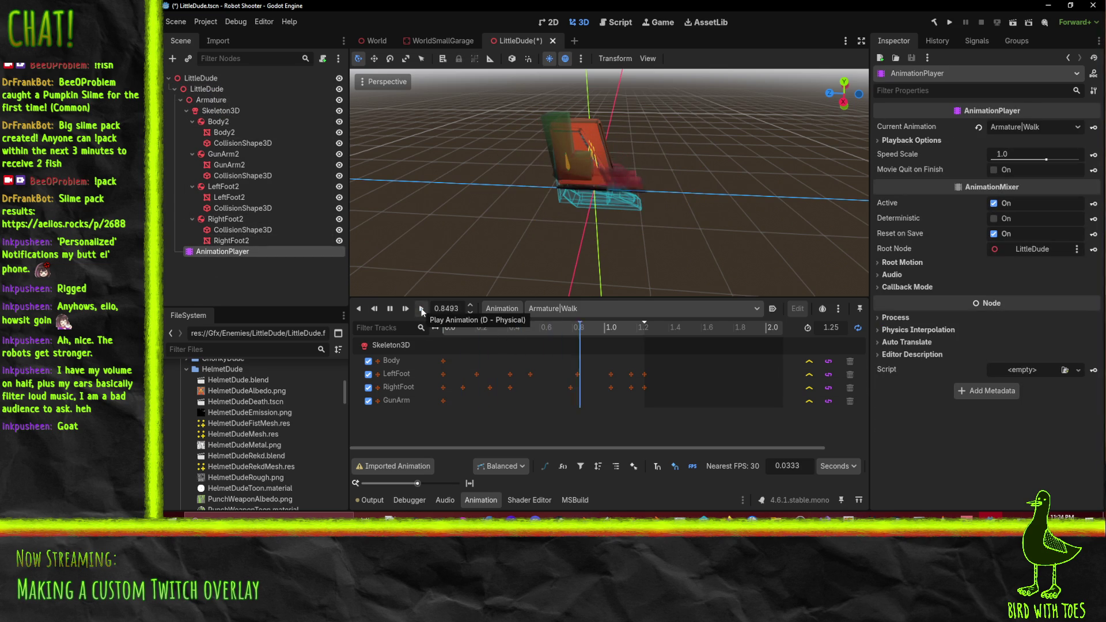
left_click(390, 312)
Move the LittleDude mesh to the bottom of the tree and replay Armature|Walk from AnimationPlayer
right_click(200, 91)
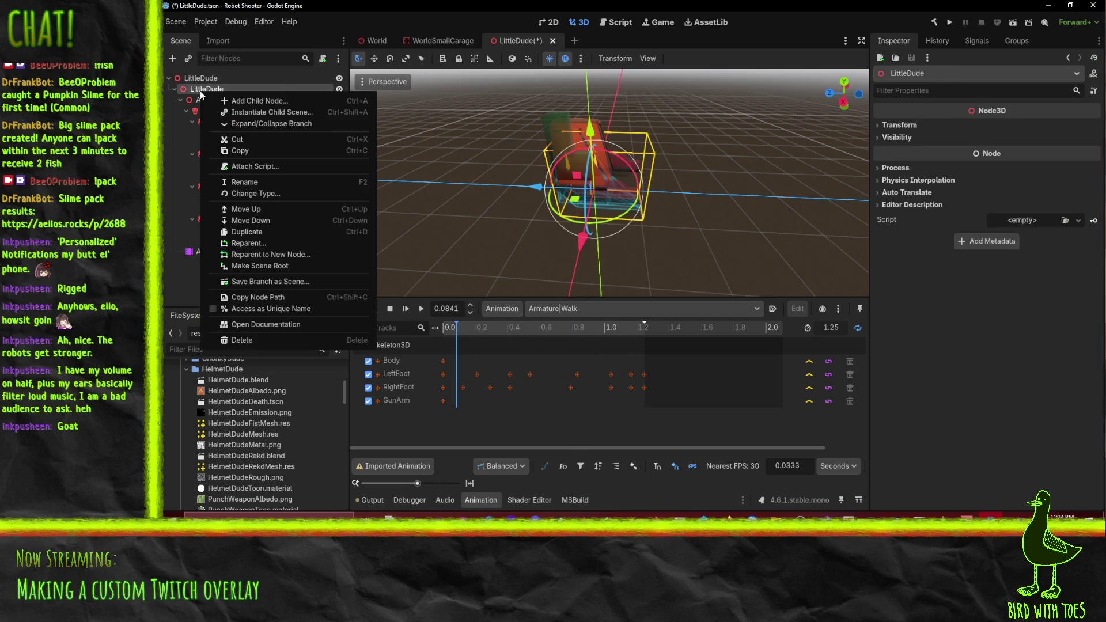
left_click(300, 265)
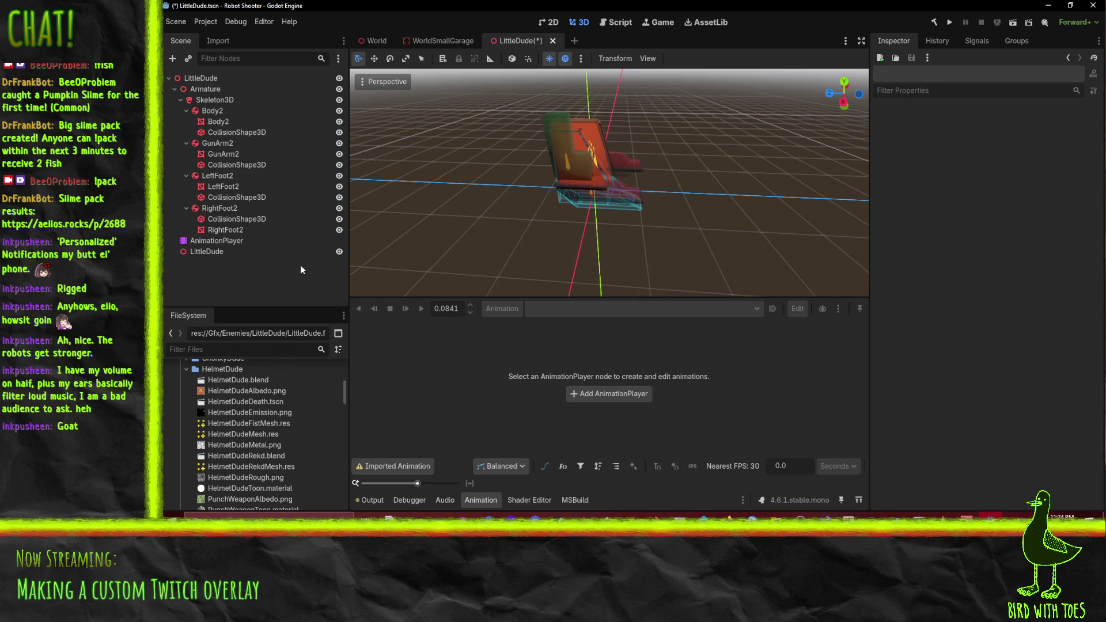
left_click(223, 252)
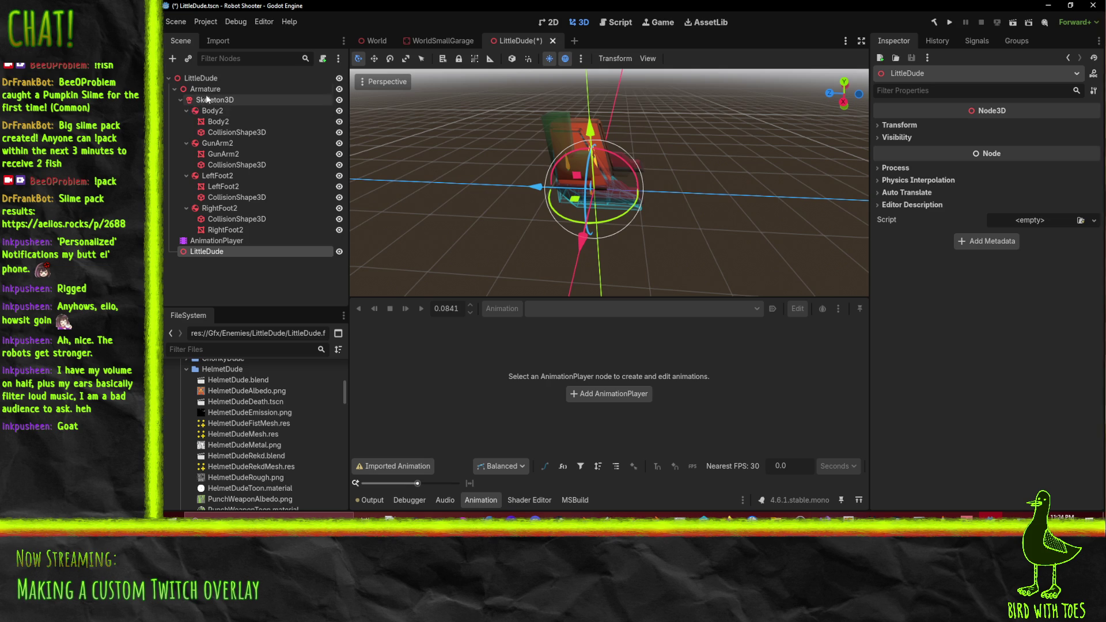
left_click(215, 100)
left_click(206, 251)
left_click(217, 240)
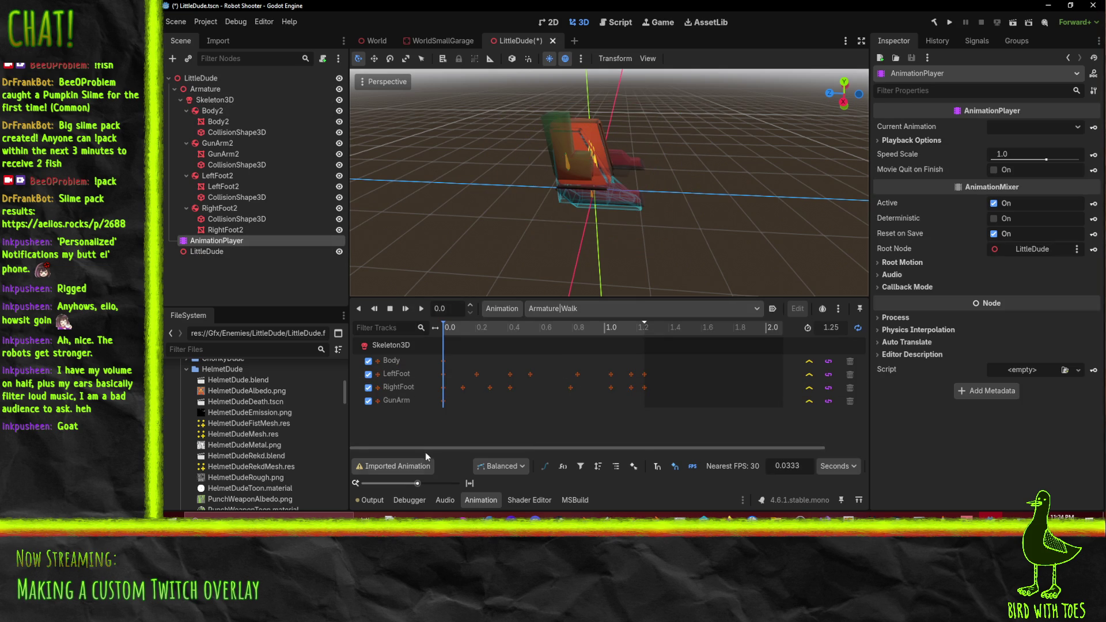
left_click(419, 308)
left_click_drag(604, 223, 455, 215)
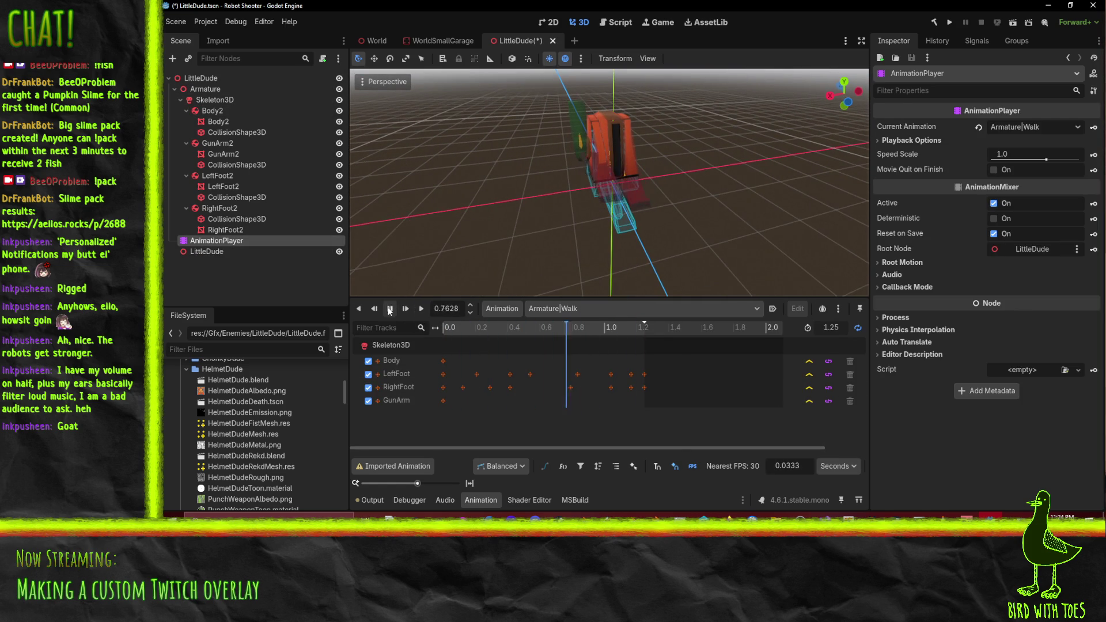
Stop playback, frame RightFoot2's collision shape and scrub Walk from about 0.726 s back to the start
key("s")
left_click(251, 219)
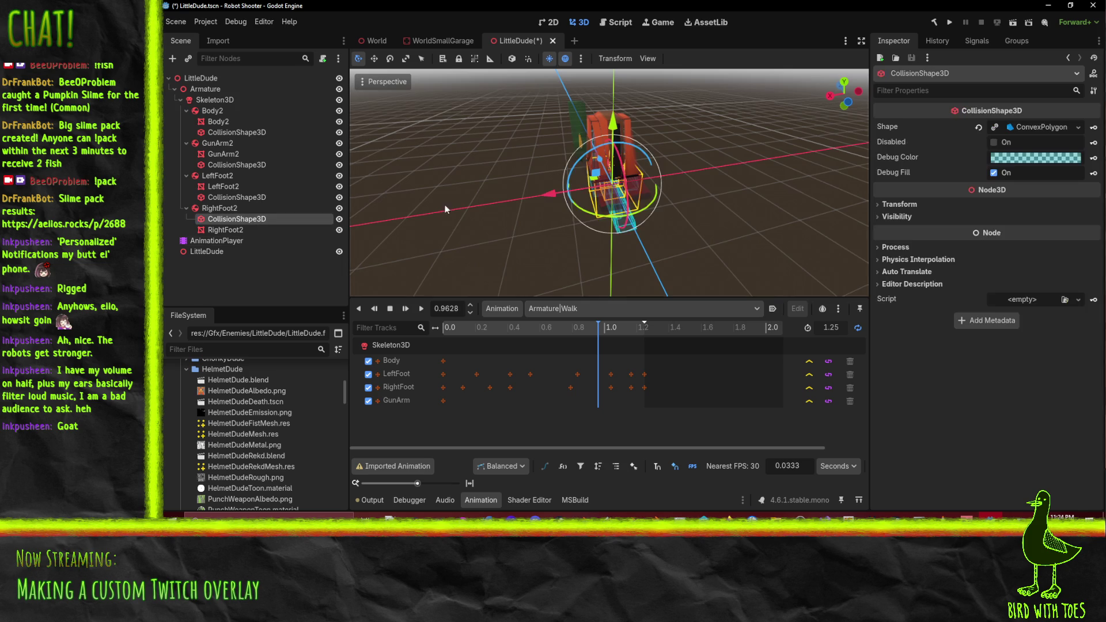
key("f")
mouse_move(587, 174)
left_mouse_down()
mouse_move(661, 153)
mouse_move(657, 197)
left_mouse_up()
scroll(657, 197, "up", 2)
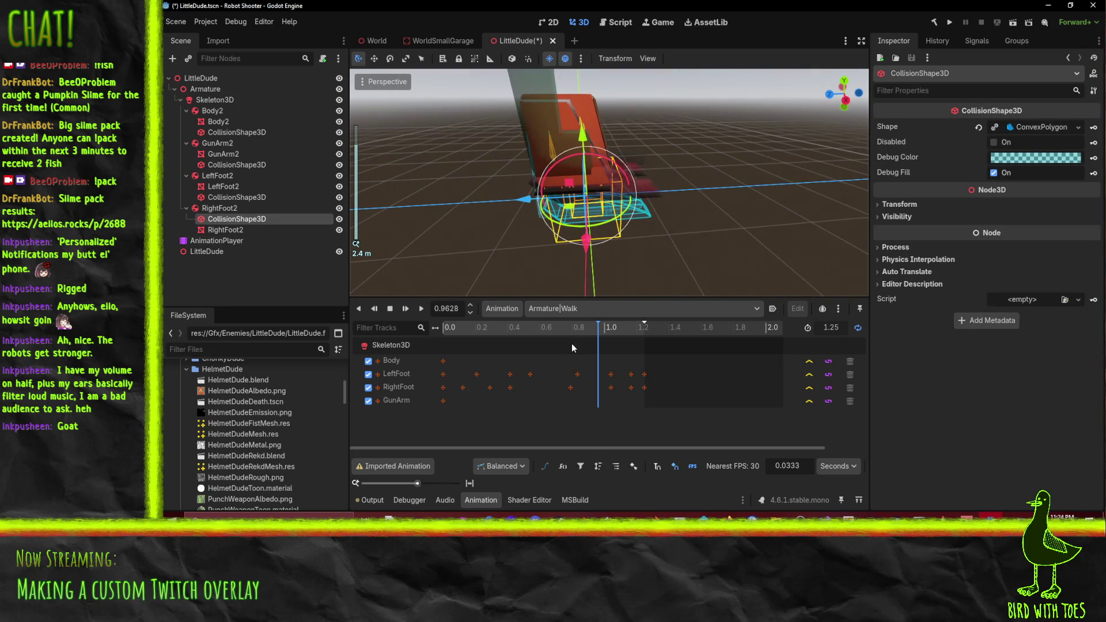
left_click(560, 328)
mouse_move(507, 334)
left_mouse_down()
mouse_move(395, 333)
mouse_move(650, 328)
mouse_move(403, 358)
left_mouse_up()
left_click(601, 327)
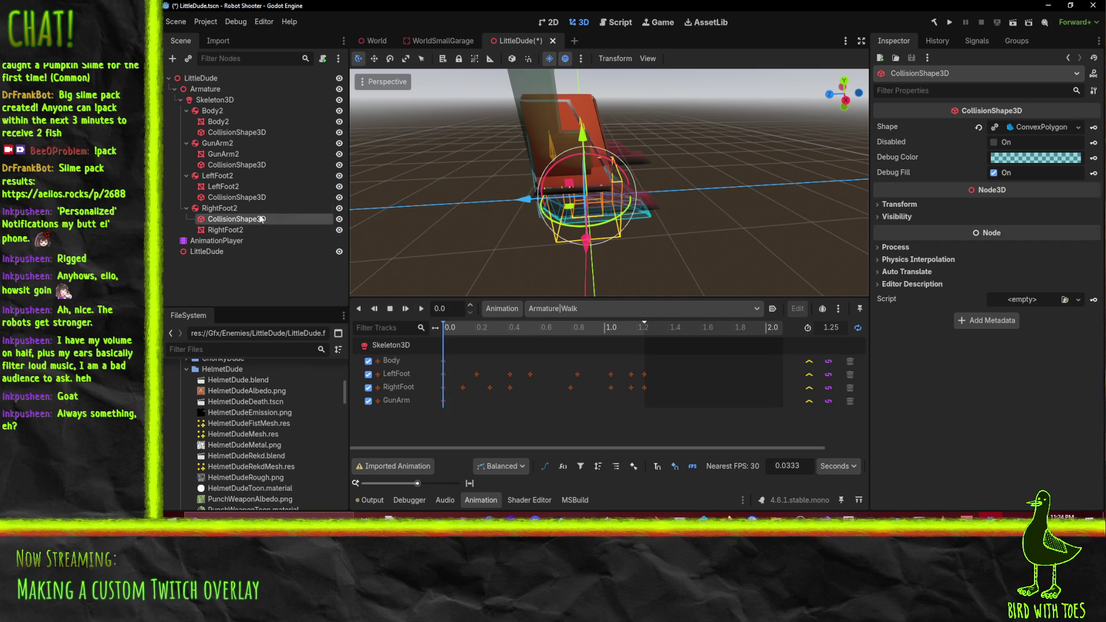
mouse_move(461, 327)
left_mouse_down()
mouse_move(643, 327)
mouse_move(443, 327)
left_mouse_up()
Move the RightFoot2, LeftFoot2, GunArm2 and Body2 meshes directly under Skeleton3D
left_click(216, 230)
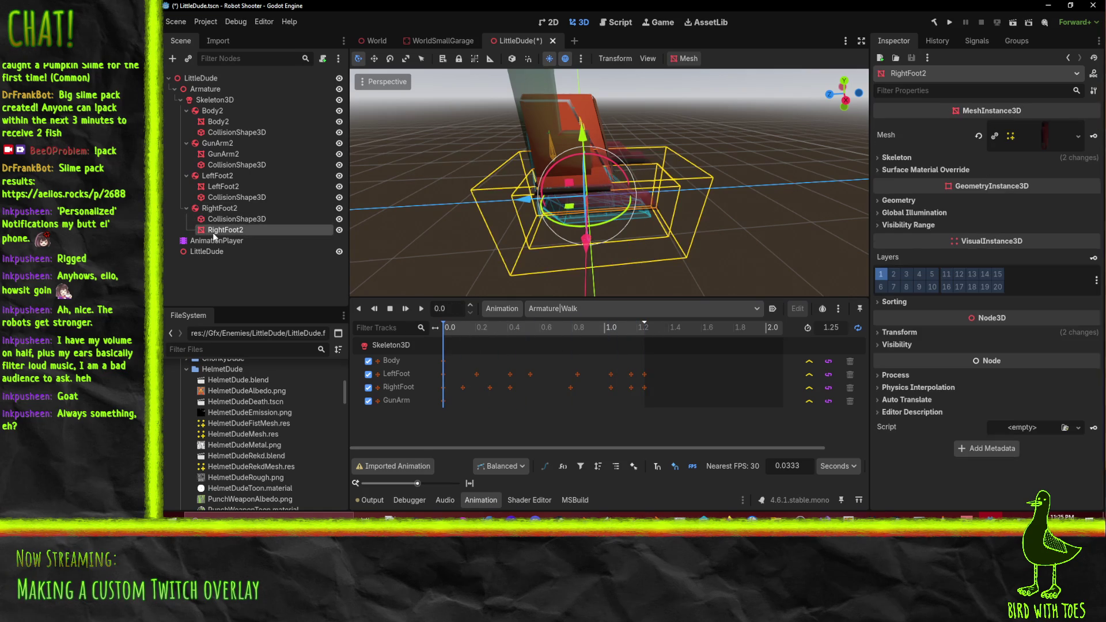
left_click(220, 208)
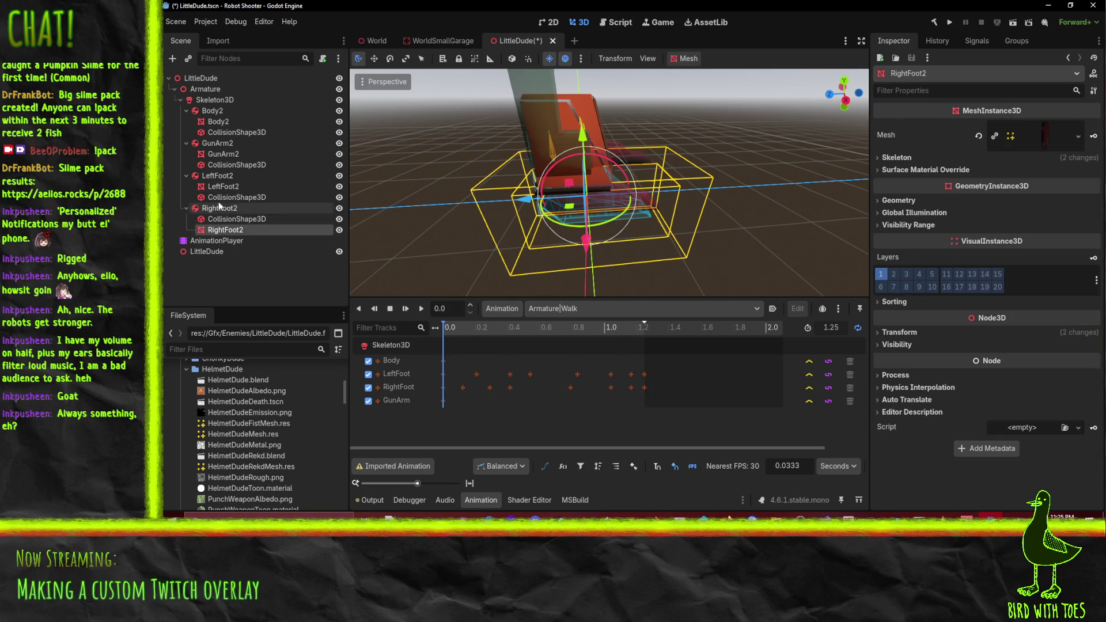
left_click(238, 187, "ctrl")
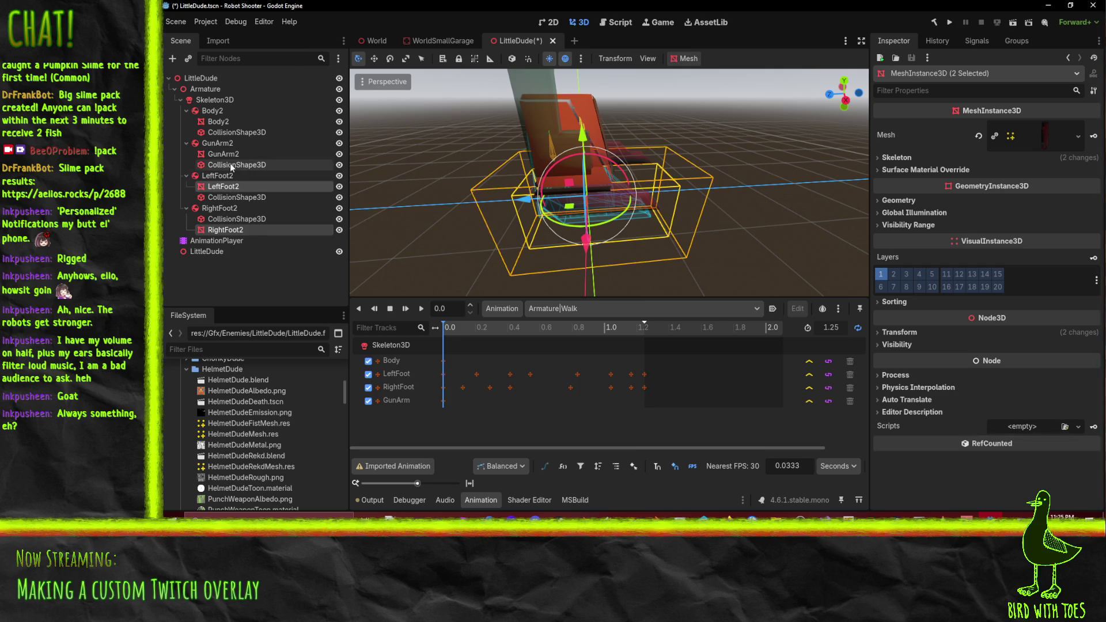
left_click(224, 154, "ctrl")
left_click(220, 122, "ctrl")
left_click_drag(220, 122, 222, 107)
Nest rigid bodies RightFoot2, LeftFoot2, GunArm2 and Body2 under meshes RightFoot3, LeftFoot3, GunArm3 and Body3
left_click(231, 176)
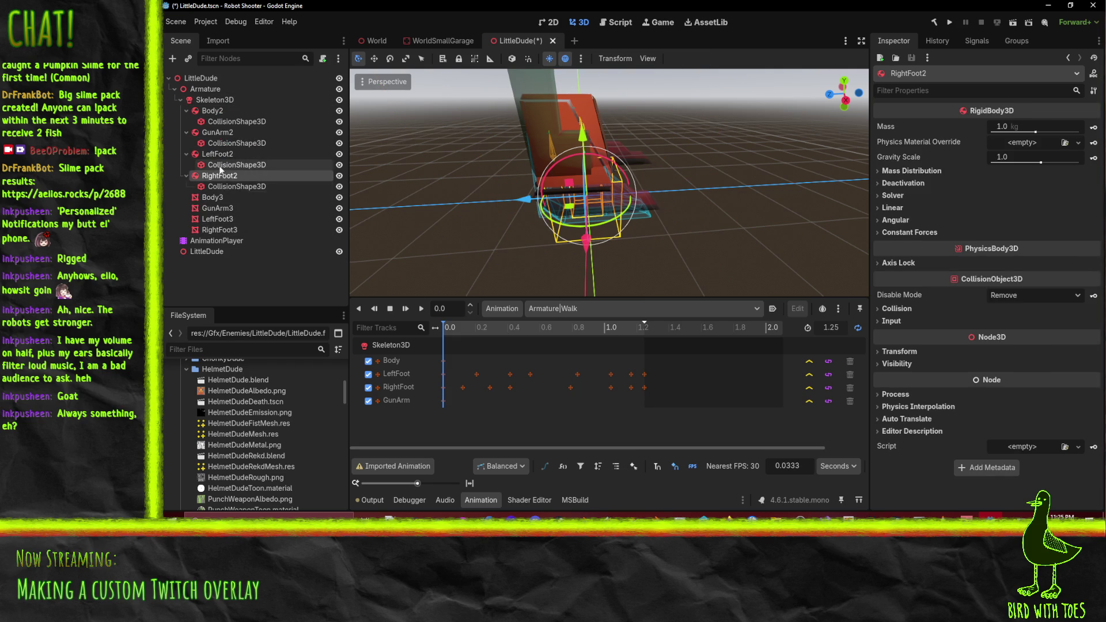
left_click_drag(223, 174, 231, 232)
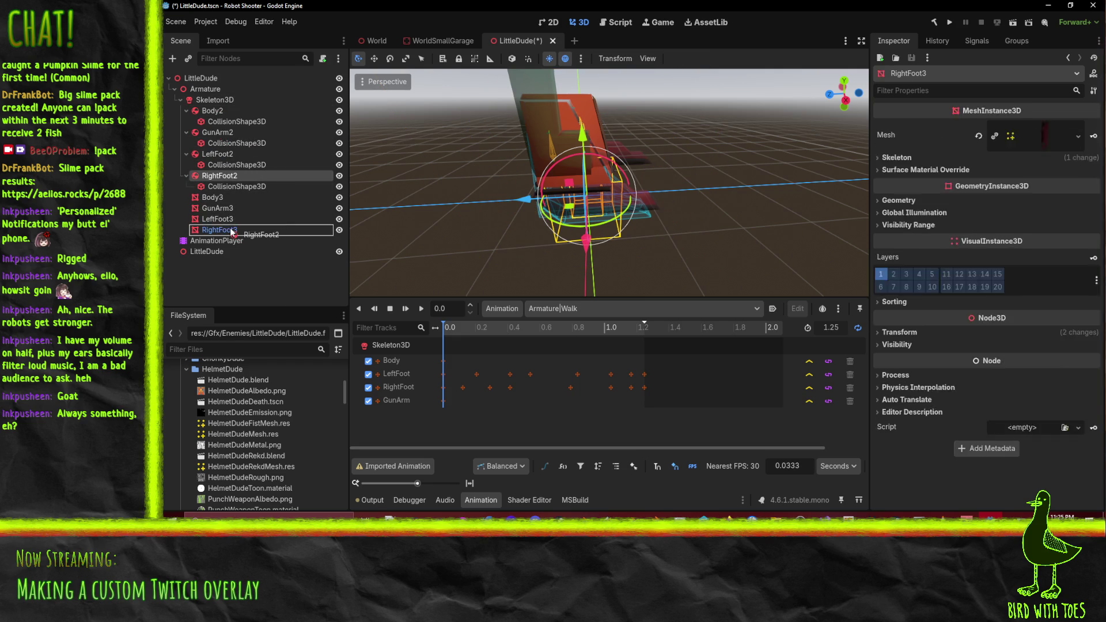
left_click_drag(217, 154, 224, 203)
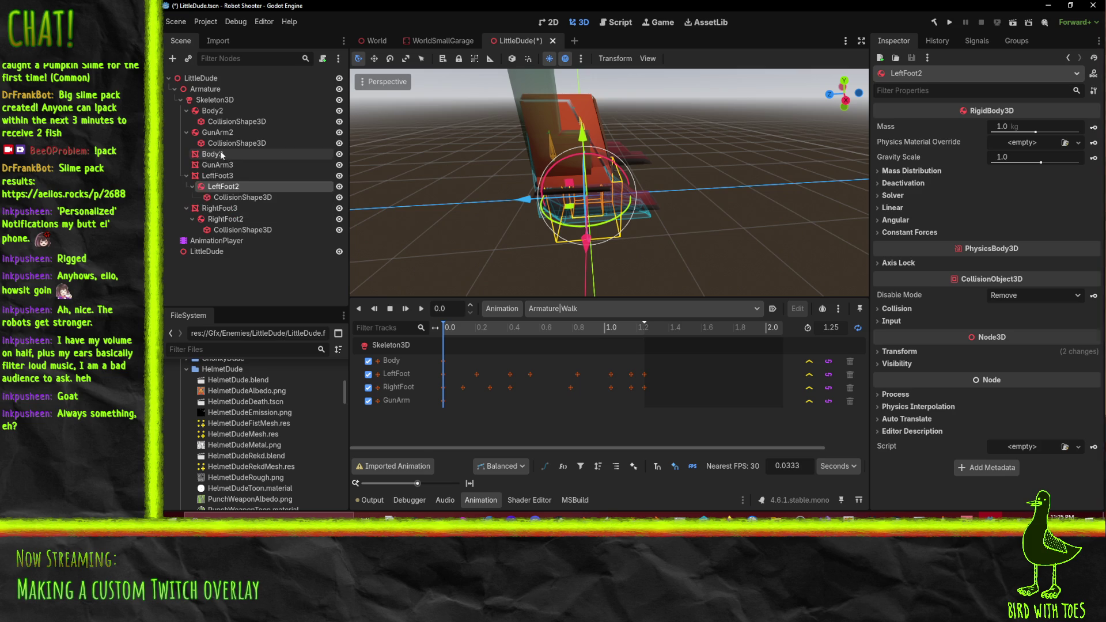
left_click_drag(227, 134, 228, 166)
left_click_drag(216, 110, 220, 132)
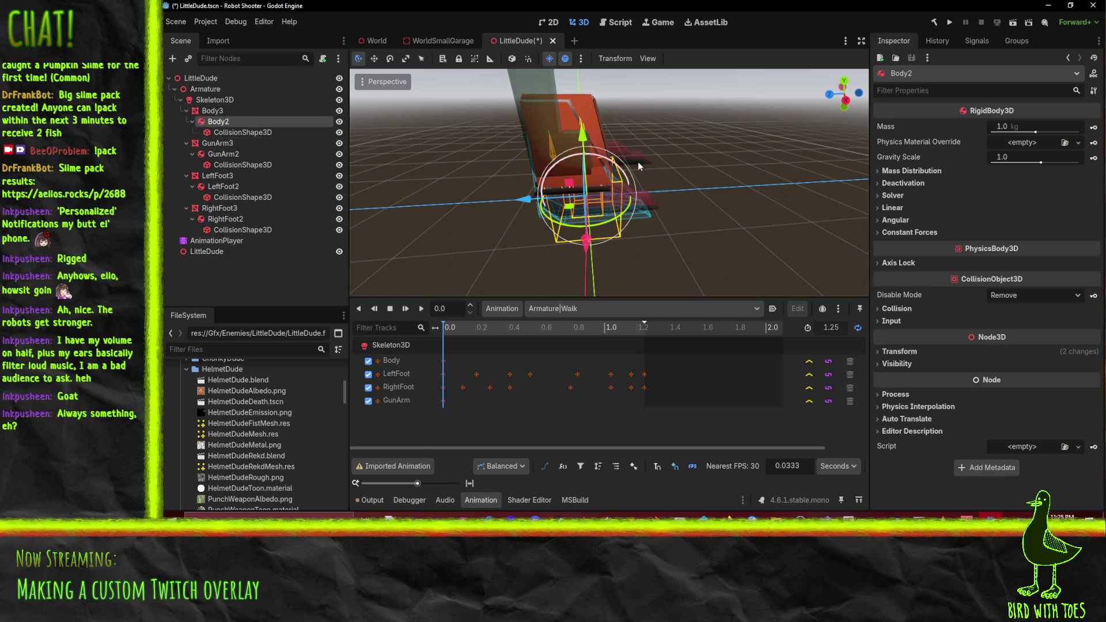
scroll(640, 197, "up", 2)
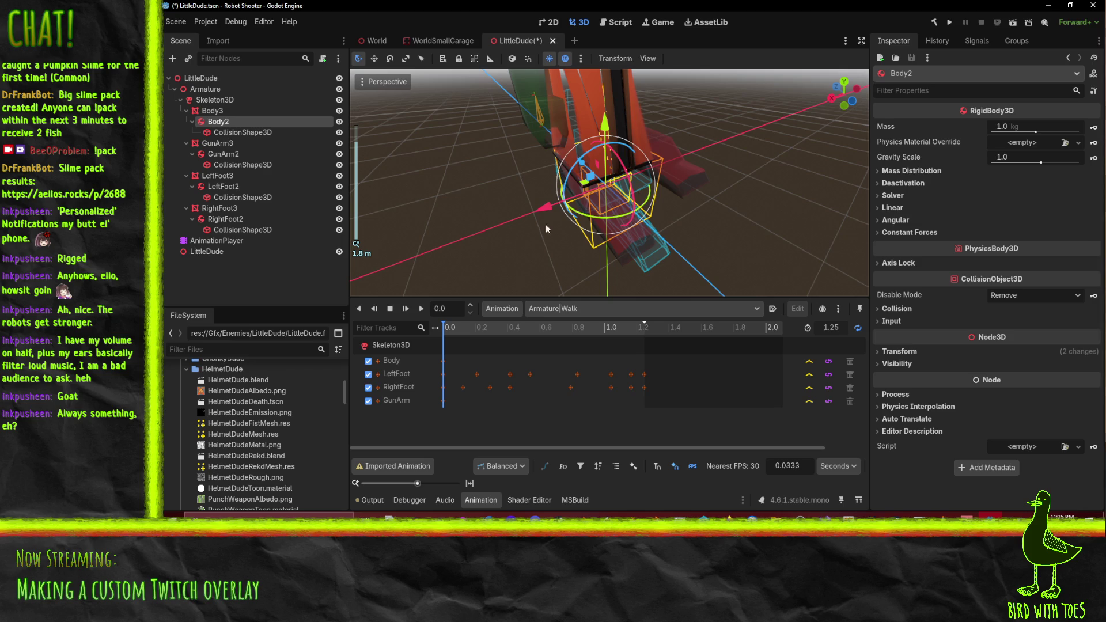
left_click_drag(546, 229, 554, 222)
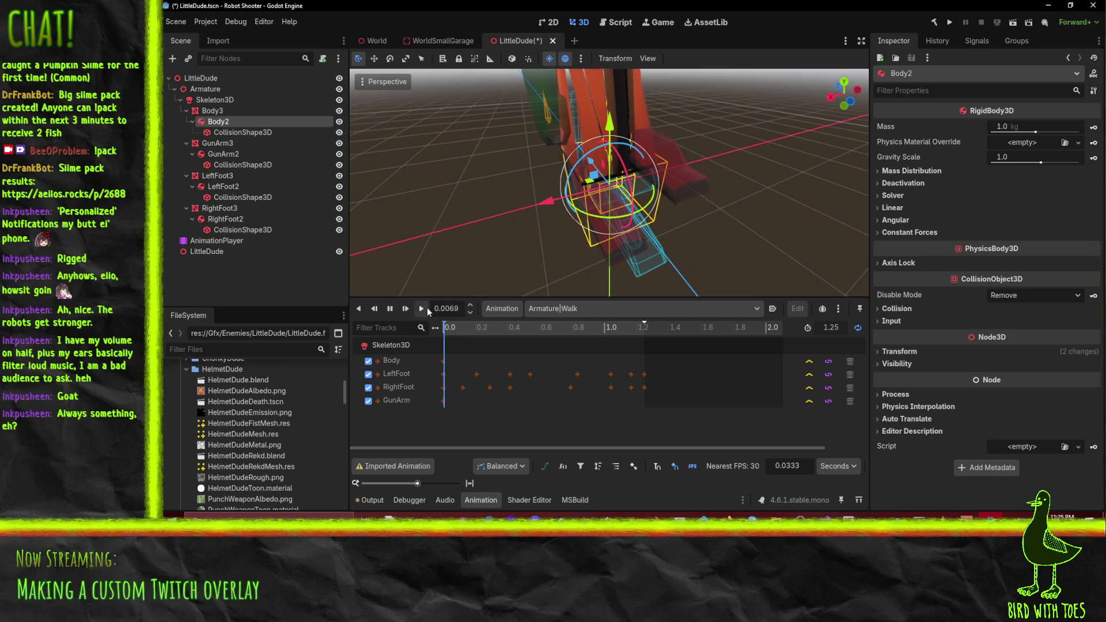
Pause Walk and move RightFoot2, LeftFoot2, GunArm2 and Body2 directly under the LittleDude root
left_click(389, 309)
left_click(223, 187)
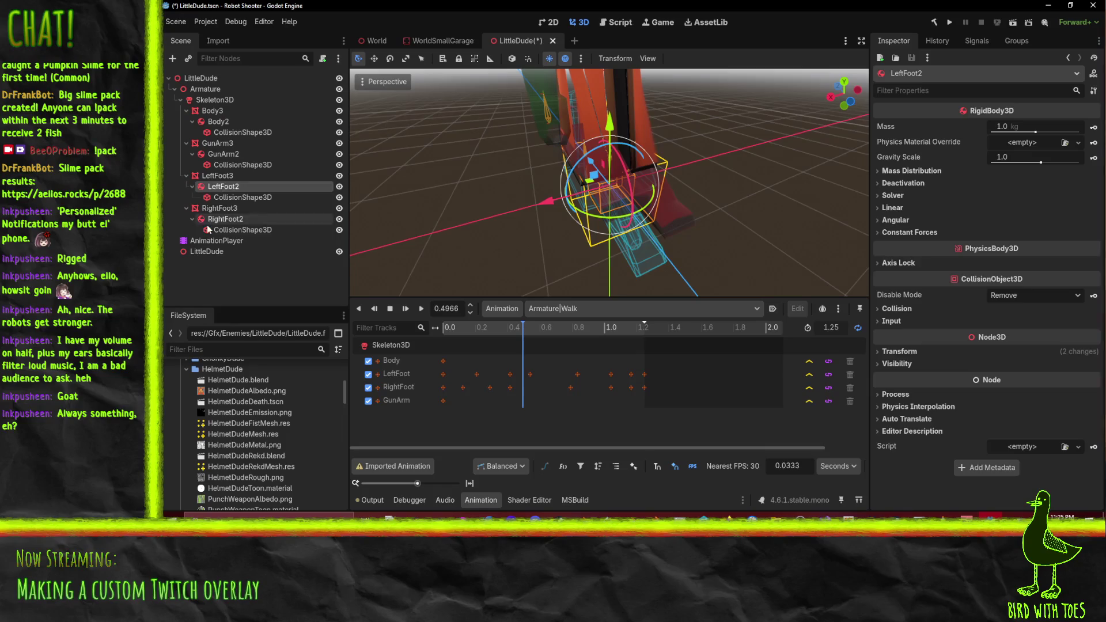
left_click(208, 229)
left_click(210, 219)
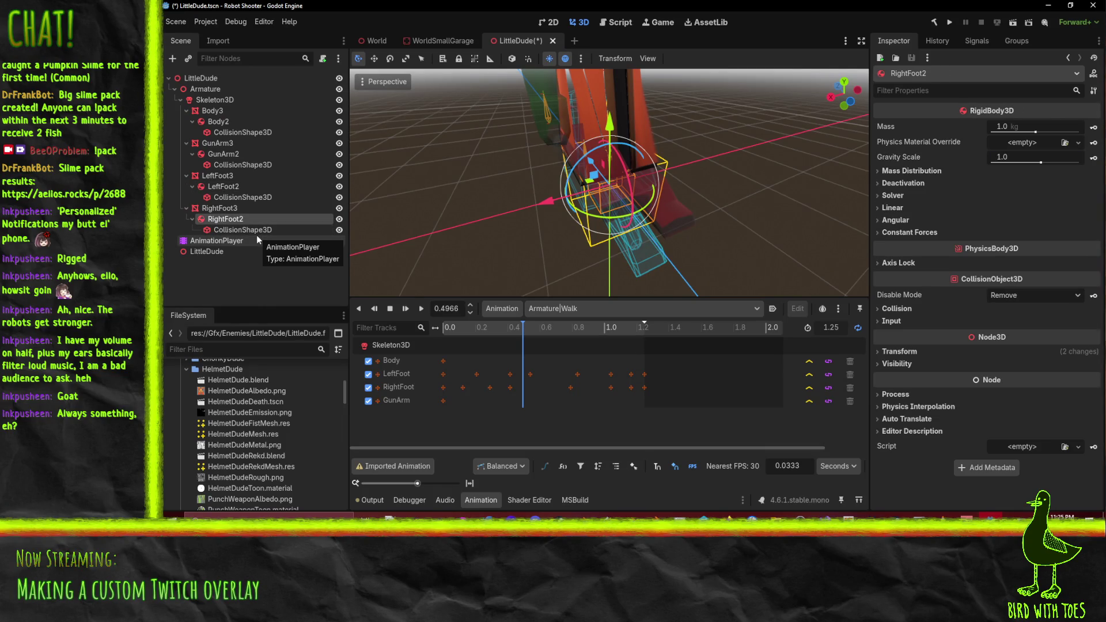
left_click(222, 187, "ctrl")
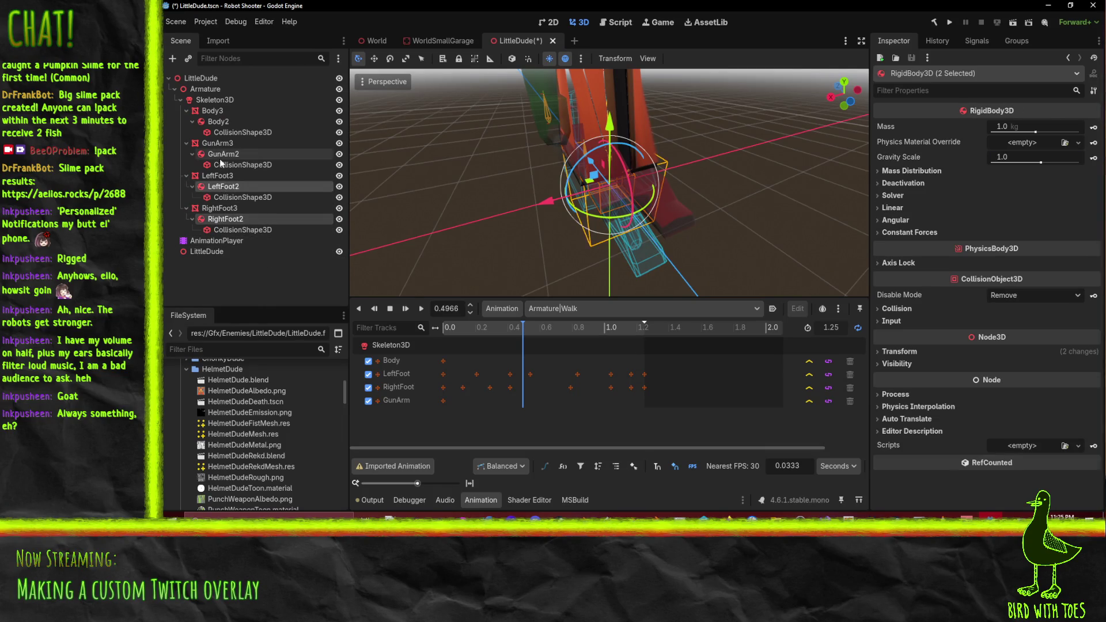
left_click(221, 155, "ctrl")
left_click(213, 123, "ctrl")
left_click_drag(200, 101, 198, 79)
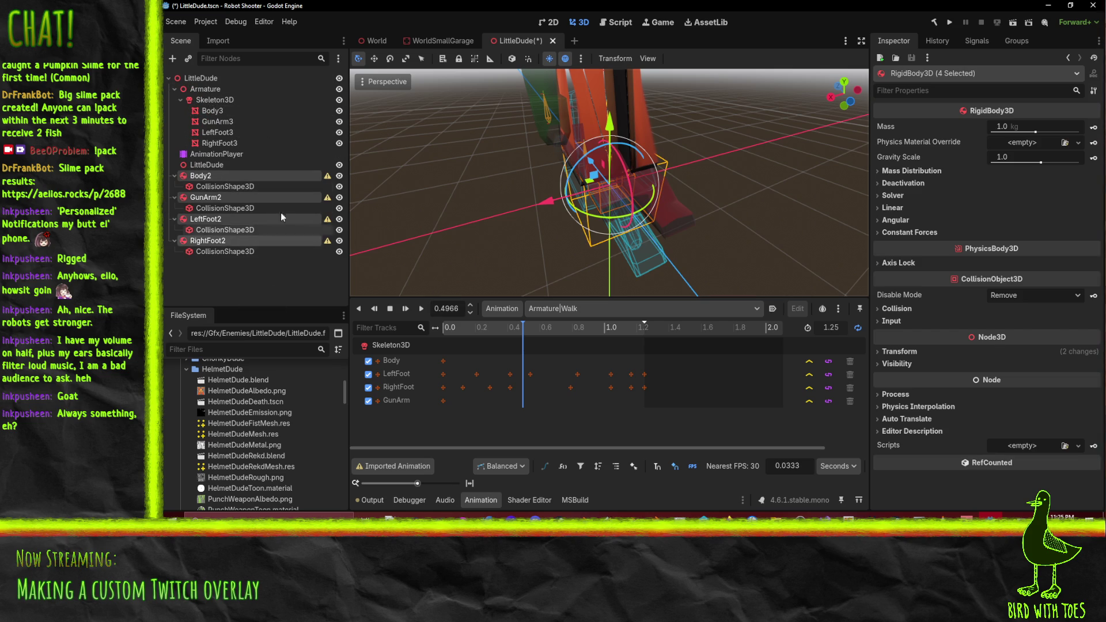
Search 'modifier' in Add Child Node and create a ModifierBoneTarget3D under Skeleton3D
left_click(216, 100)
right_click(216, 99)
left_click(291, 107)
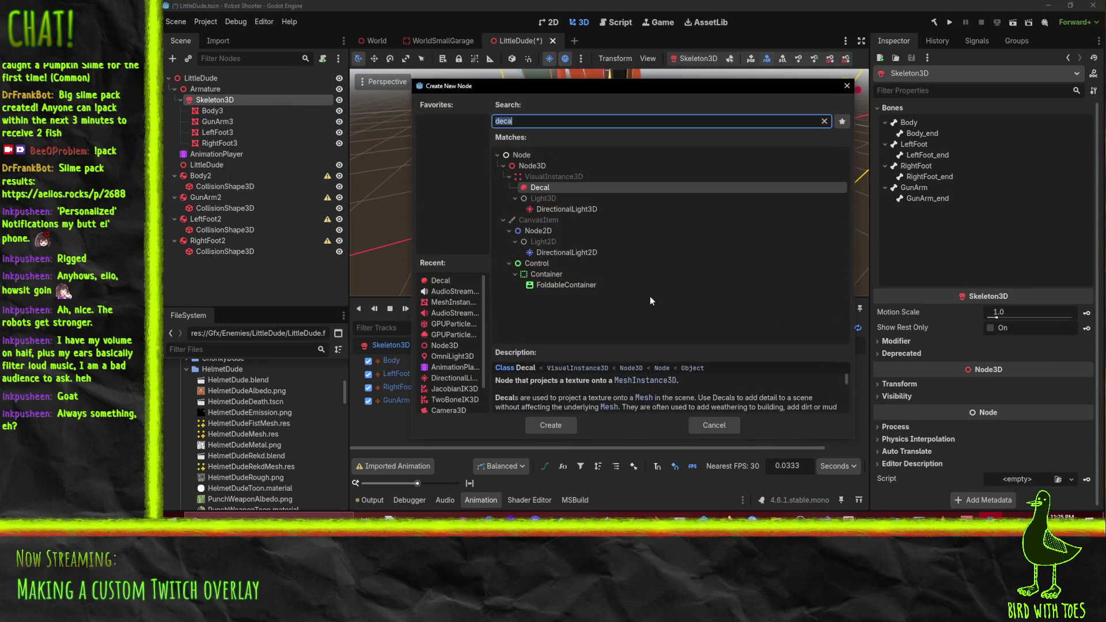
type("modifier")
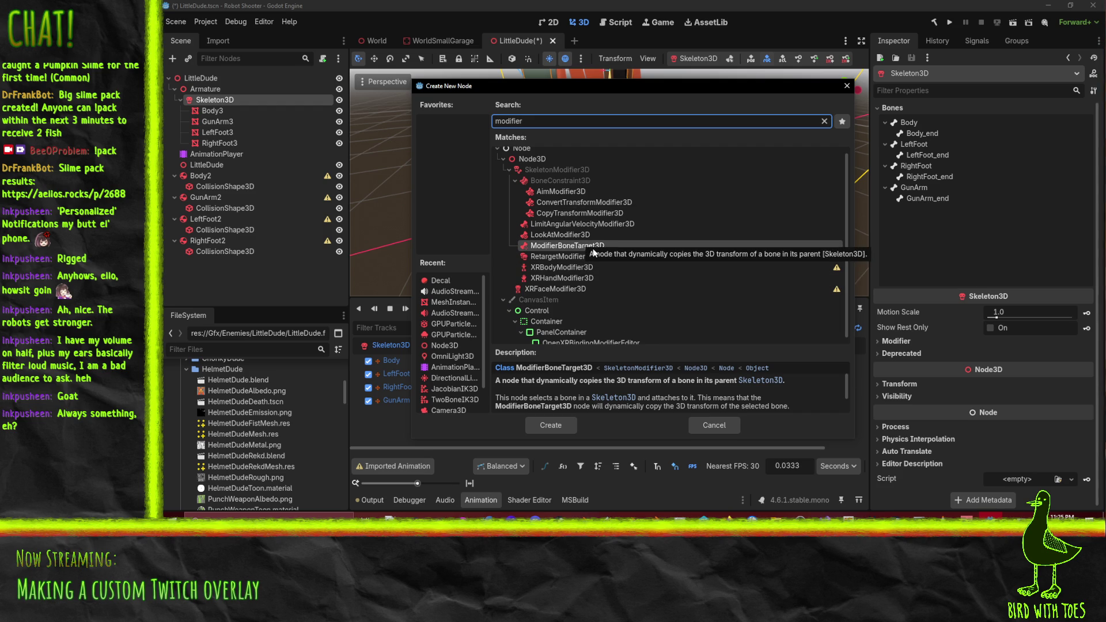
left_click(593, 248)
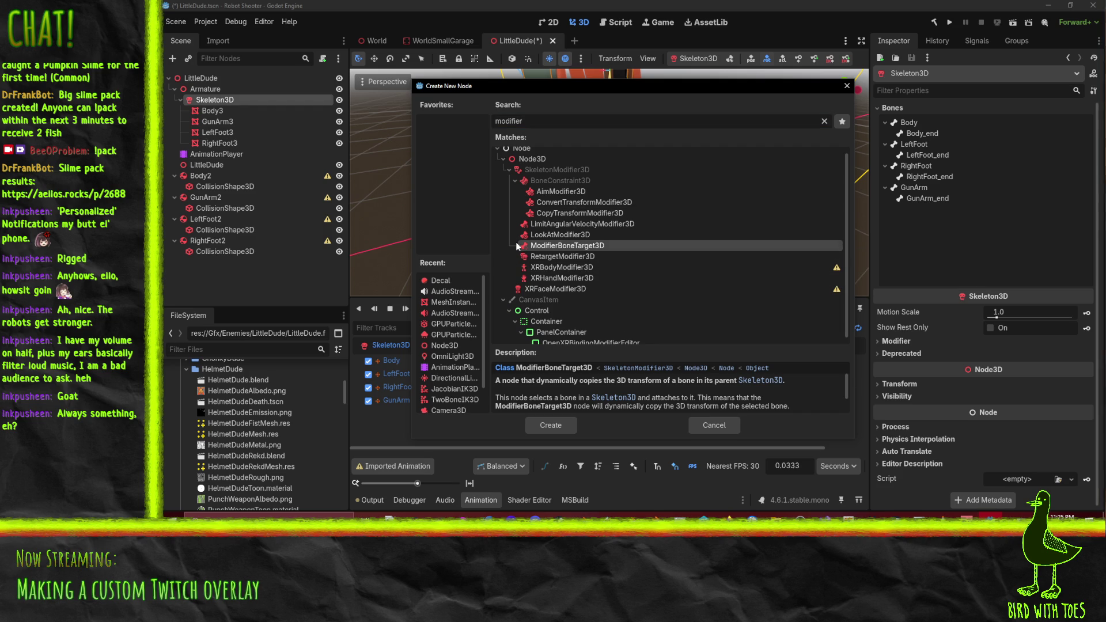
left_click(557, 431)
Name the new modifier node Body and duplicate it three times
right_click(233, 154)
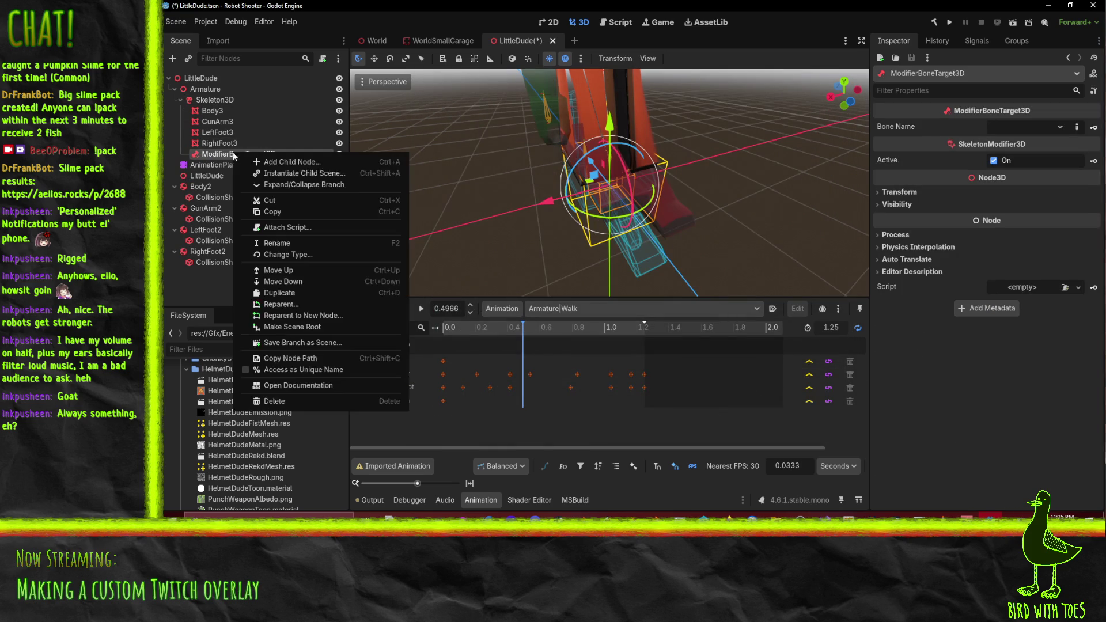
left_click(207, 151)
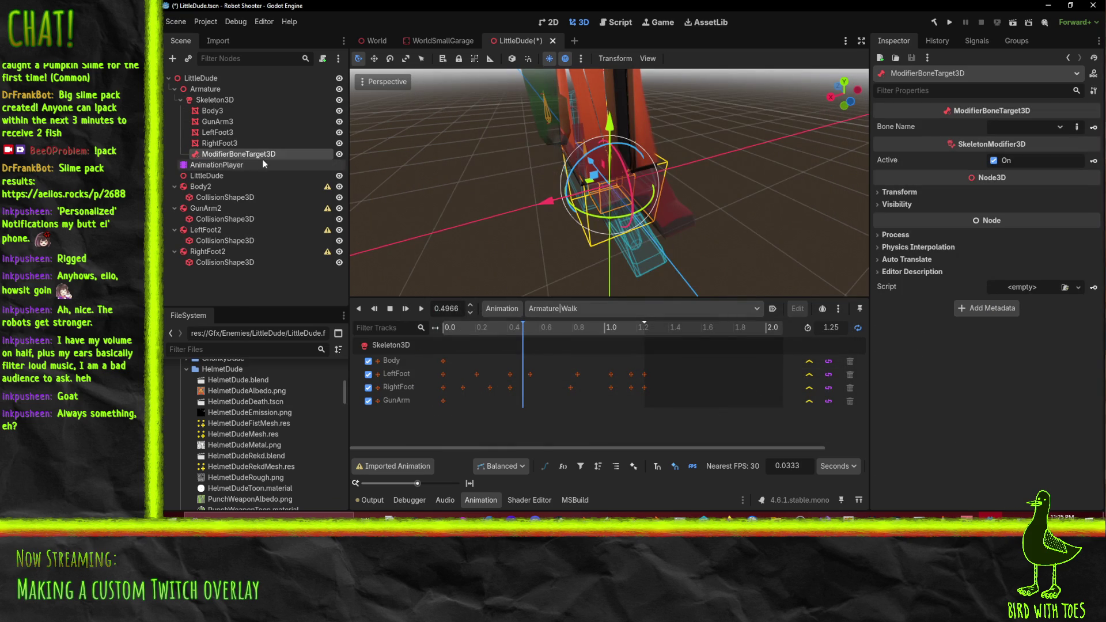
key("F2")
type("Body")
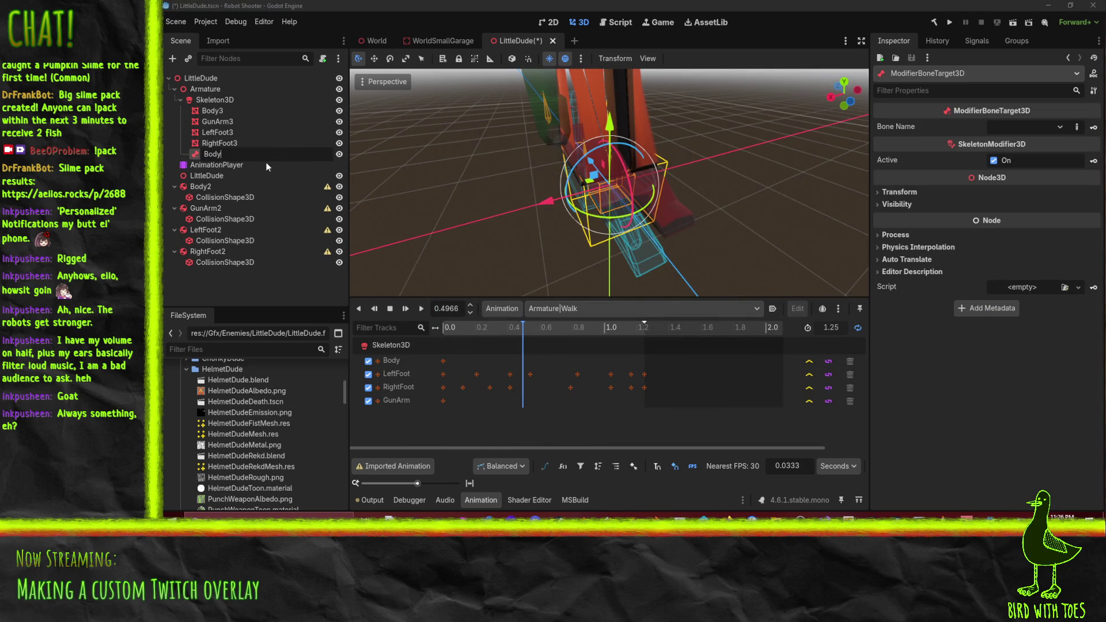
key("Return")
right_click(206, 152)
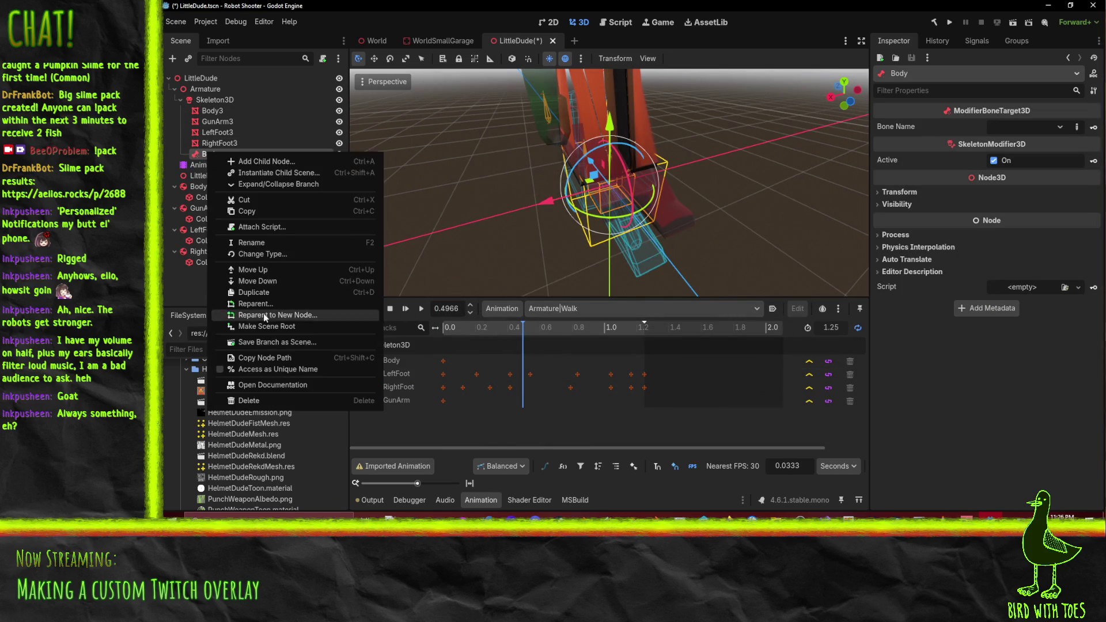
left_click(284, 299)
right_click(209, 166)
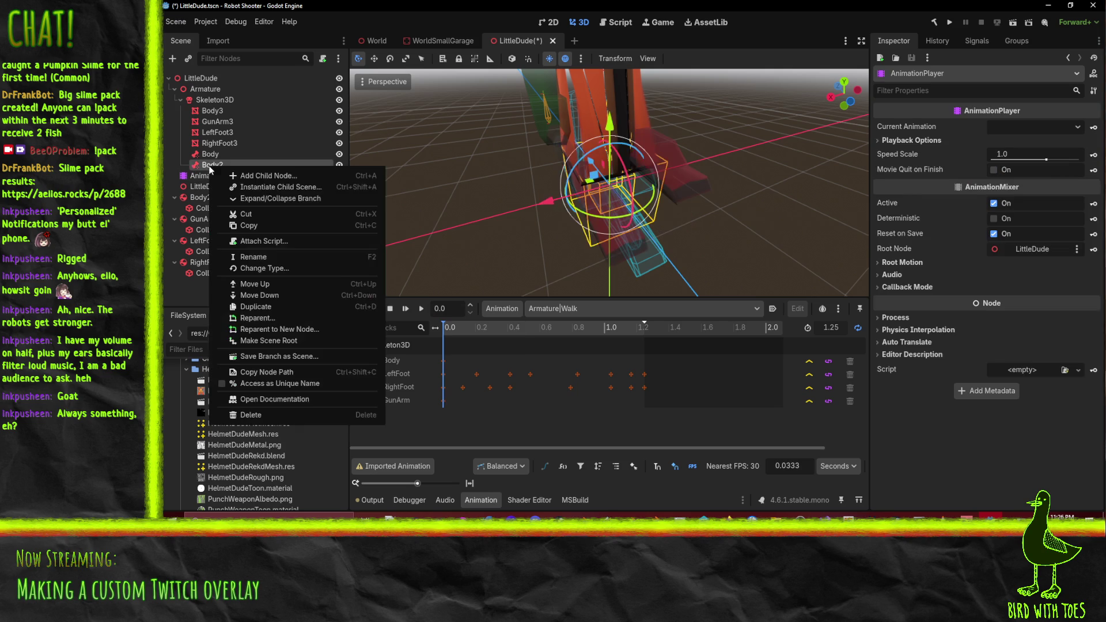
left_click(268, 306)
right_click(209, 176)
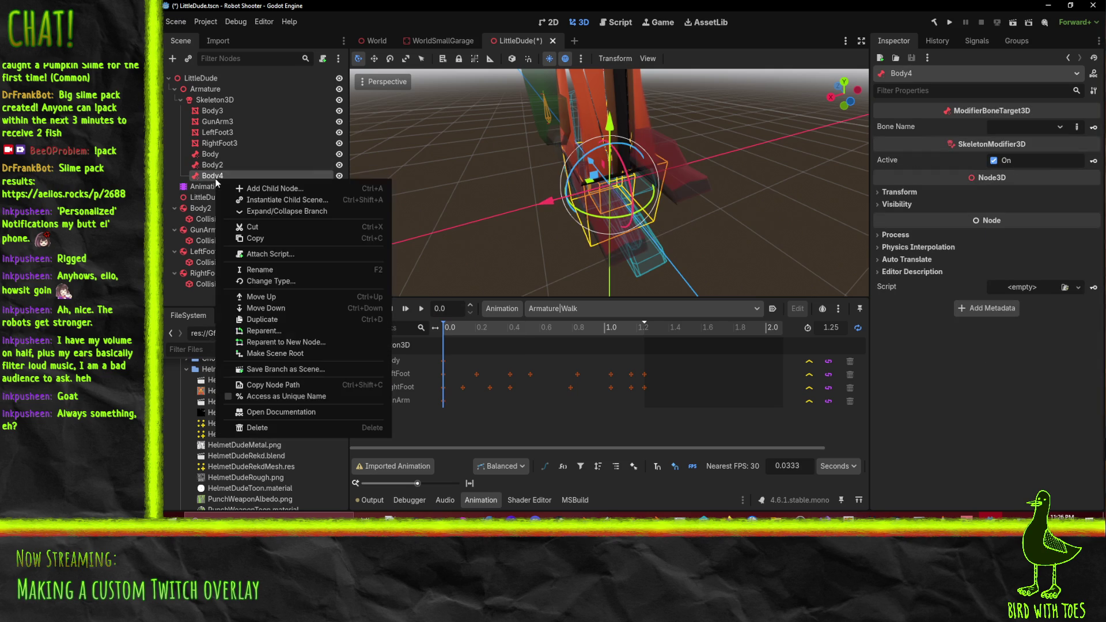
left_click(274, 319)
Rename the duplicates Body2, Body4 and Body5 to LeftLeg, RightLeg and GunArm
double_click(245, 167)
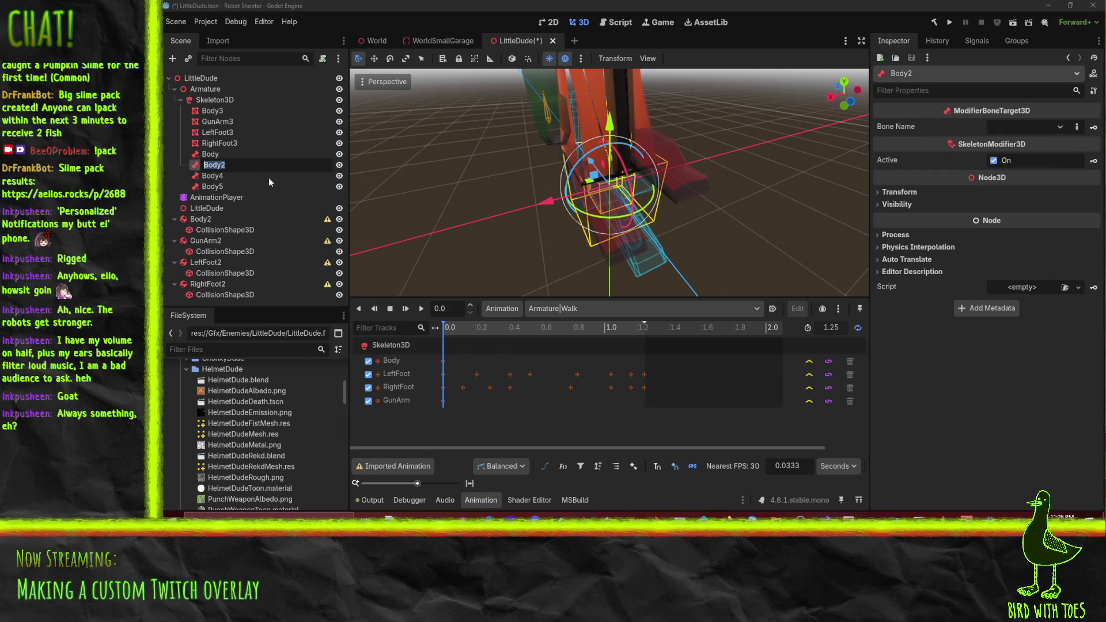
type("LeftLeg")
key("Return")
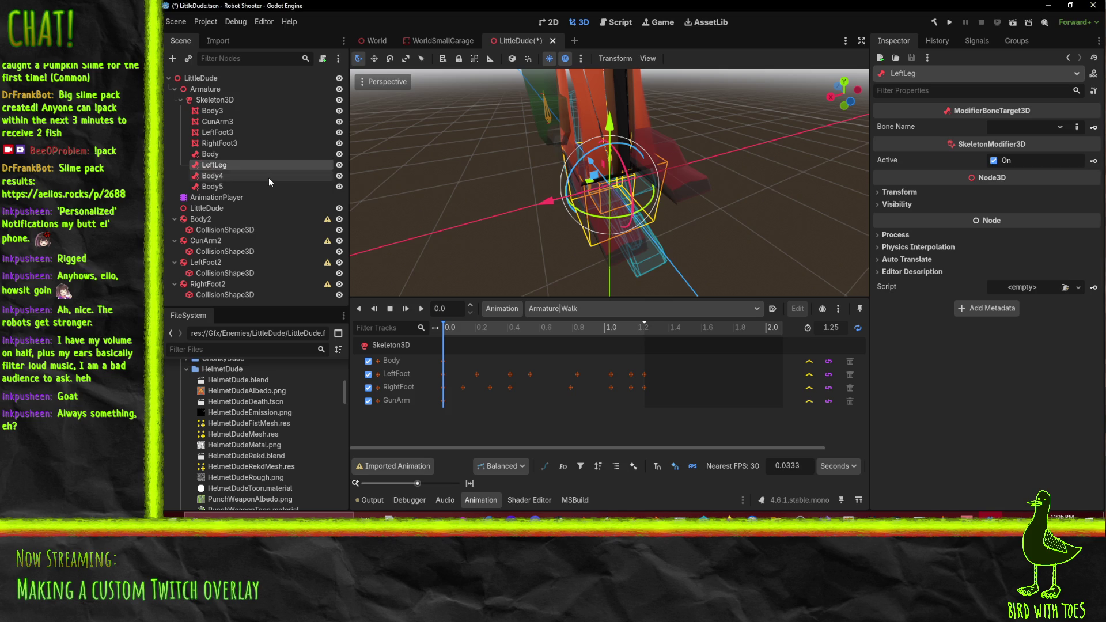
left_click(268, 176)
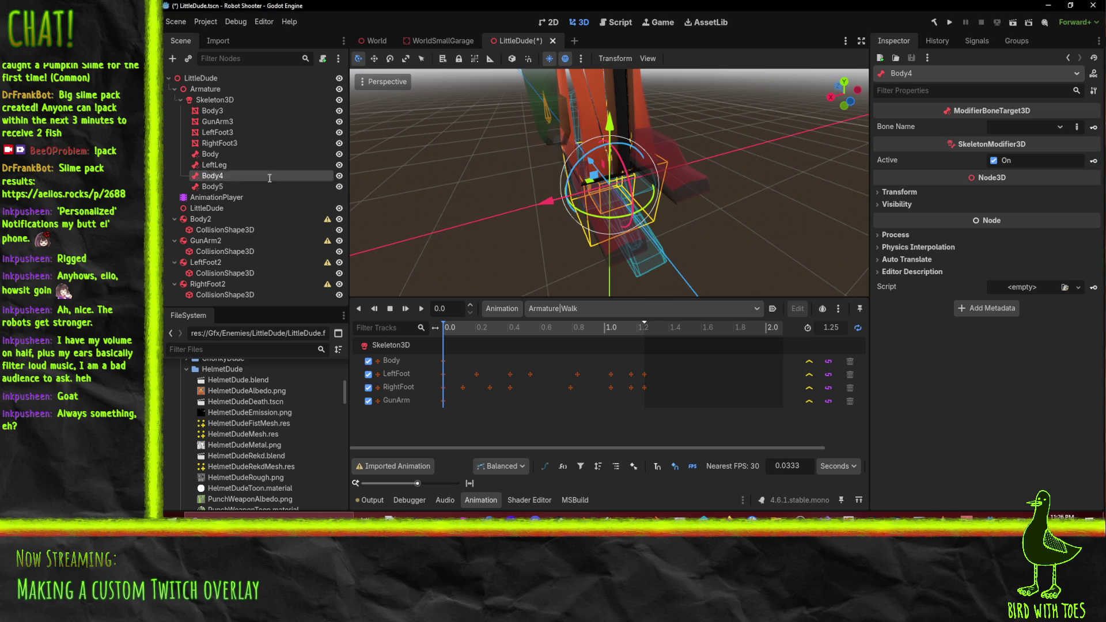
type("RightLeg")
key("Return")
key("Down")
key("F2")
type("GunA")
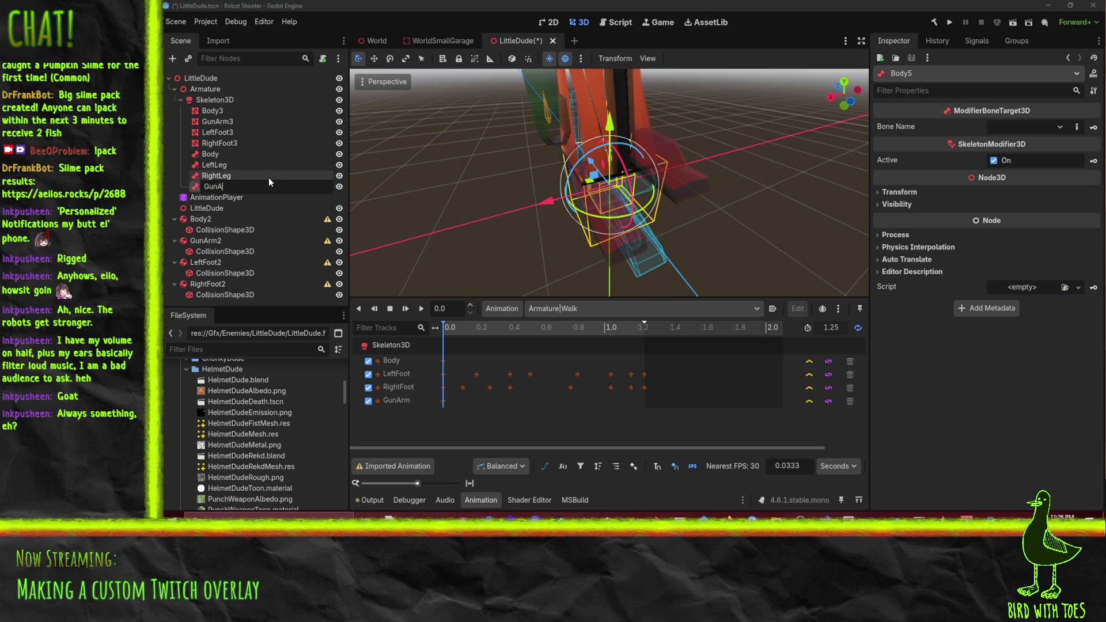
type("rm")
key("Return")
Set the Body target's Bone Name to the Body bone
left_click(251, 155)
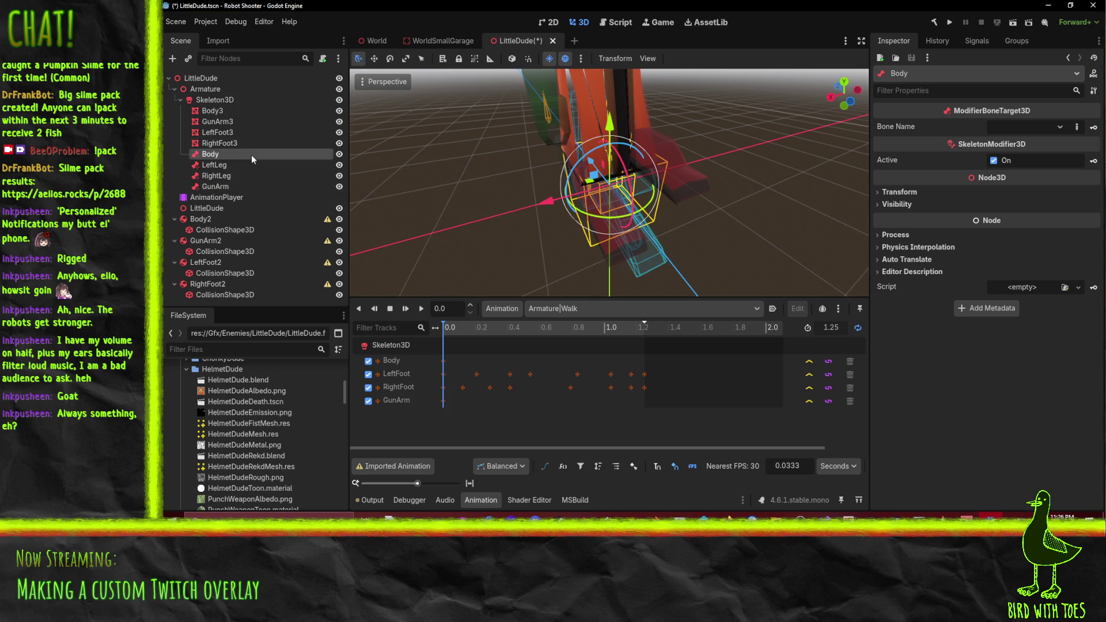
left_click(1060, 126)
left_click(1064, 161)
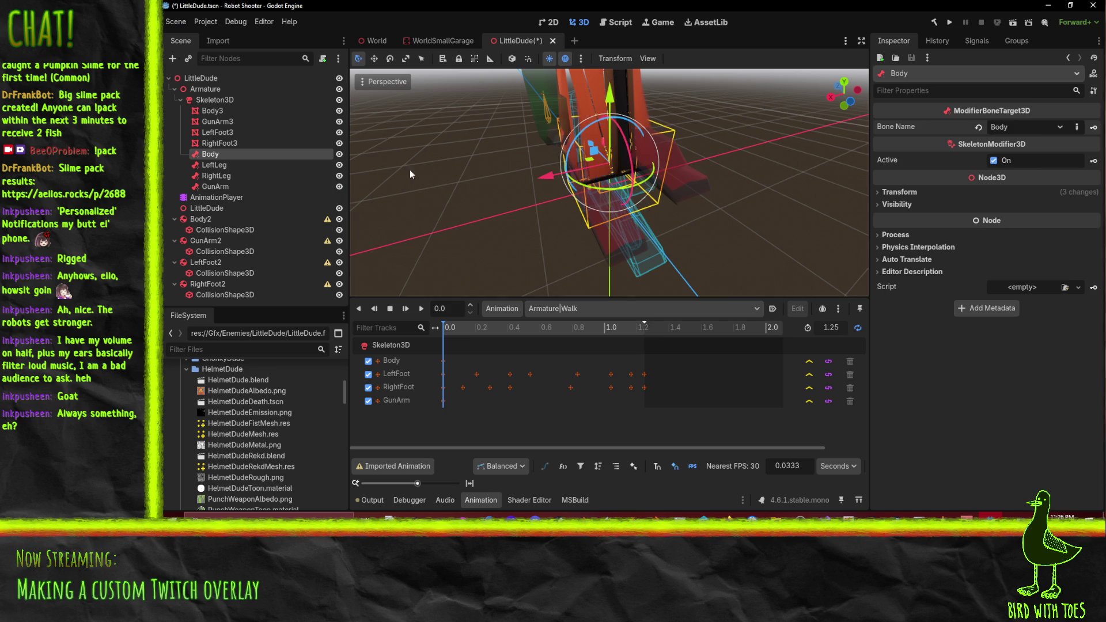
left_click_drag(553, 183, 656, 165)
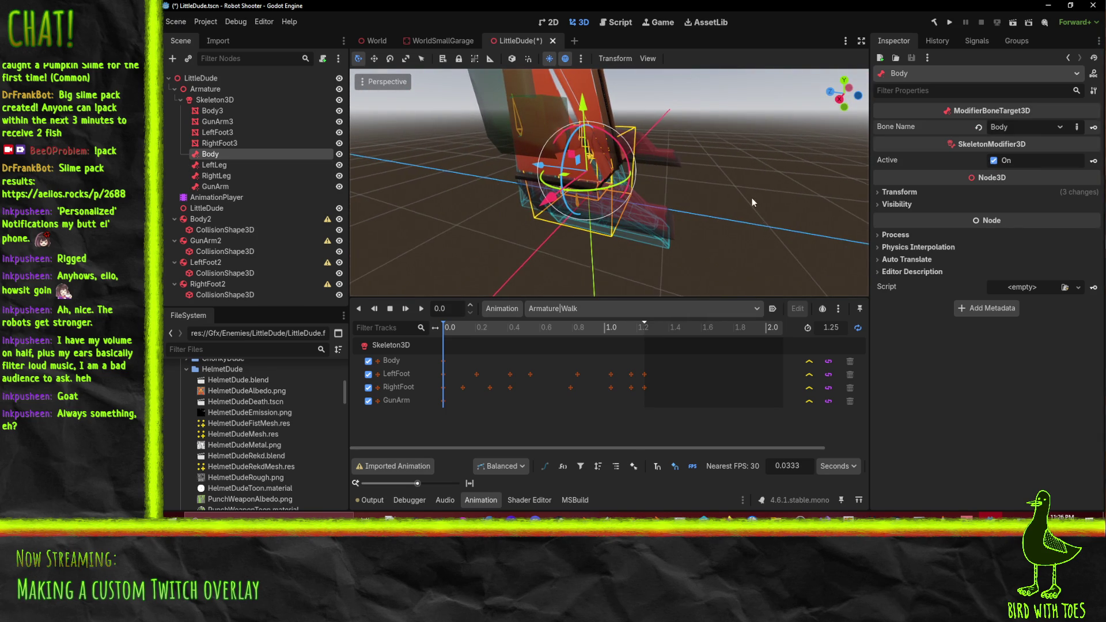
left_click_drag(751, 198, 671, 211)
Bind LeftLeg to LeftFoot, RightLeg to RightFoot and GunArm to the GunArm bone
left_click(223, 166)
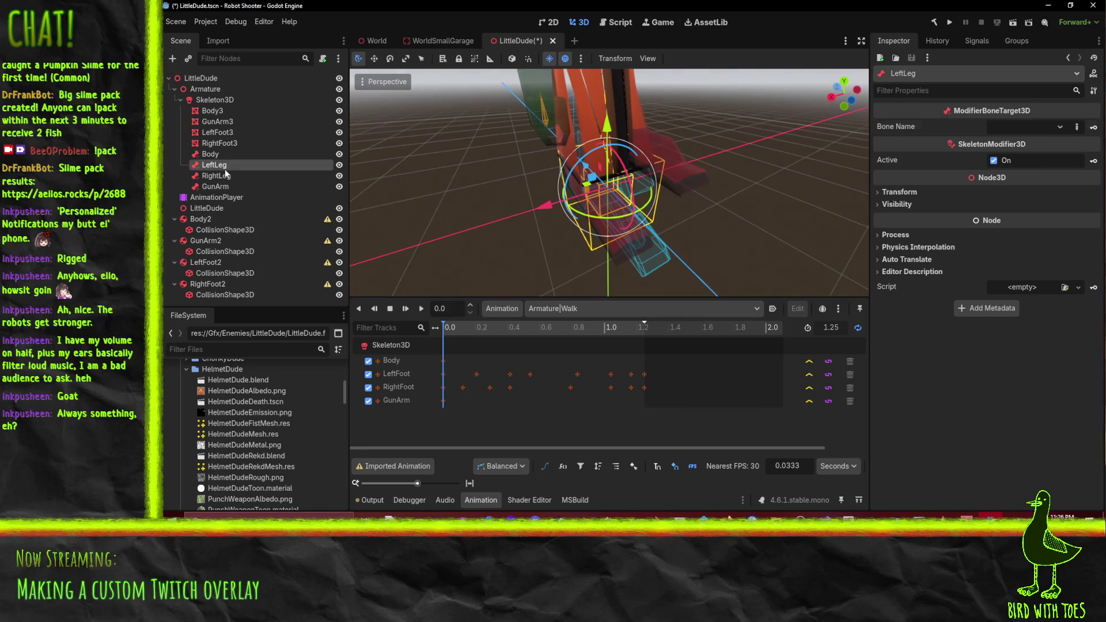
left_click(1060, 132)
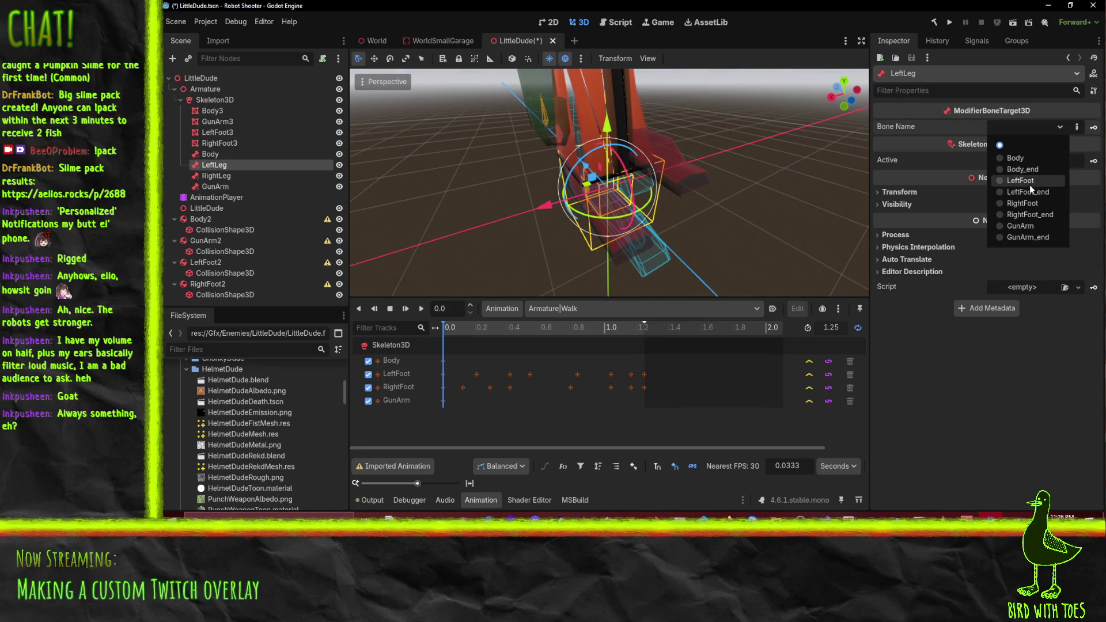
left_click(1029, 184)
left_click(227, 179)
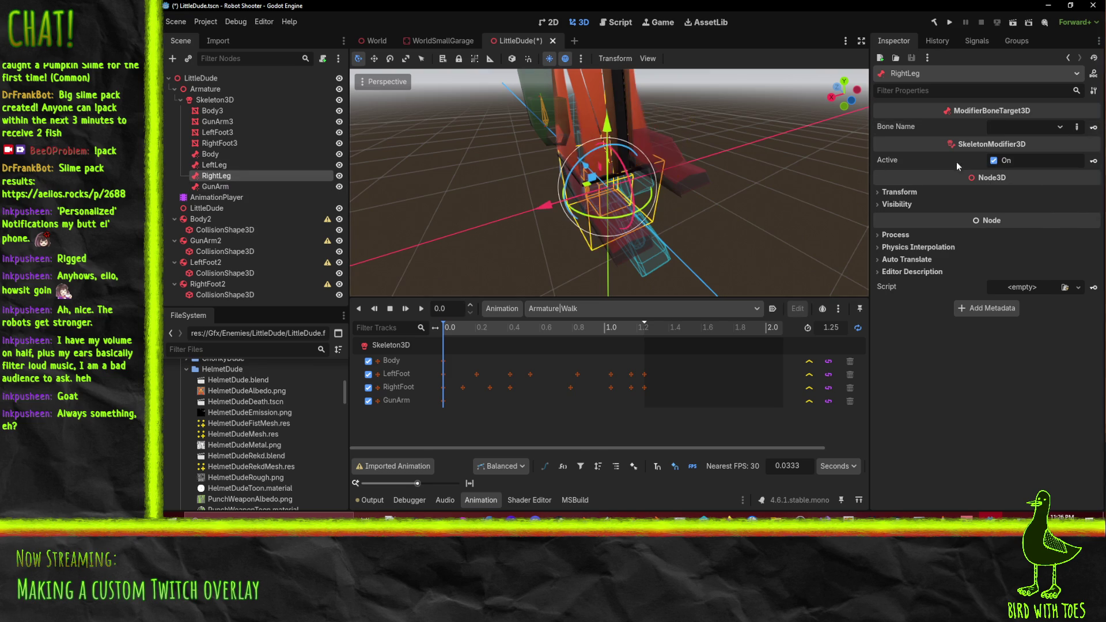
left_click(1056, 128)
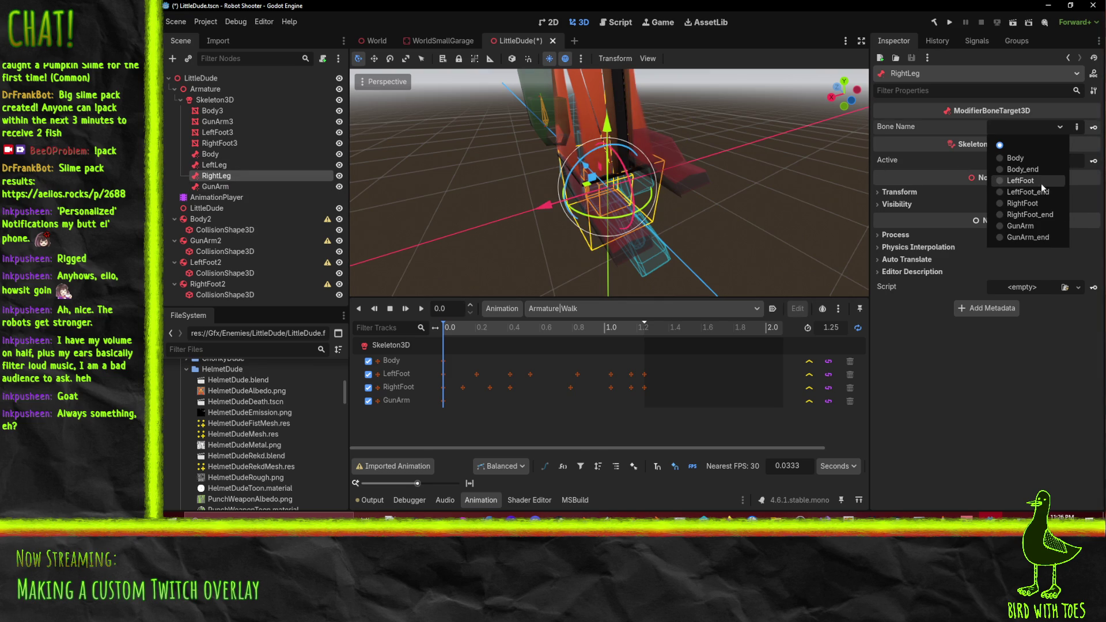
left_click(1042, 205)
left_click(215, 186)
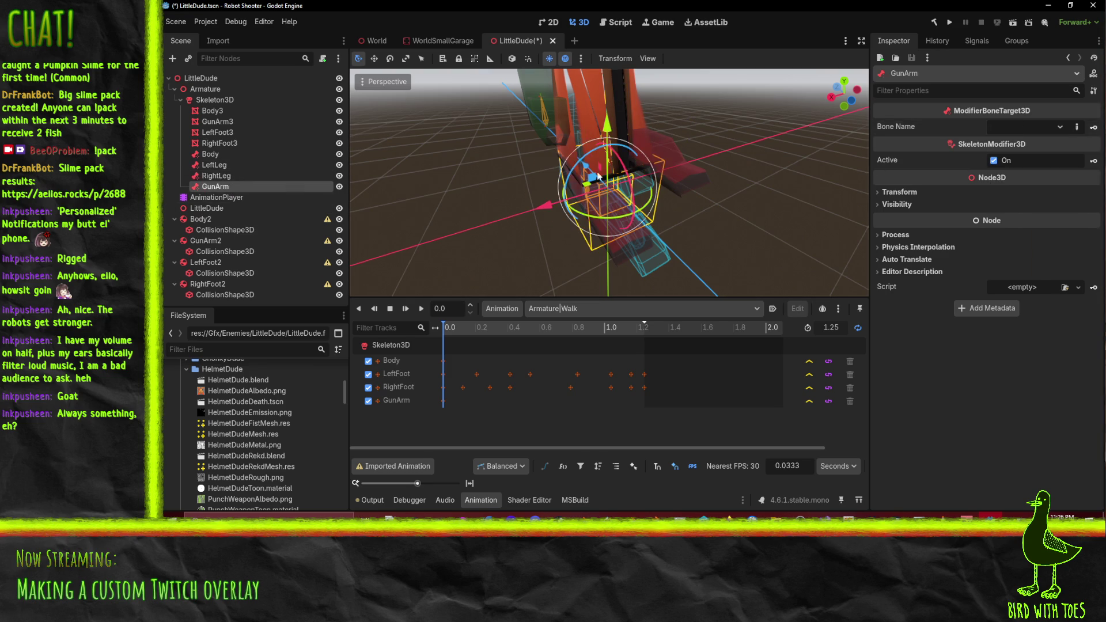
left_click(1063, 126)
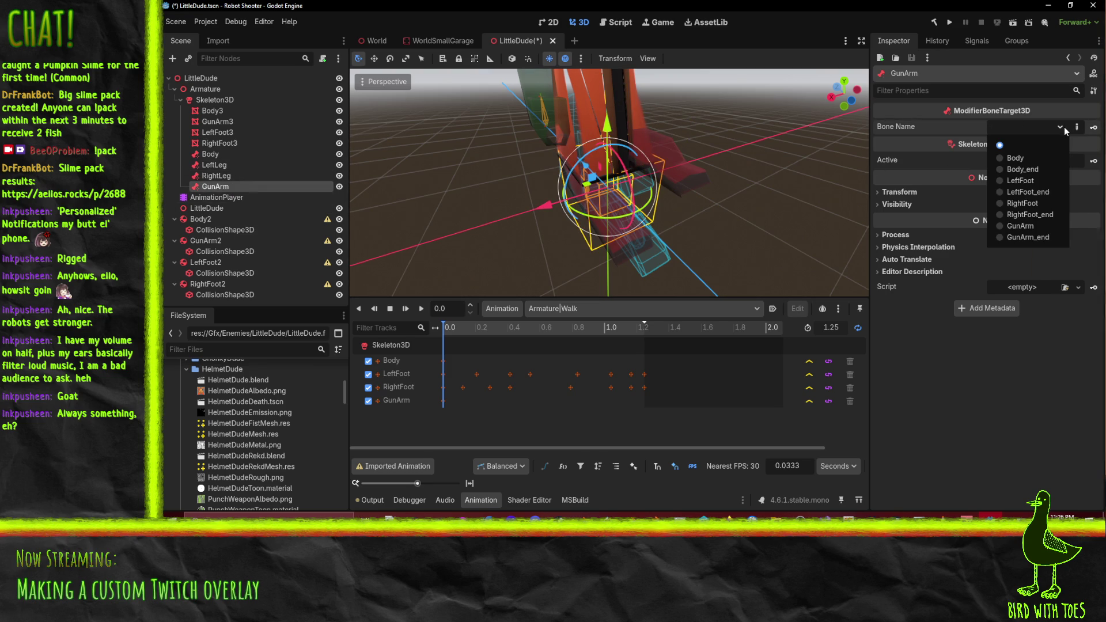
left_click(1038, 224)
left_click(253, 155)
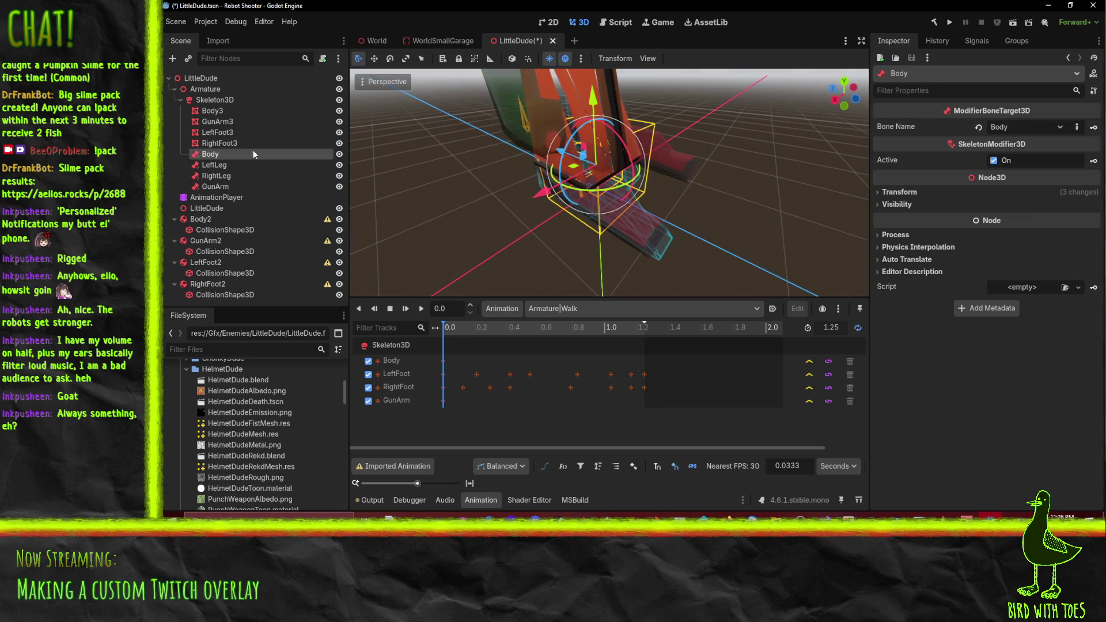
Reparent Body2 under the Body target and GunArm2 under the GunArm target
mouse_move(371, 167)
left_mouse_down()
mouse_move(843, 99)
mouse_move(507, 164)
left_mouse_up()
left_click_drag(200, 219, 219, 155)
left_click_drag(205, 241, 219, 192)
mouse_move(205, 263)
left_mouse_down()
mouse_move(225, 222)
mouse_move(221, 187)
mouse_move(220, 257)
mouse_move(212, 220)
left_mouse_up()
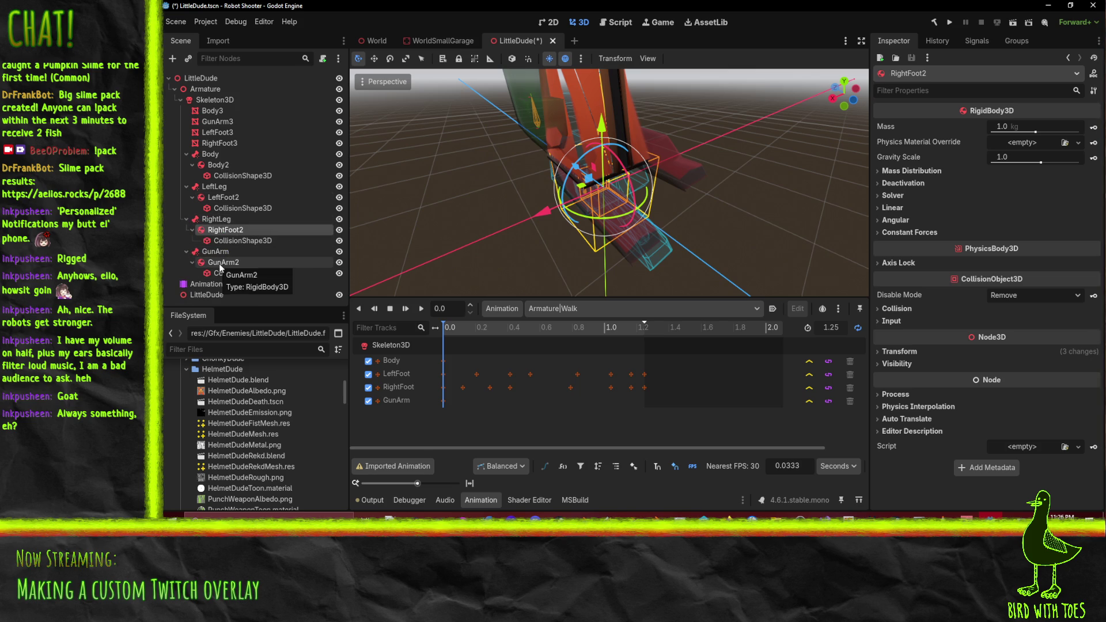
Set RightFoot2's x position to 0 and check its alignment from a side view
left_click(922, 351)
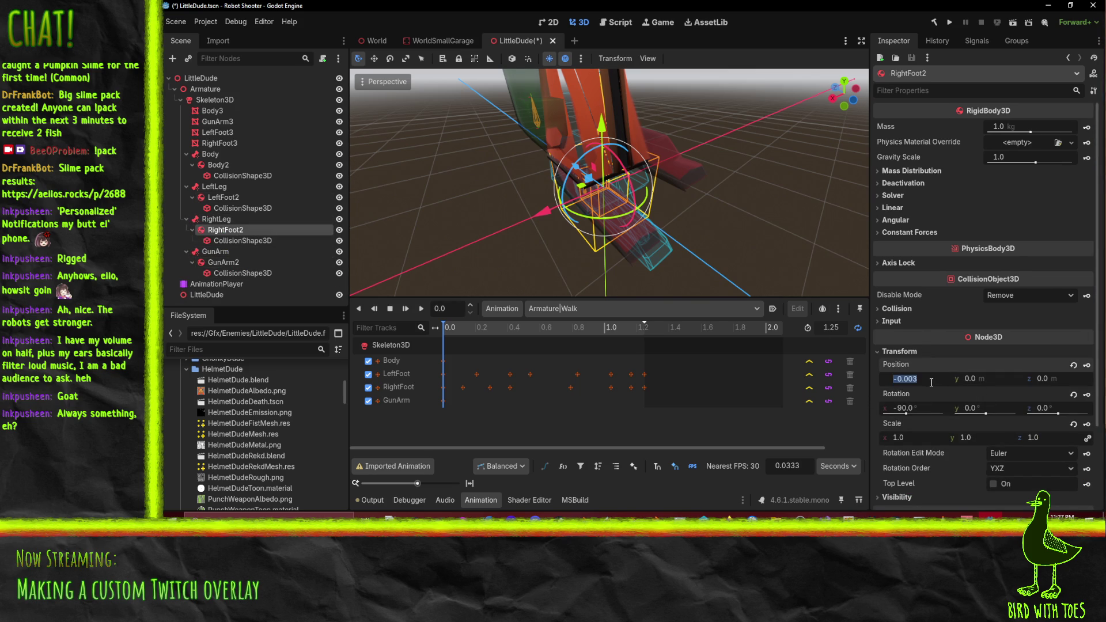
type("0")
key("Return")
mouse_move(750, 233)
left_mouse_down()
mouse_move(678, 191)
mouse_move(679, 129)
mouse_move(841, 161)
mouse_move(863, 182)
left_mouse_up()
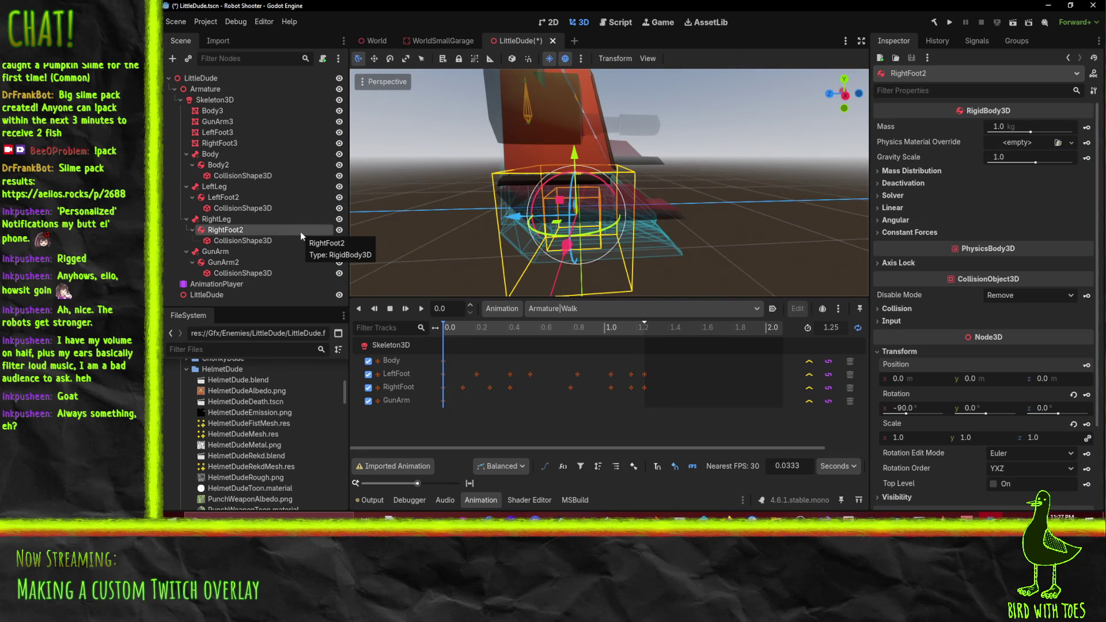
mouse_move(575, 215)
left_mouse_down()
mouse_move(399, 224)
mouse_move(407, 203)
mouse_move(481, 218)
mouse_move(553, 182)
mouse_move(418, 201)
left_mouse_up()
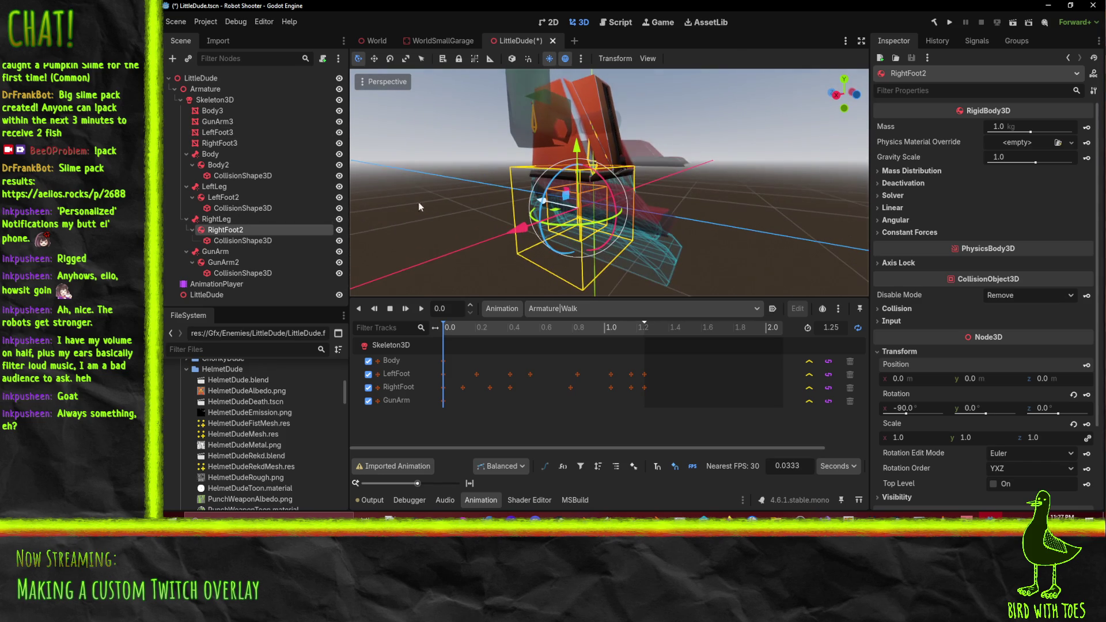
left_click(218, 221)
Set LeftFoot2's x and y positions to 0 so it sits on its bone target
left_click(224, 198)
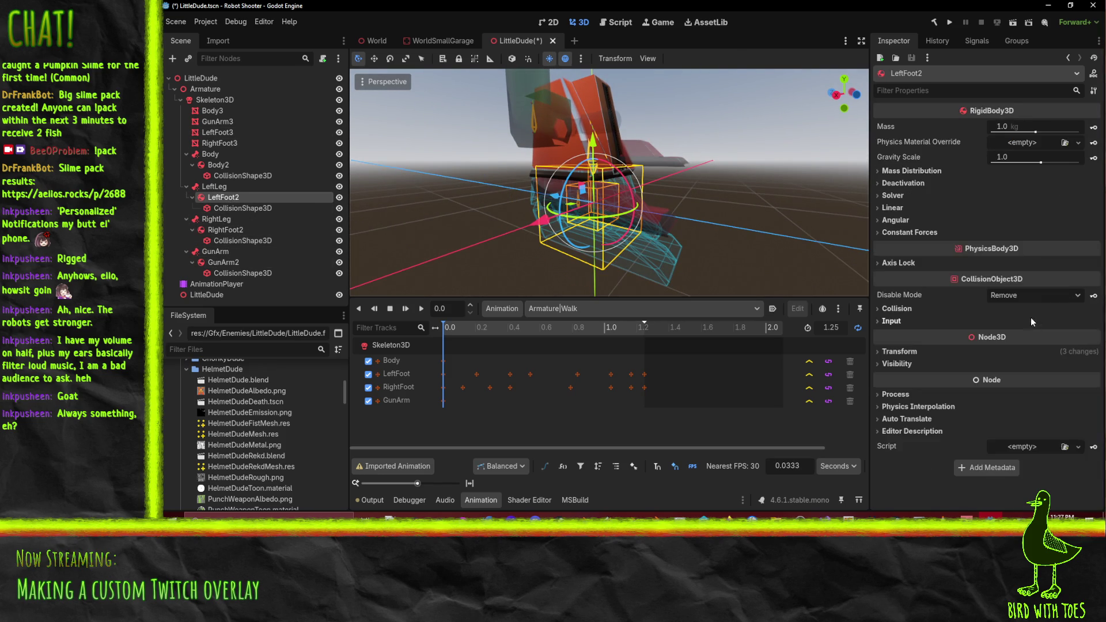
left_click(912, 352)
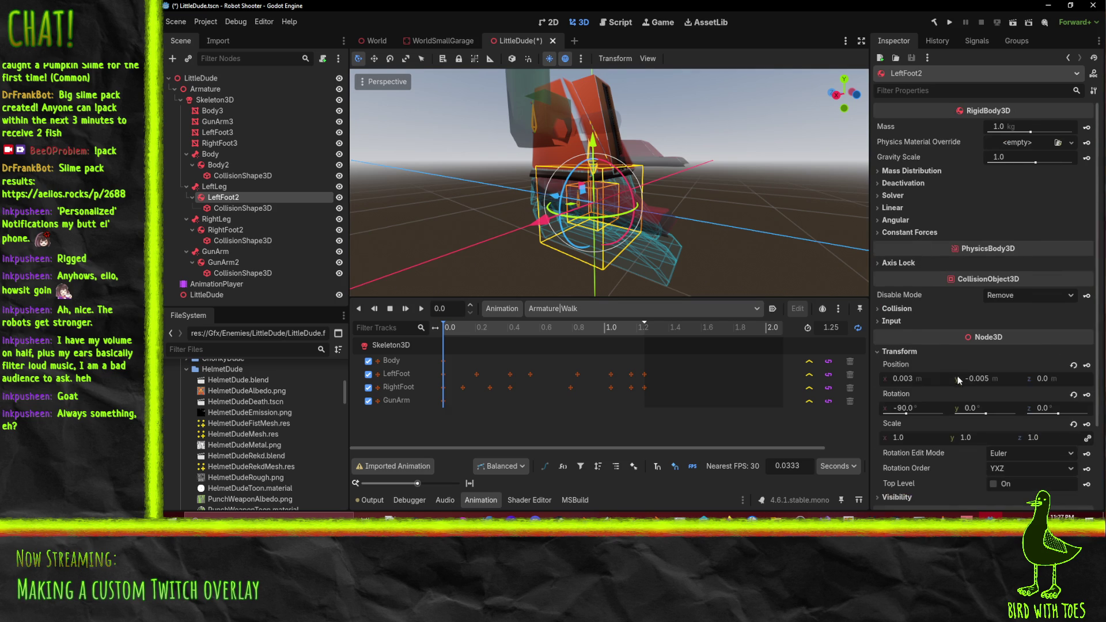
left_click(990, 382)
type("0")
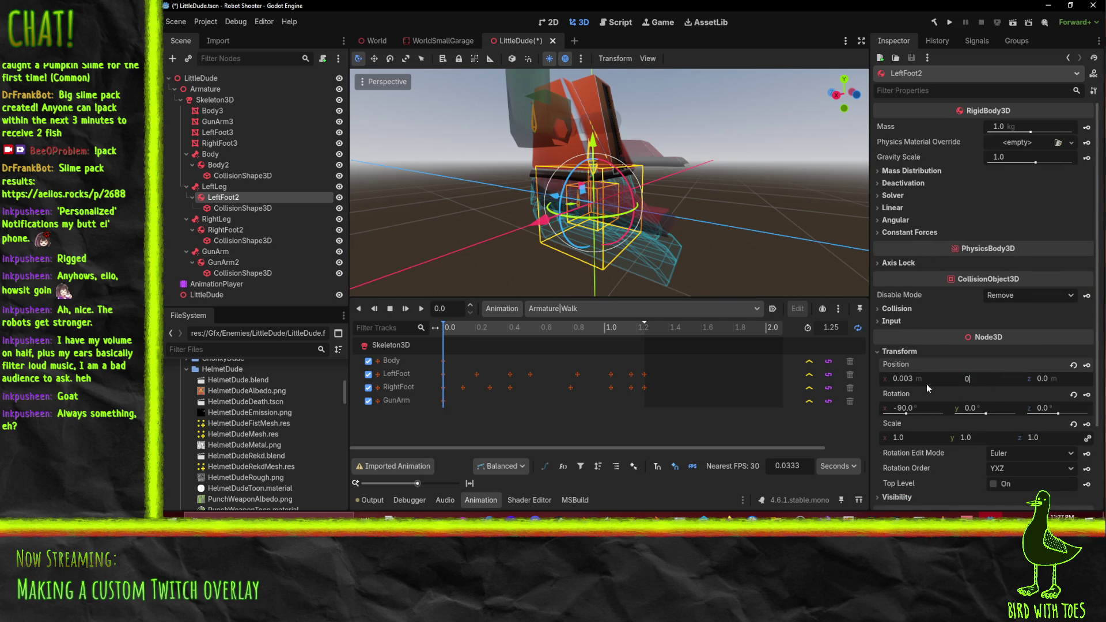
left_click(926, 383)
key("Return")
mouse_move(769, 272)
left_mouse_down()
mouse_move(713, 248)
mouse_move(658, 244)
mouse_move(602, 210)
mouse_move(658, 253)
mouse_move(761, 236)
mouse_move(734, 241)
left_mouse_up()
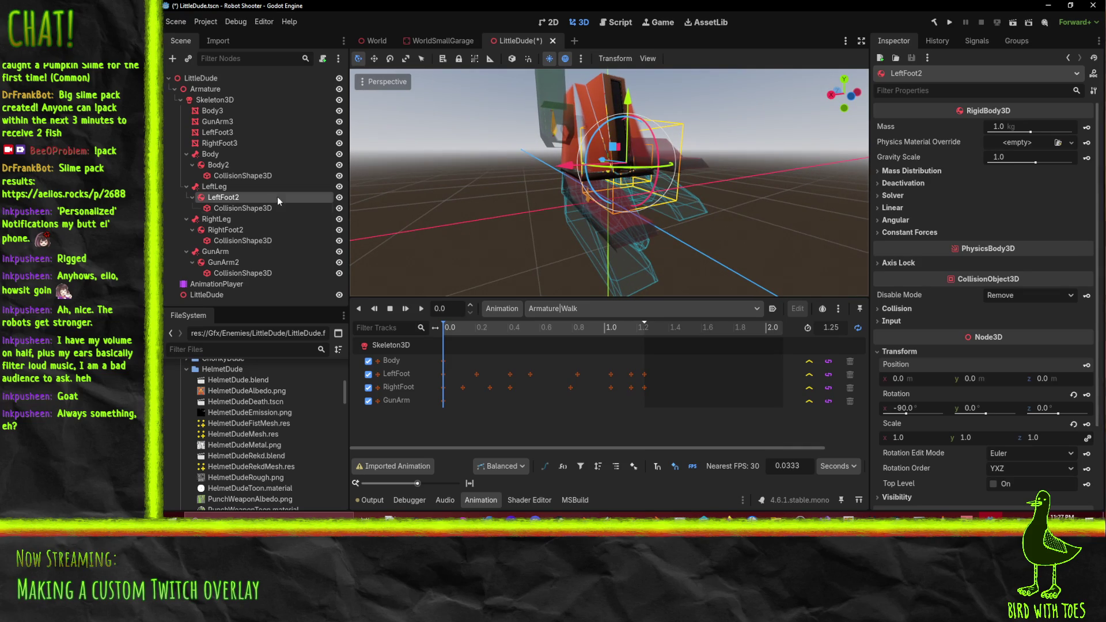
left_click(212, 166)
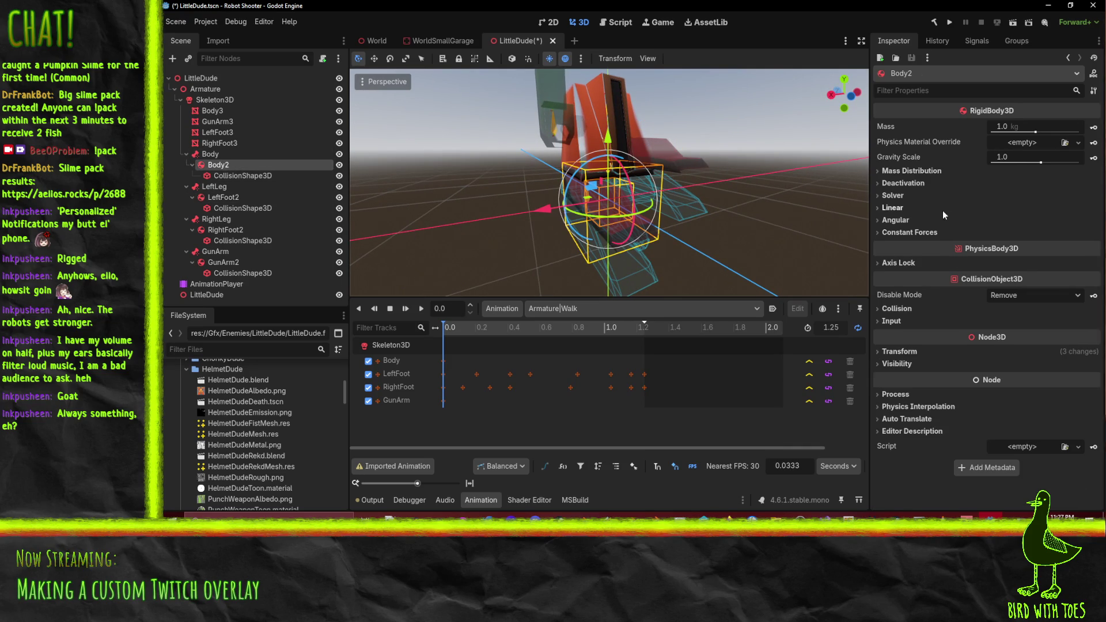
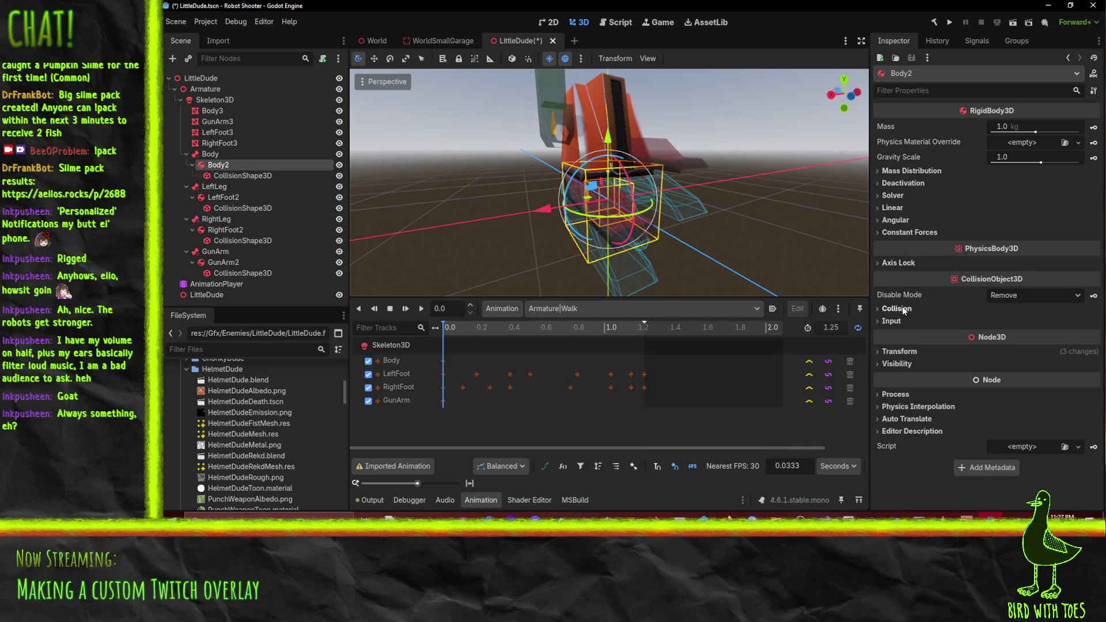
Set Body2's position to 0, 0, 0 and its X rotation to -90°
left_click(899, 351)
left_click(932, 381)
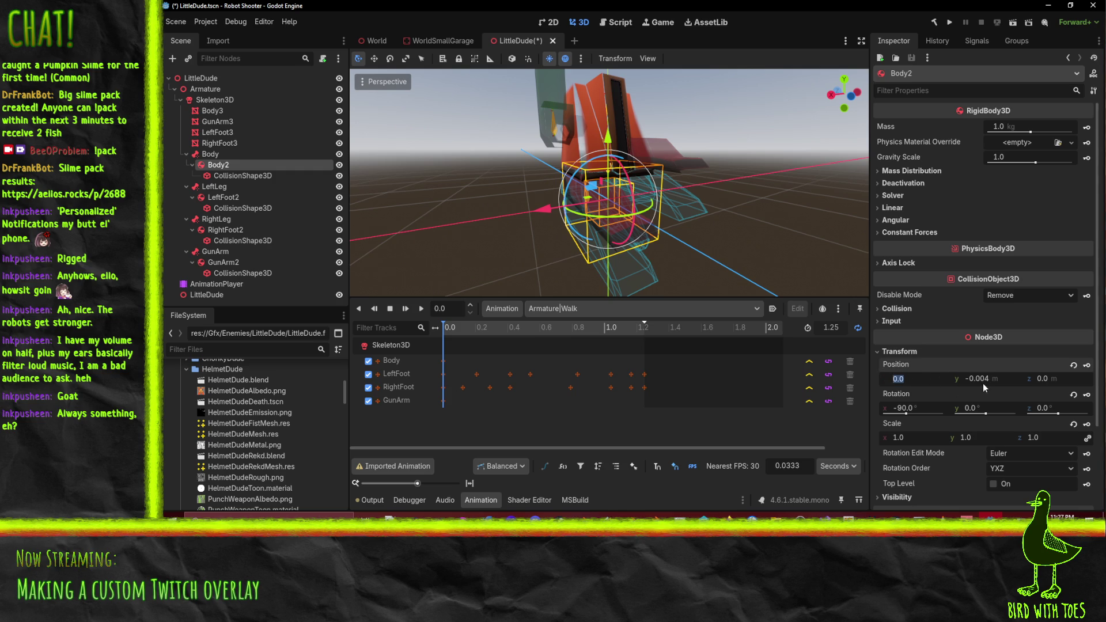
type("0")
left_click(1061, 383)
type("0")
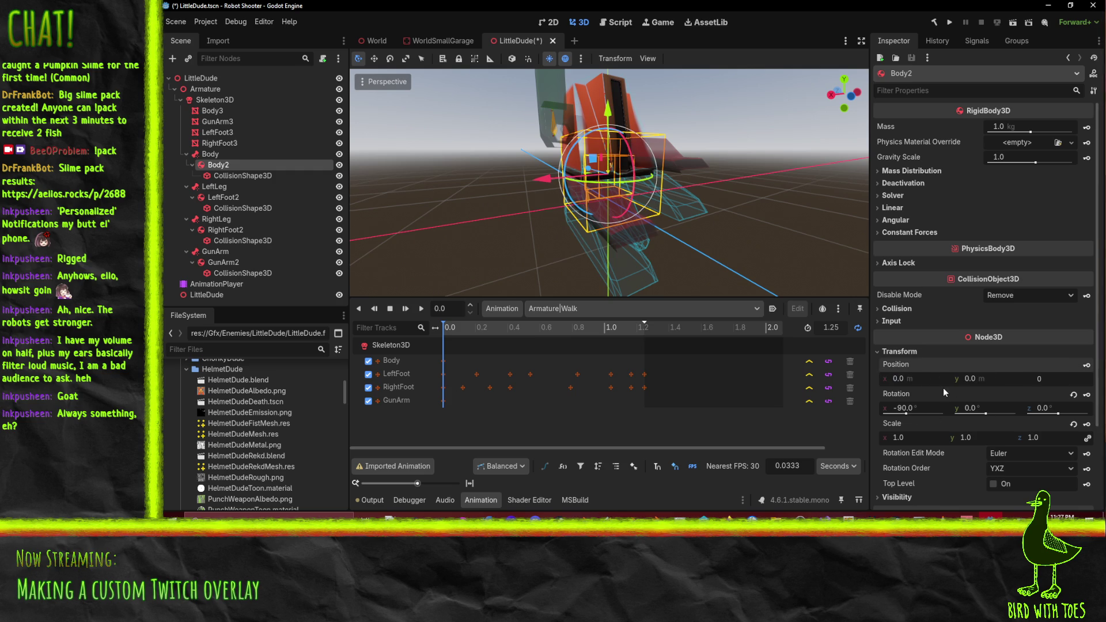
key("Return")
mouse_move(734, 327)
left_mouse_down()
mouse_move(749, 173)
mouse_move(773, 115)
mouse_move(701, 133)
mouse_move(726, 190)
left_mouse_up()
left_click(928, 408)
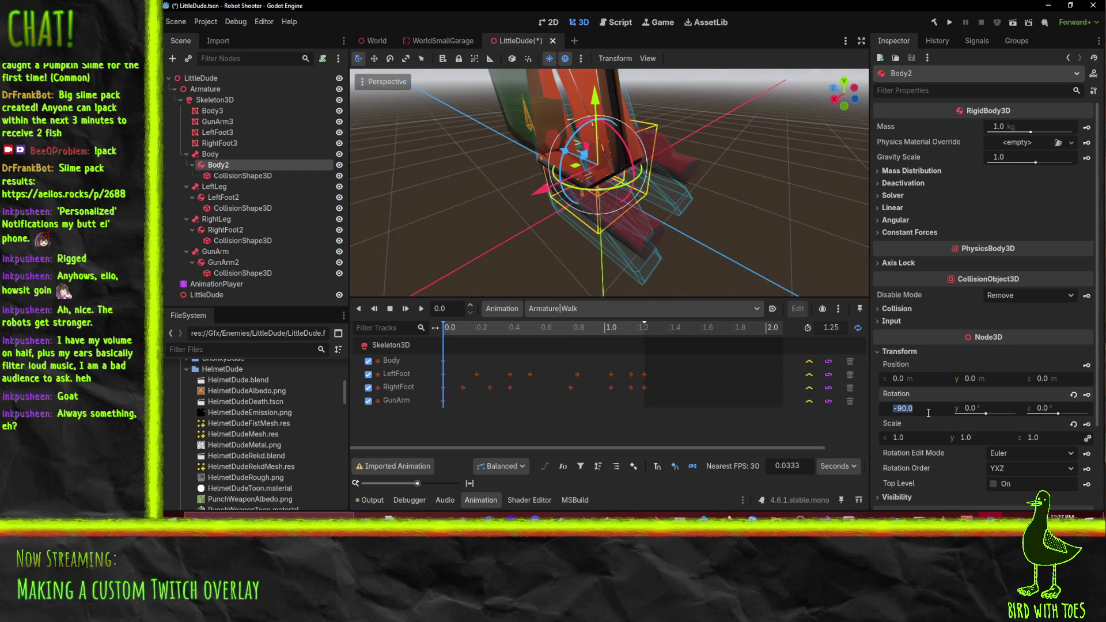
type("0")
key("Return")
mouse_move(723, 174)
left_mouse_down()
mouse_move(596, 114)
mouse_move(451, 111)
mouse_move(499, 143)
mouse_move(462, 186)
left_mouse_up()
Check Body2's CollisionShape3D transform, then select Body2 and LeftFoot2 in the viewport
left_click(255, 175)
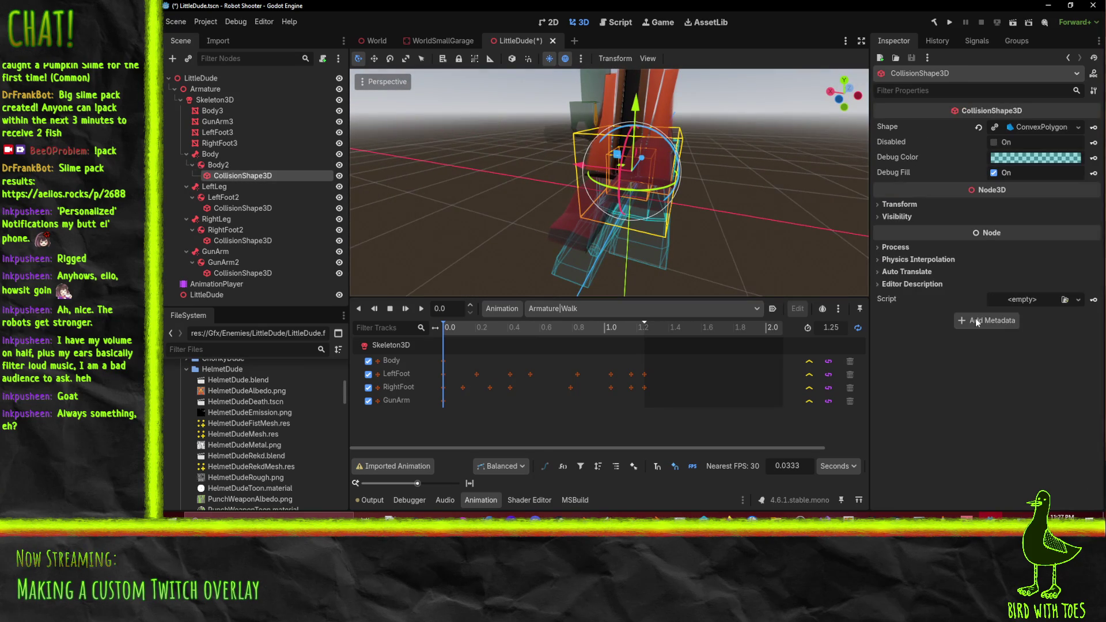
left_click(898, 205)
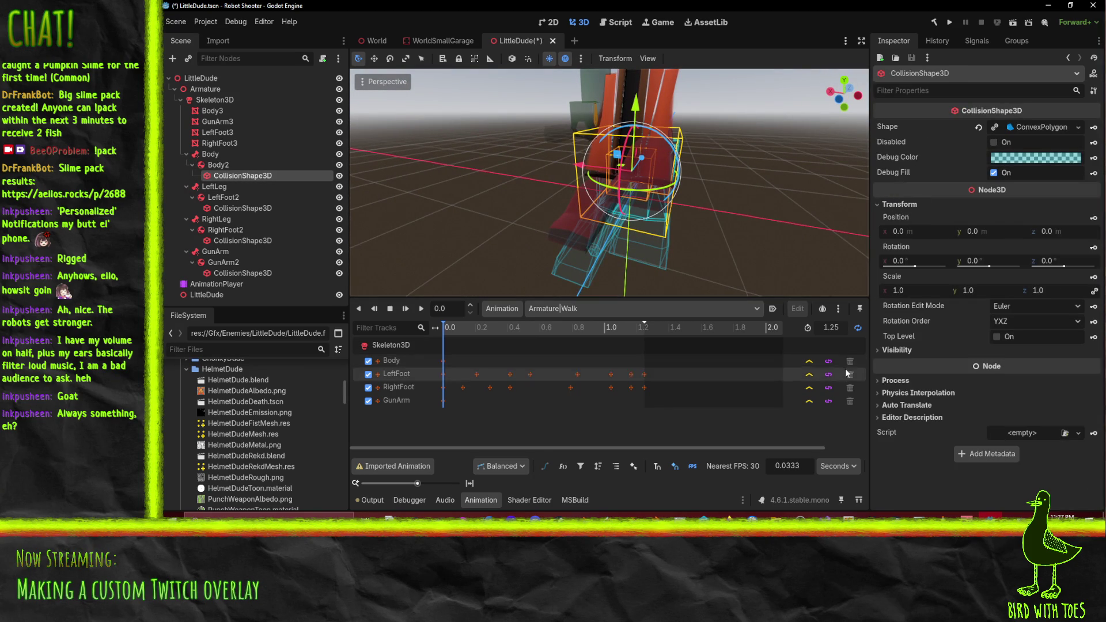
mouse_move(820, 259)
left_mouse_down()
mouse_move(628, 210)
mouse_move(489, 229)
mouse_move(588, 255)
left_mouse_up()
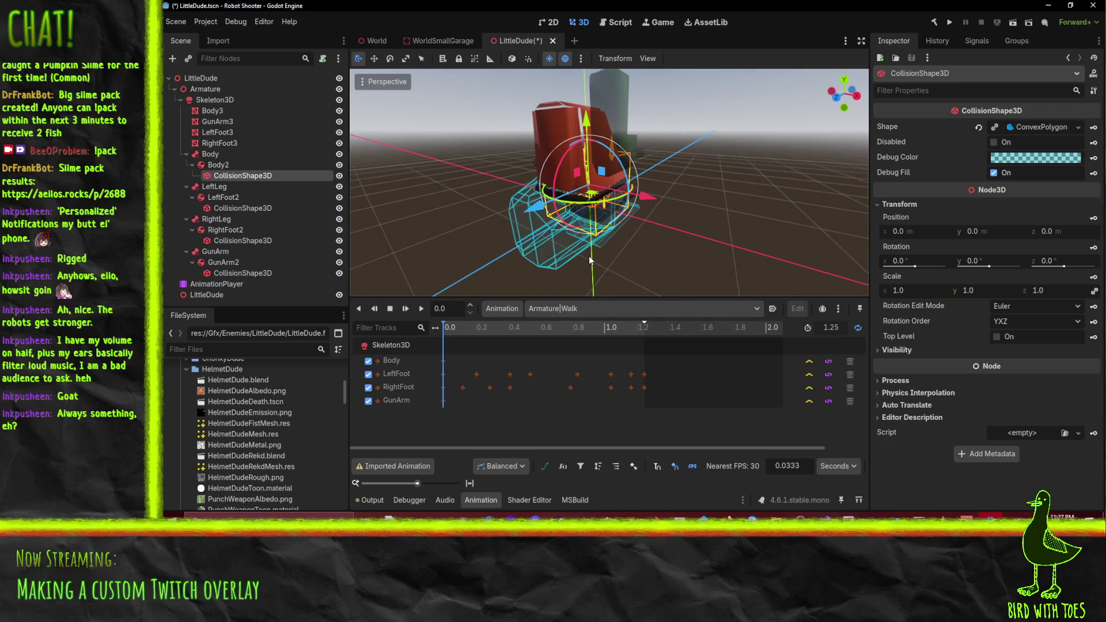
left_click(227, 164)
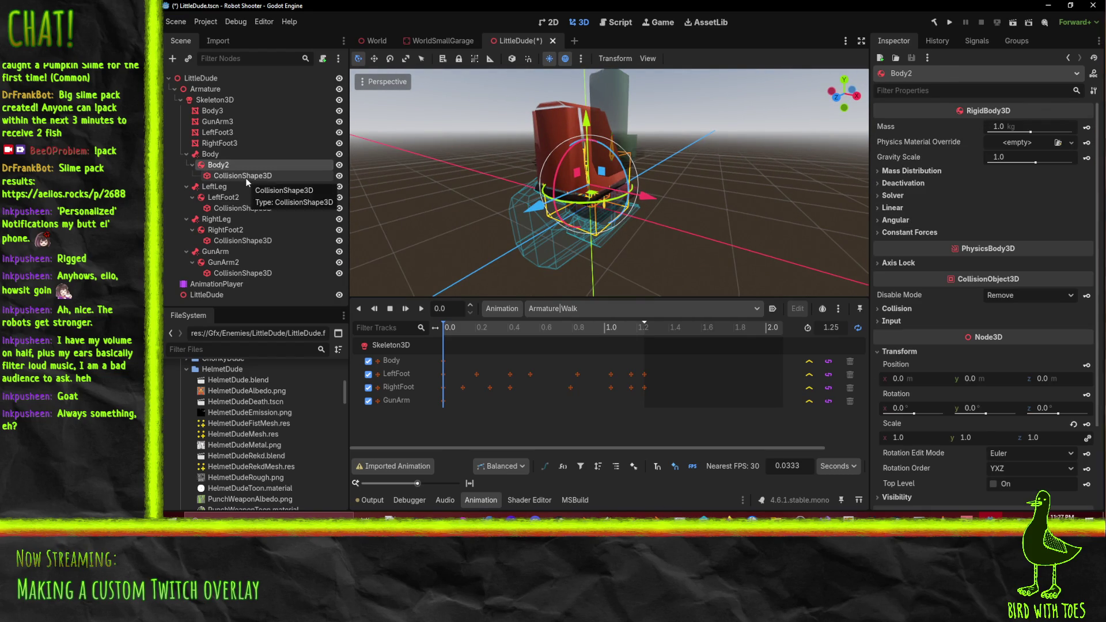
left_click(247, 178)
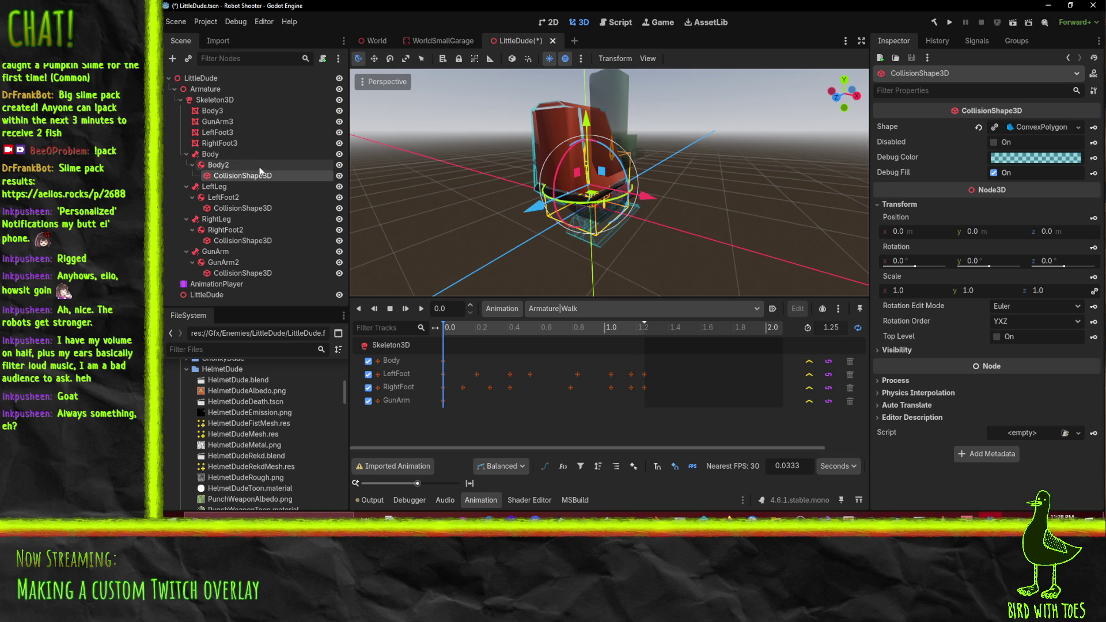
left_click_drag(536, 184, 565, 192)
left_click(565, 192)
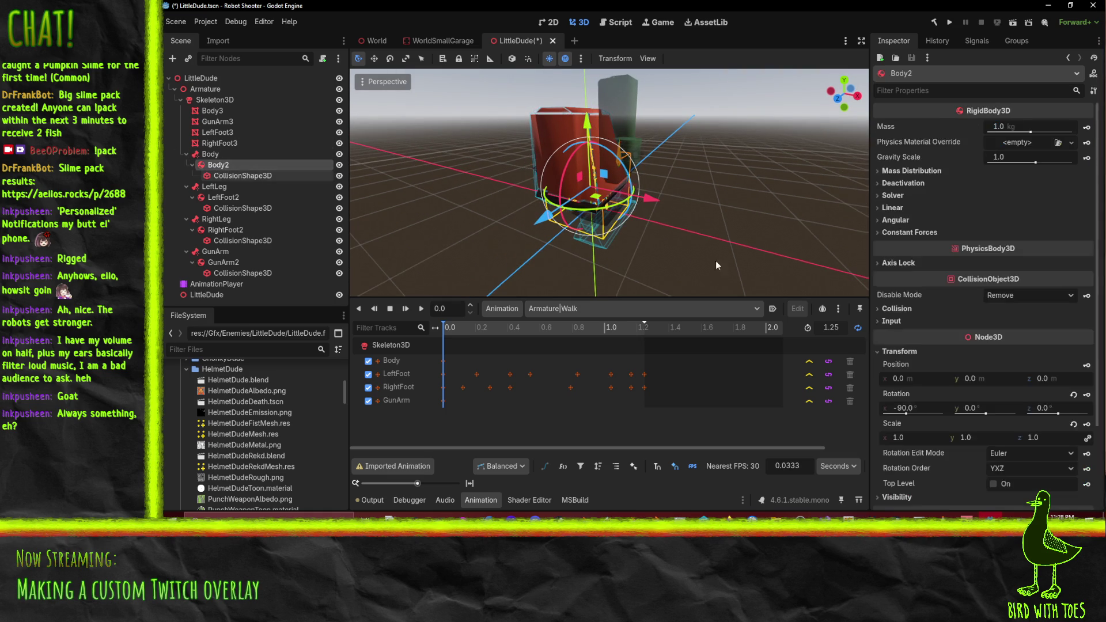
left_click(556, 227)
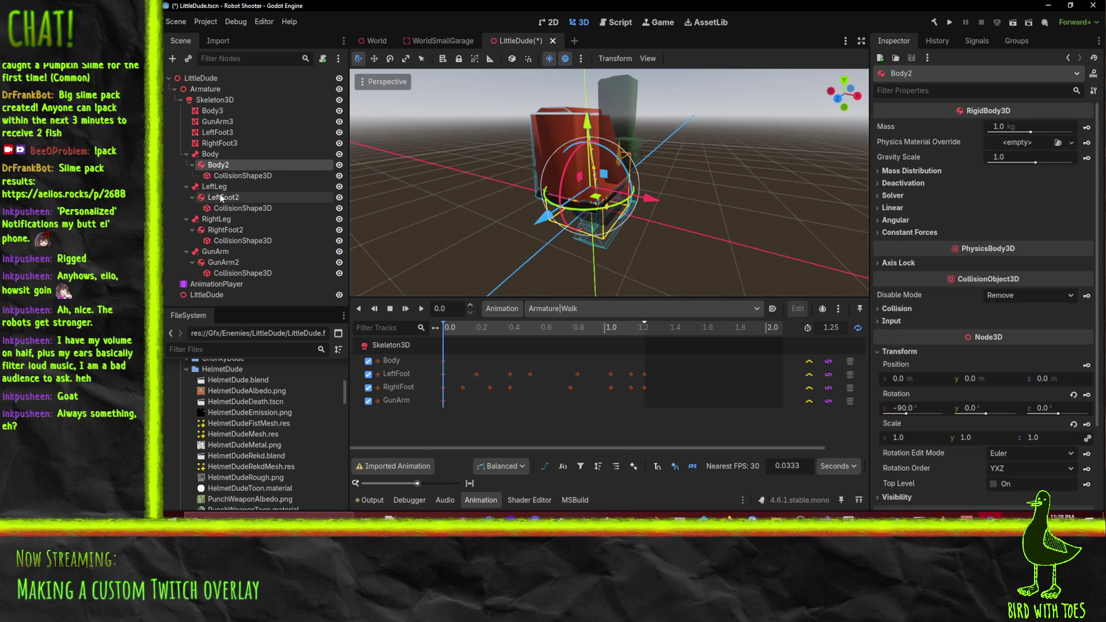
mouse_move(556, 227)
left_mouse_down()
mouse_move(804, 216)
mouse_move(850, 234)
mouse_move(800, 201)
mouse_move(163, 179)
left_mouse_up()
left_click(206, 98)
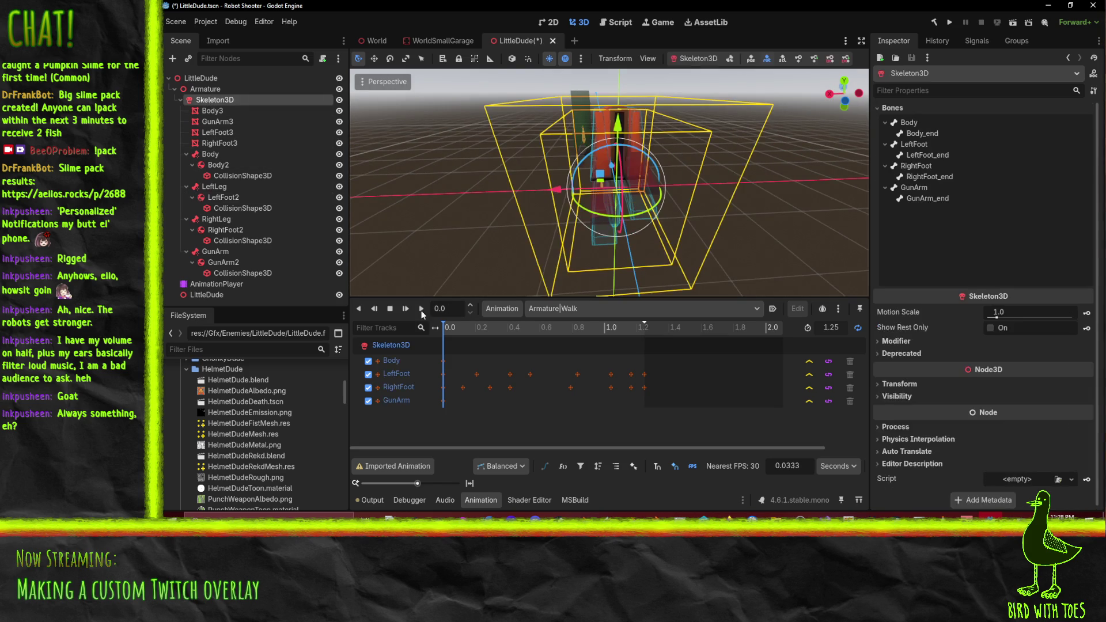
left_click(422, 309)
mouse_move(417, 250)
left_mouse_down()
mouse_move(649, 213)
mouse_move(496, 217)
mouse_move(439, 199)
mouse_move(427, 208)
mouse_move(574, 215)
mouse_move(424, 241)
left_mouse_up()
scroll(647, 214, "up", 3)
scroll(423, 240, "down", 3)
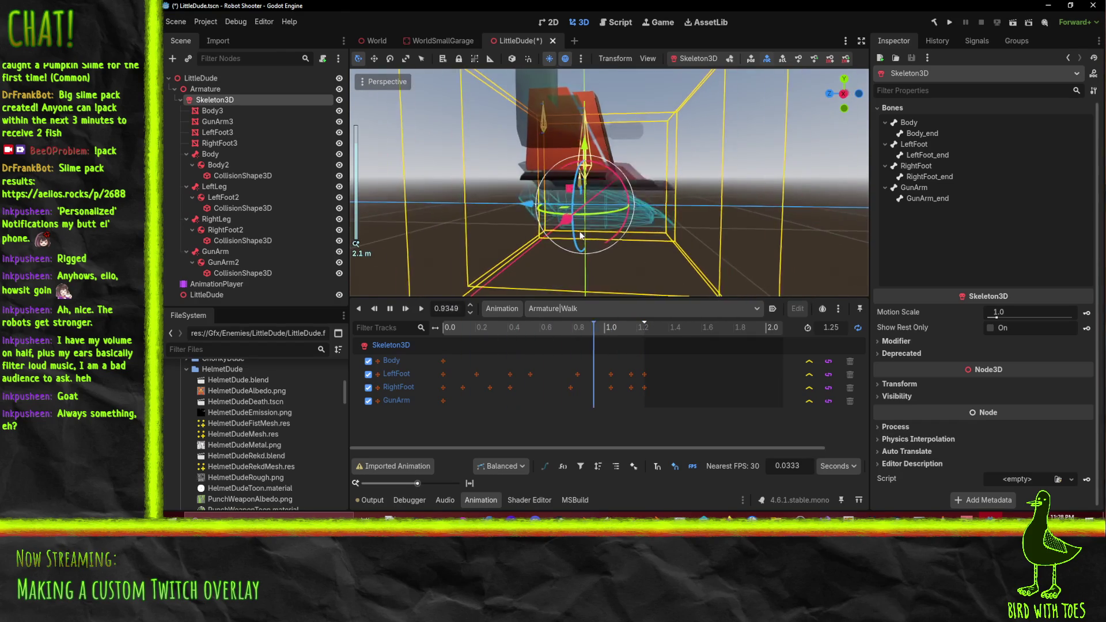
mouse_move(488, 224)
left_mouse_down()
mouse_move(452, 233)
mouse_move(430, 258)
mouse_move(440, 263)
mouse_move(490, 210)
mouse_move(506, 285)
left_mouse_up()
left_click(390, 308)
left_click_drag(544, 330, 419, 334)
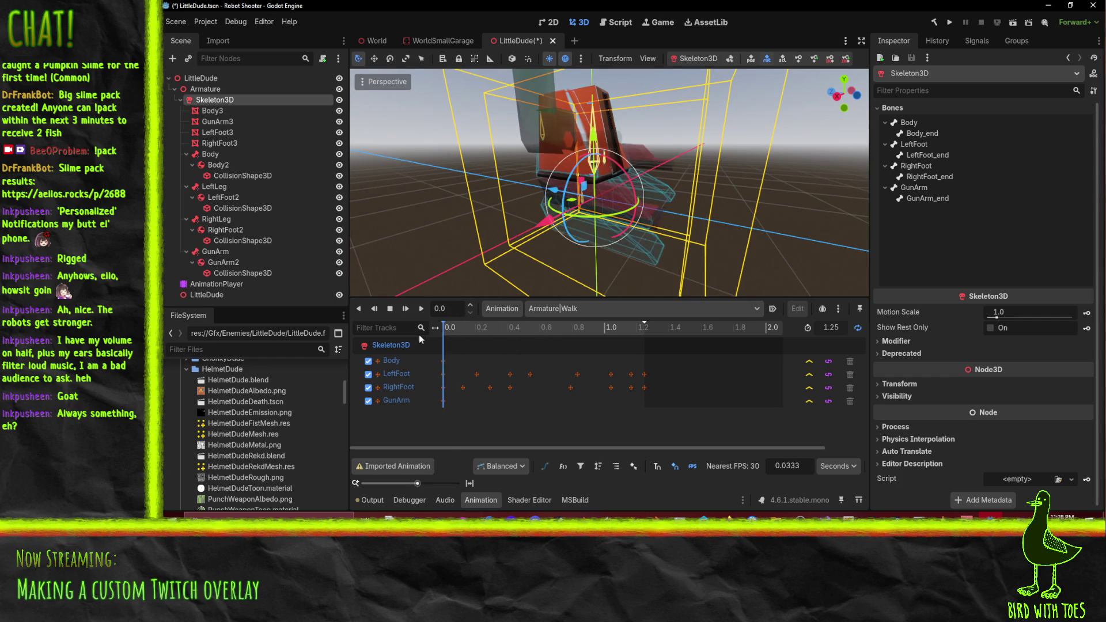
mouse_move(507, 242)
left_mouse_down()
mouse_move(552, 189)
mouse_move(600, 184)
mouse_move(749, 216)
left_mouse_up()
left_click(218, 263)
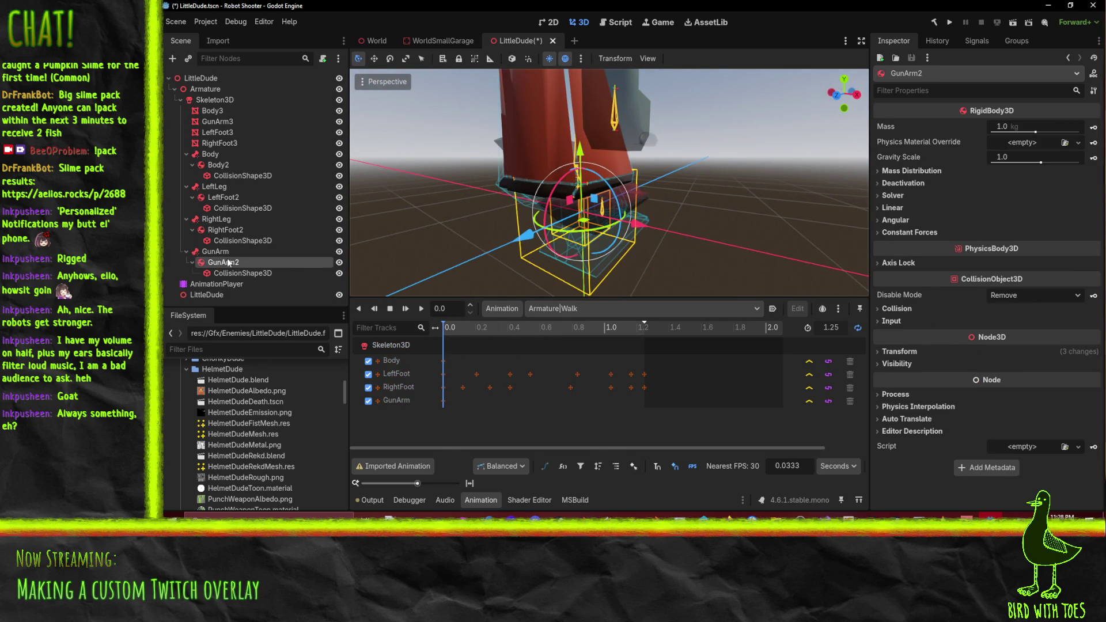
Select GunArm2 and set its position to 0, 0, 0
left_click(690, 250)
double_click(223, 262)
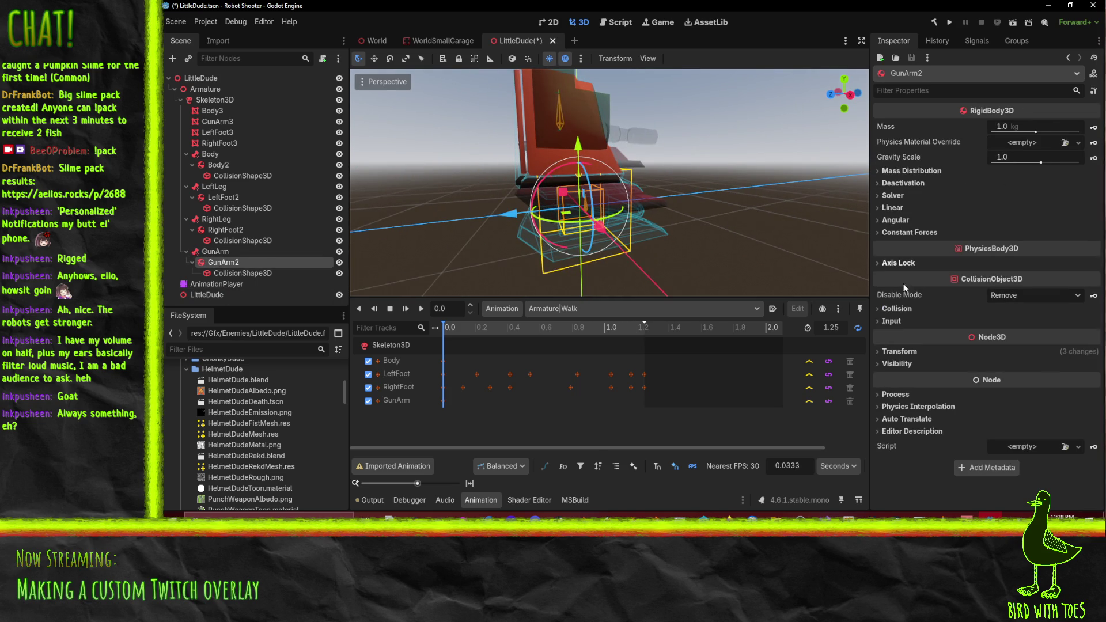
left_click(904, 309)
left_click(904, 310)
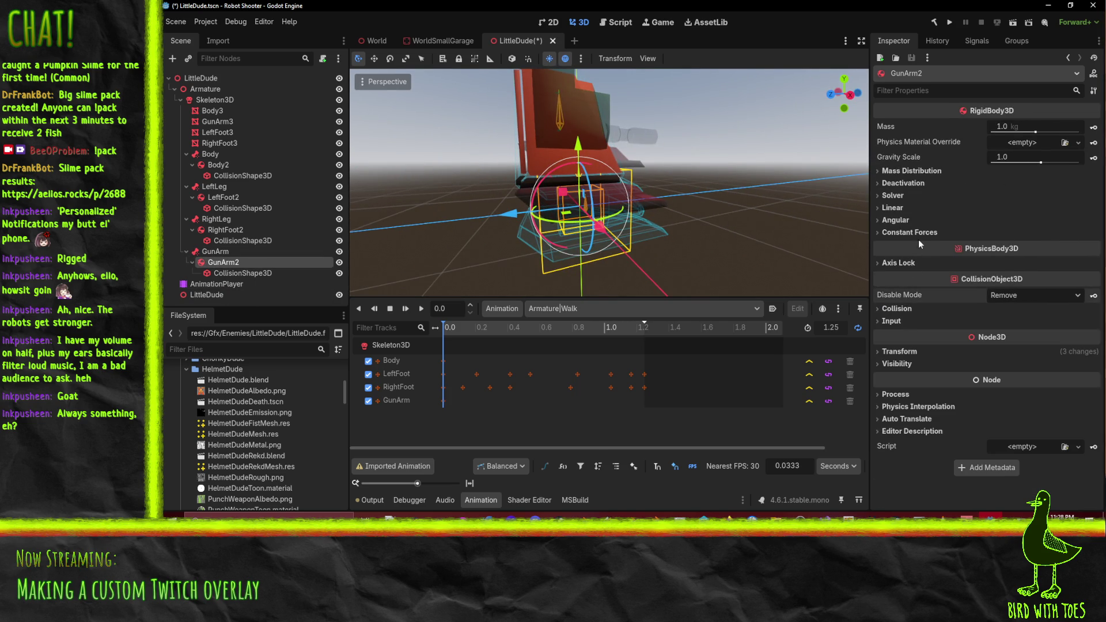
left_click(899, 352)
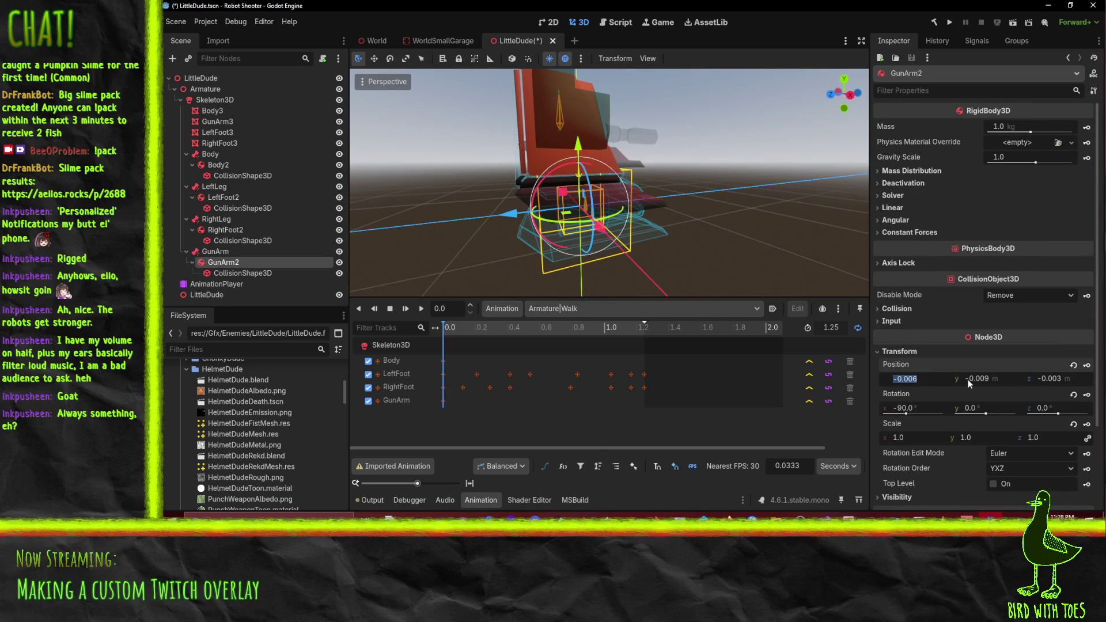
type("0")
left_click(975, 381)
type("0")
left_click(1061, 379)
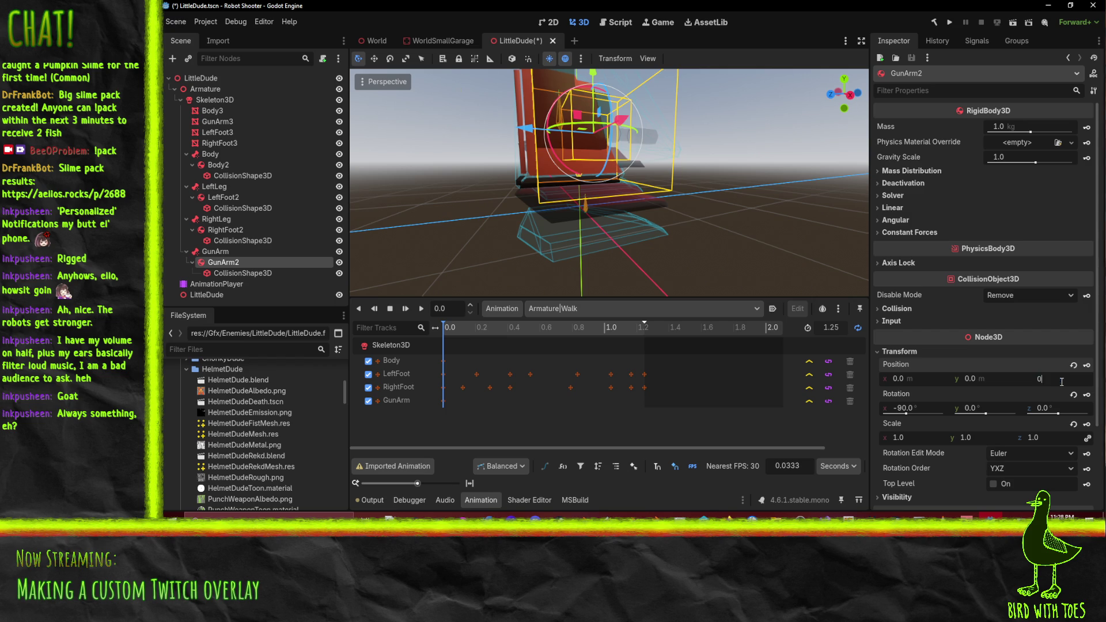
key("Return")
mouse_move(659, 226)
left_mouse_down()
mouse_move(537, 220)
mouse_move(420, 237)
mouse_move(483, 278)
mouse_move(597, 292)
mouse_move(637, 276)
mouse_move(647, 78)
mouse_move(555, 72)
mouse_move(500, 274)
mouse_move(472, 234)
mouse_move(568, 199)
mouse_move(855, 239)
left_mouse_up()
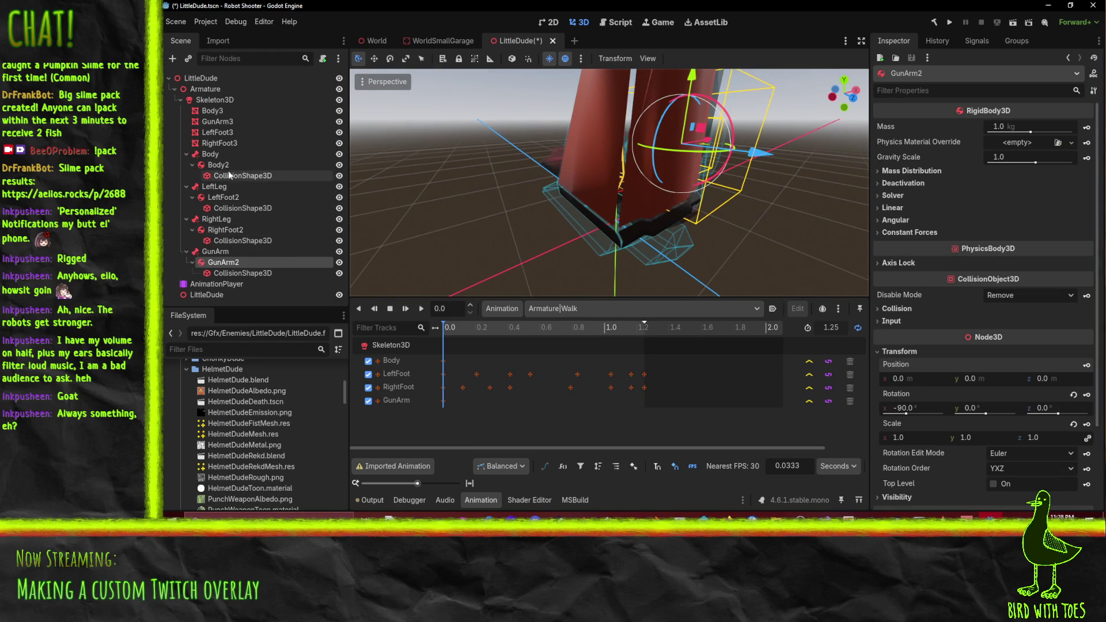
Inspect Body2 from several angles, then switch over to Blender
left_click(271, 166)
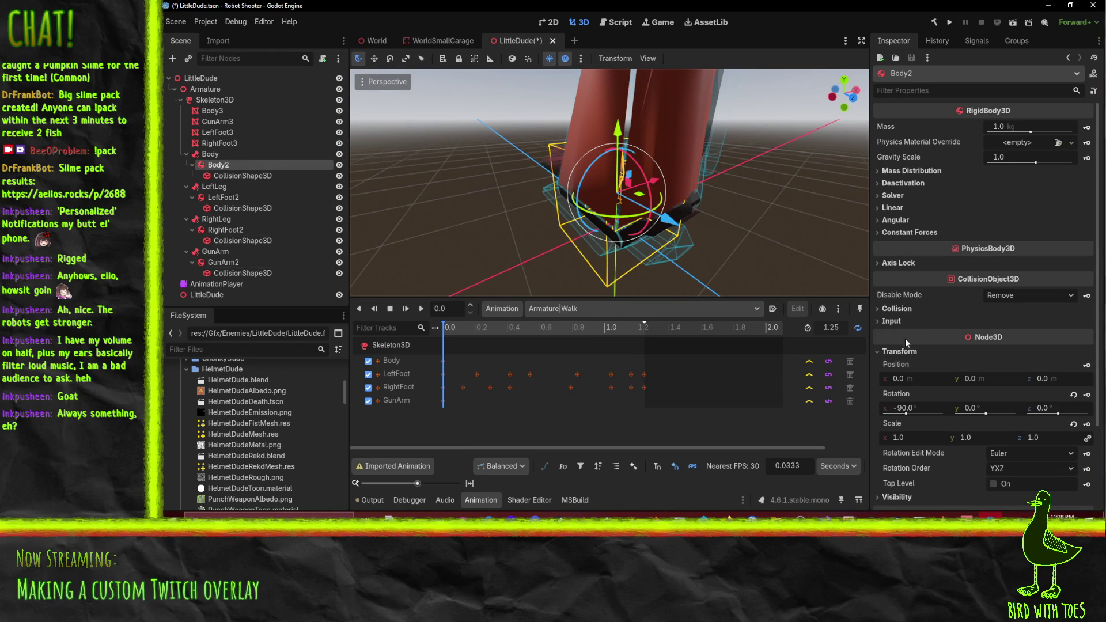
mouse_move(638, 171)
left_mouse_down()
mouse_move(799, 192)
mouse_move(852, 161)
mouse_move(403, 144)
mouse_move(527, 186)
mouse_move(509, 205)
mouse_move(701, 205)
left_mouse_up()
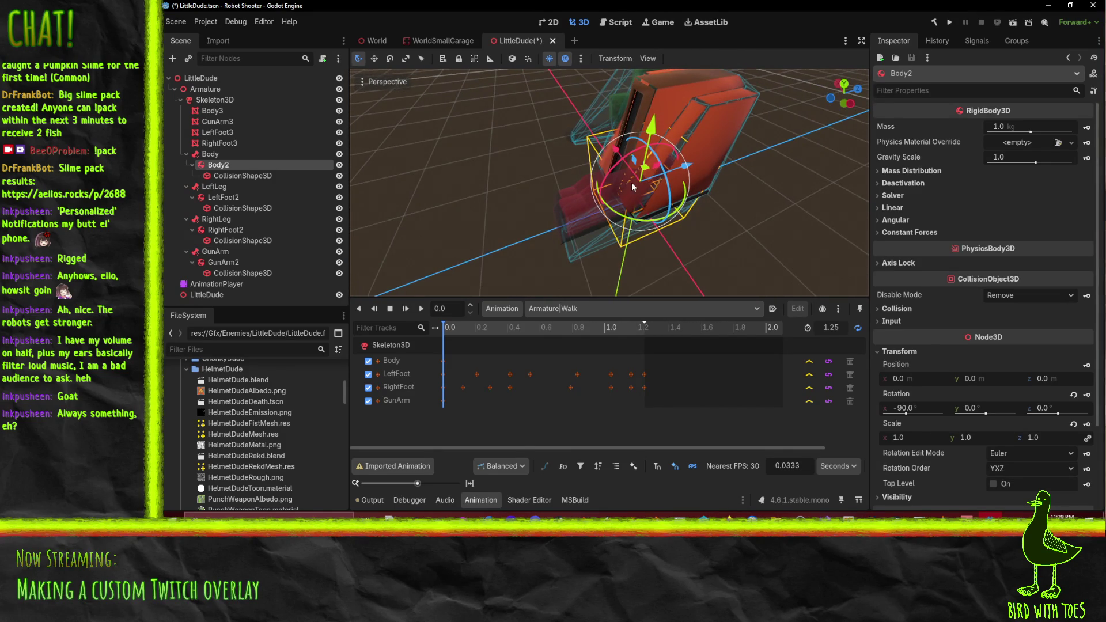
mouse_move(632, 186)
left_mouse_down()
mouse_move(393, 157)
mouse_move(453, 155)
mouse_move(451, 113)
mouse_move(384, 160)
mouse_move(696, 138)
mouse_move(933, 423)
left_mouse_up()
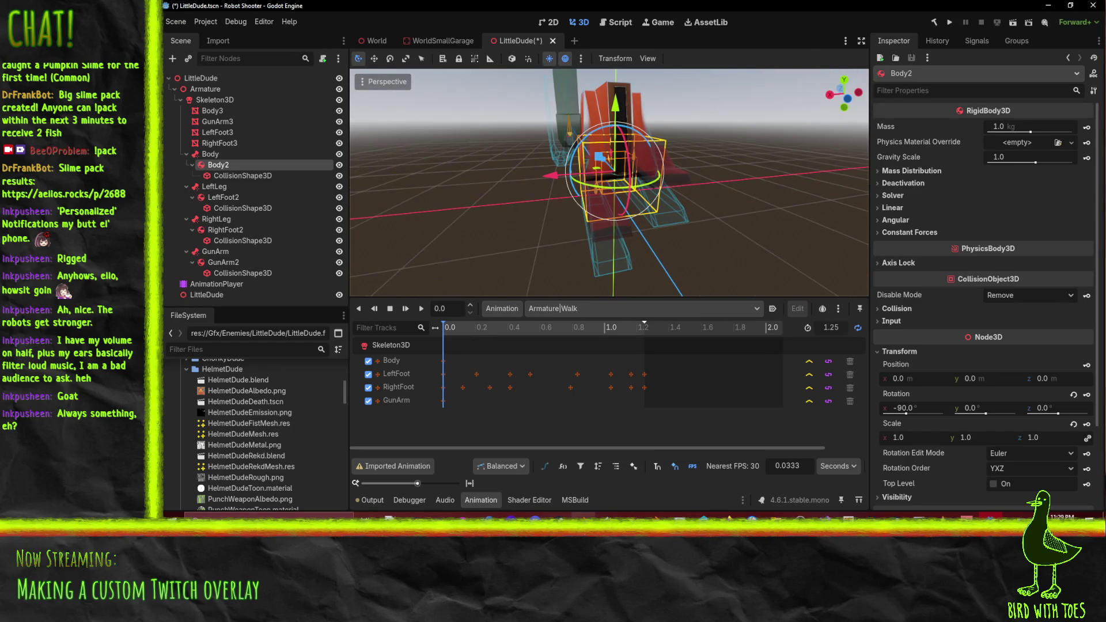
key("alt+Tab")
left_click_drag(581, 199, 741, 224)
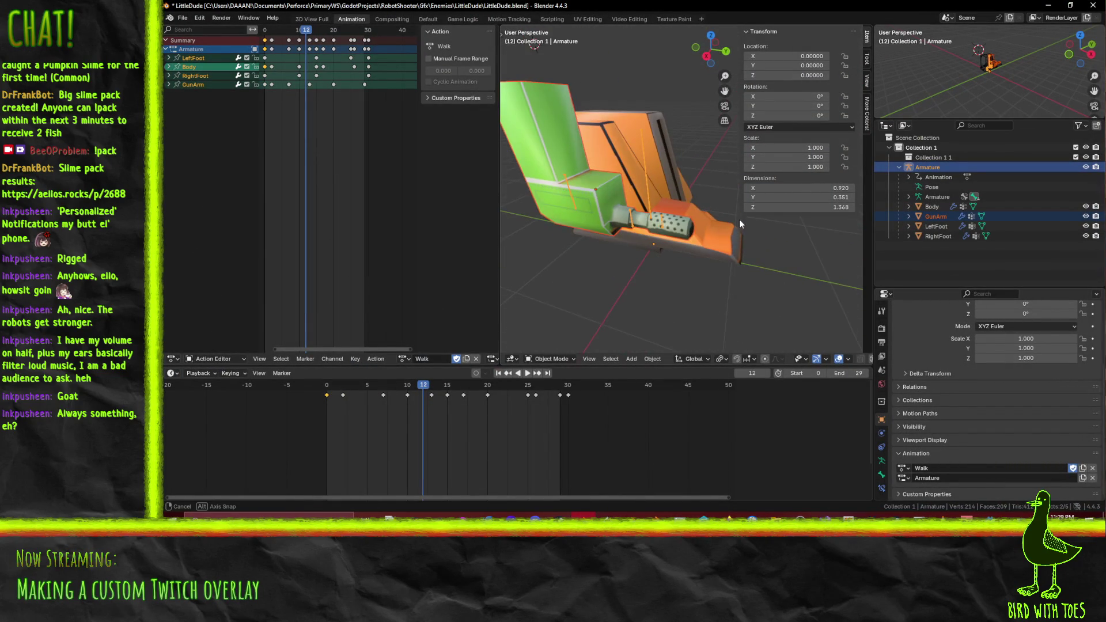
Play the walk animation, then stop it back at frame 0
key("space")
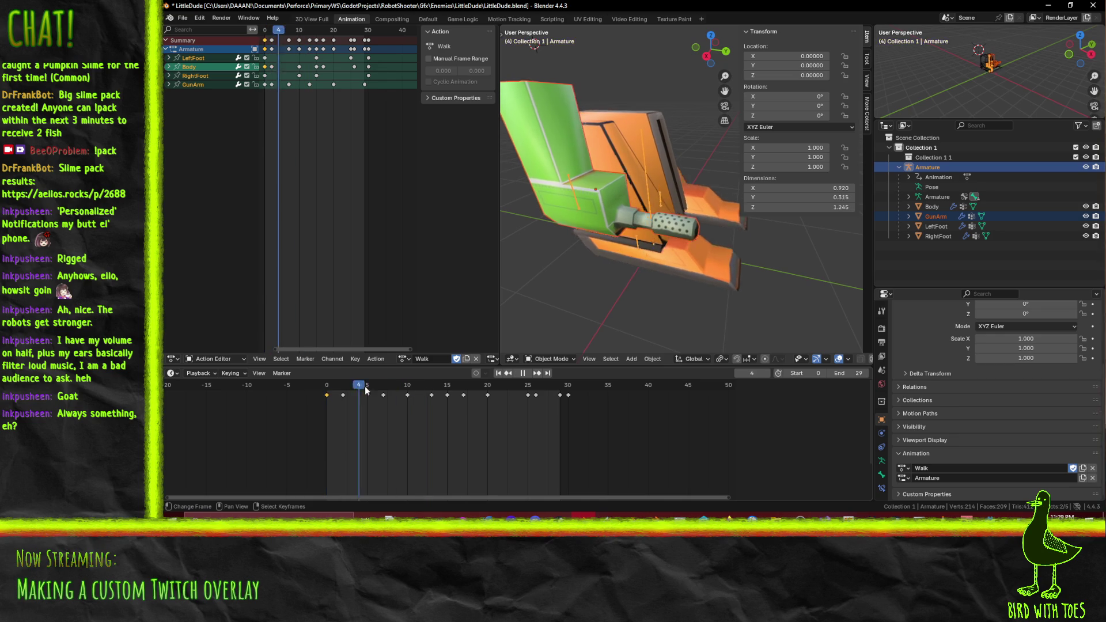
key("shift+Left")
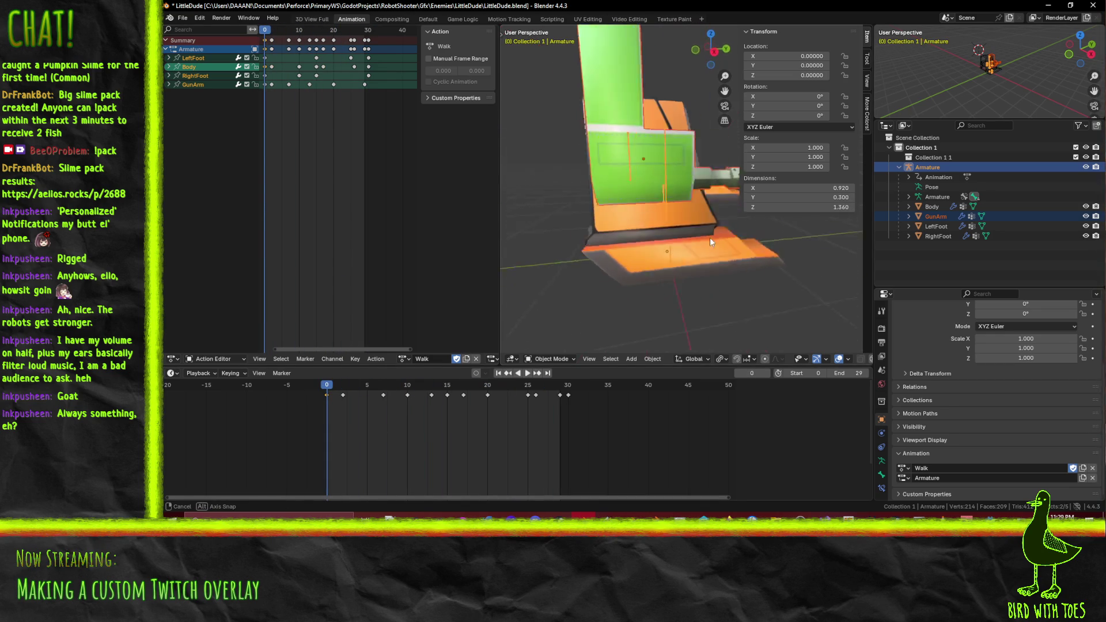
key("Escape")
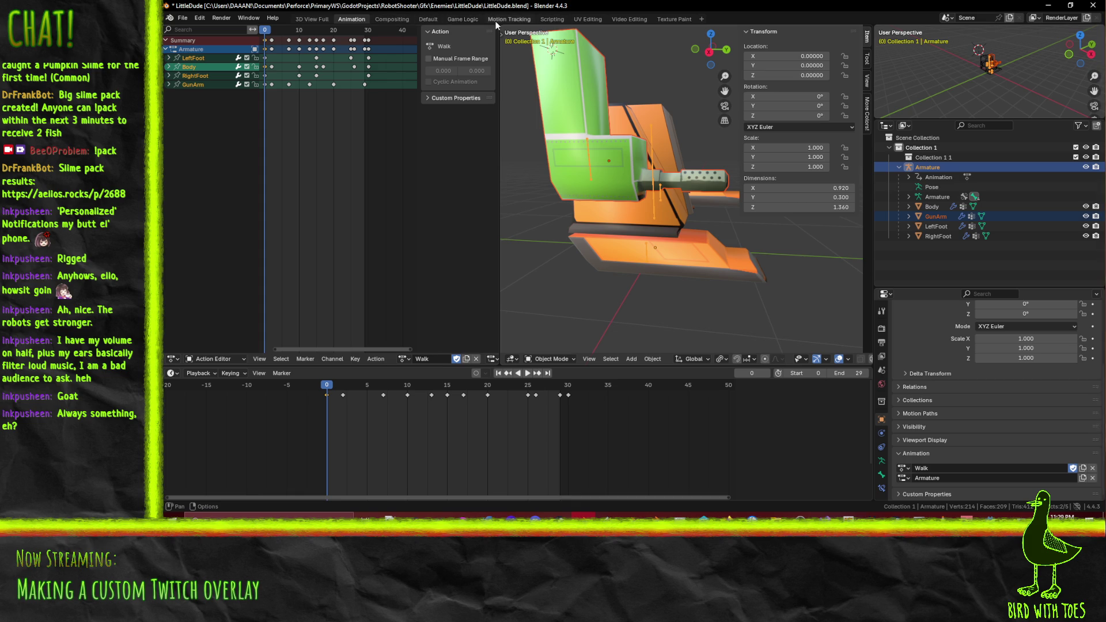
Switch to the Default workspace and put the LittleDude armature into Edit Mode
left_click(429, 20)
mouse_move(506, 231)
left_mouse_down()
mouse_move(582, 234)
mouse_move(541, 235)
left_mouse_up()
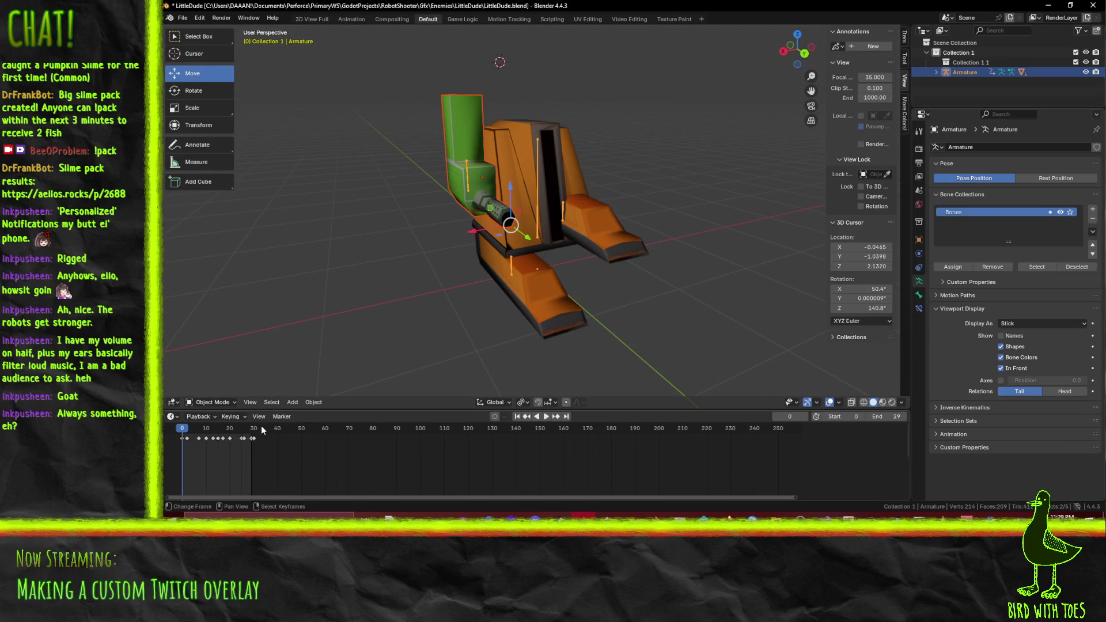
left_click_drag(369, 314, 410, 311)
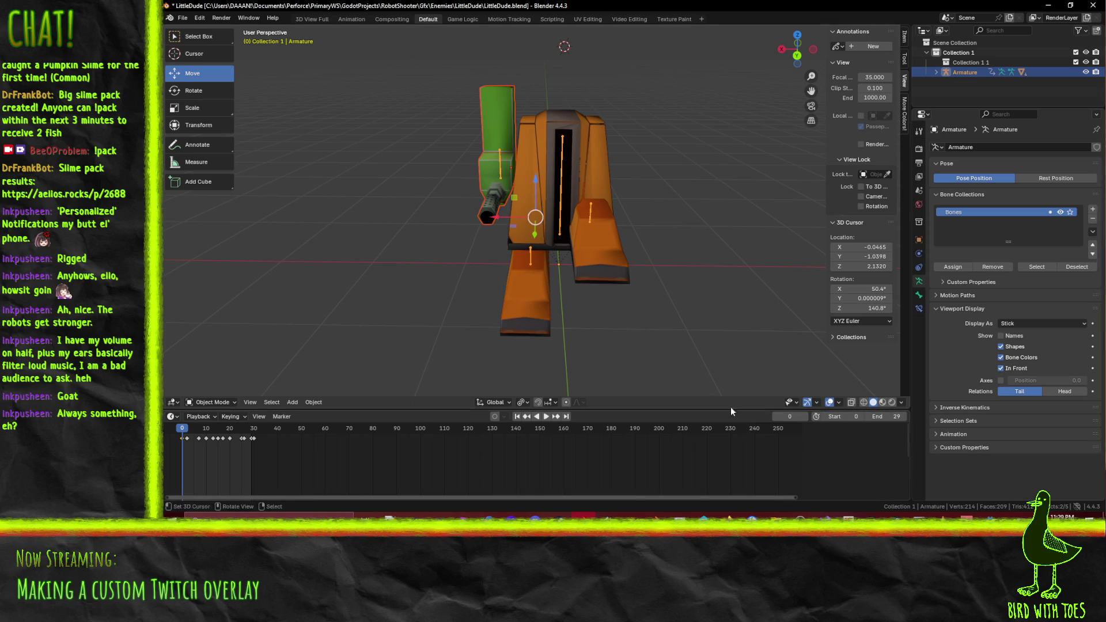
left_click(218, 403)
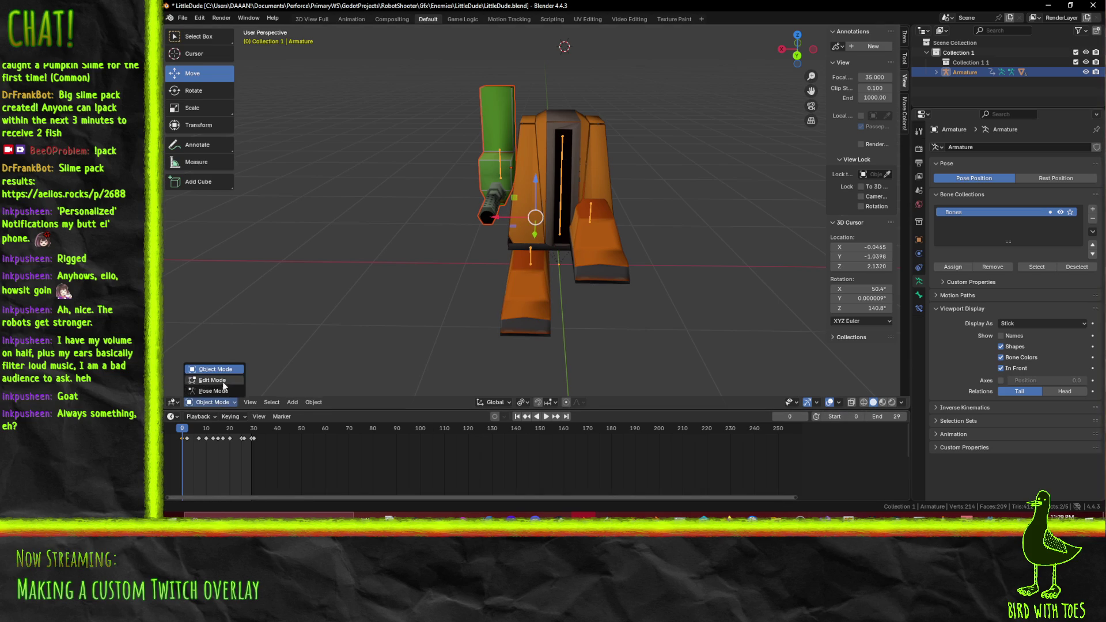
left_click(213, 380)
Return the armature to Object Mode and put the Body mesh into Edit Mode
left_click(546, 172)
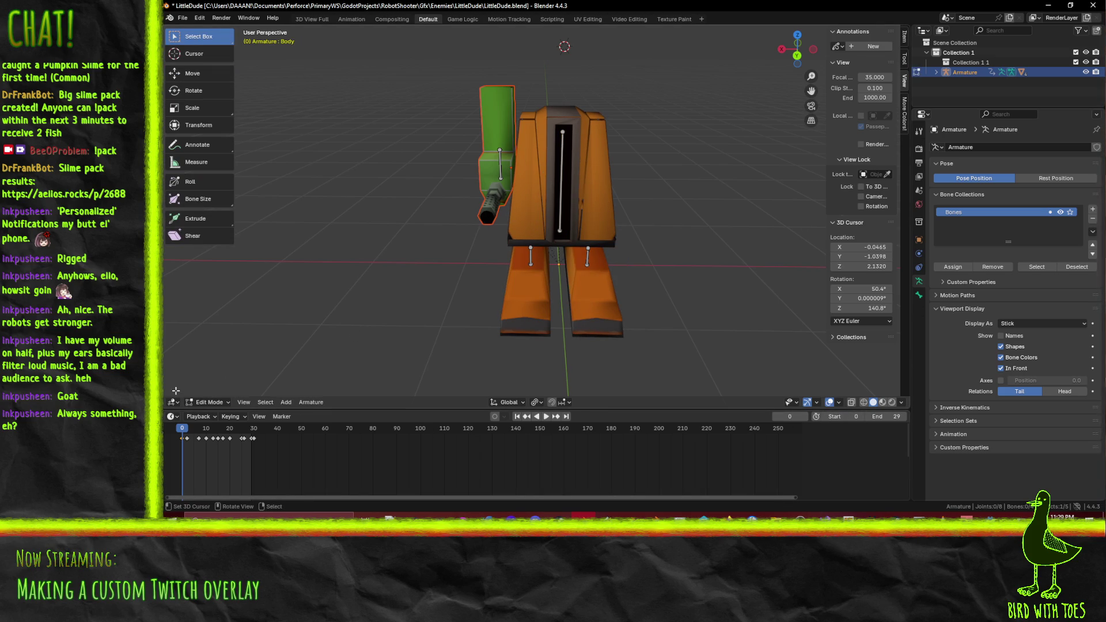
left_click(209, 402)
left_click(207, 372)
left_click(530, 199)
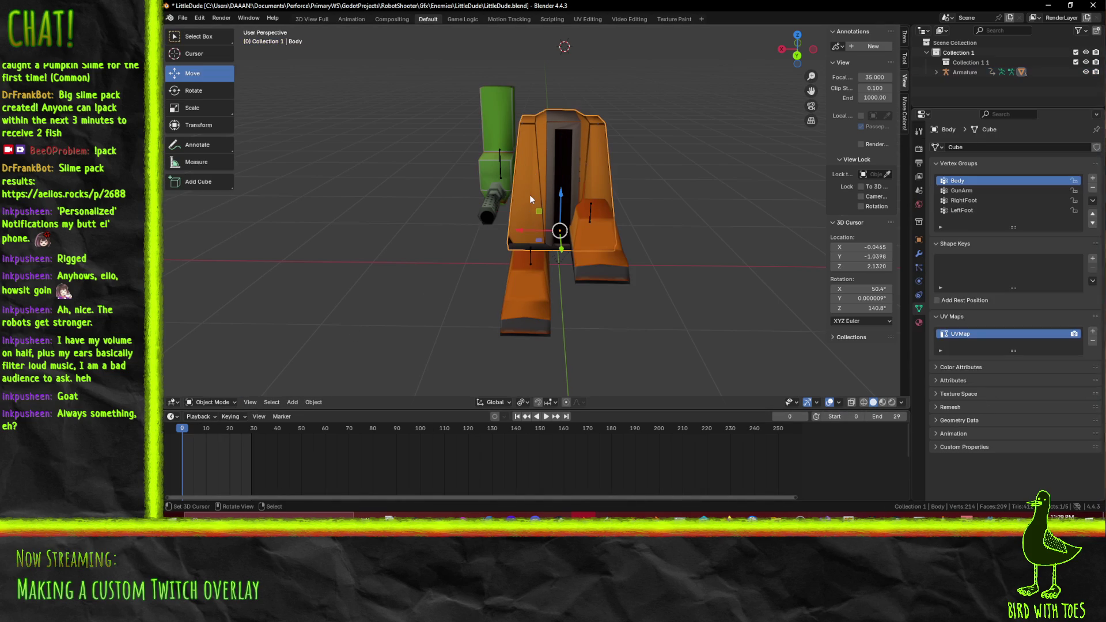
left_click(231, 402)
left_click(225, 351)
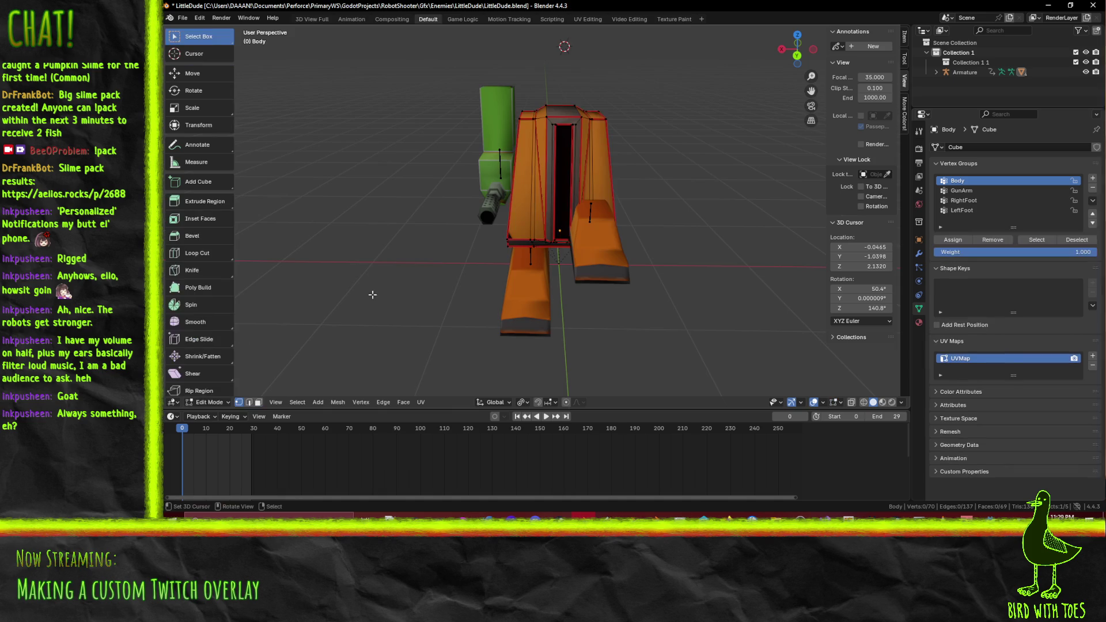
Preview the walk animation from several angles, then minimize Blender
left_click_drag(357, 260, 501, 277)
key("space")
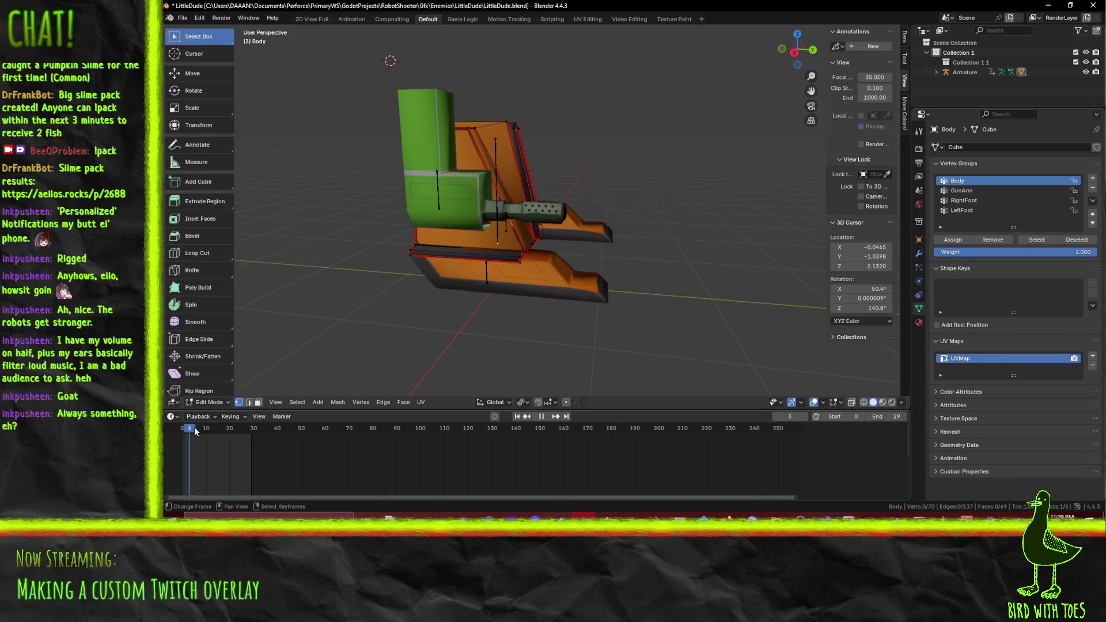
key("space")
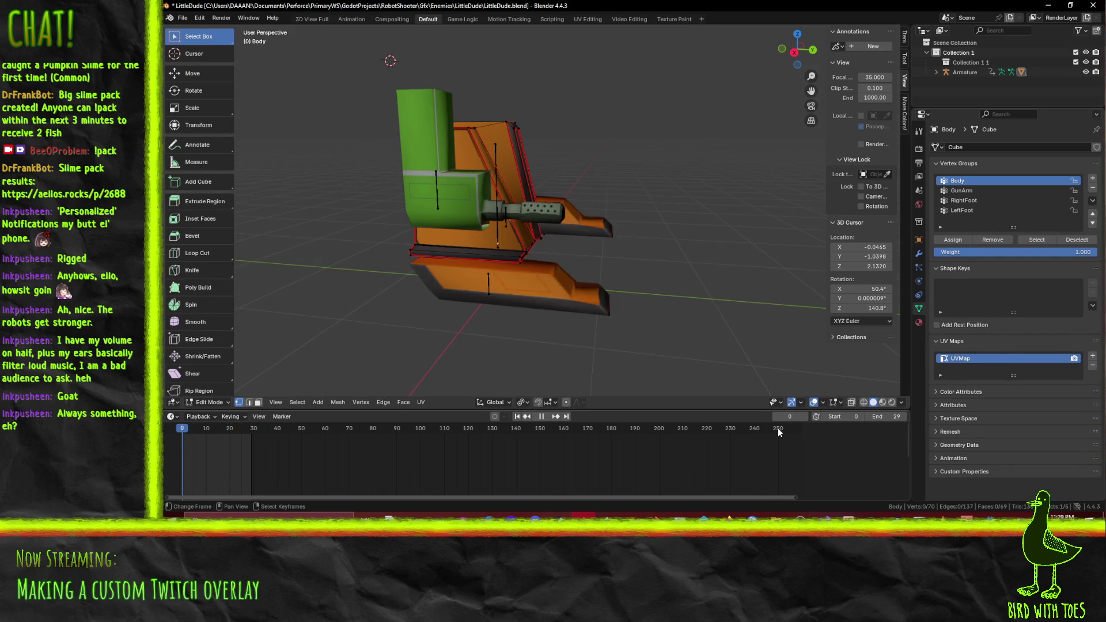
mouse_move(512, 317)
left_mouse_down()
mouse_move(377, 226)
mouse_move(415, 245)
left_mouse_up()
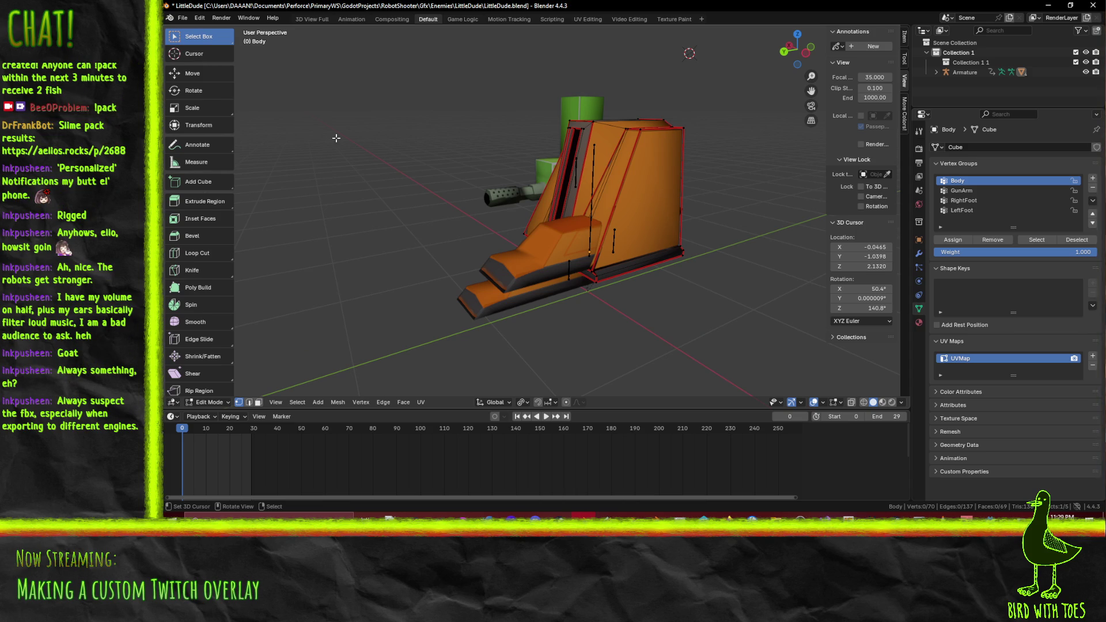
left_click_drag(345, 139, 364, 161)
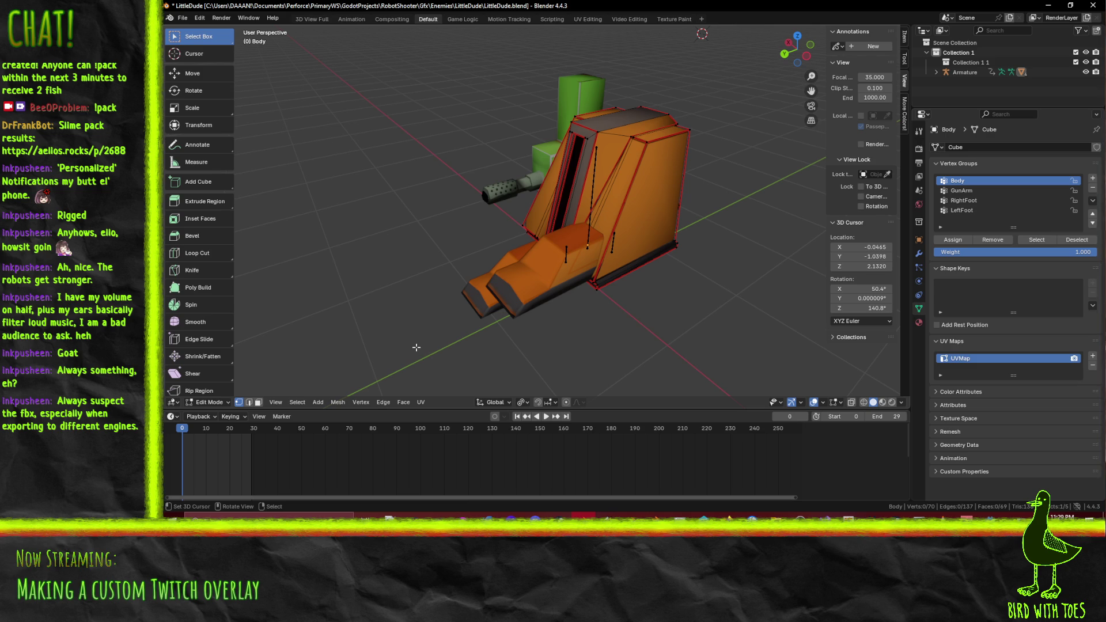
mouse_move(379, 278)
left_mouse_down()
mouse_move(450, 252)
mouse_move(414, 248)
mouse_move(450, 261)
left_mouse_up()
scroll(434, 248, "up", 2)
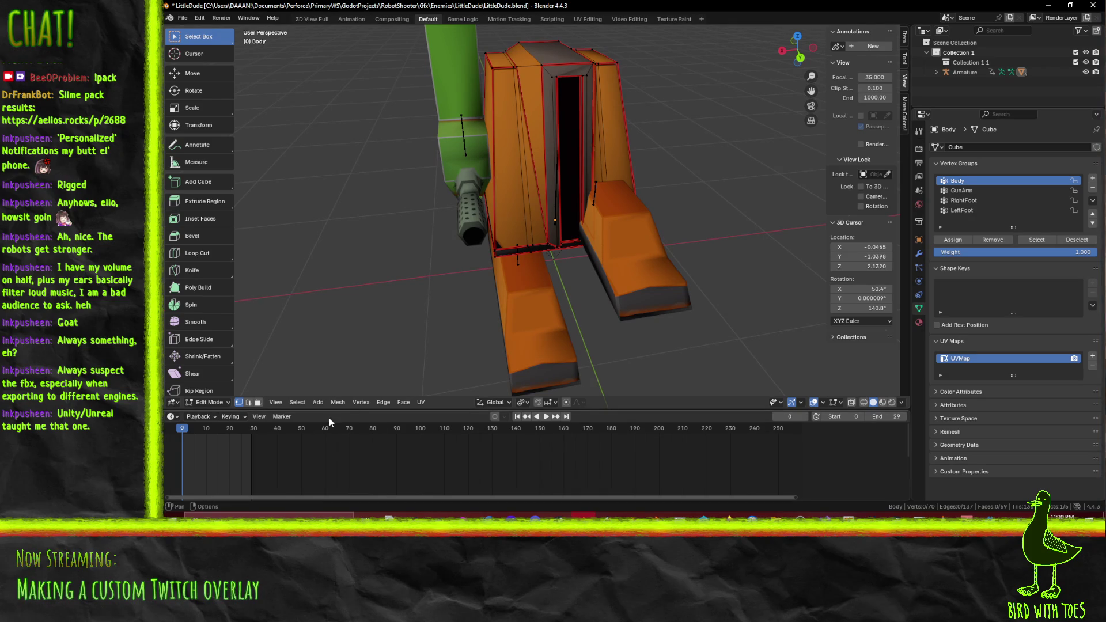
key("space")
key("Escape")
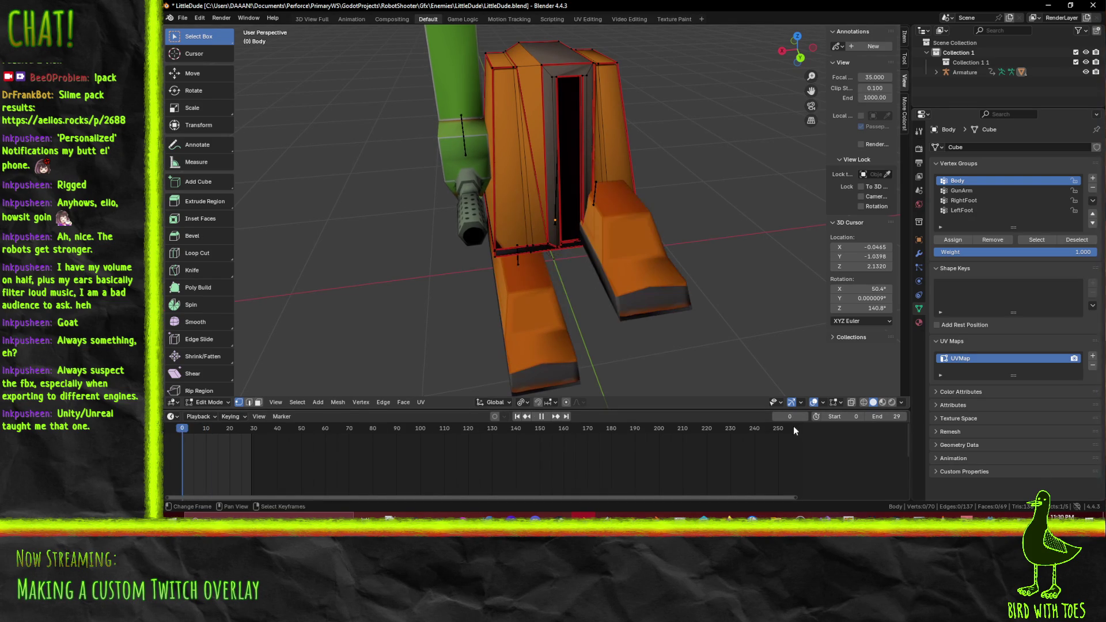
left_click(1053, 3)
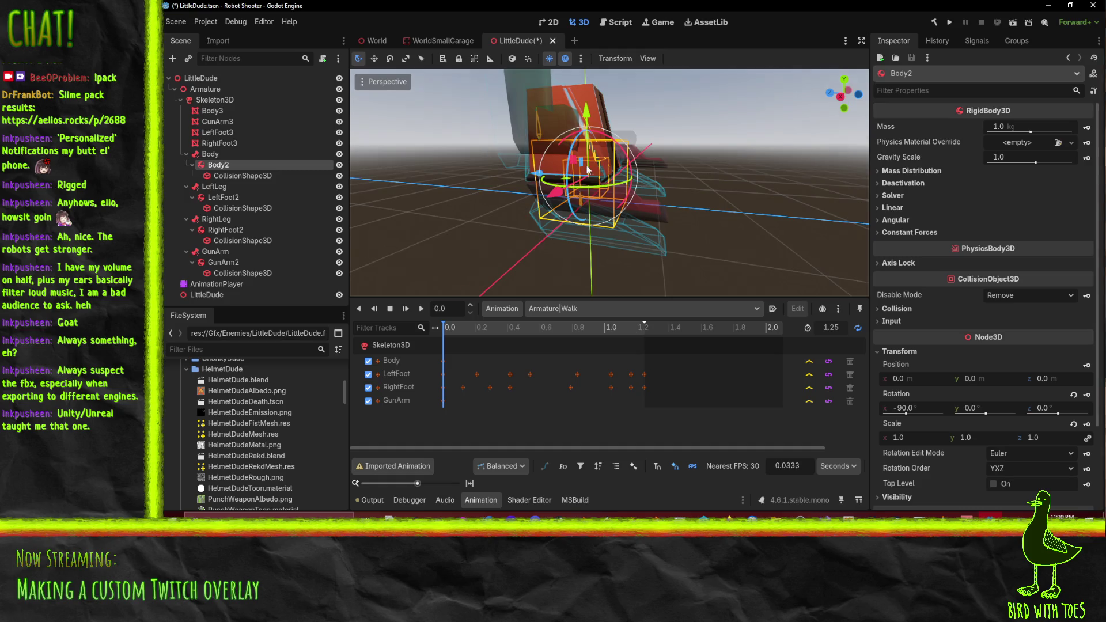
Inspect the Bone Name of the Body, LeftLeg and RightLeg bone targets, and Body2's properties
left_click_drag(587, 169, 628, 197)
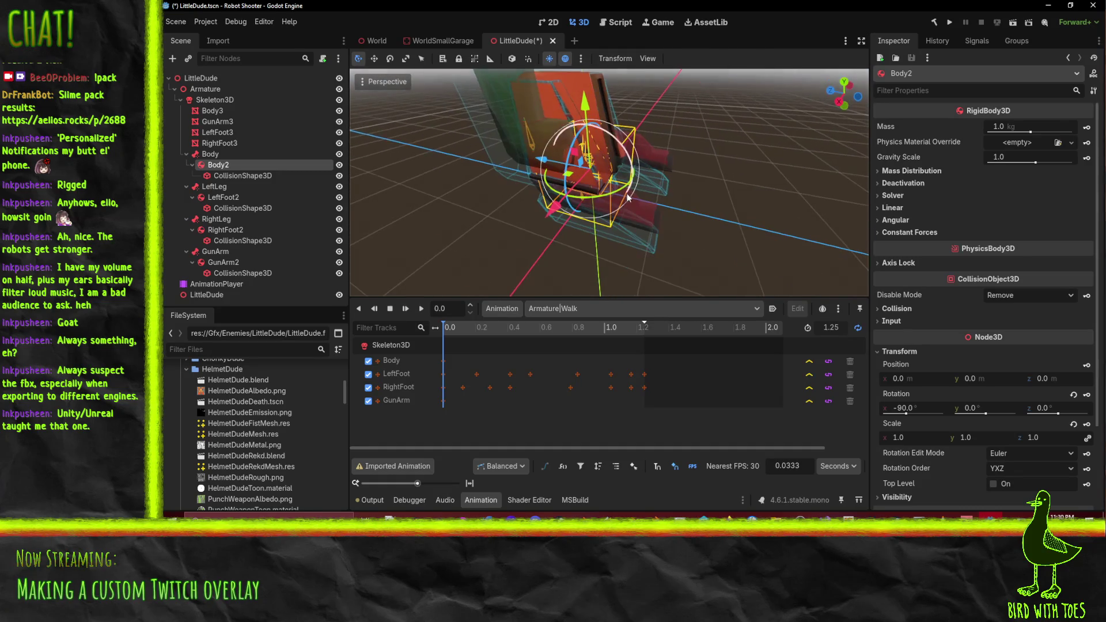
left_click(210, 155)
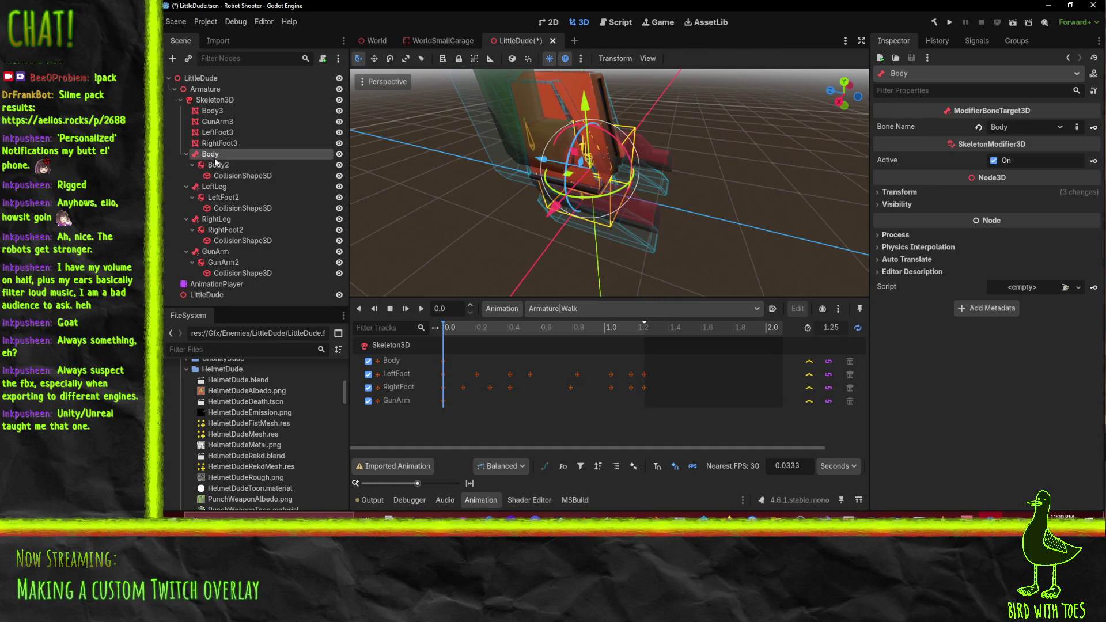
left_click(214, 186)
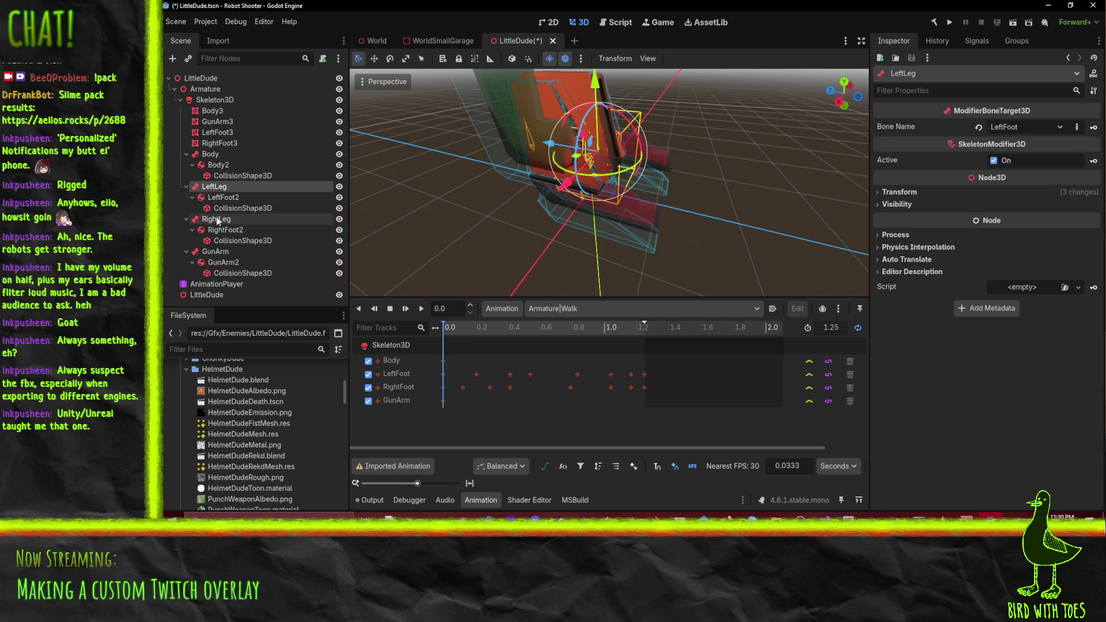
left_click(216, 219)
left_click(229, 165)
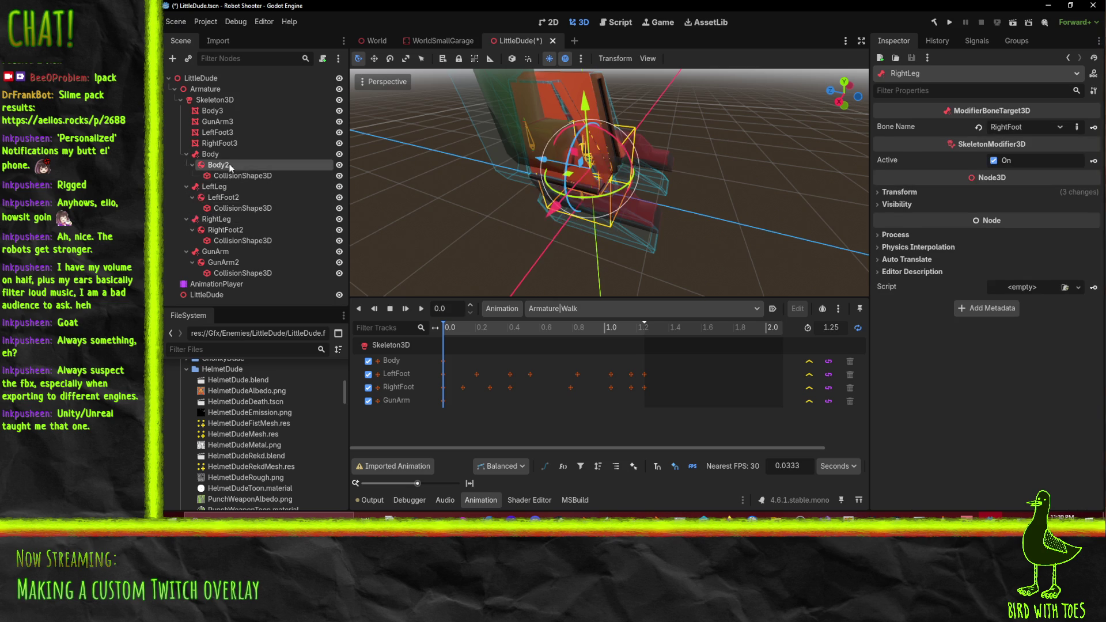
left_click(229, 166)
mouse_move(662, 150)
left_mouse_down()
mouse_move(718, 119)
mouse_move(605, 162)
left_mouse_up()
Reselect the Body bone target, then return to the Blender window
left_click(201, 156)
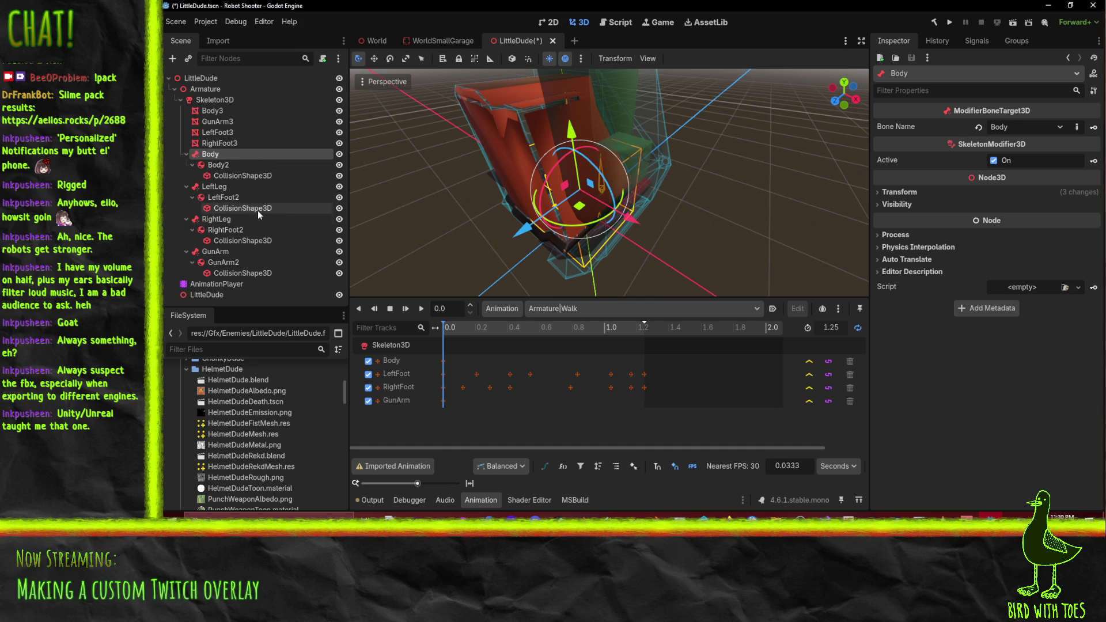
mouse_move(449, 167)
left_mouse_down()
mouse_move(398, 152)
mouse_move(769, 476)
left_mouse_up()
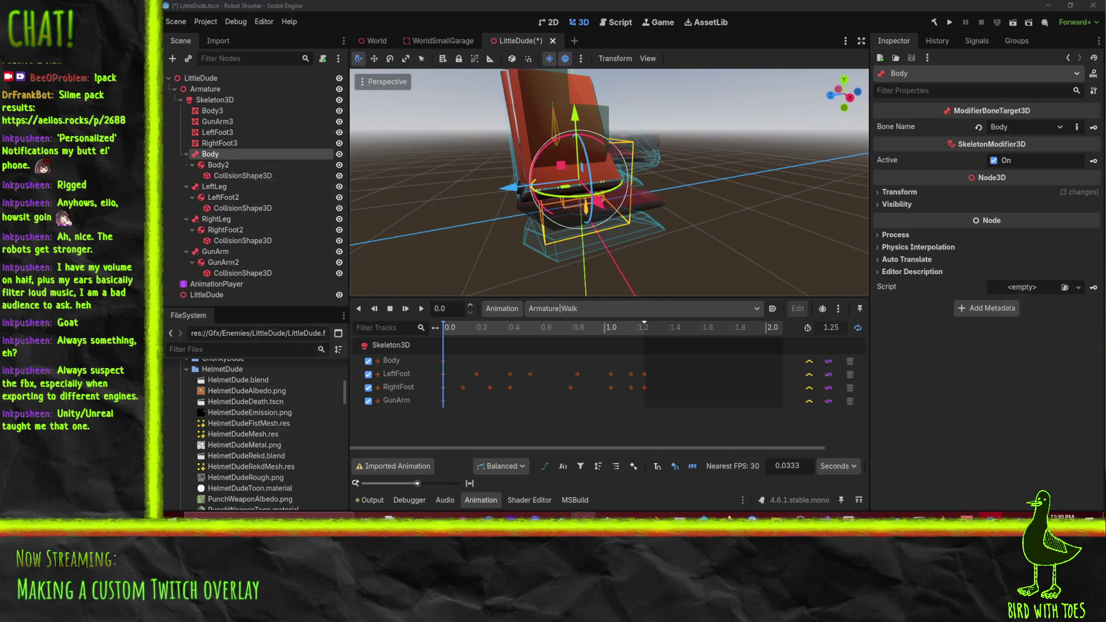
left_click(584, 516)
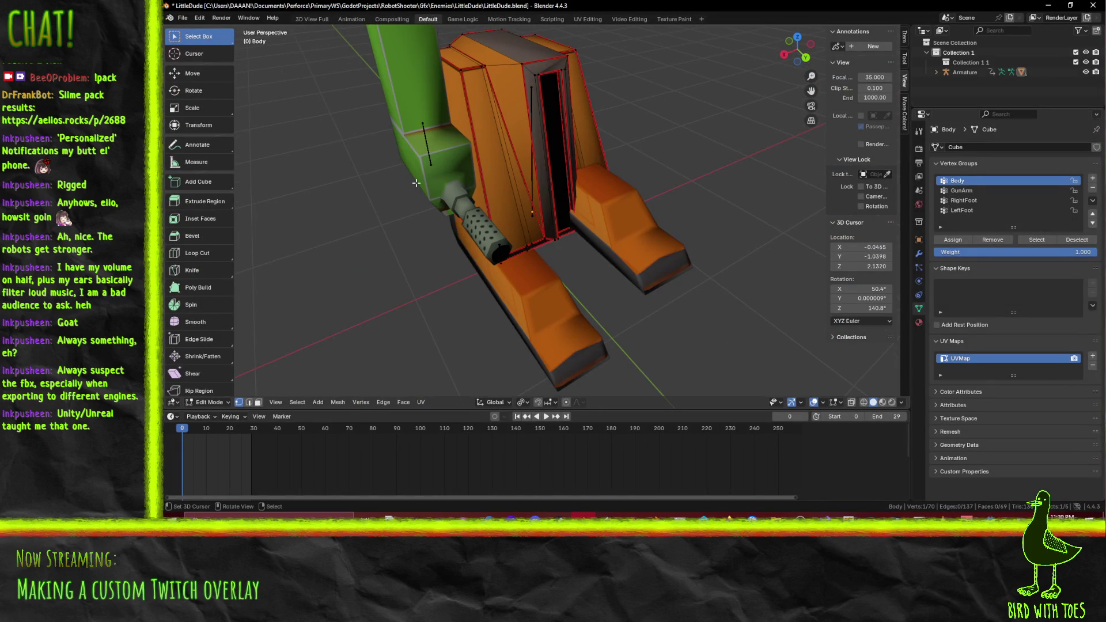
Select GunArm under the Armature in the Outliner and show the N sidebar
left_click_drag(416, 183, 460, 196)
scroll(438, 190, "down", 3)
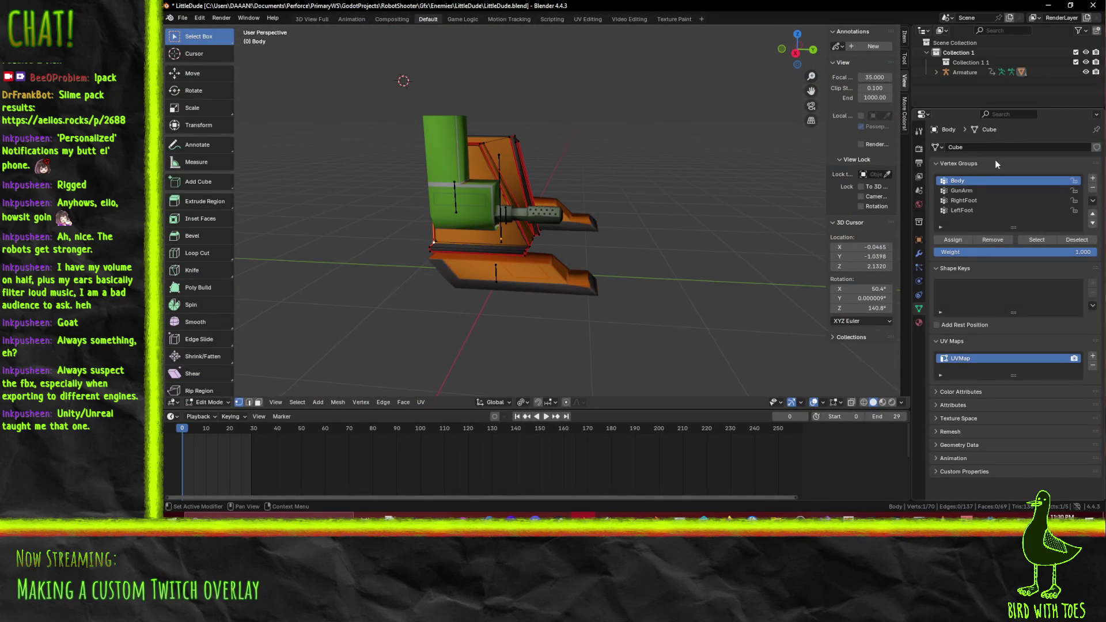
left_click(936, 72)
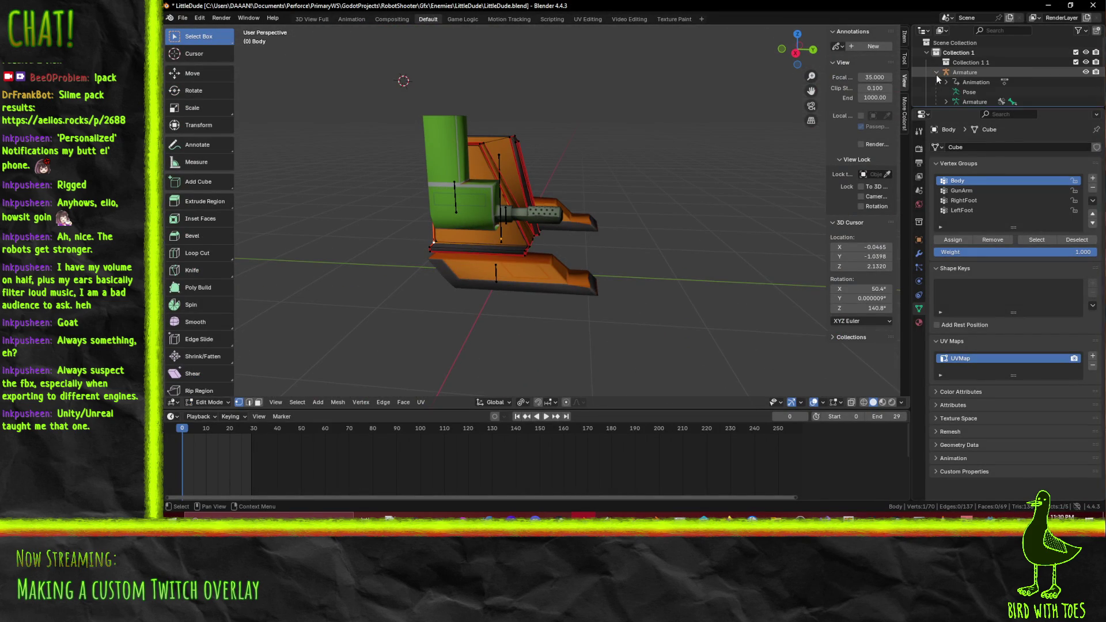
scroll(969, 91, "down", 3)
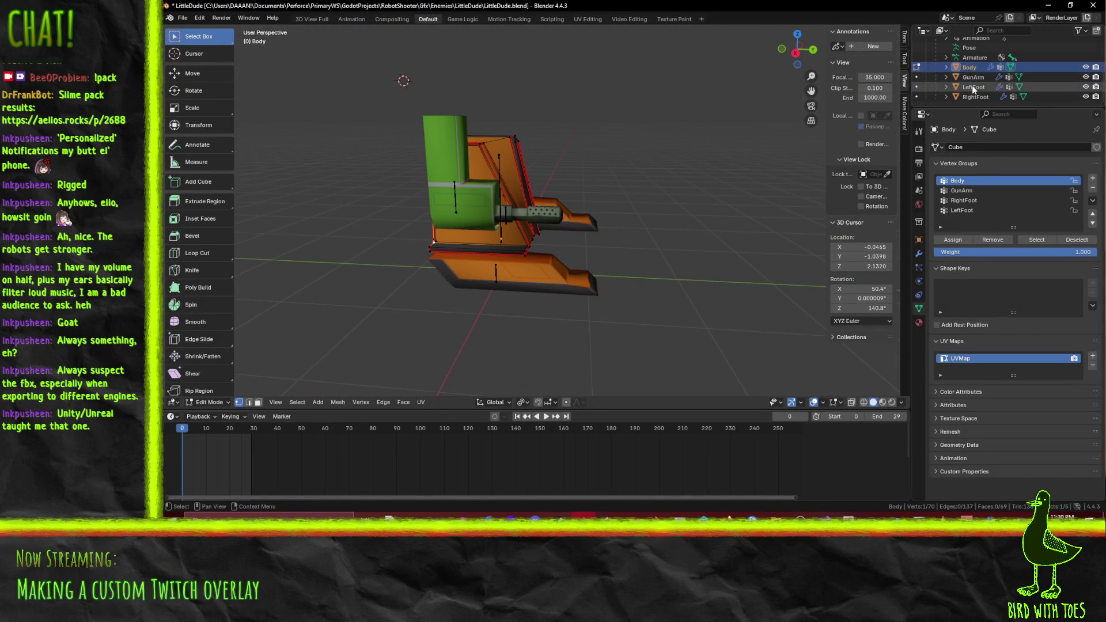
left_click(972, 86)
left_click(969, 77)
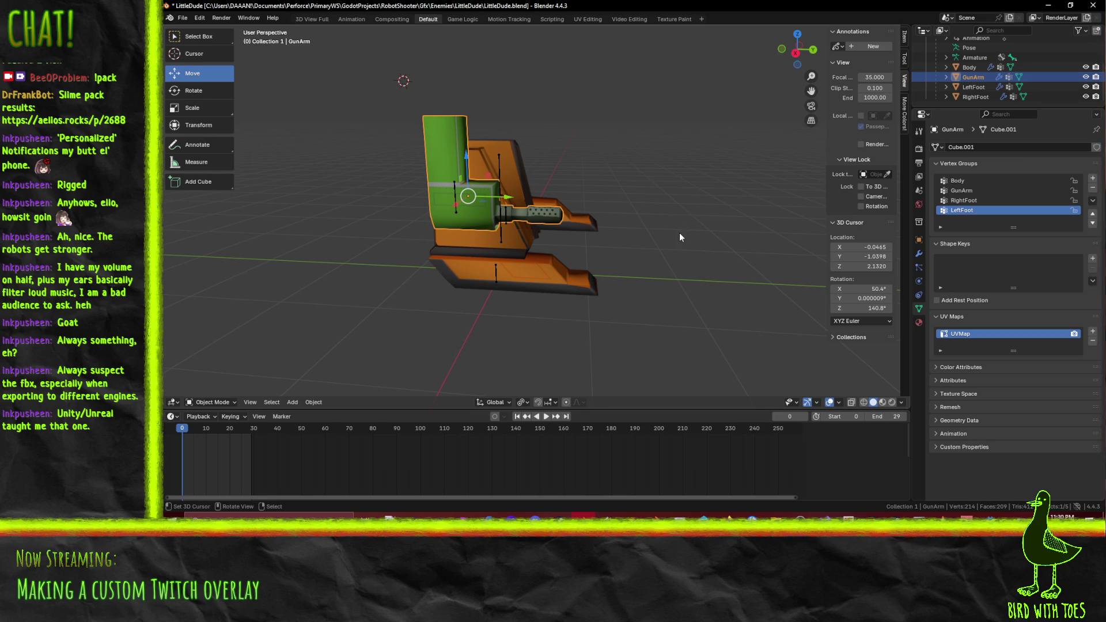
key("n")
key("n")
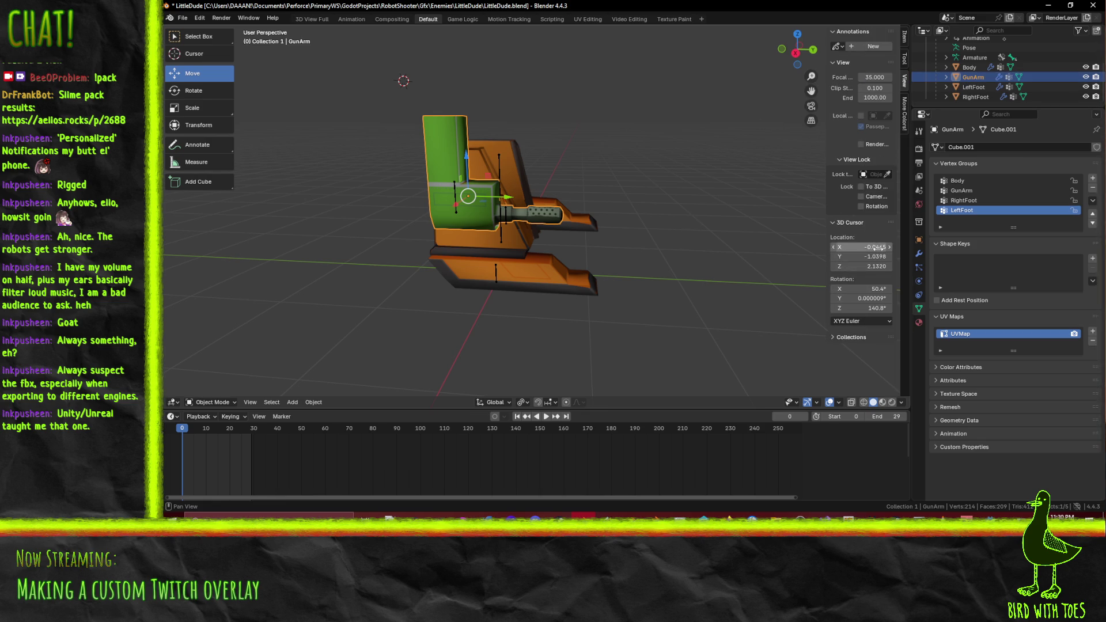
mouse_move(749, 268)
left_mouse_down()
mouse_move(734, 248)
mouse_move(656, 246)
left_mouse_up()
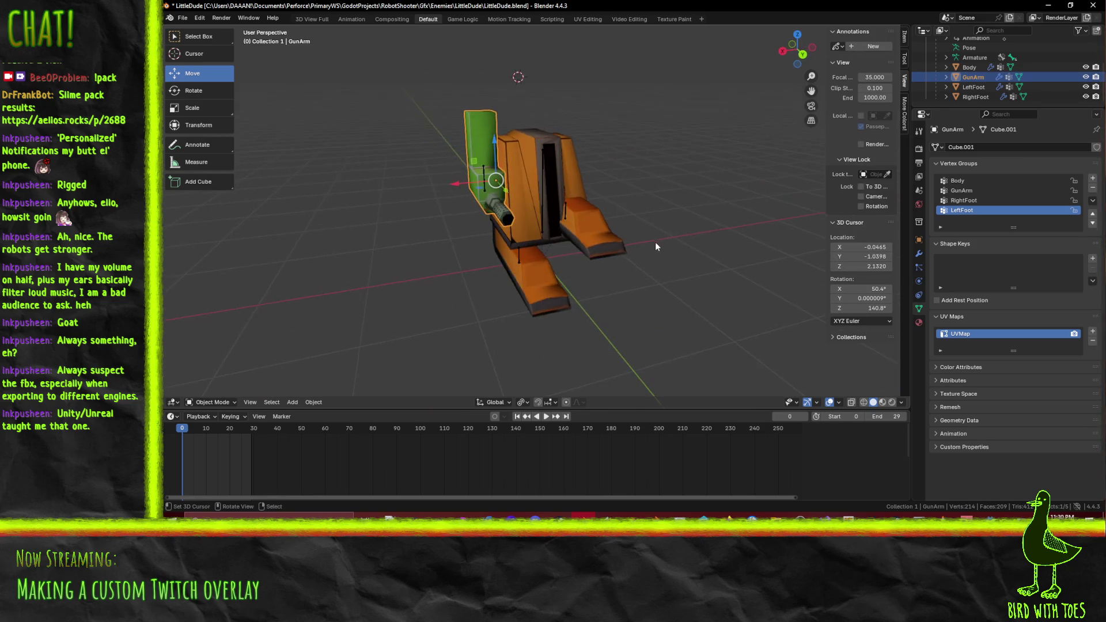
scroll(651, 240, "up", 3)
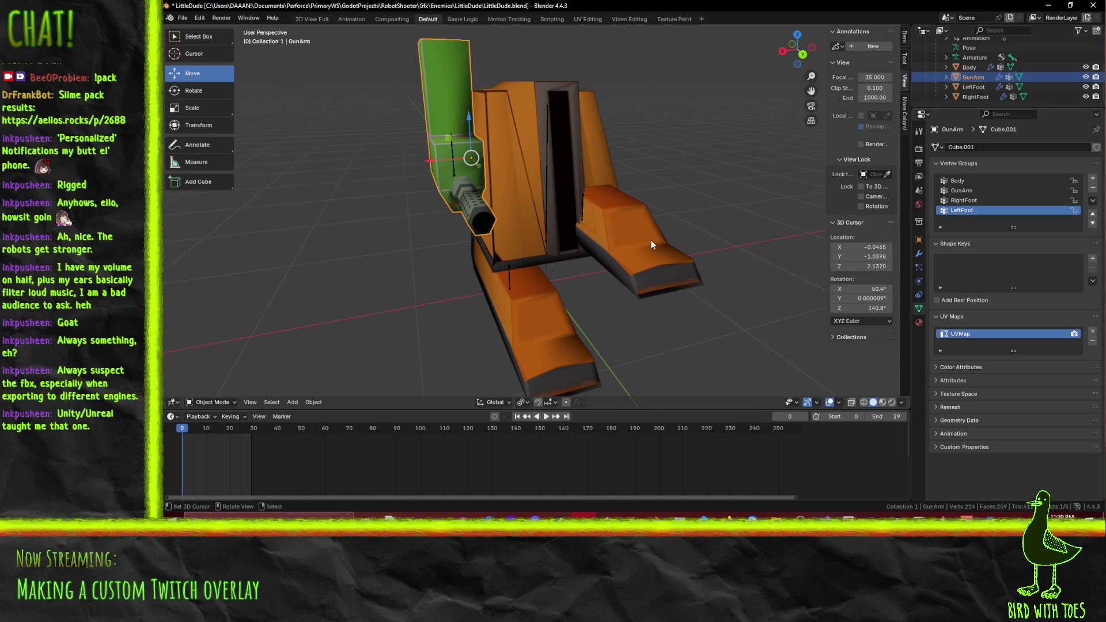
Set the 3D cursor location to X 0, Y 0, Z 0
left_click(878, 247)
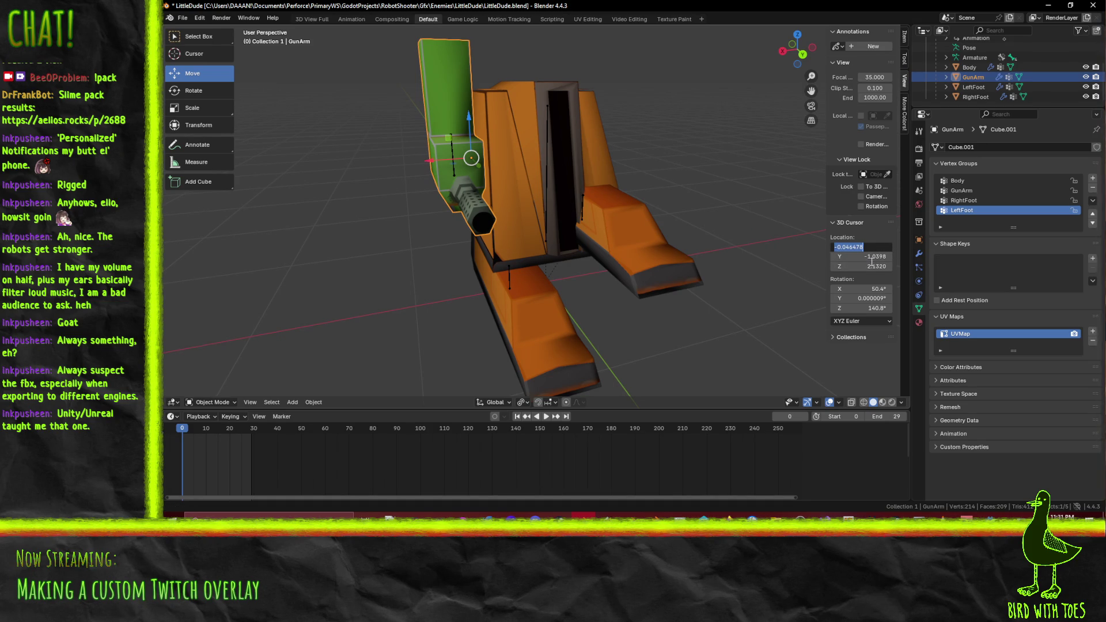
type("0")
key("Return")
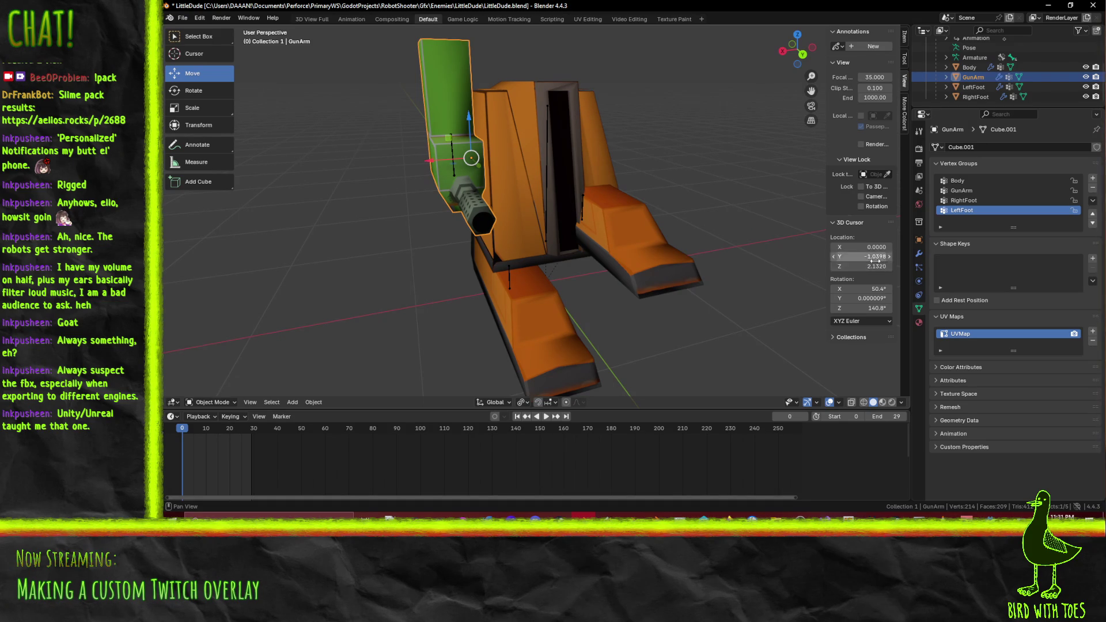
left_click(875, 260)
type("0")
key("Return")
left_click(877, 266)
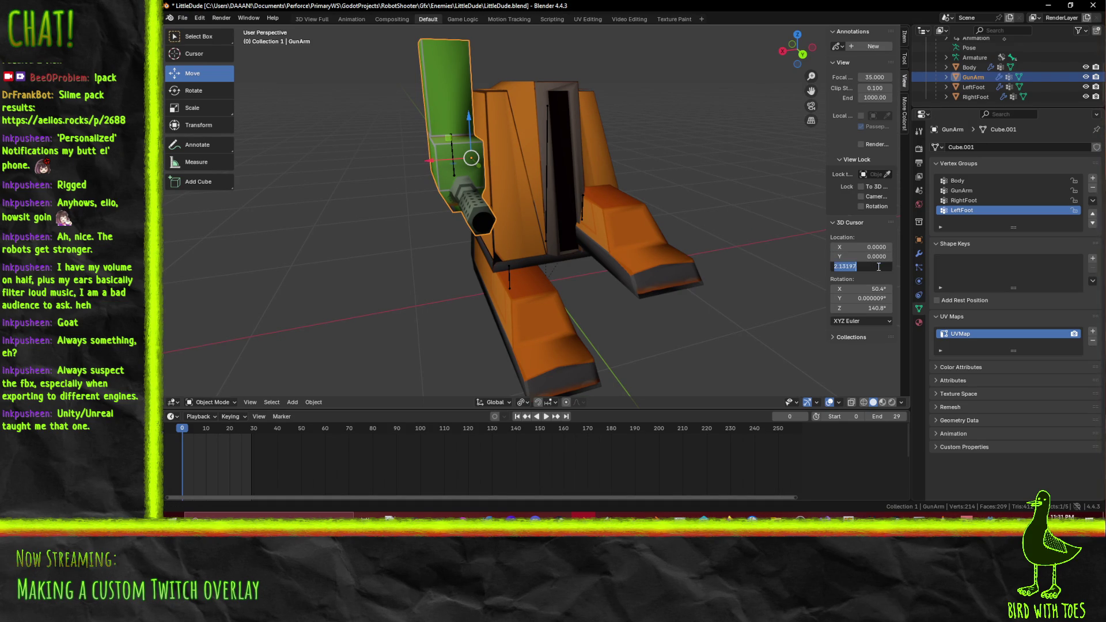
key("Return")
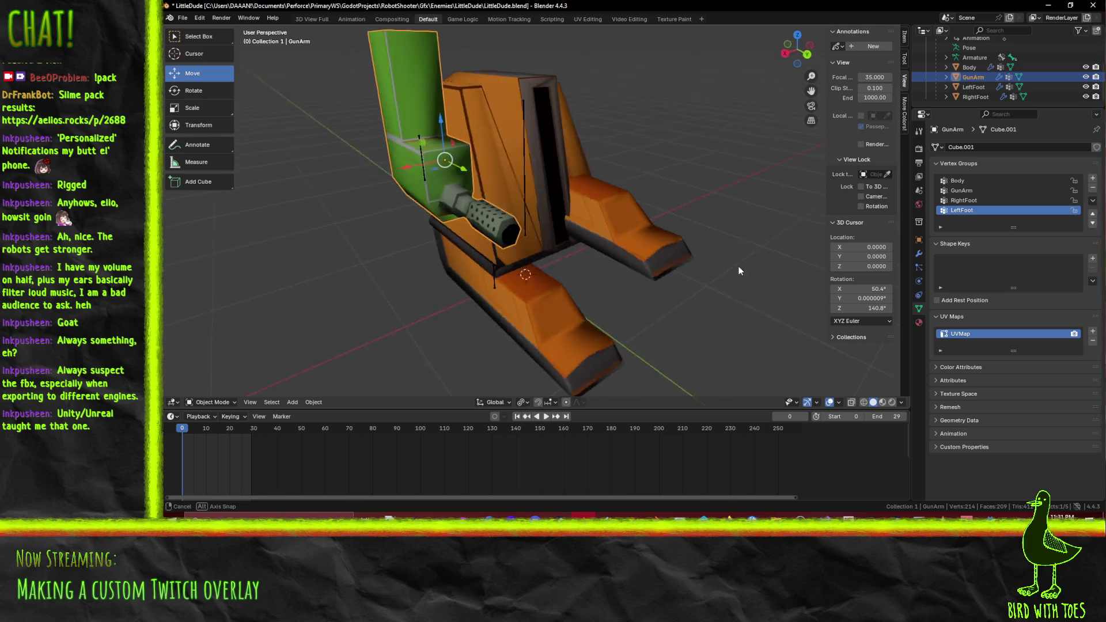
scroll(749, 267, "up", 3)
Toggle GunArm in and out of Edit Mode and save LittleDude.blend
key("Tab")
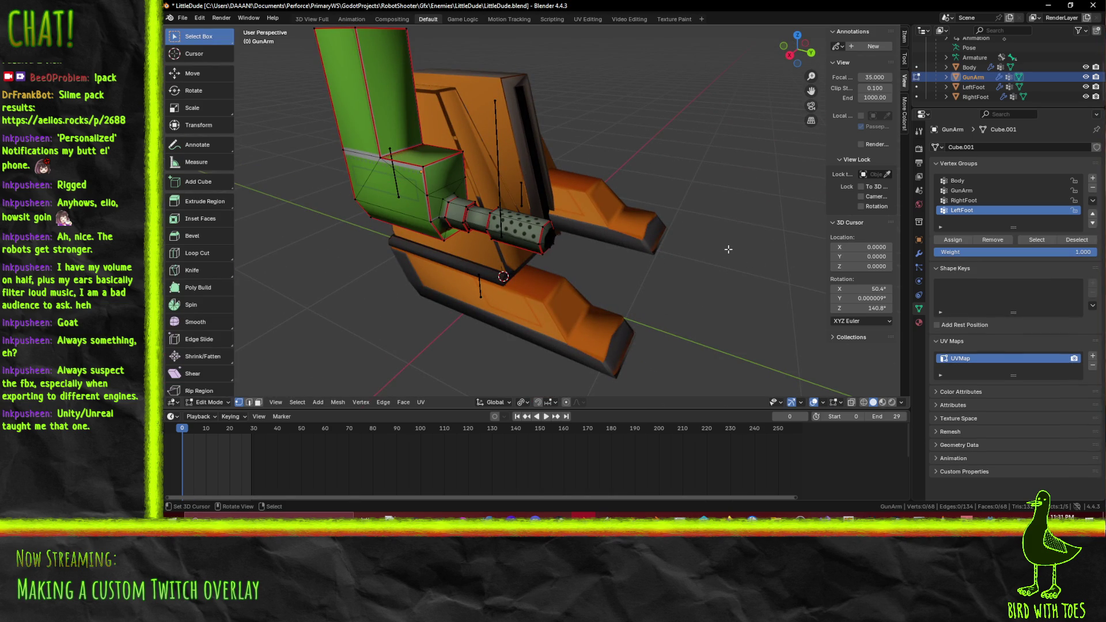
left_click_drag(728, 249, 662, 251)
key("Tab")
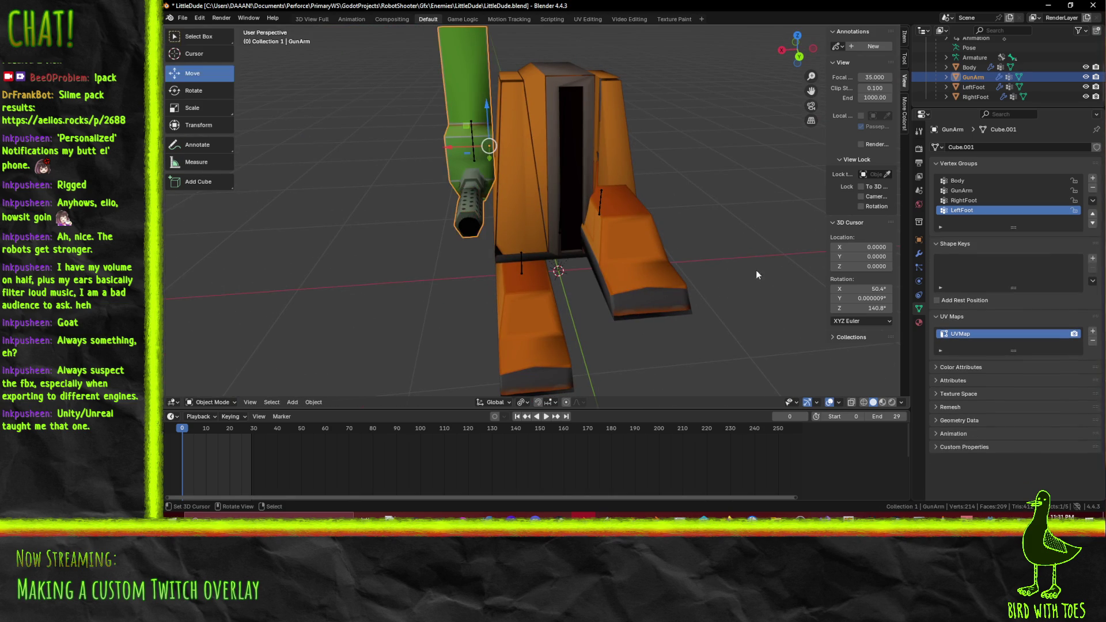
key("ctrl+s")
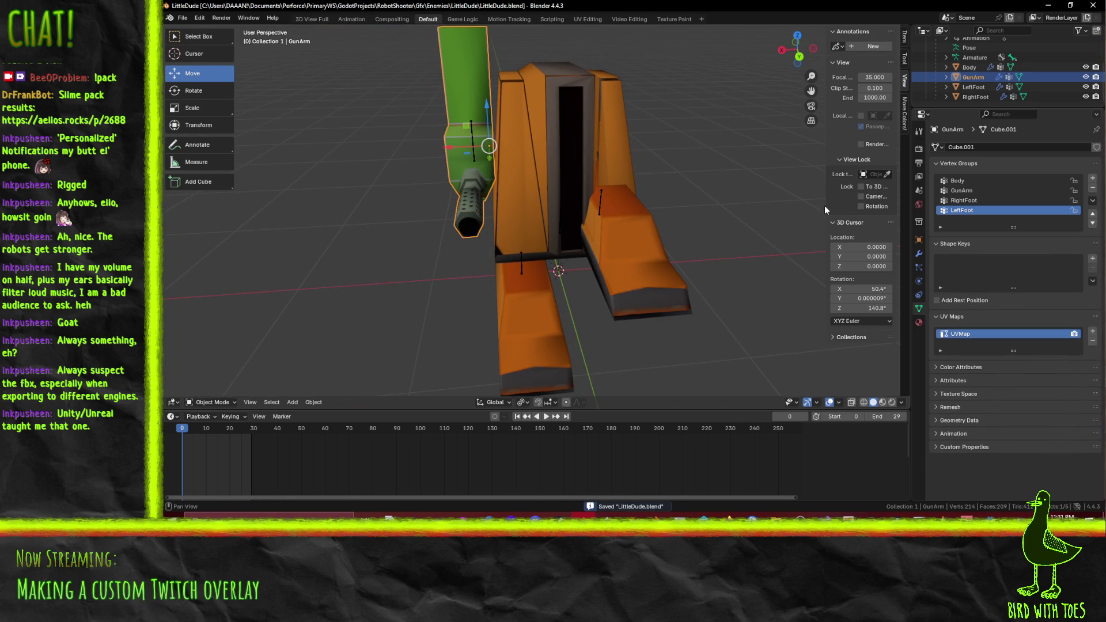
Check the LeftFoot and RightFoot objects, briefly viewing RightFoot in Edit Mode
left_click(973, 86)
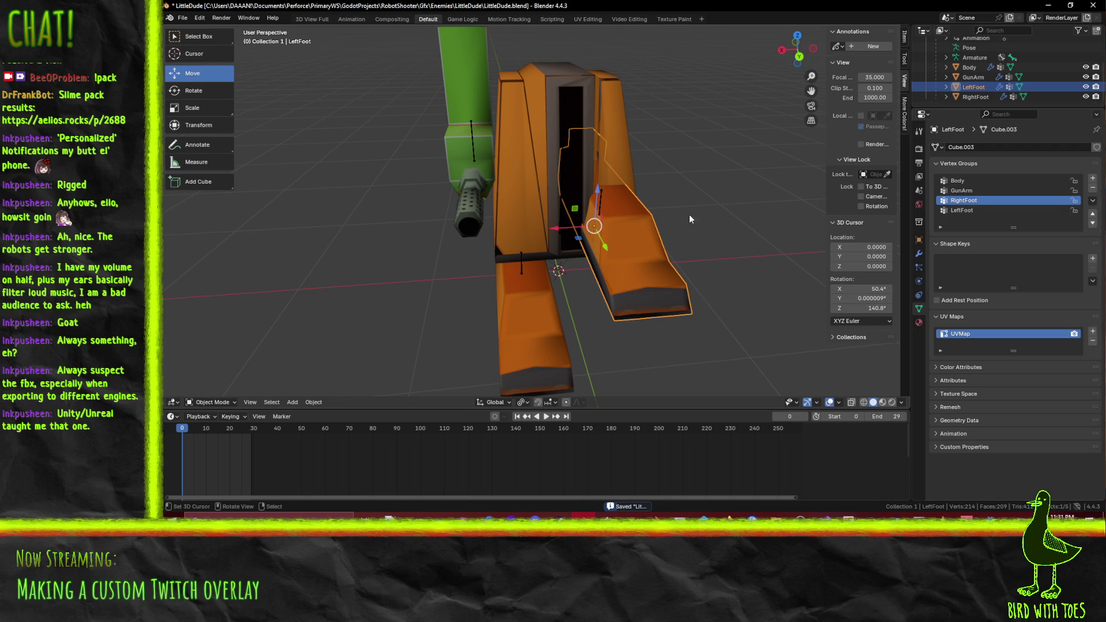
left_click_drag(689, 214, 624, 192)
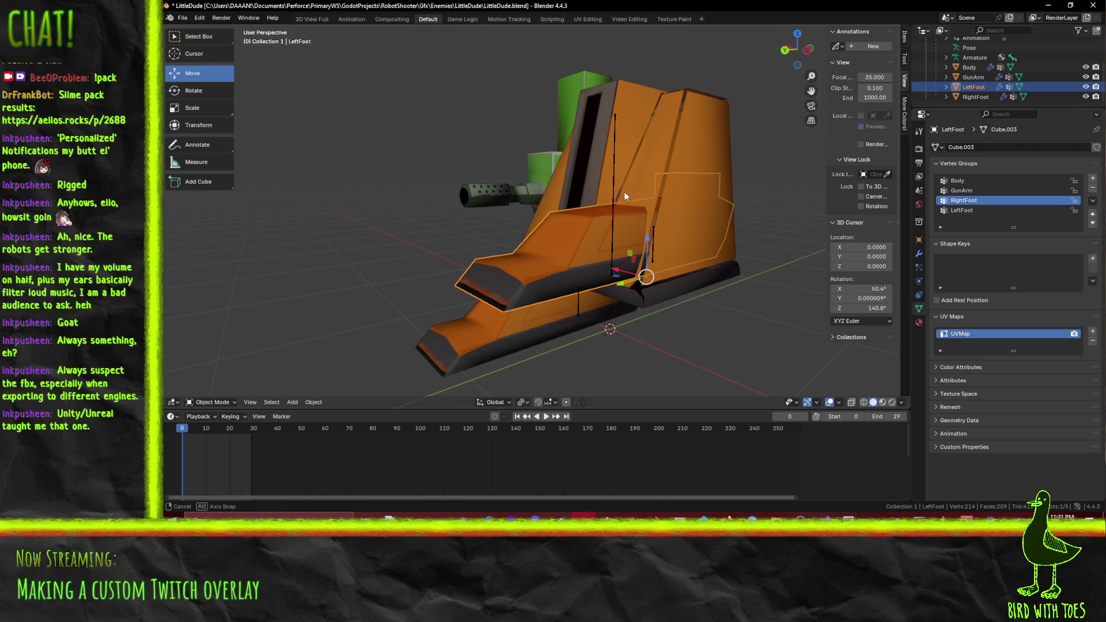
left_click(984, 97)
mouse_move(749, 265)
left_mouse_down()
mouse_move(711, 264)
mouse_move(731, 257)
mouse_move(743, 272)
left_mouse_up()
key("Tab")
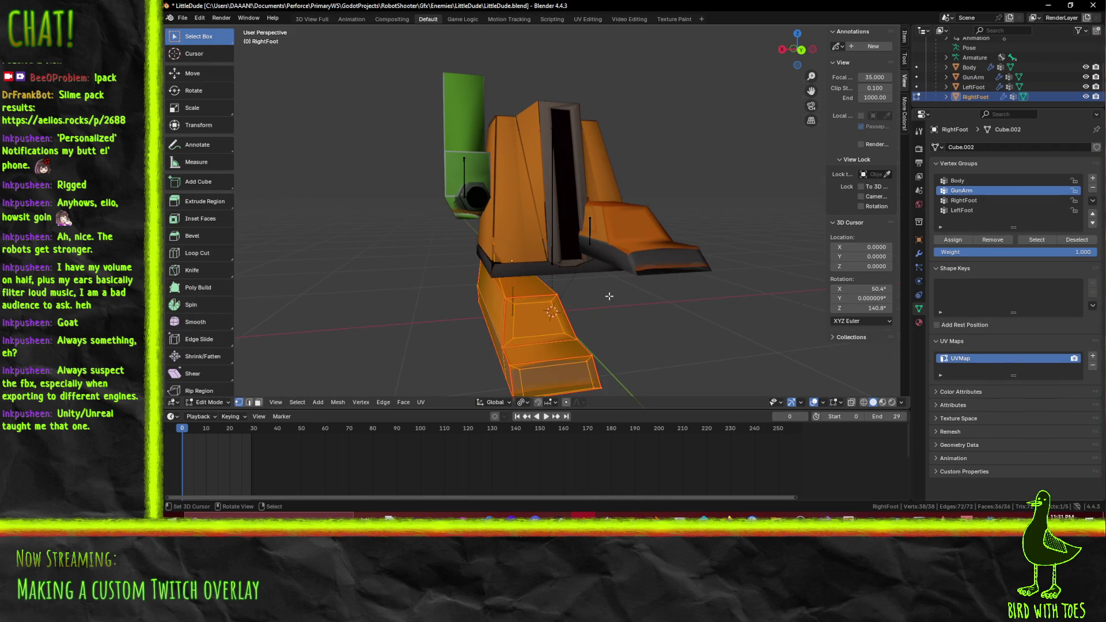
mouse_move(609, 296)
left_mouse_down()
mouse_move(650, 299)
mouse_move(749, 231)
left_mouse_up()
key("Tab")
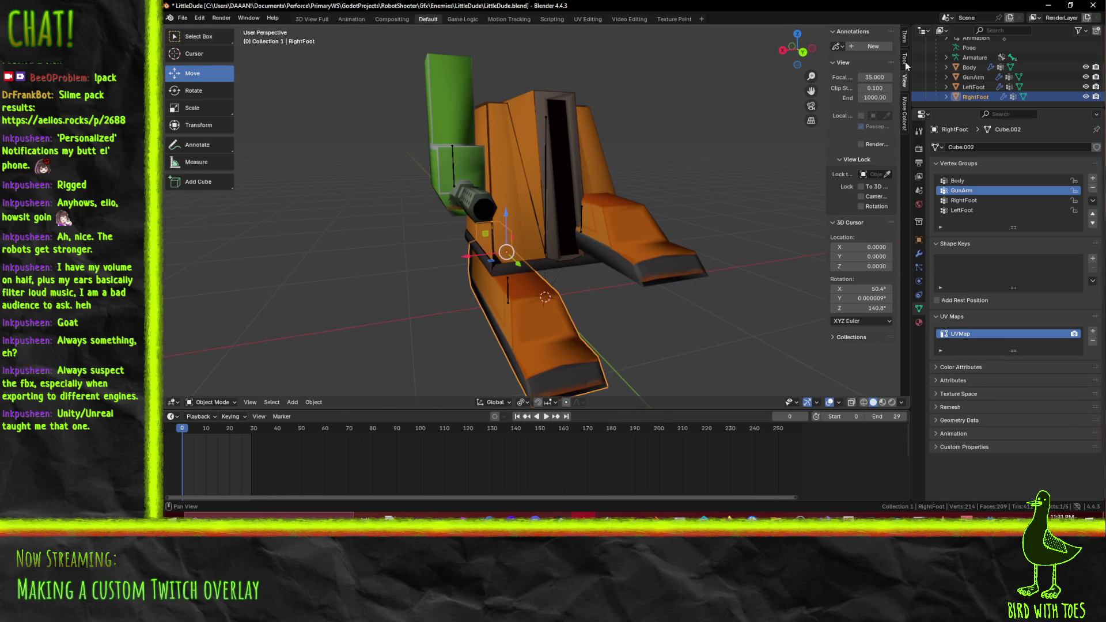
Select the gun arm and set its Location X and Y to 0
left_click(903, 43)
left_click(442, 174)
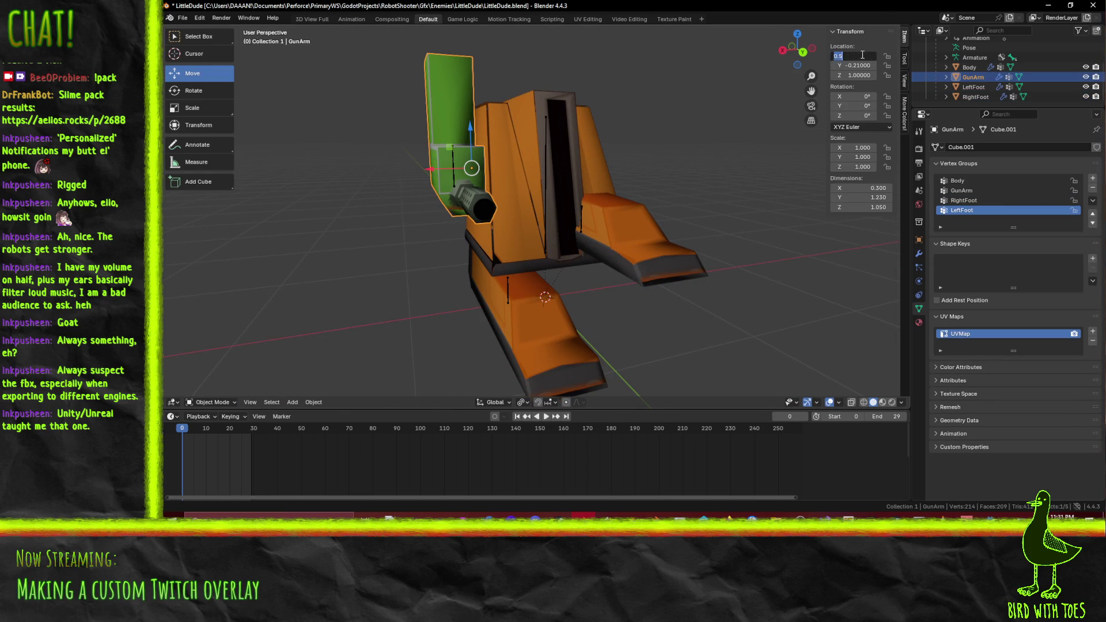
type("0")
key("Return")
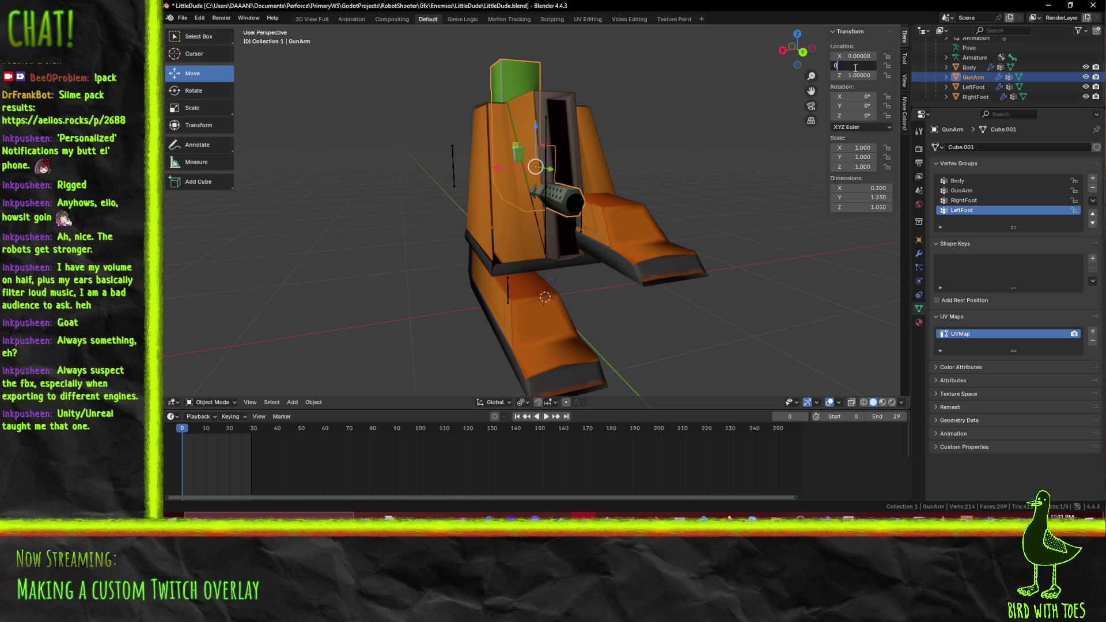
key("Return")
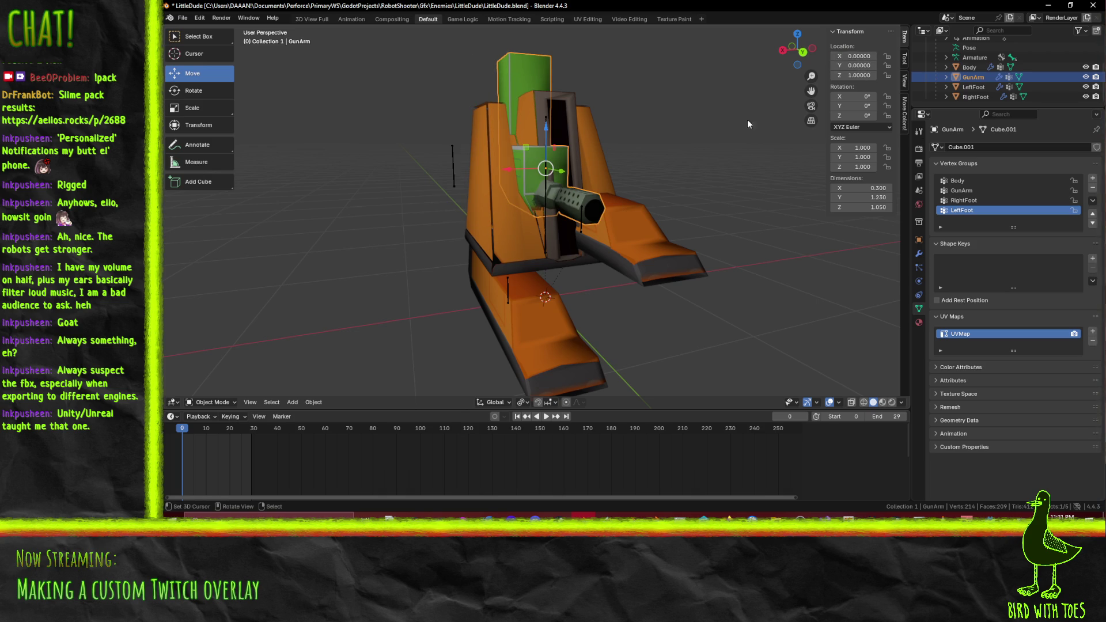
key("ctrl+z")
key("ctrl+z")
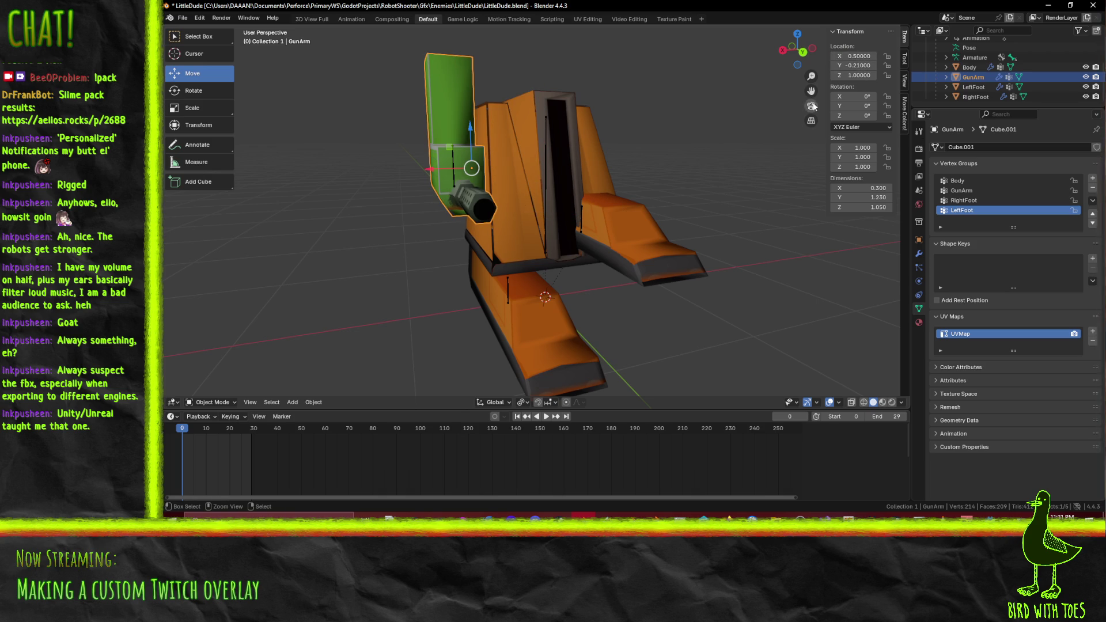
type("0")
key("Return")
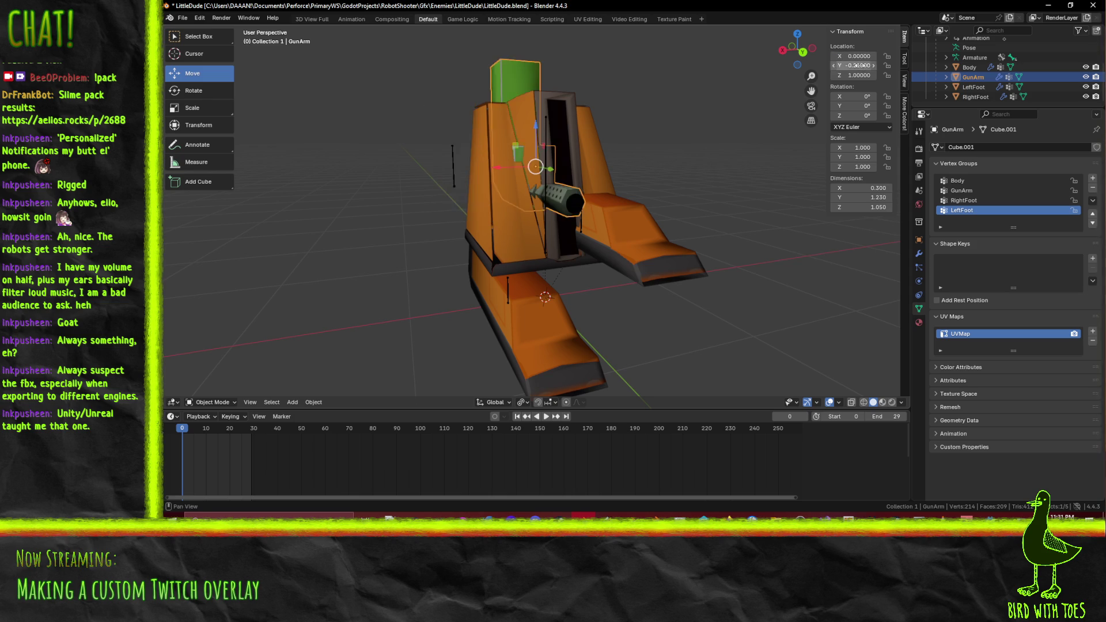
left_click(861, 66)
key("Return")
In Edit Mode, move the gun arm mesh -0.21 along Y and 0.5 along X
key("Tab")
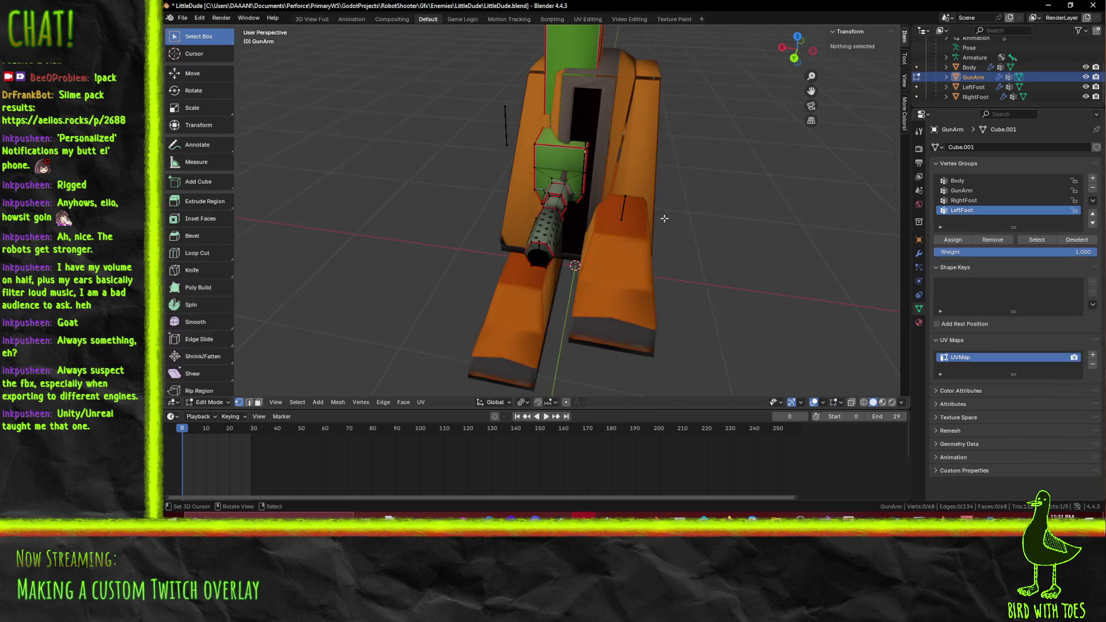
mouse_move(750, 204)
left_mouse_down()
mouse_move(700, 204)
mouse_move(709, 200)
left_mouse_up()
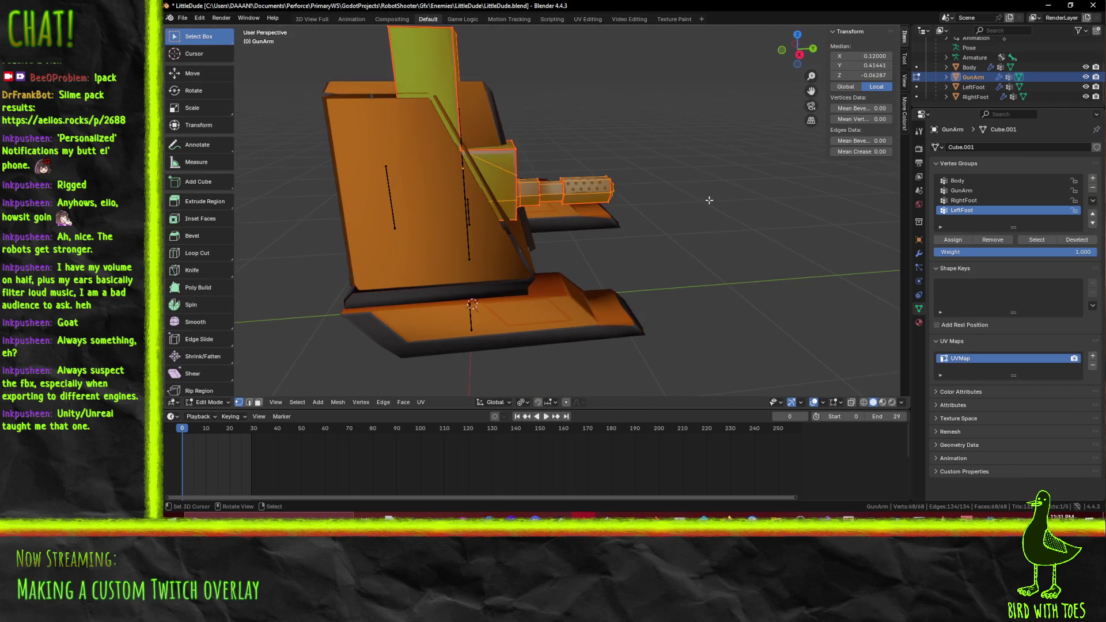
key("KP_3")
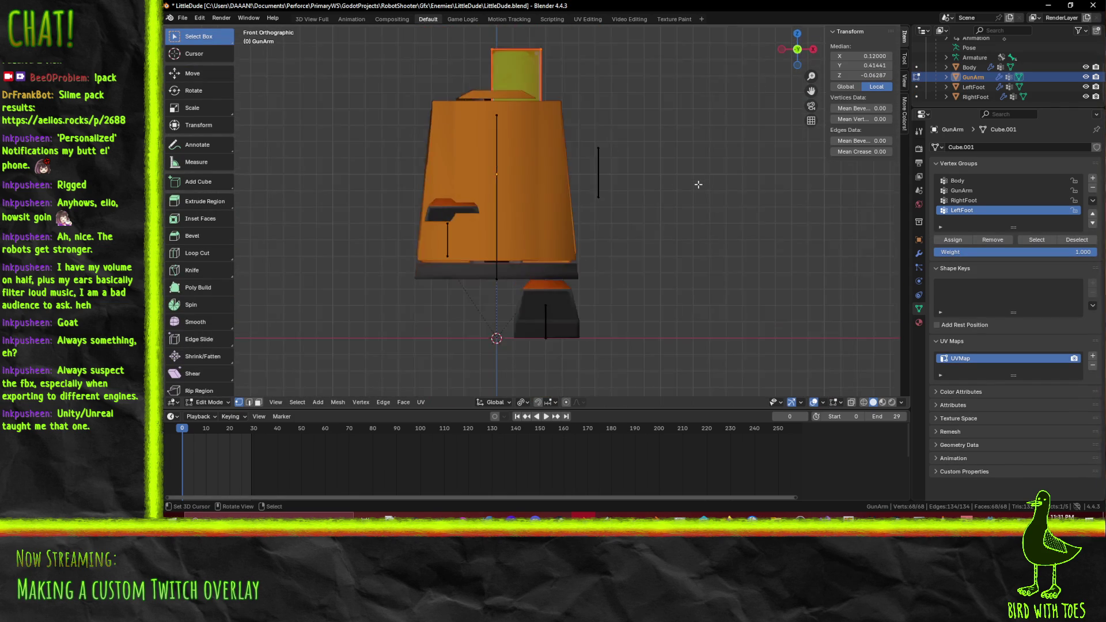
key("g")
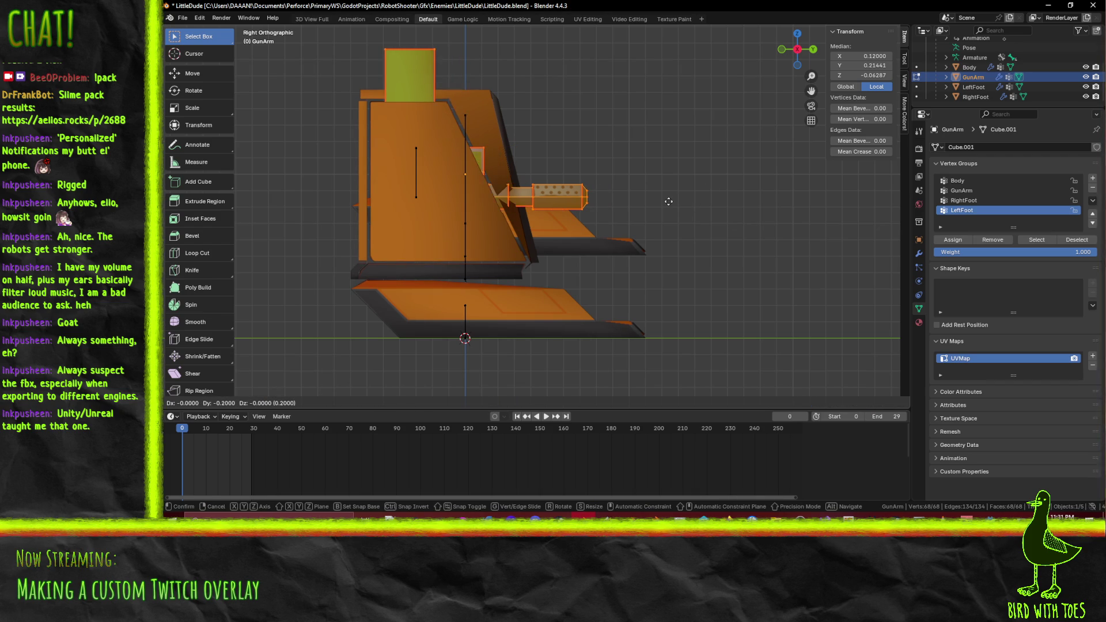
left_click(613, 199)
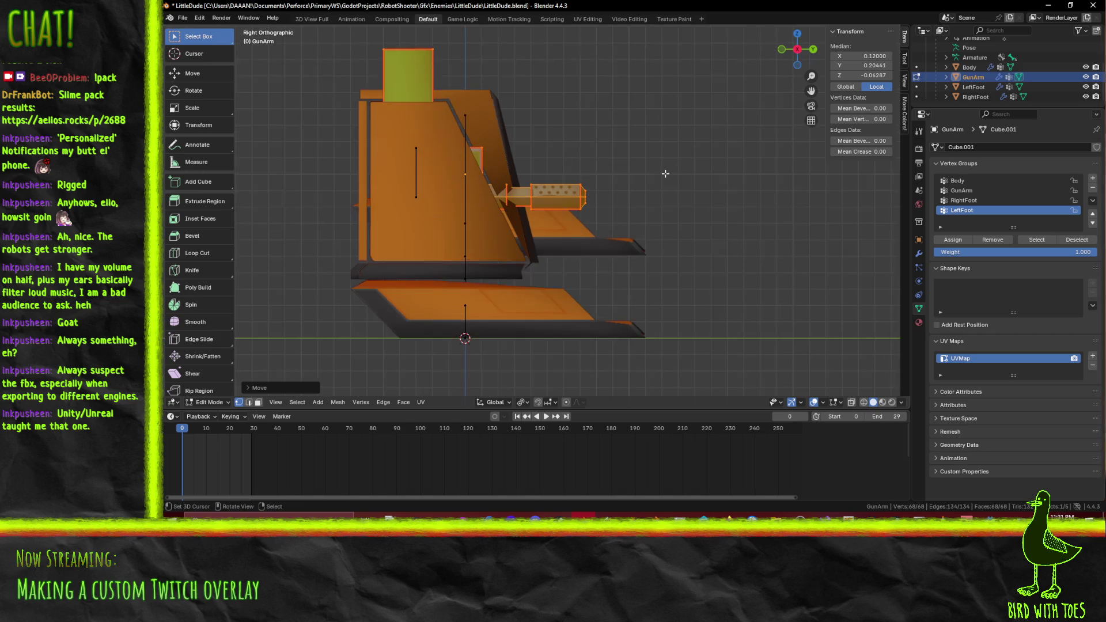
key("KP_1")
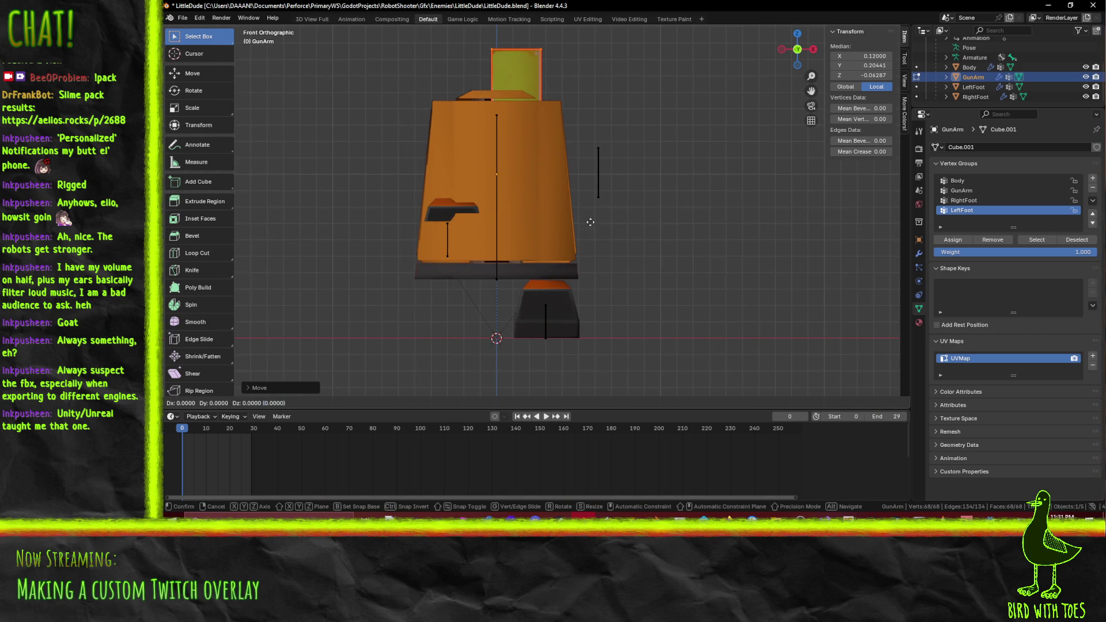
key("g")
left_click(673, 222)
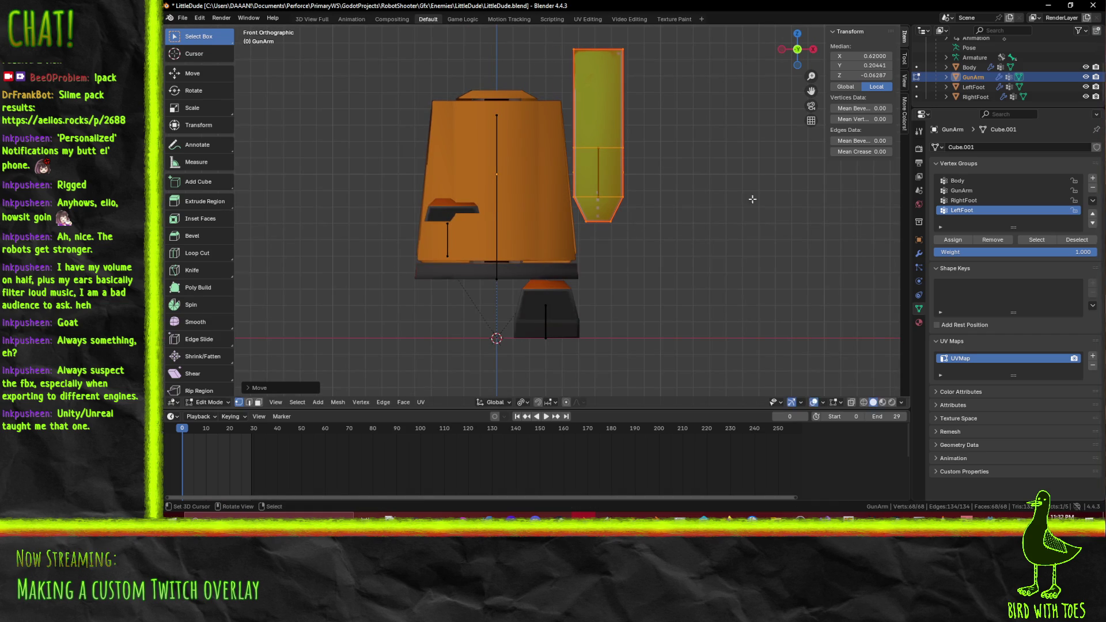
Save LittleDude.blend and switch to the Godot editor
left_click_drag(729, 214, 603, 159)
key("ctrl+s")
left_click_drag(593, 163, 548, 173)
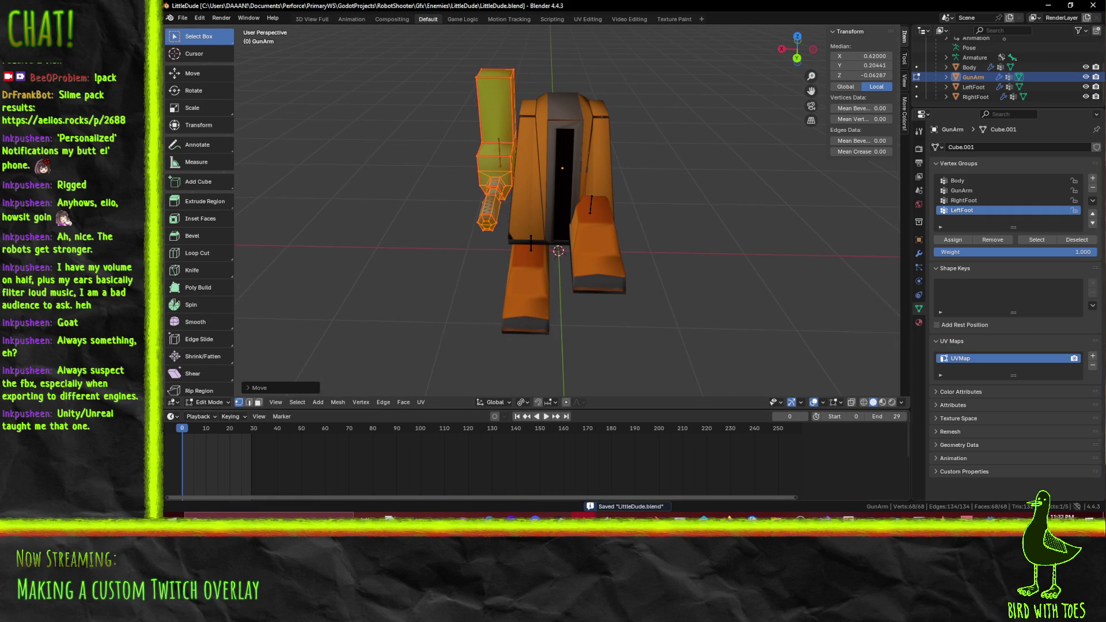
key("alt+Tab")
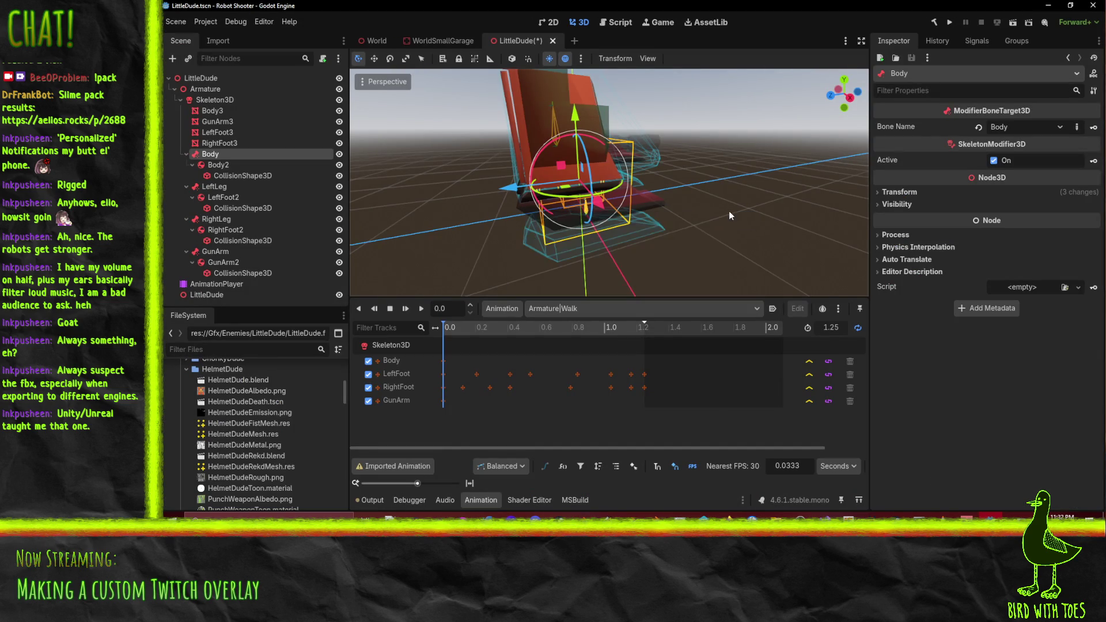
Delete the Armature node and its children from the scene
mouse_move(707, 190)
left_mouse_down()
mouse_move(538, 205)
mouse_move(641, 211)
mouse_move(576, 196)
left_mouse_up()
left_click(198, 90)
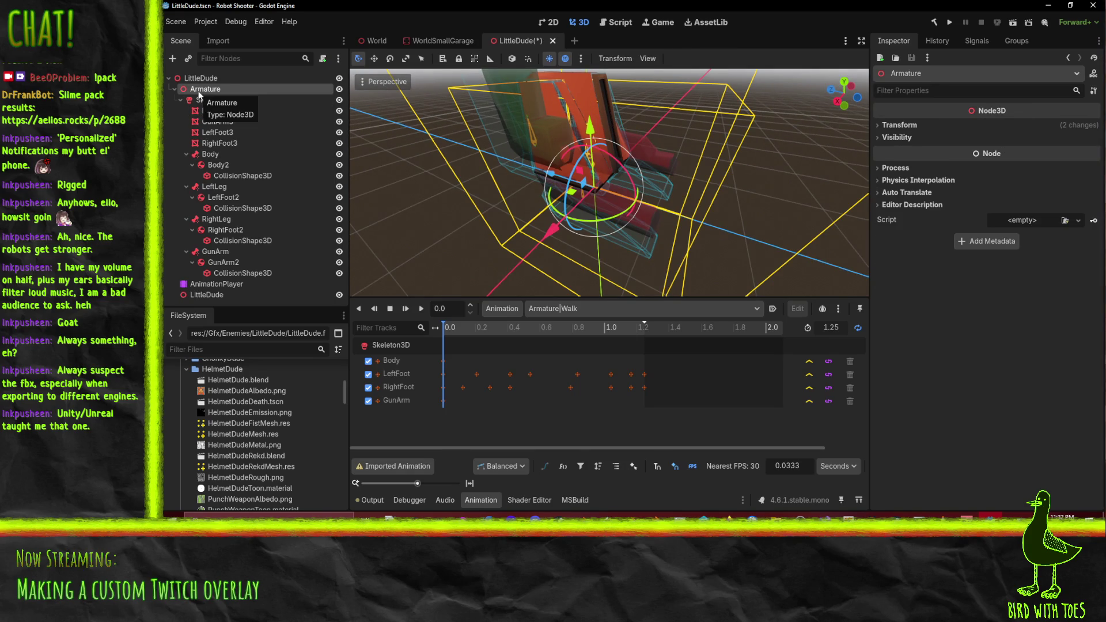
key("Delete")
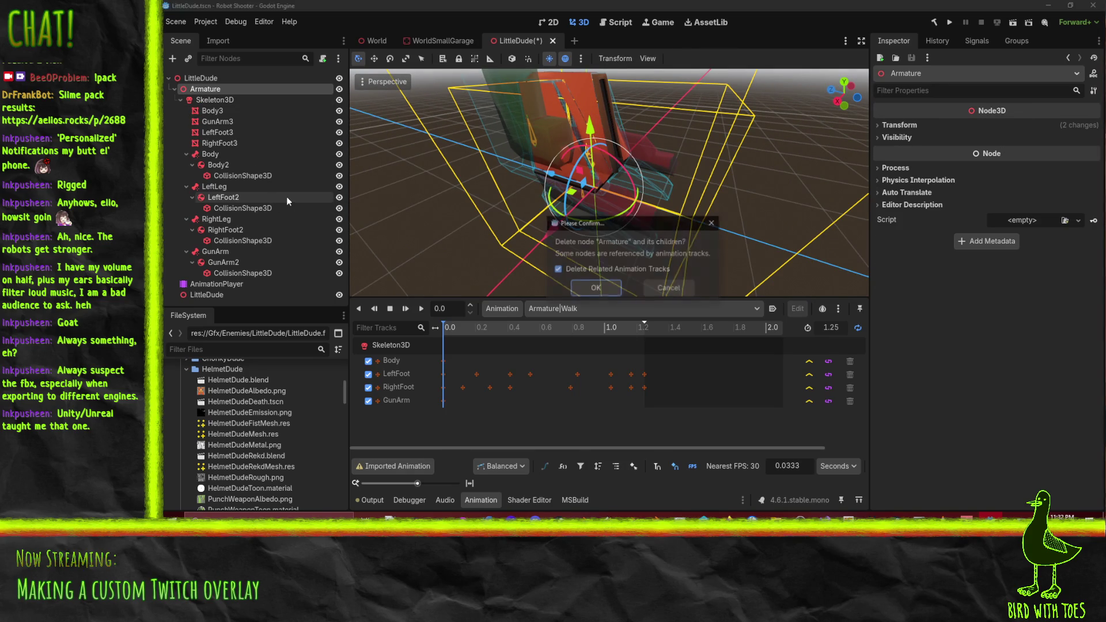
left_click(596, 288)
left_click(214, 89)
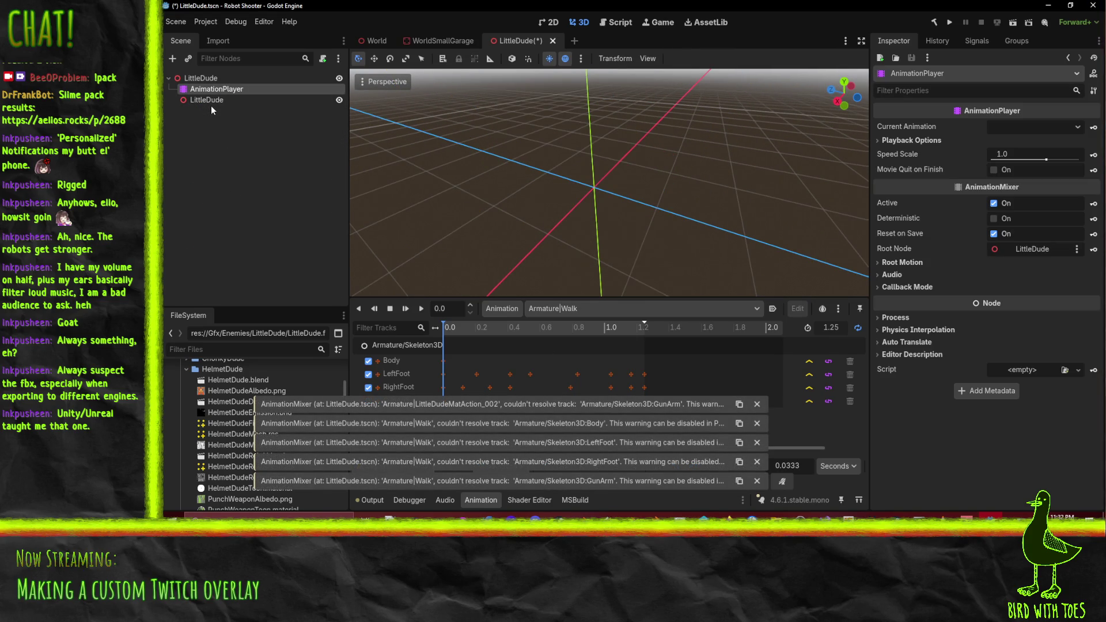
Delete the AnimationPlayer and LittleDude child nodes, leaving only the root
left_click(206, 99, "ctrl")
key("Delete")
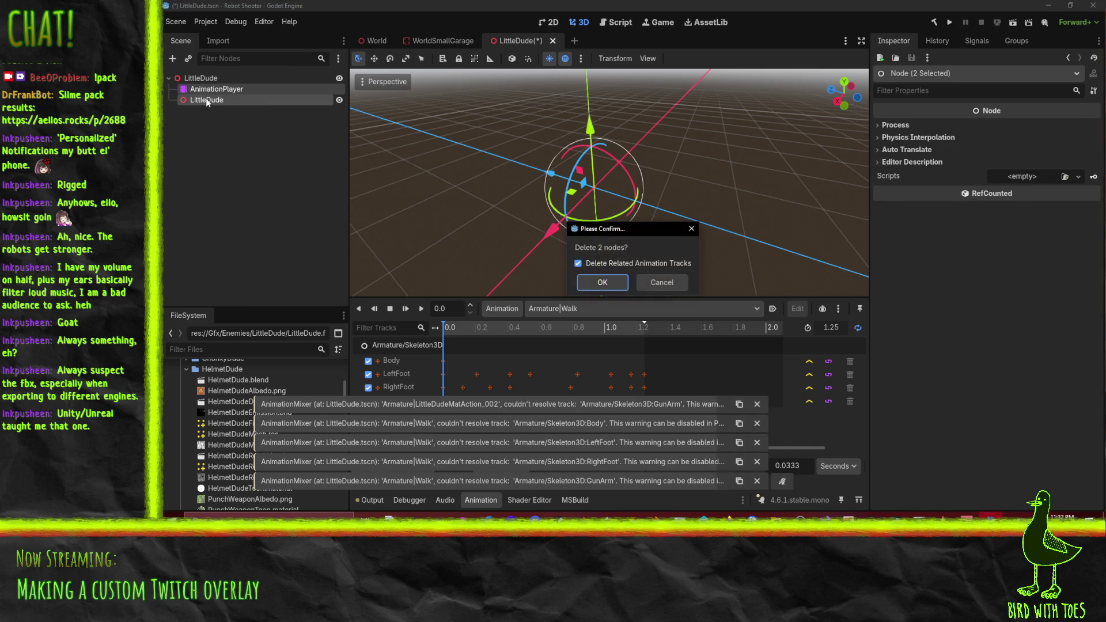
left_click(603, 283)
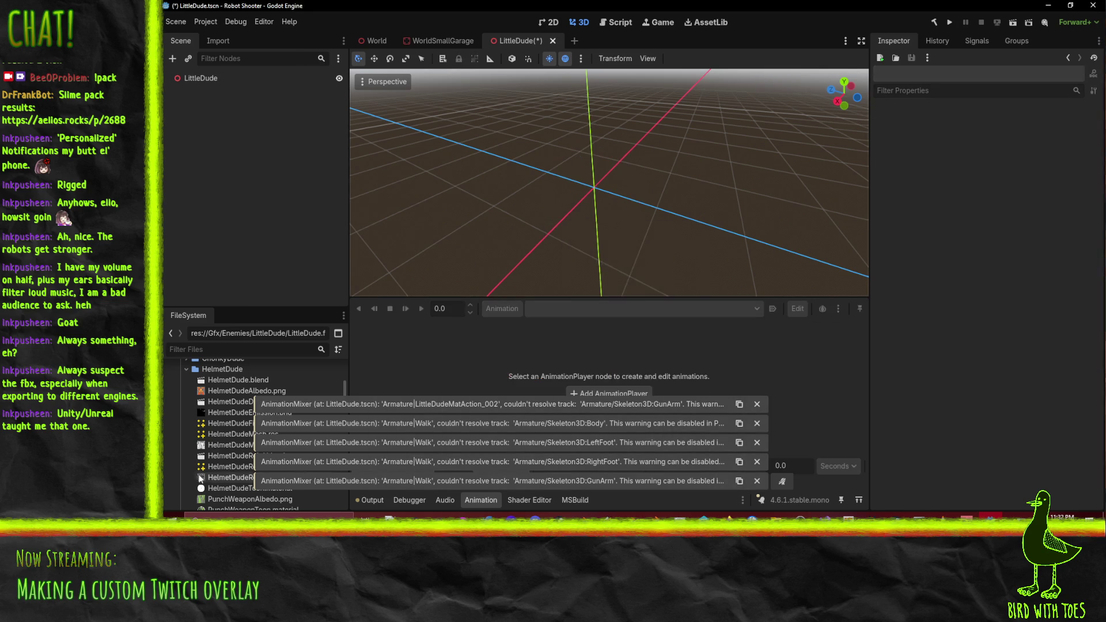
left_click(186, 368)
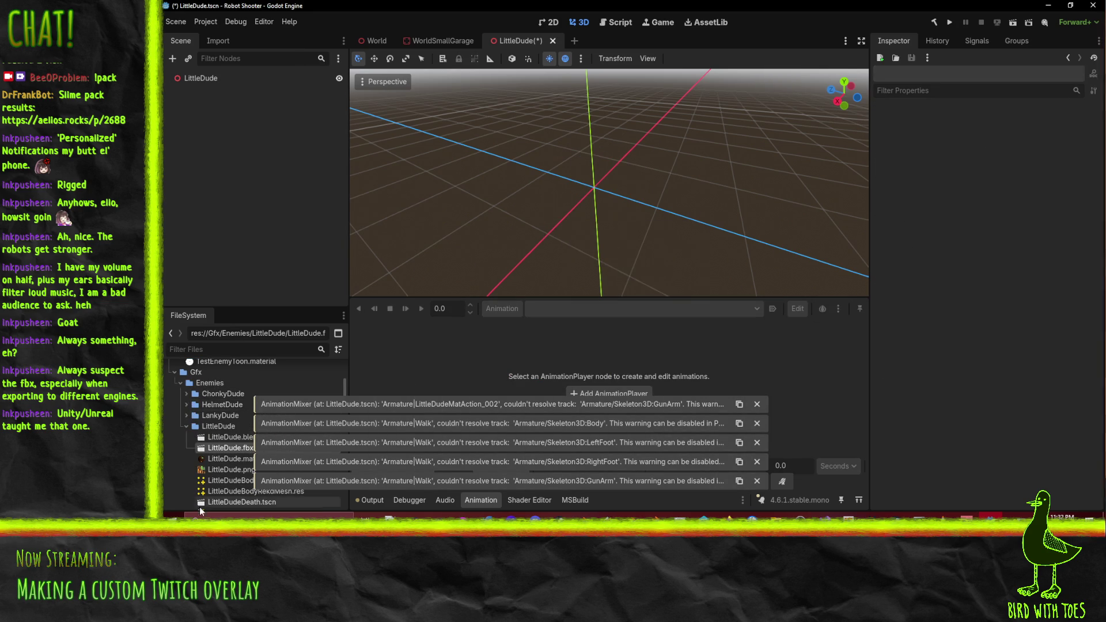
scroll(218, 432, "down", 1)
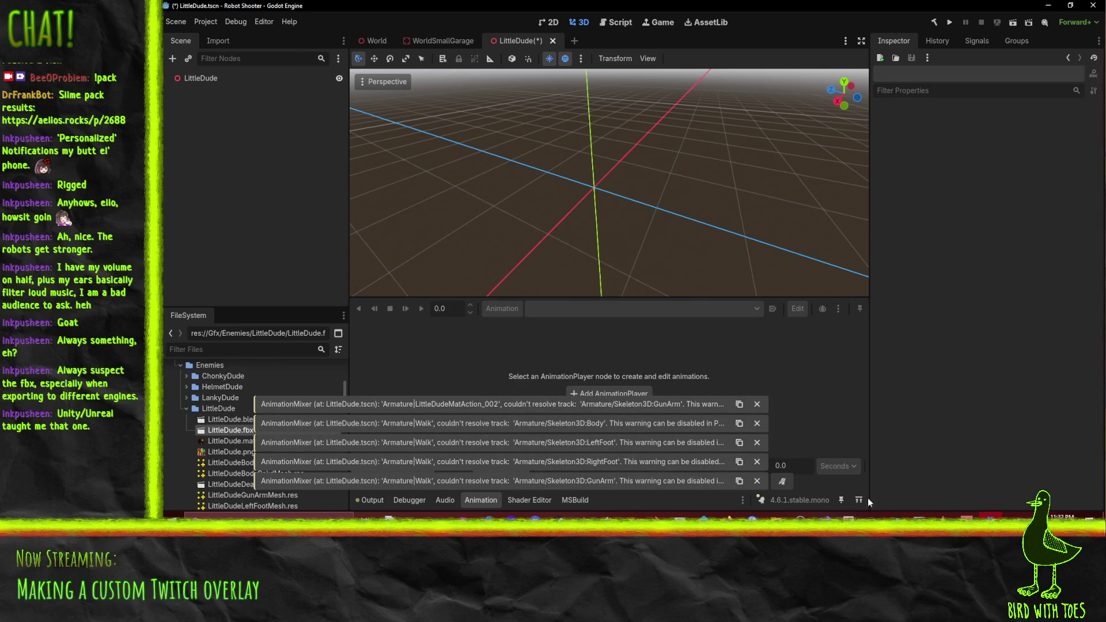
left_click(584, 515)
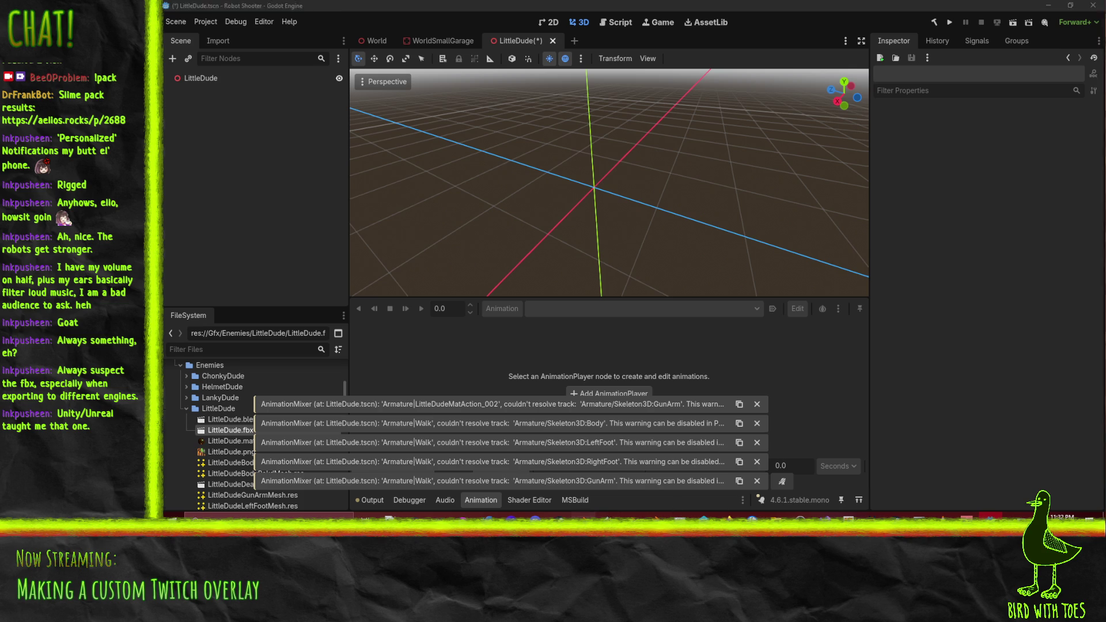
left_click(183, 17)
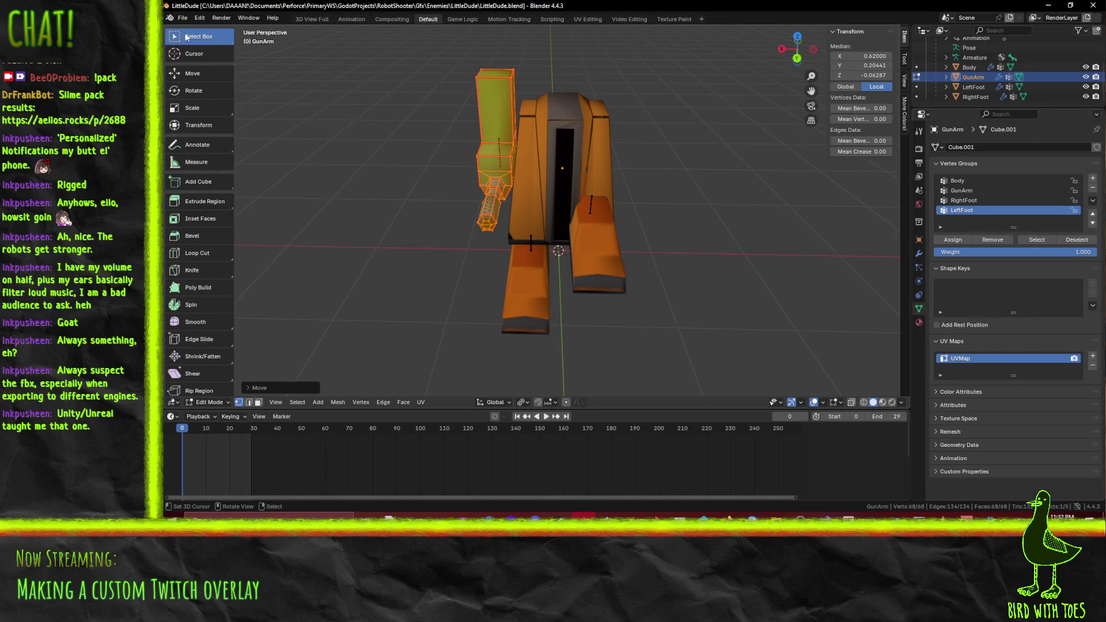
left_click(183, 18)
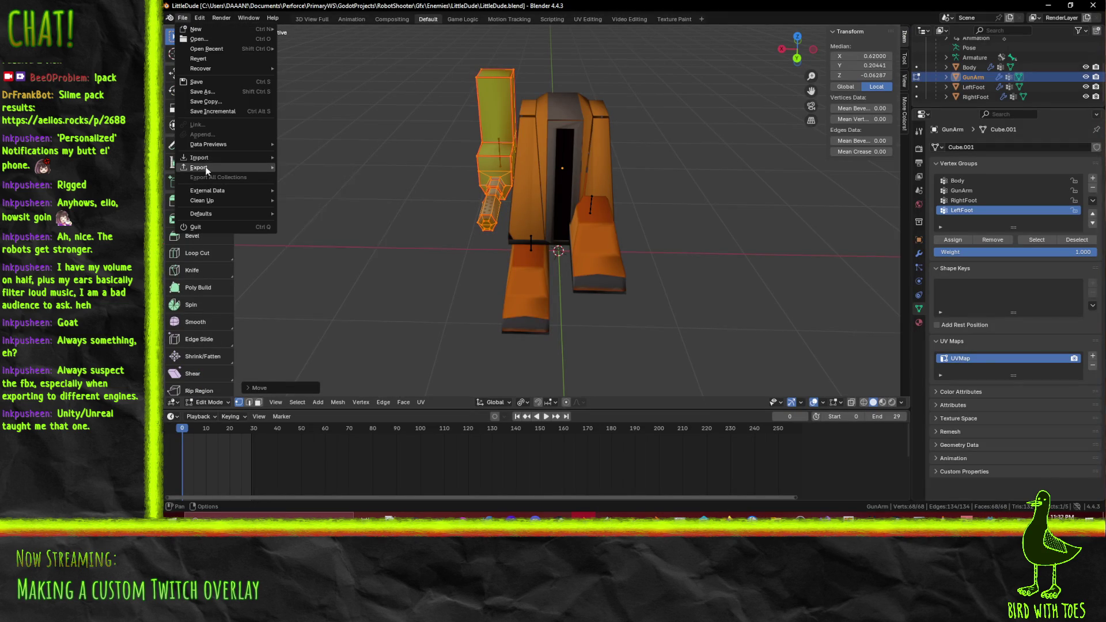
mouse_move(218, 168)
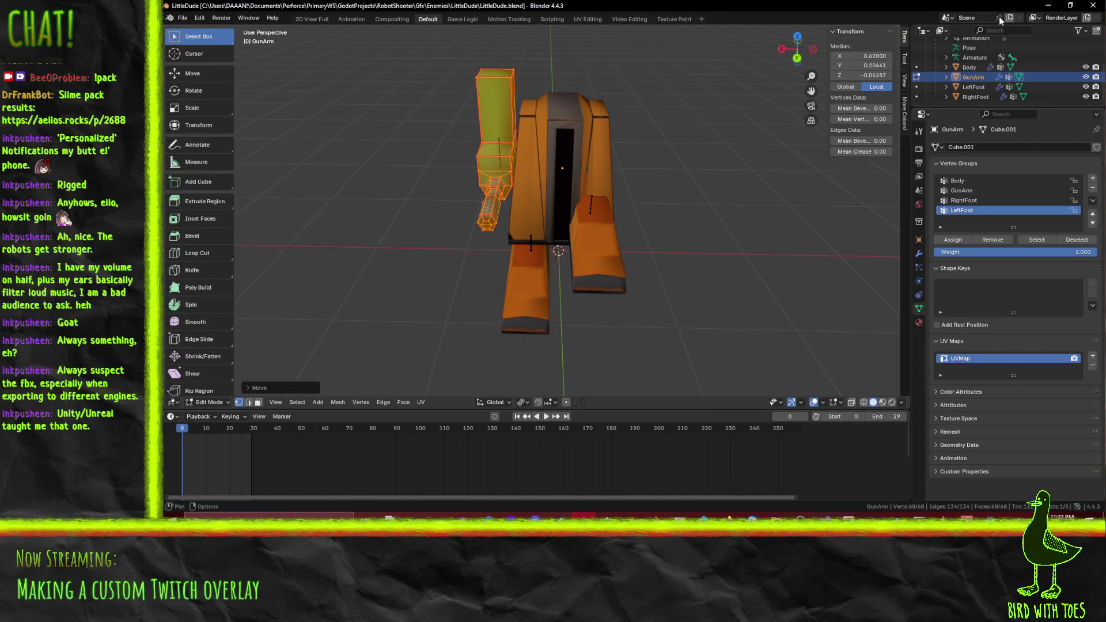
left_click(991, 515)
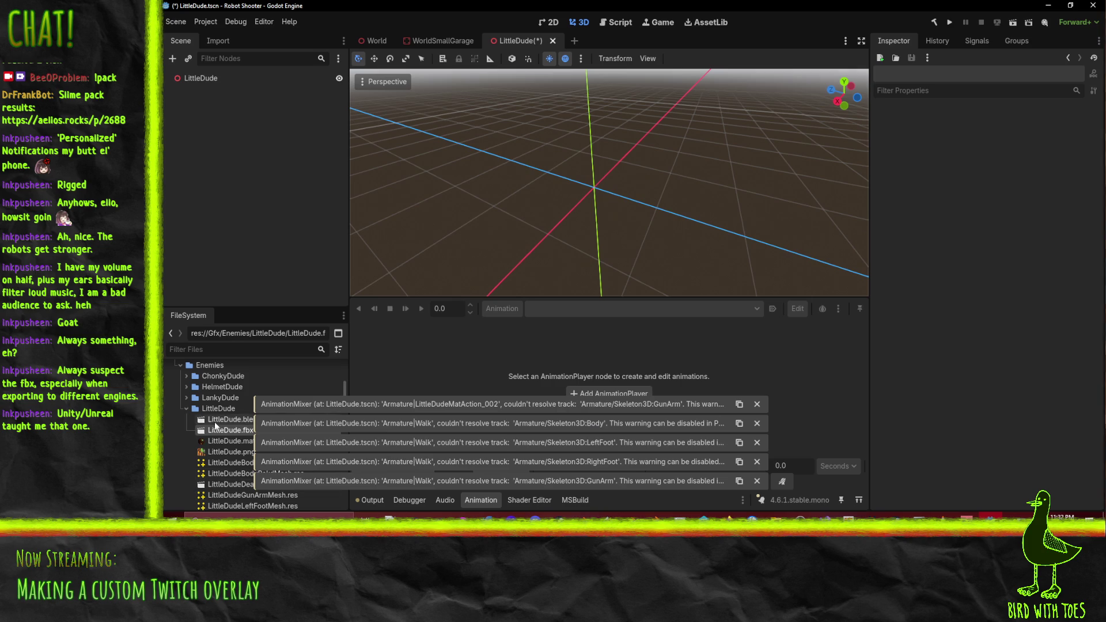
Add LittleDude.blend as a child of the root node and make it local
mouse_move(234, 423)
left_mouse_down()
mouse_move(214, 92)
mouse_move(201, 81)
left_mouse_up()
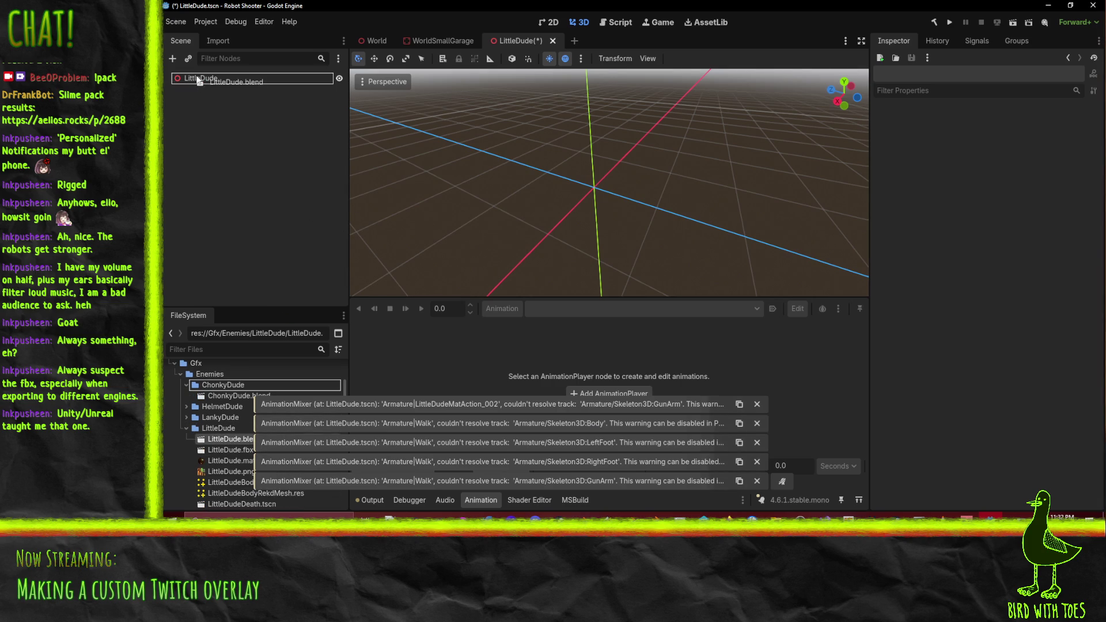
right_click(200, 87)
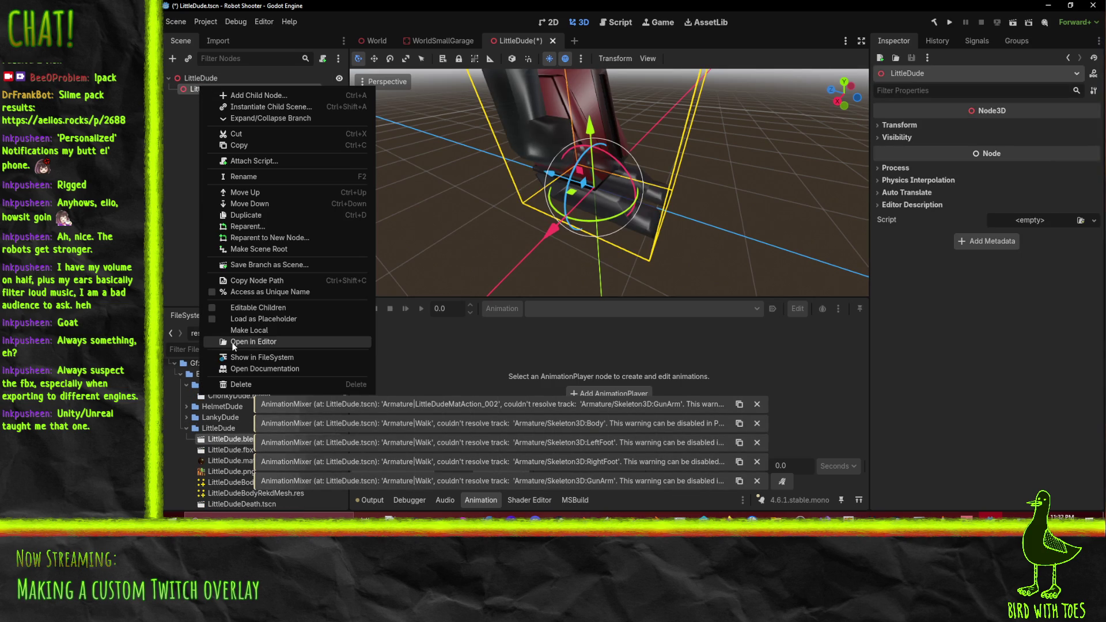
left_click(281, 331)
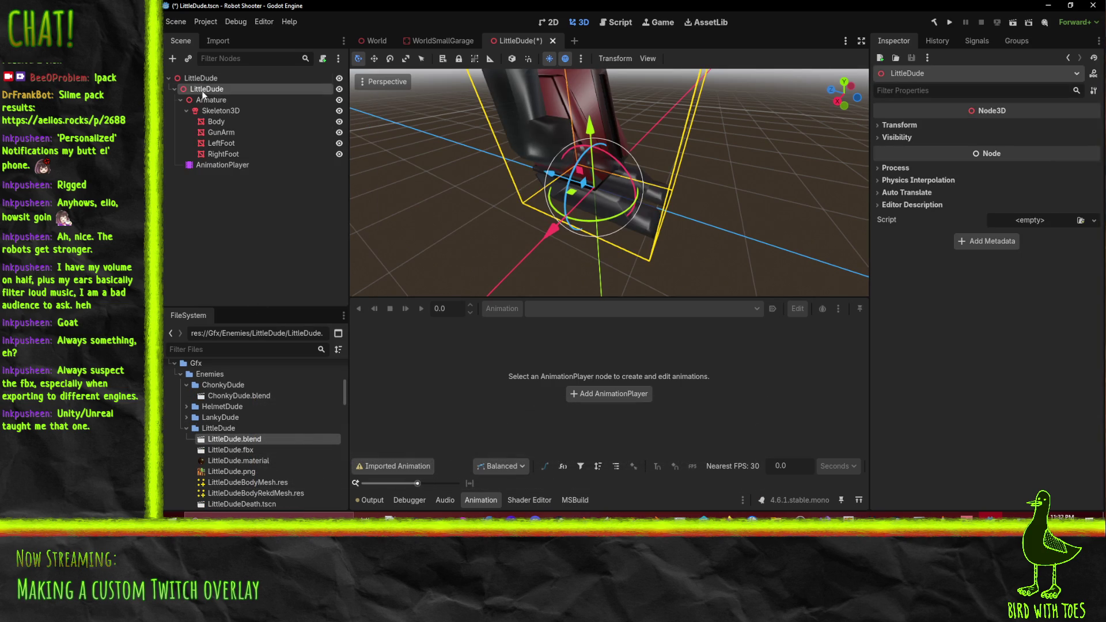
Play and pause the Walk animation in AnimationPlayer, then delete the imported LittleDude node
left_click(223, 165)
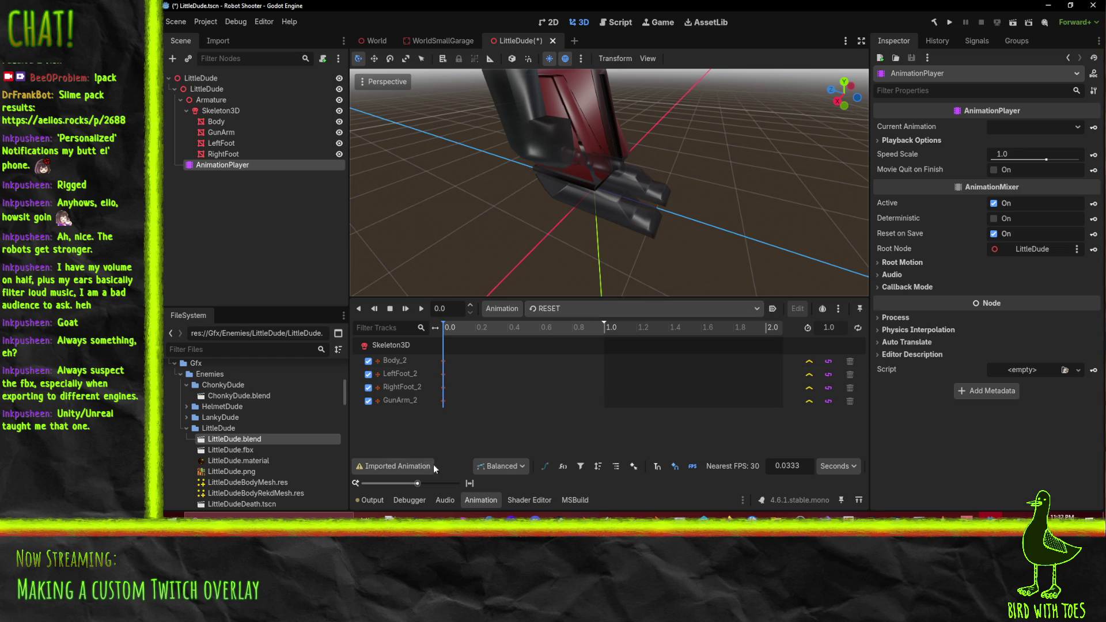
left_click(556, 309)
left_click(556, 340)
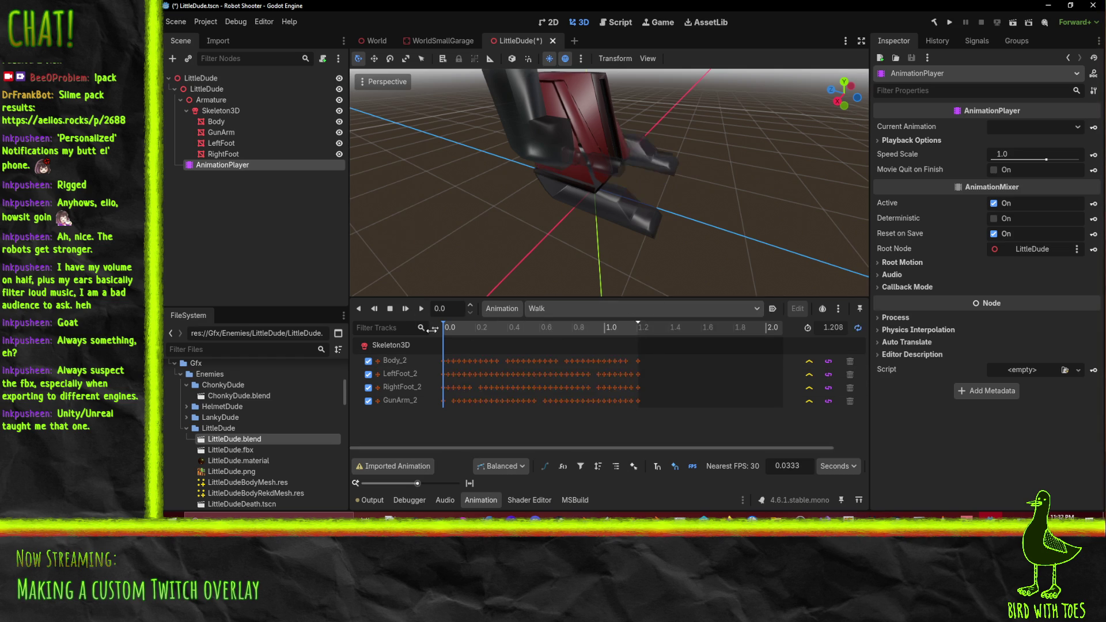
left_click(424, 310)
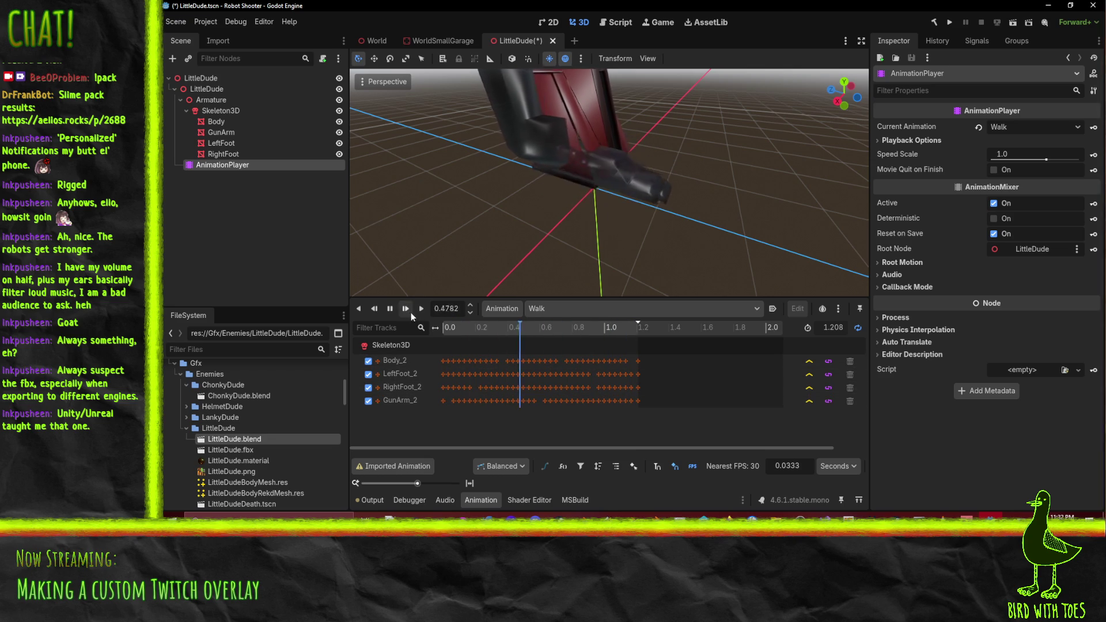
left_click(390, 309)
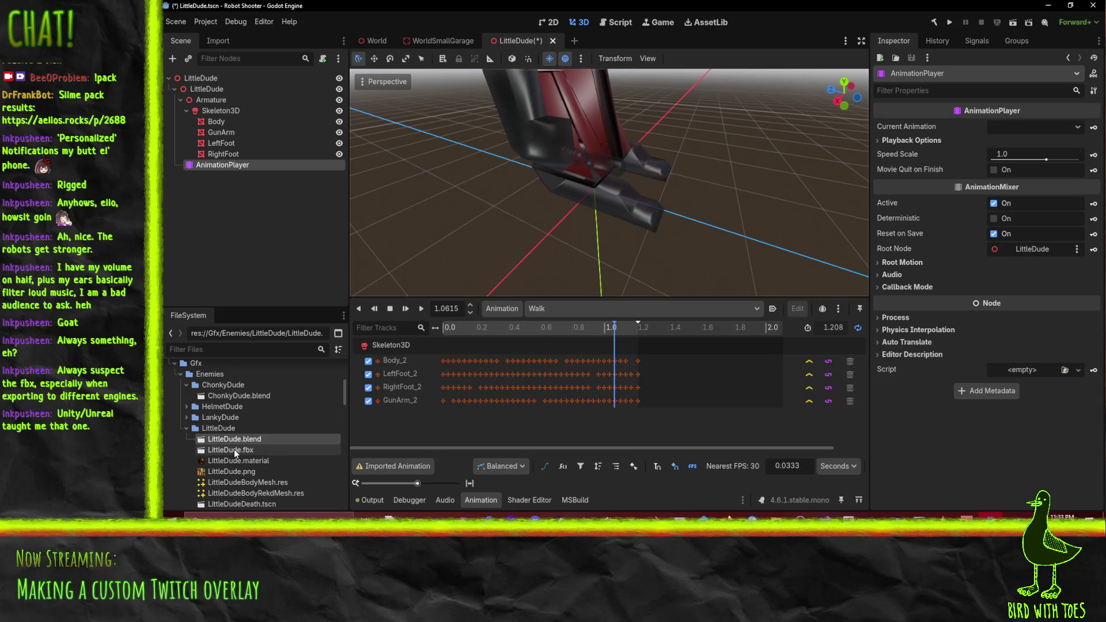
left_click(191, 90)
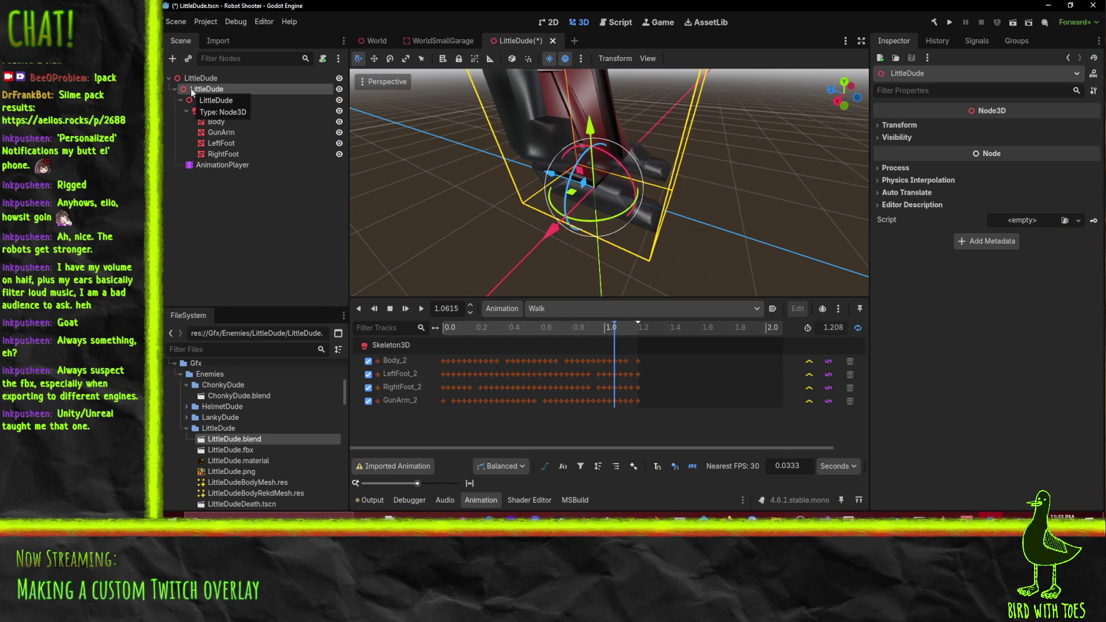
key("Delete")
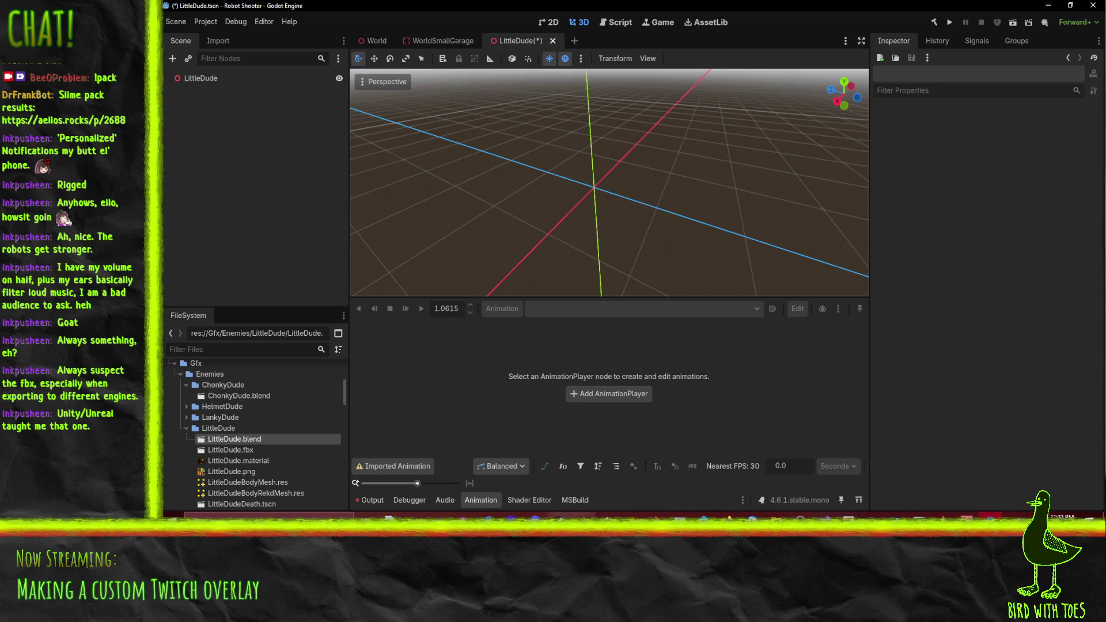
Re-export the robot from Blender as LittleDude.fbx, then minimize Blender to return to Godot
key("alt+Tab")
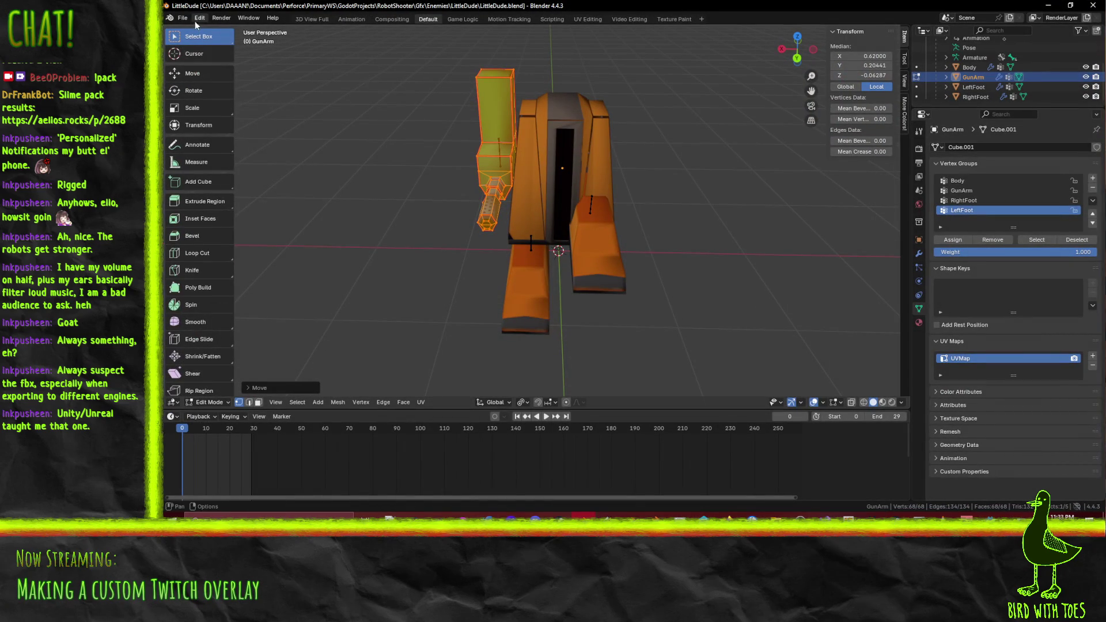
left_click(182, 18)
mouse_move(211, 167)
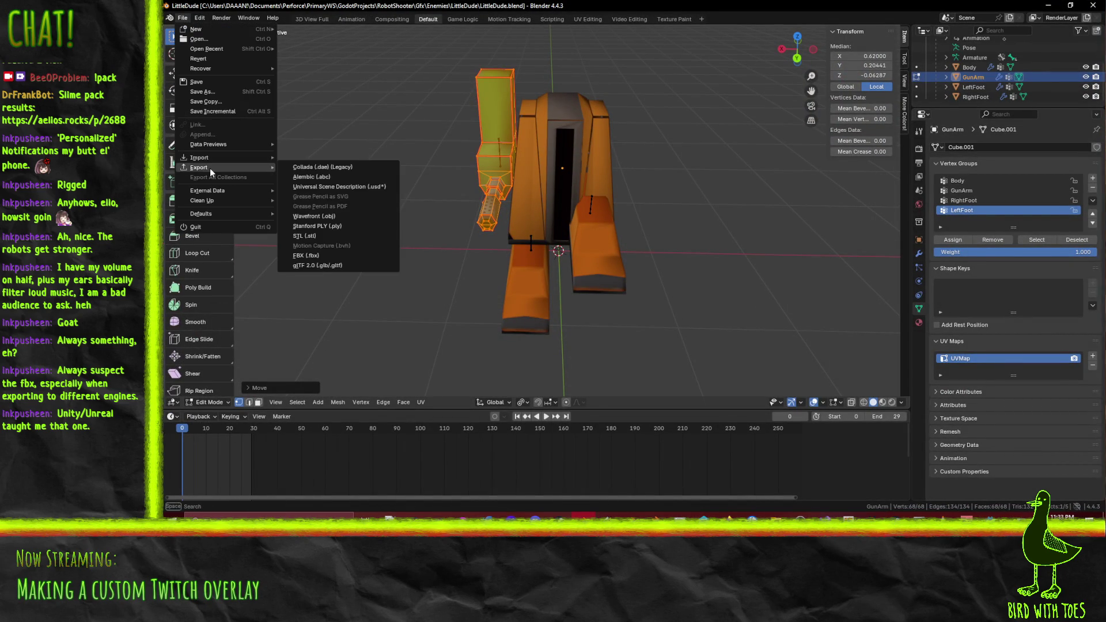
left_click(346, 256)
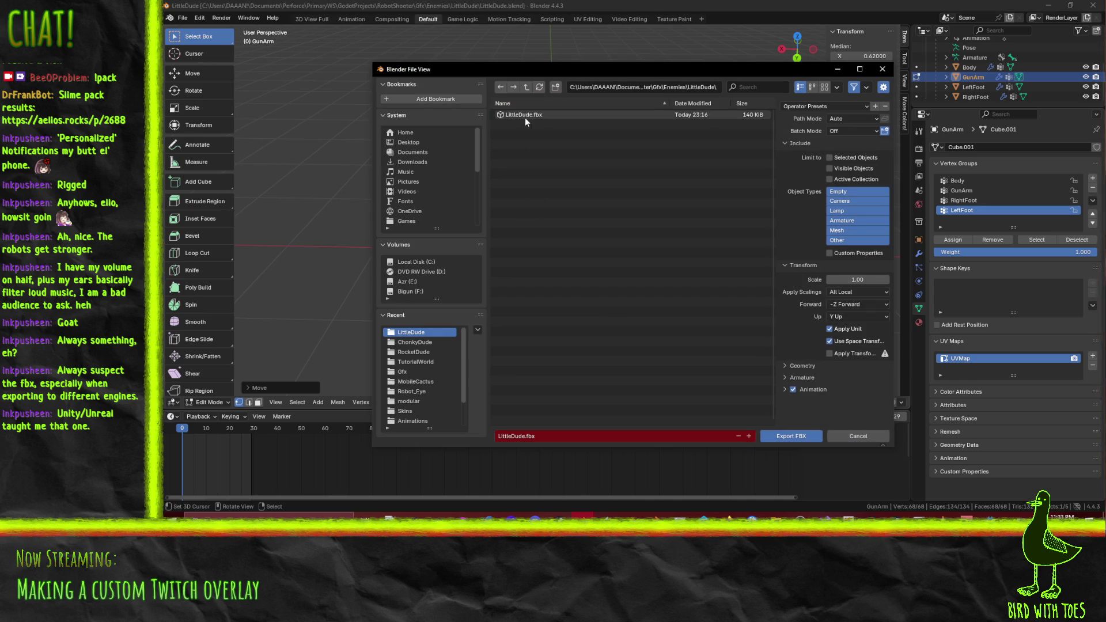
left_click(790, 436)
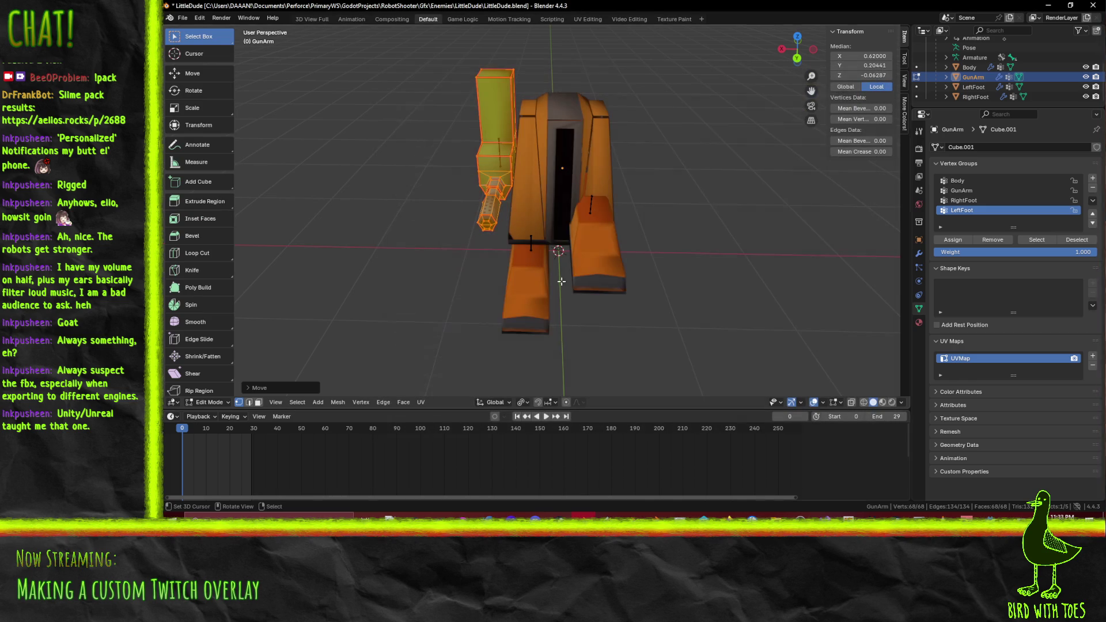
left_click(1048, 6)
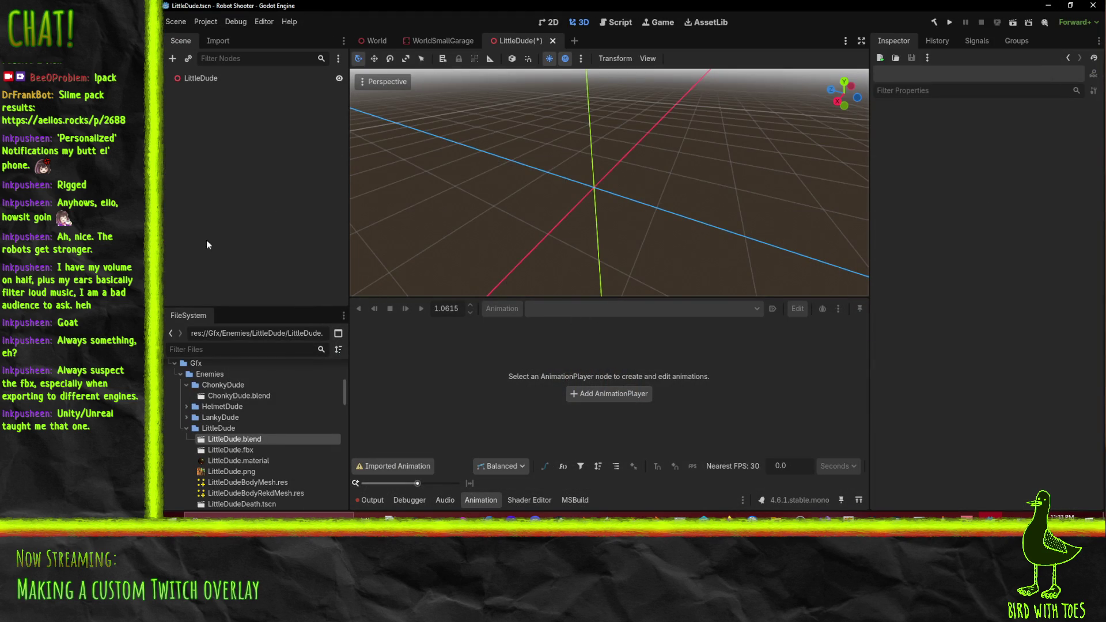
Add LittleDude.fbx as a child of the root and make the instance local
left_click_drag(231, 450, 201, 82)
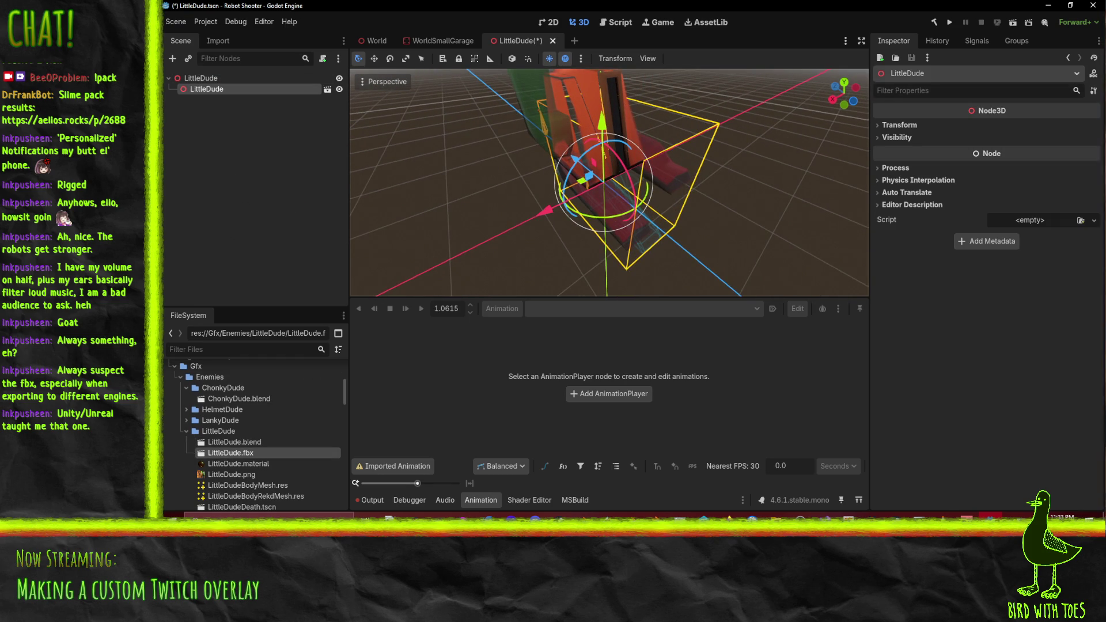
right_click(220, 89)
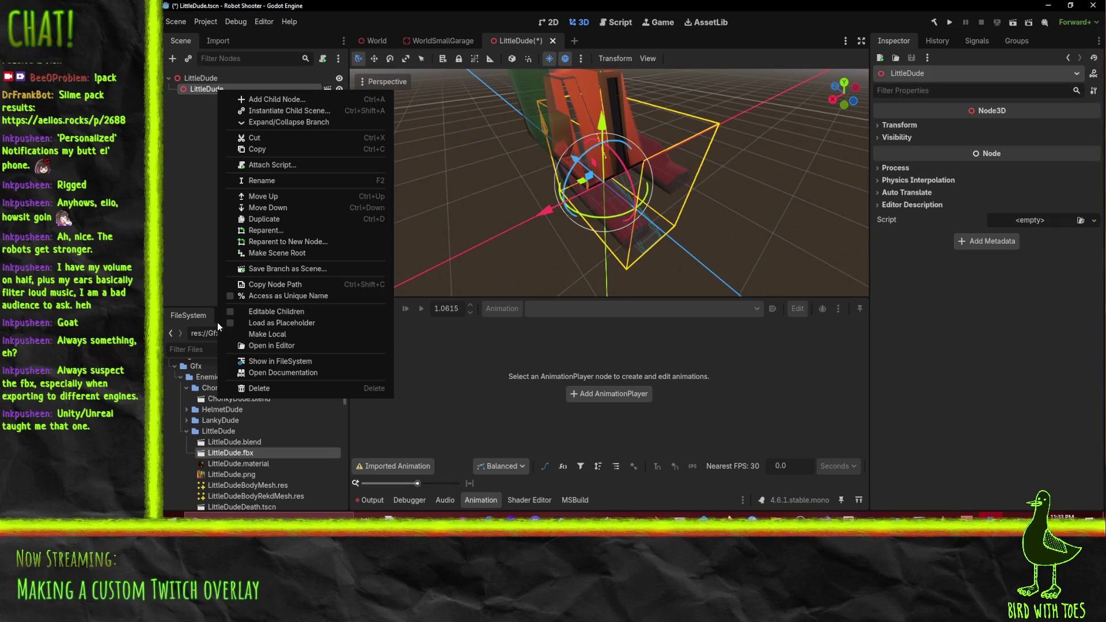
left_click(286, 335)
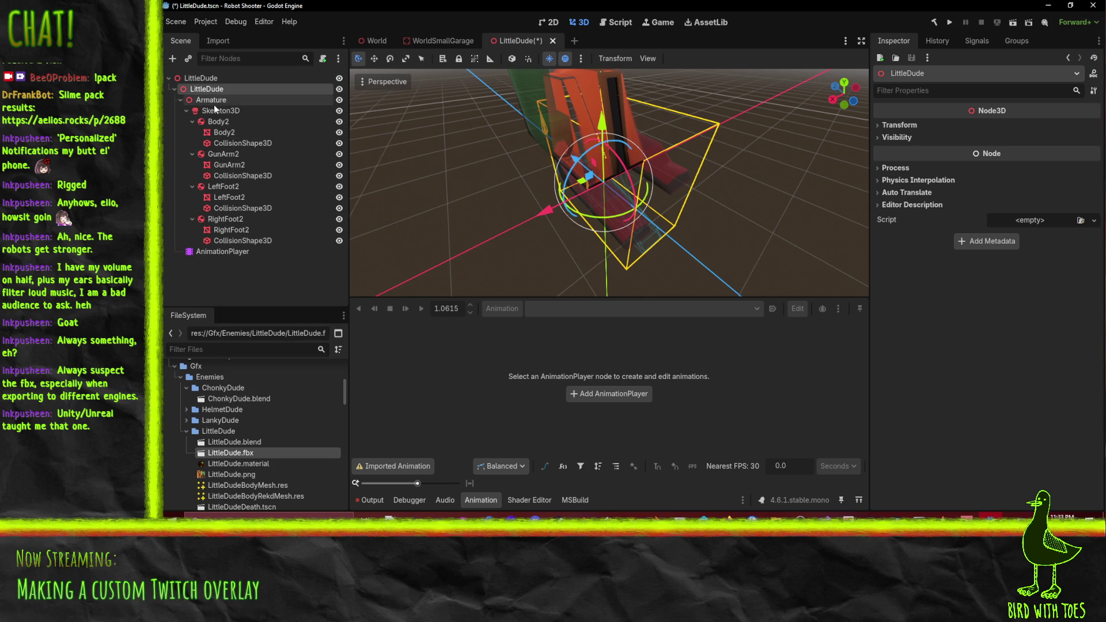
Test-move the Body2, GunArm2, LeftFoot2 and RightFoot2 meshes under Armature, undo, and select AnimationPlayer
left_click(224, 123)
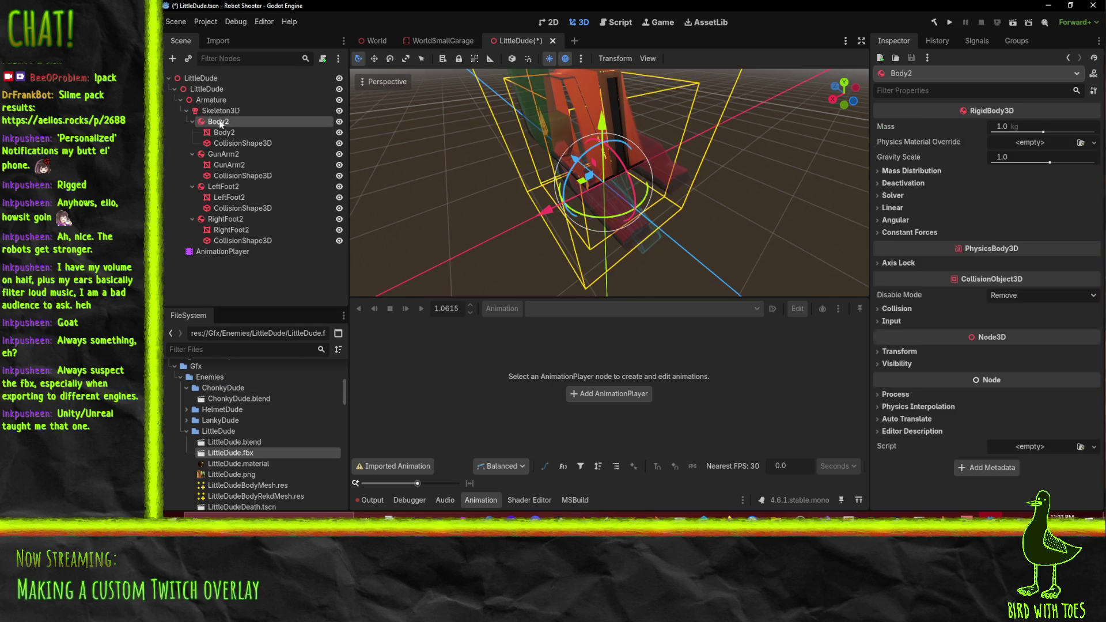
left_click_drag(224, 134, 229, 106)
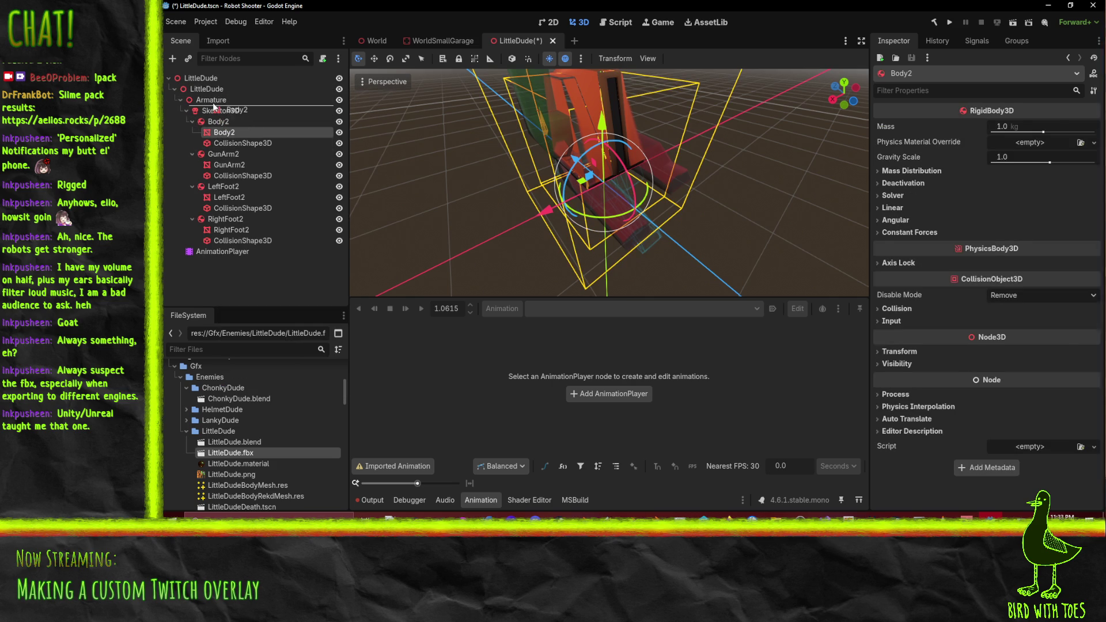
left_click_drag(225, 164, 226, 116)
left_click_drag(225, 198, 226, 127)
left_click_drag(231, 229, 227, 138)
key("ctrl+z")
key("ctrl+z")
key("ctrl+z")
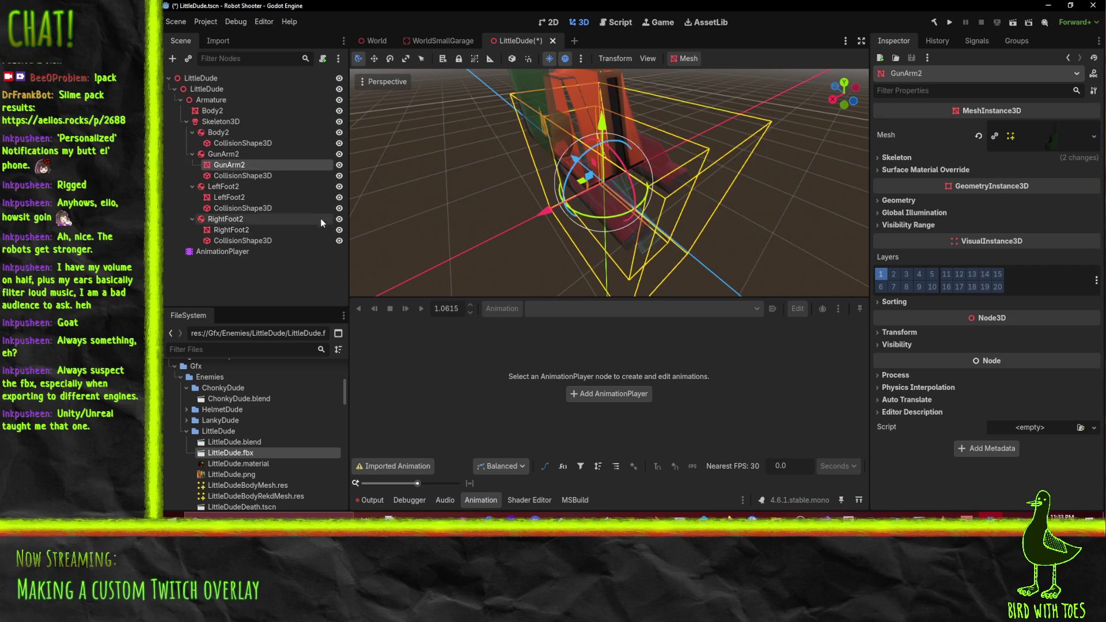
left_click(214, 251)
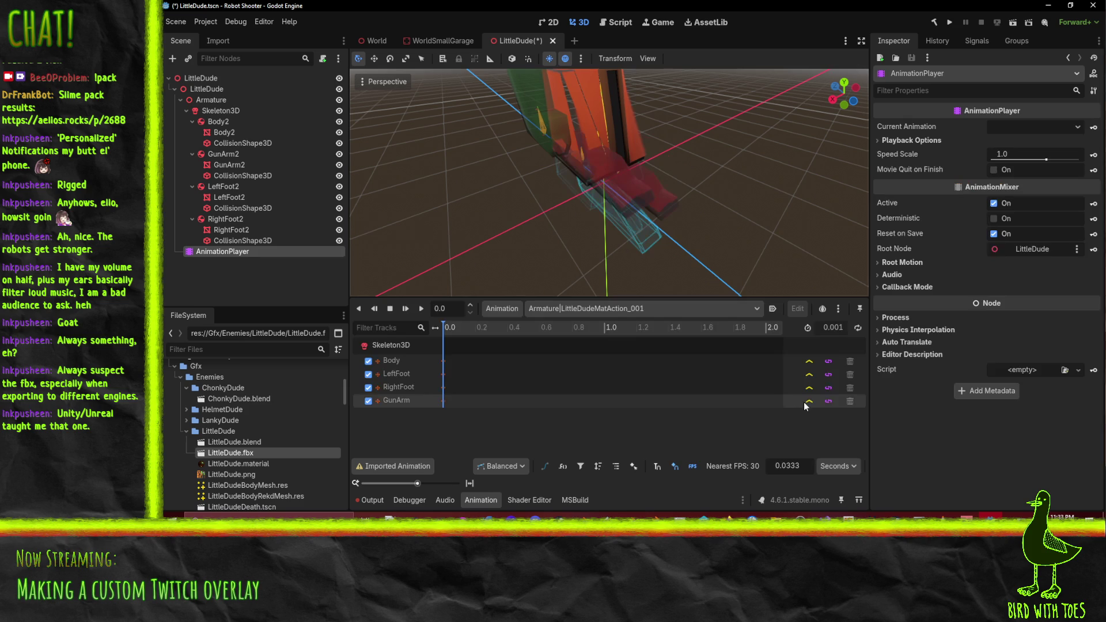
Play the Walk animation and watch the feet move
left_click(559, 311)
left_click(555, 348)
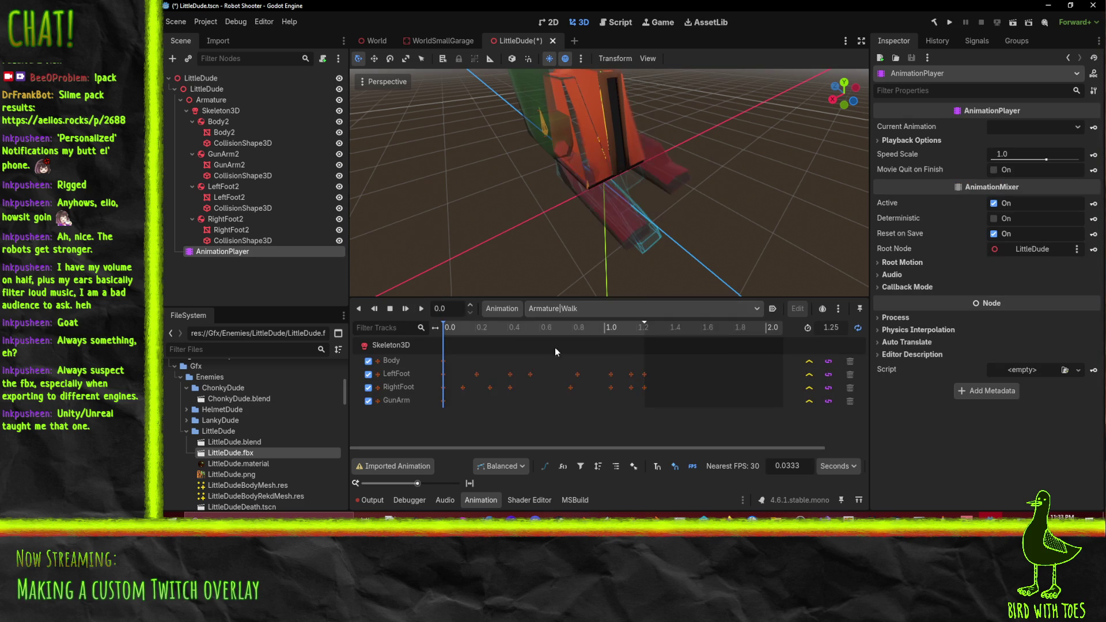
left_click(422, 309)
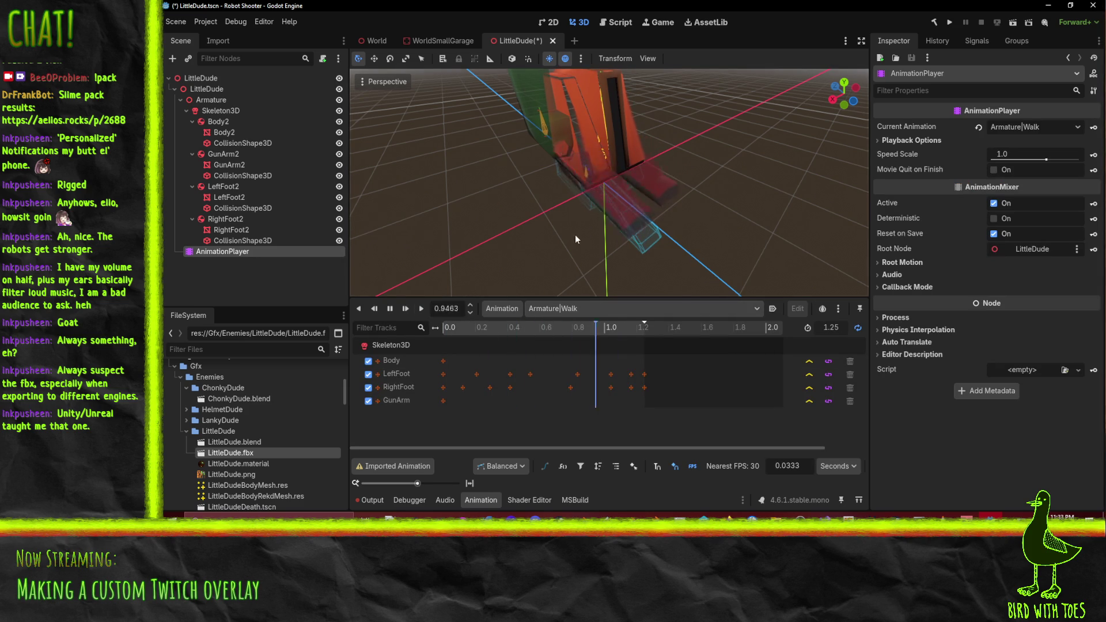
mouse_move(420, 168)
left_mouse_down()
mouse_move(669, 184)
mouse_move(351, 349)
left_mouse_up()
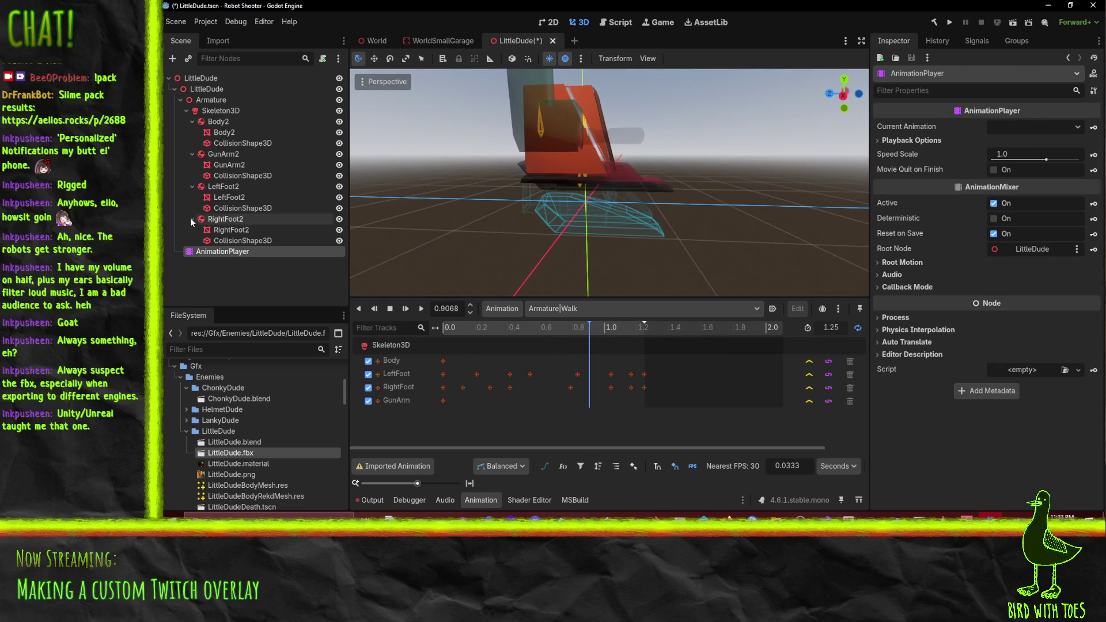
Move the RightFoot2, LeftFoot2, GunArm2 and Body2 meshes out of their rigid bodies under Skeleton3D
left_click(243, 231)
left_click(230, 198, "ctrl")
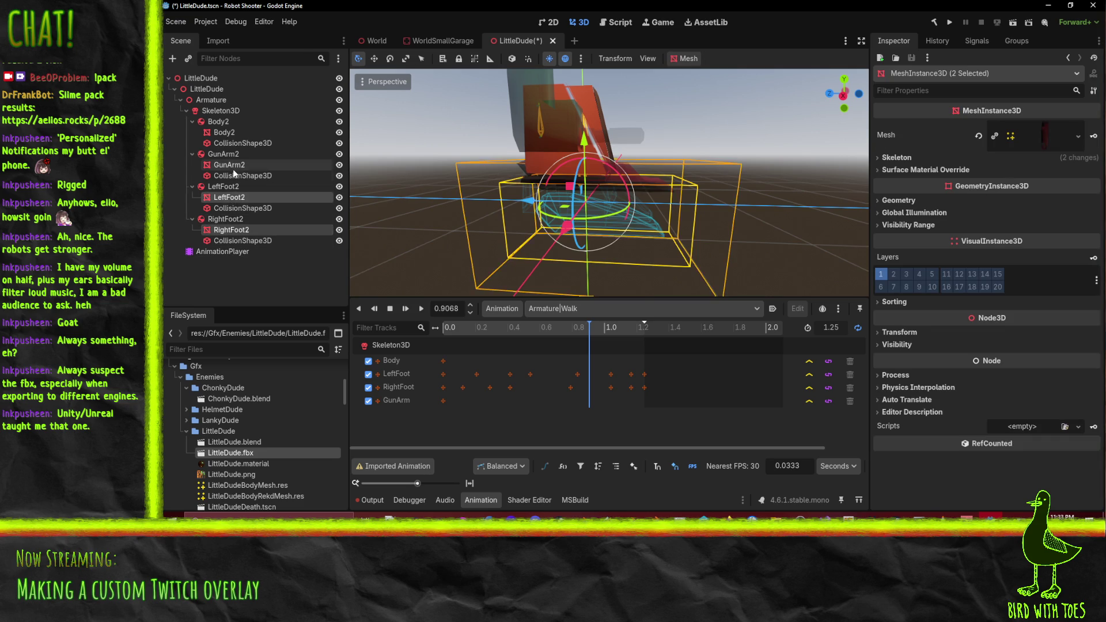
left_click(229, 165, "ctrl")
left_click(223, 134, "ctrl")
left_click_drag(225, 137, 221, 111)
left_click(218, 121)
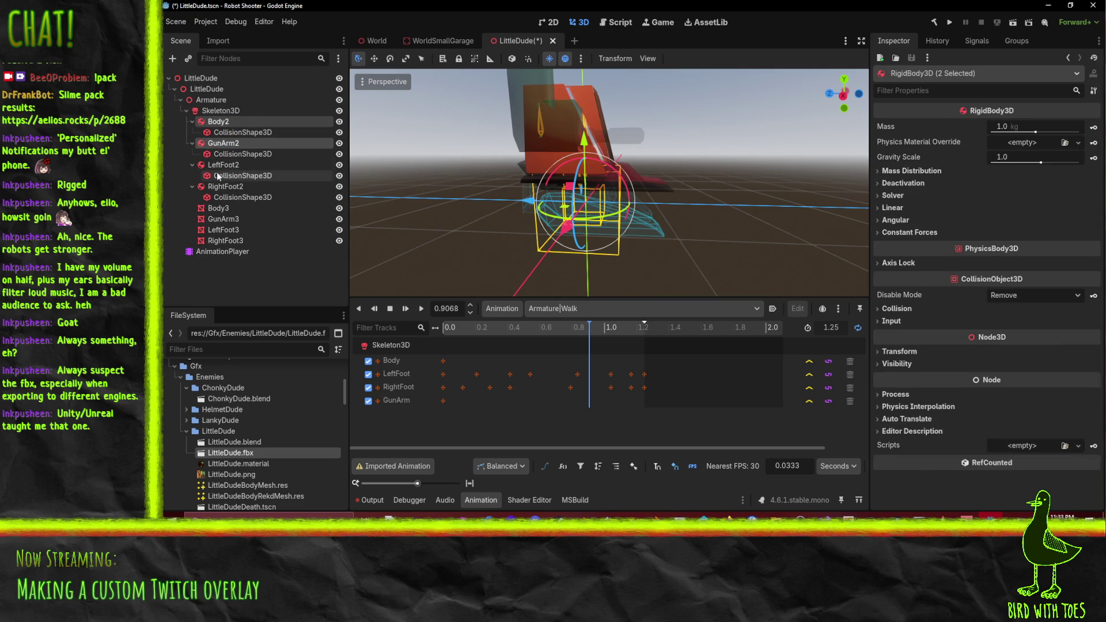
left_click(218, 186)
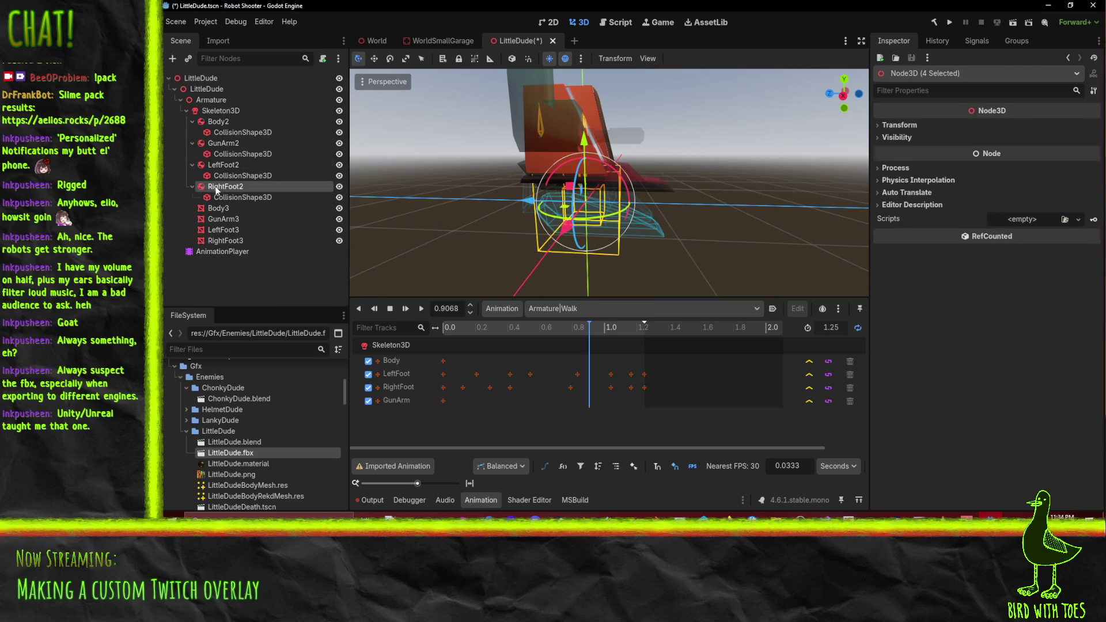
left_click(211, 100)
Add a ModifierBoneTarget3D named GunArm under Skeleton3D that follows the GunArm bone
right_click(210, 99)
left_click(236, 109)
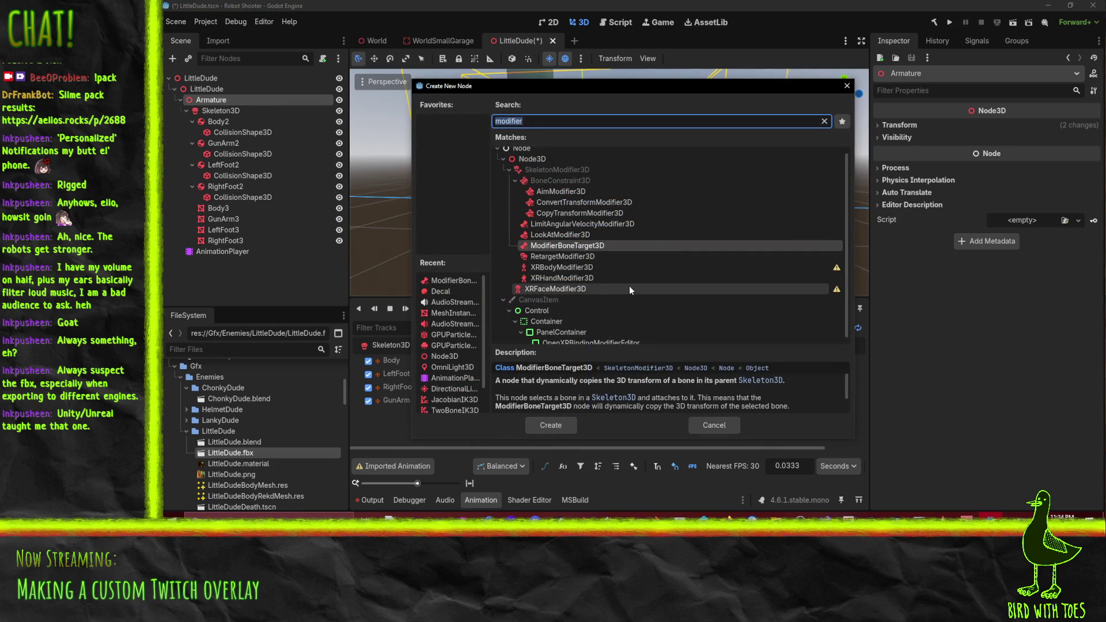
left_click(537, 428)
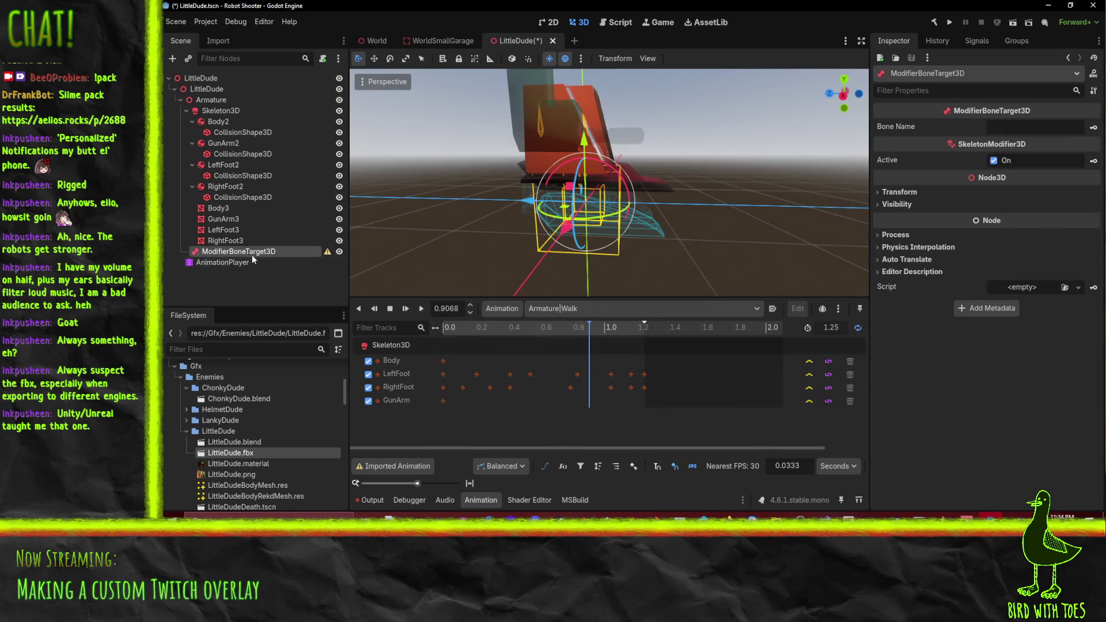
type("GunArm")
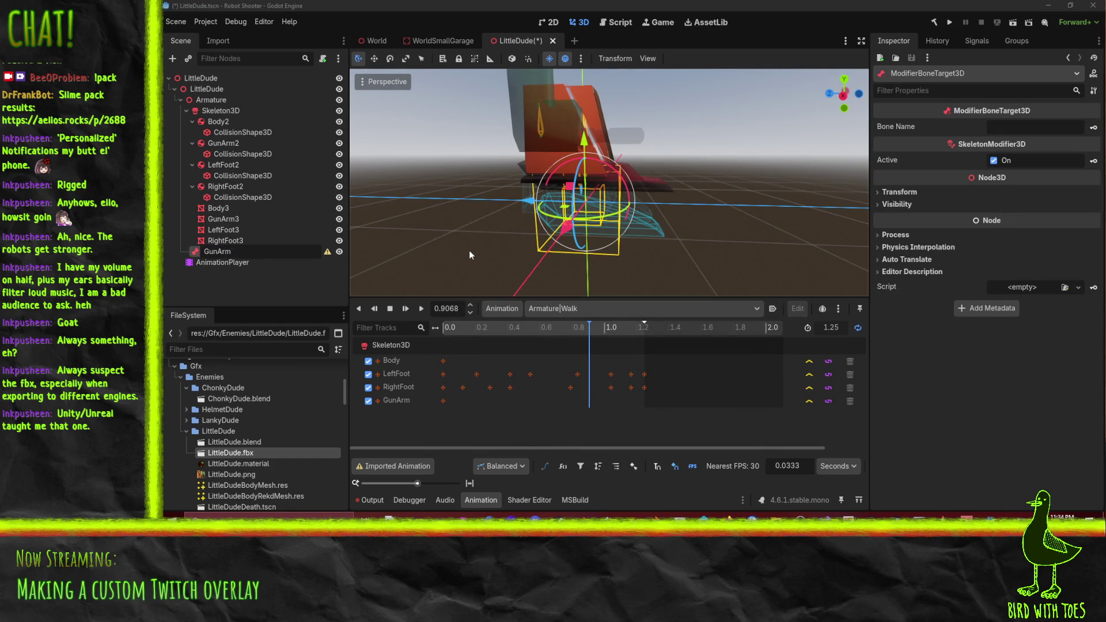
key("Return")
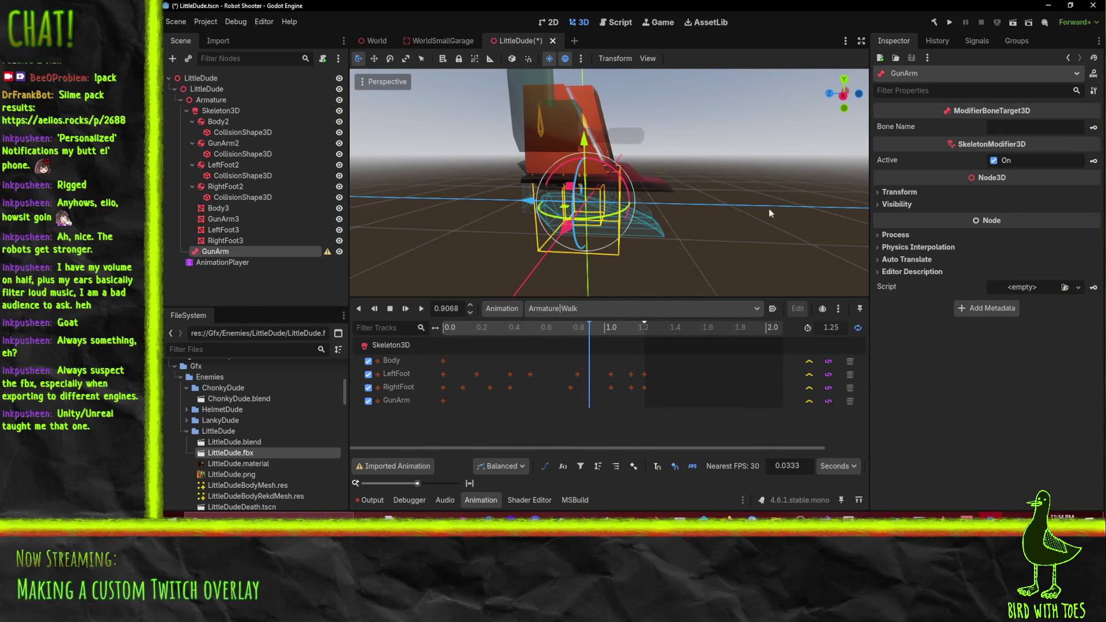
left_click(1055, 129)
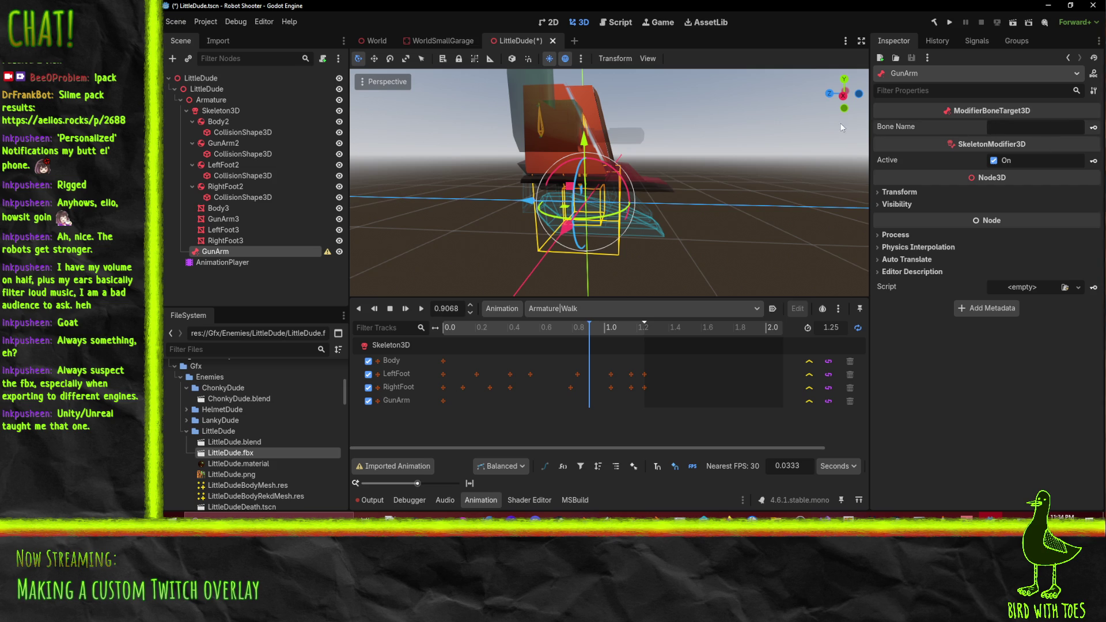
type("G")
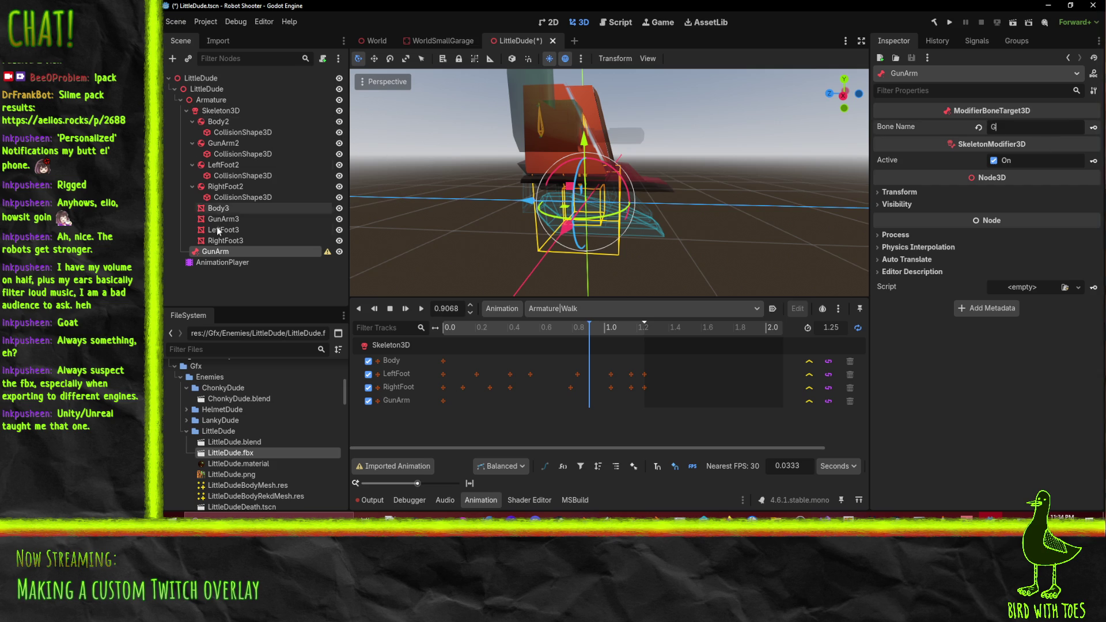
mouse_move(213, 254)
left_mouse_down()
mouse_move(203, 162)
mouse_move(220, 120)
left_mouse_up()
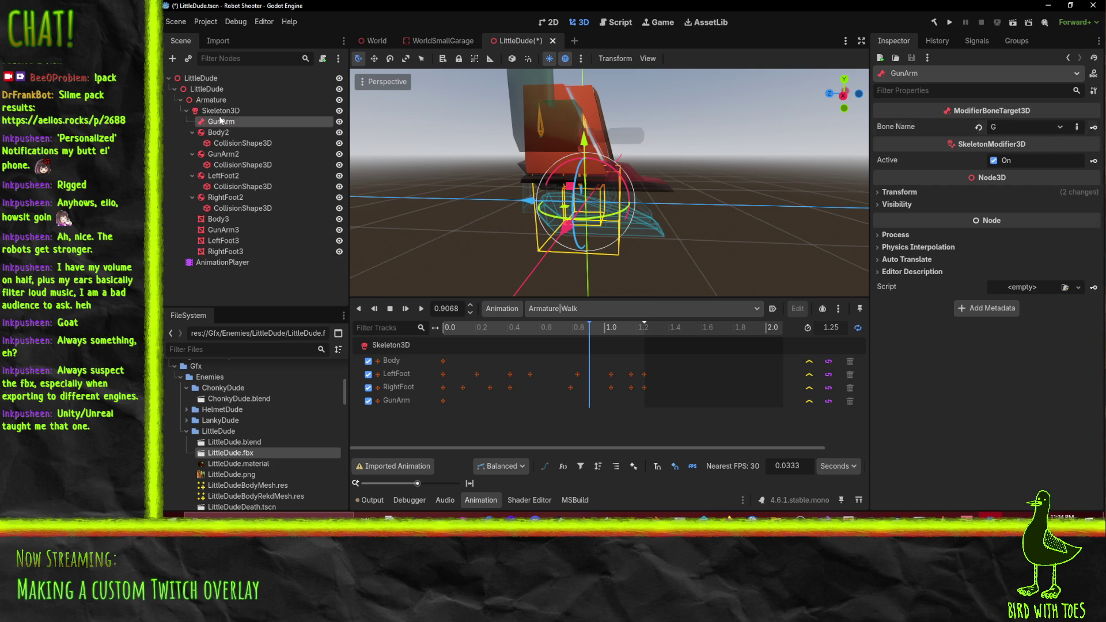
left_click(1014, 125)
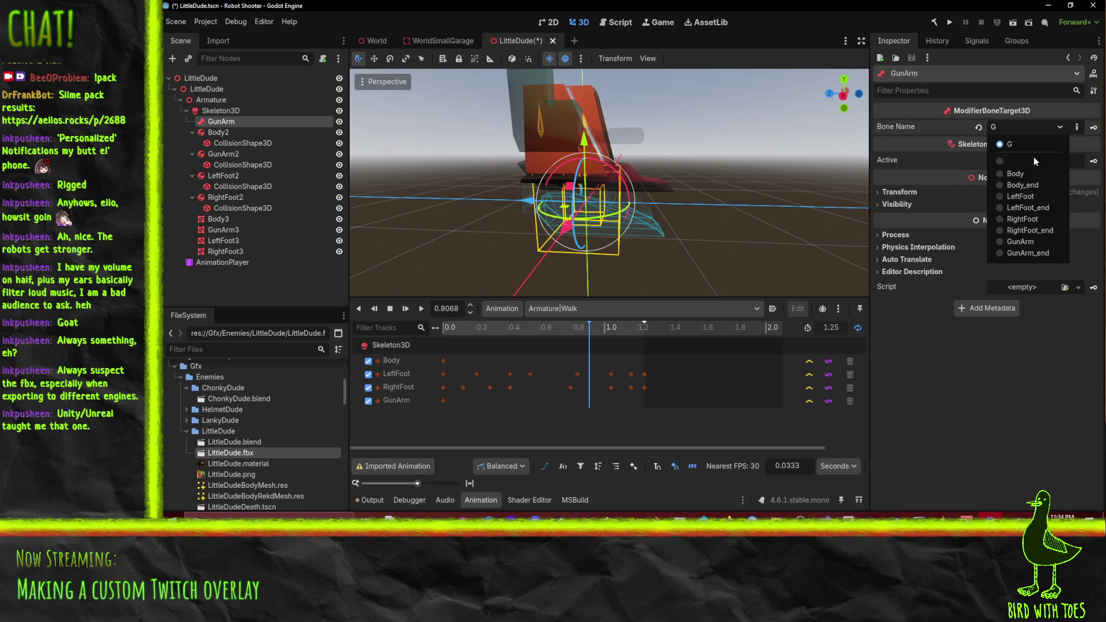
left_click(1036, 242)
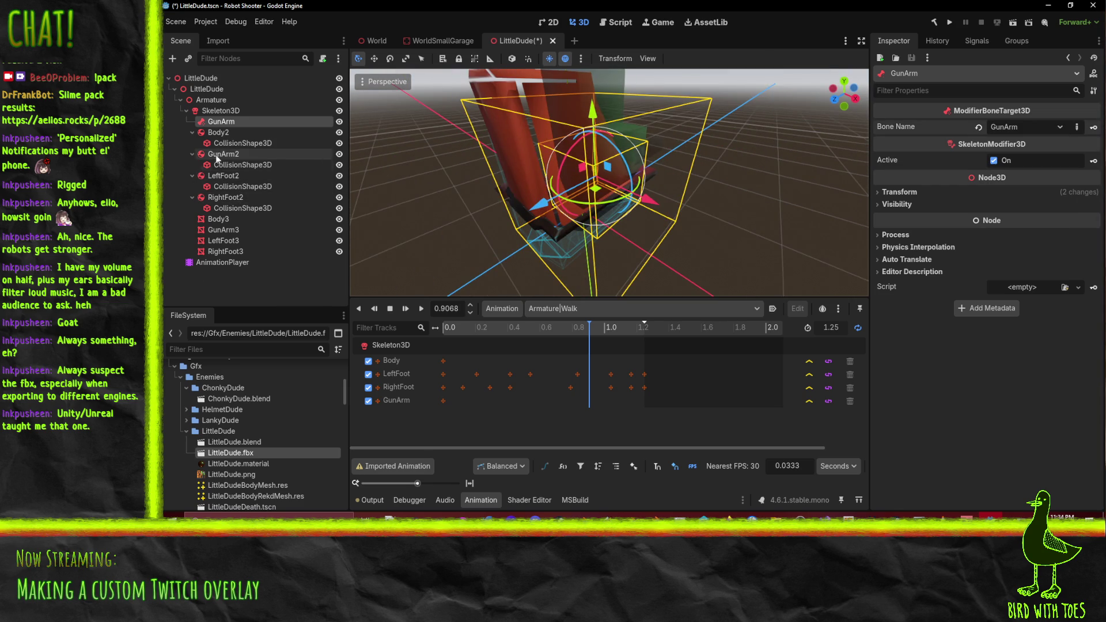
Move the GunArm2 rigid body under GunArm and reset its position to 0, 0, 0
left_click_drag(223, 154, 221, 123)
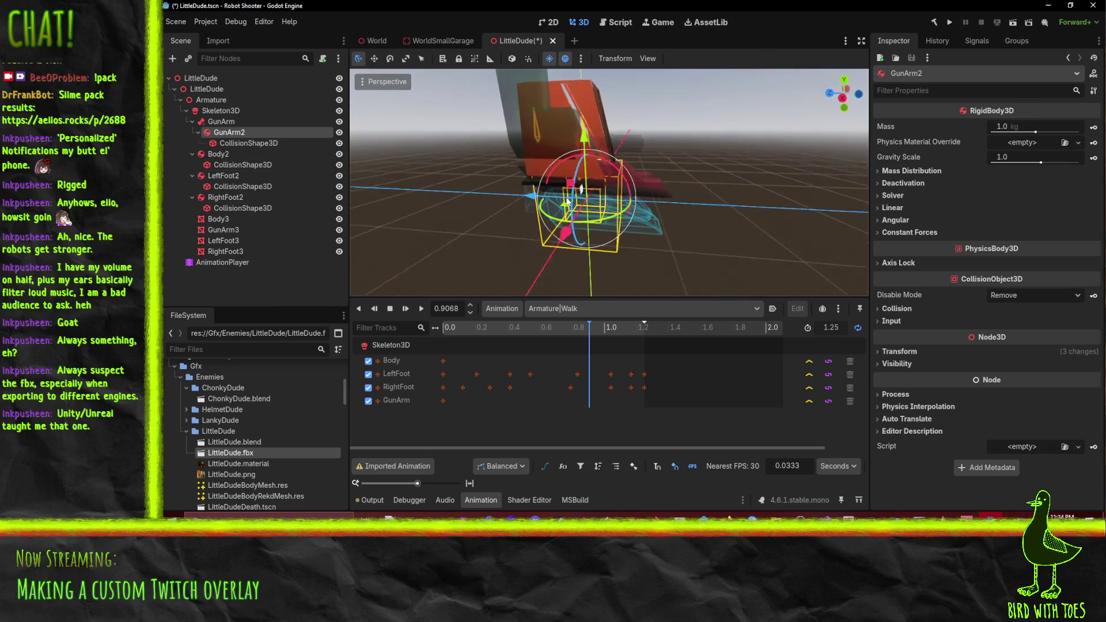
left_click(909, 352)
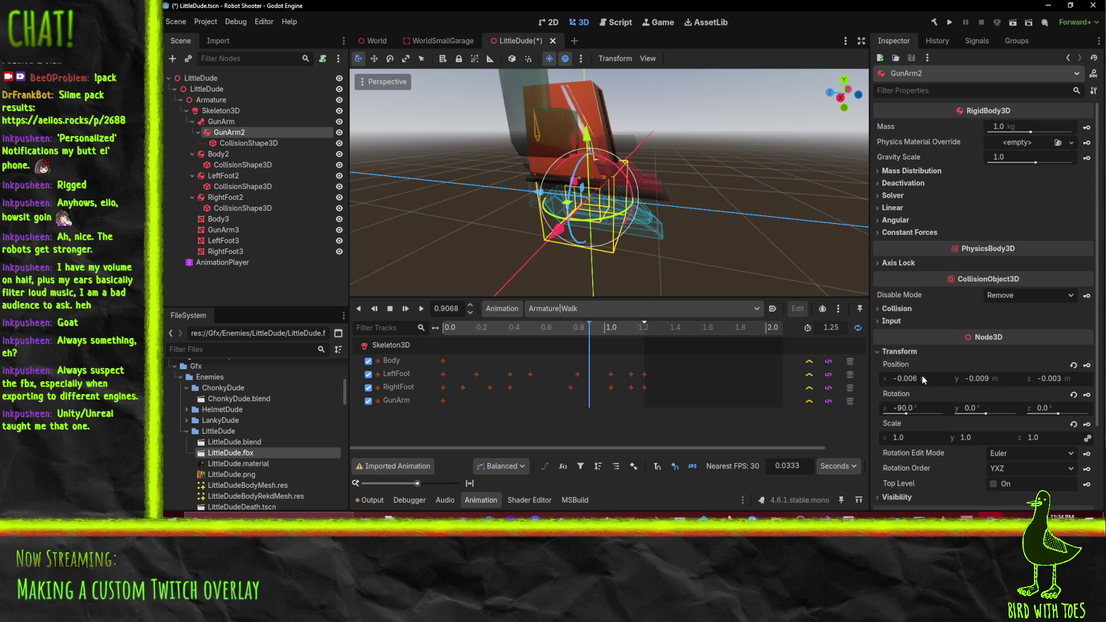
left_click(947, 382)
type("0")
left_click(981, 382)
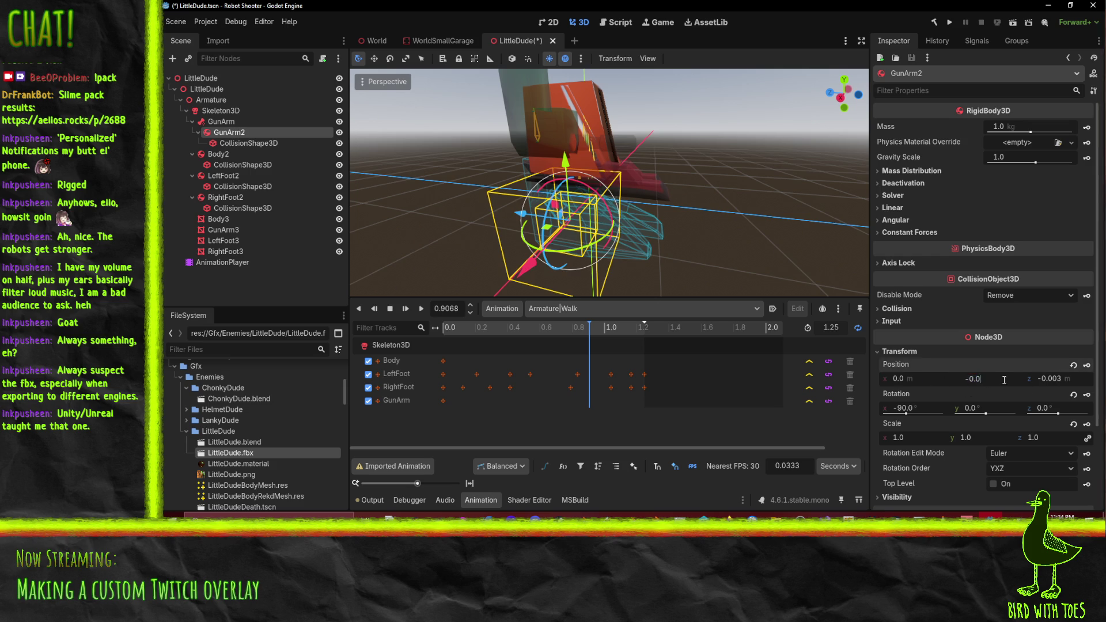
left_click(1031, 378)
type("0")
key("Return")
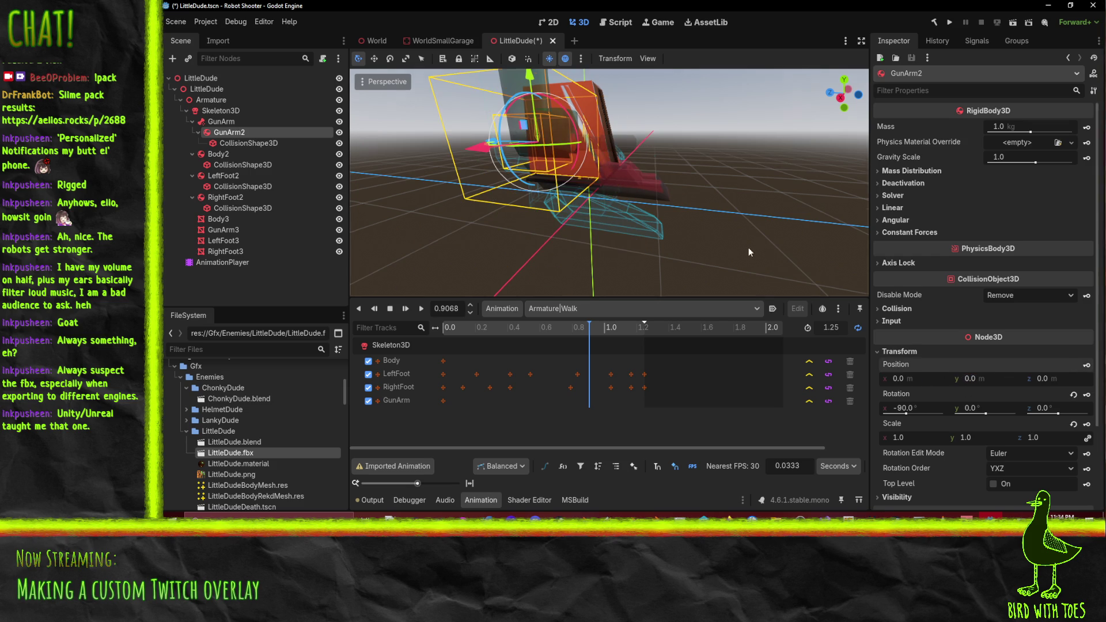
mouse_move(749, 249)
left_mouse_down()
mouse_move(650, 267)
mouse_move(802, 72)
mouse_move(820, 89)
mouse_move(870, 296)
mouse_move(405, 288)
left_mouse_up()
left_click_drag(531, 255, 488, 39)
mouse_move(611, 168)
left_mouse_down()
mouse_move(438, 115)
mouse_move(363, 137)
mouse_move(474, 126)
mouse_move(410, 207)
mouse_move(388, 266)
mouse_move(396, 271)
left_mouse_up()
scroll(402, 96, "down", 2)
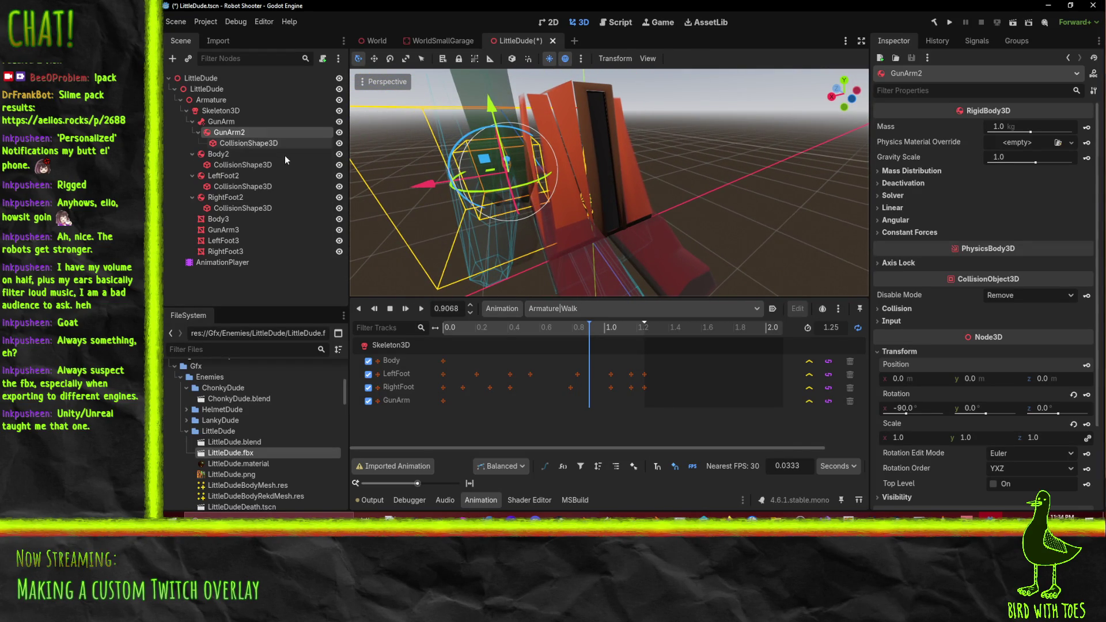
Nudge GunArm2's collision shape along x to position -0.002, 0, 0
left_click(267, 145)
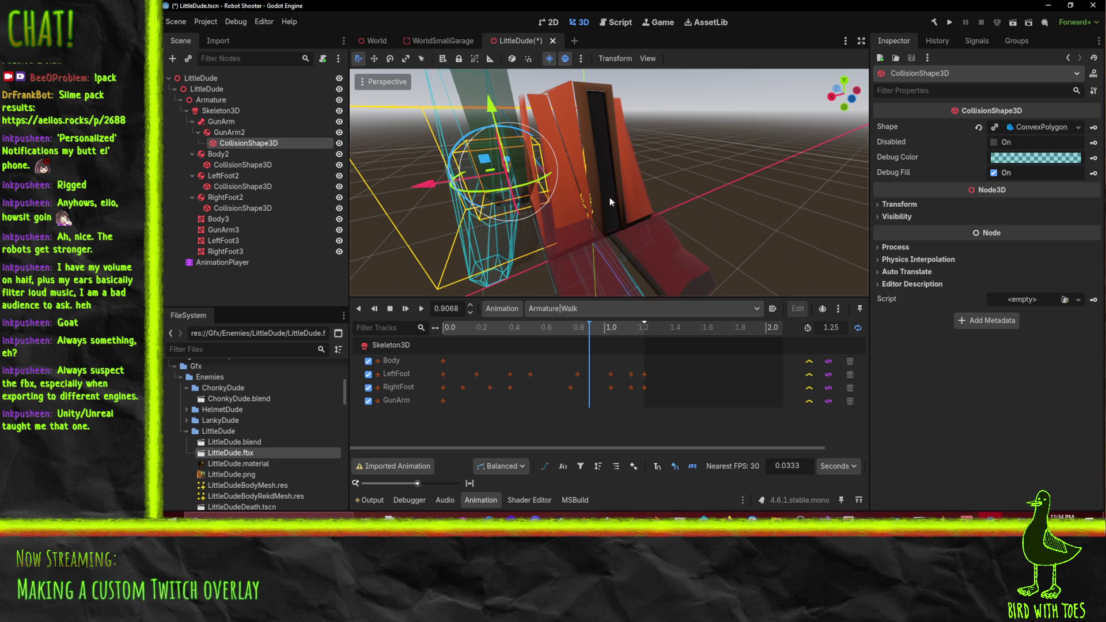
left_click_drag(610, 197, 613, 199)
left_click(901, 205)
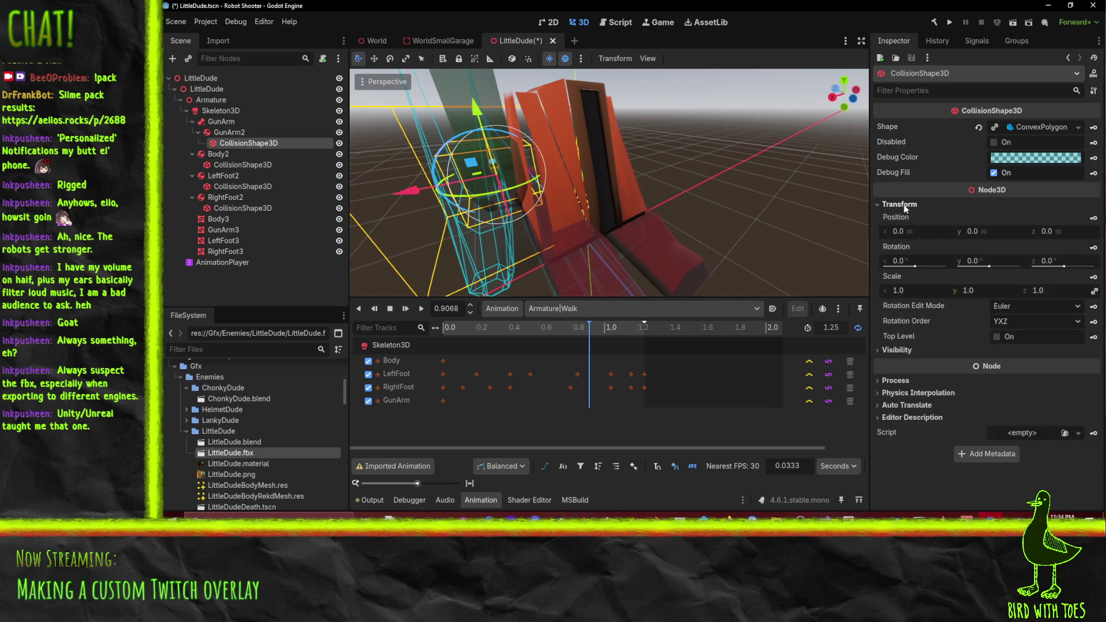
mouse_move(408, 196)
left_mouse_down()
mouse_move(554, 191)
mouse_move(485, 203)
left_mouse_up()
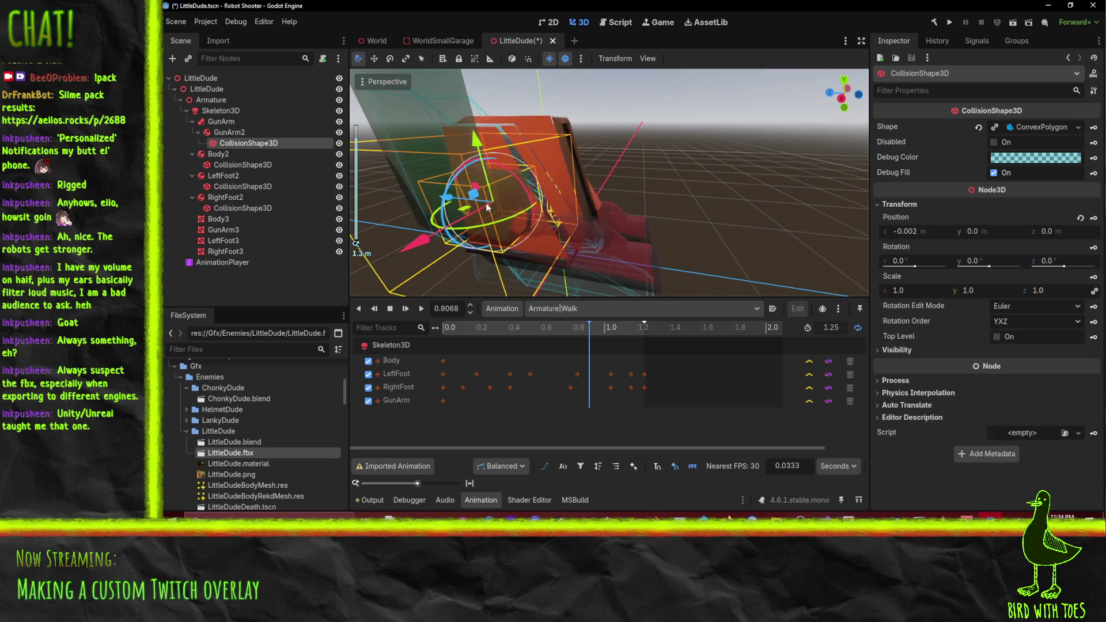
mouse_move(399, 254)
left_mouse_down()
mouse_move(388, 254)
mouse_move(406, 251)
left_mouse_up()
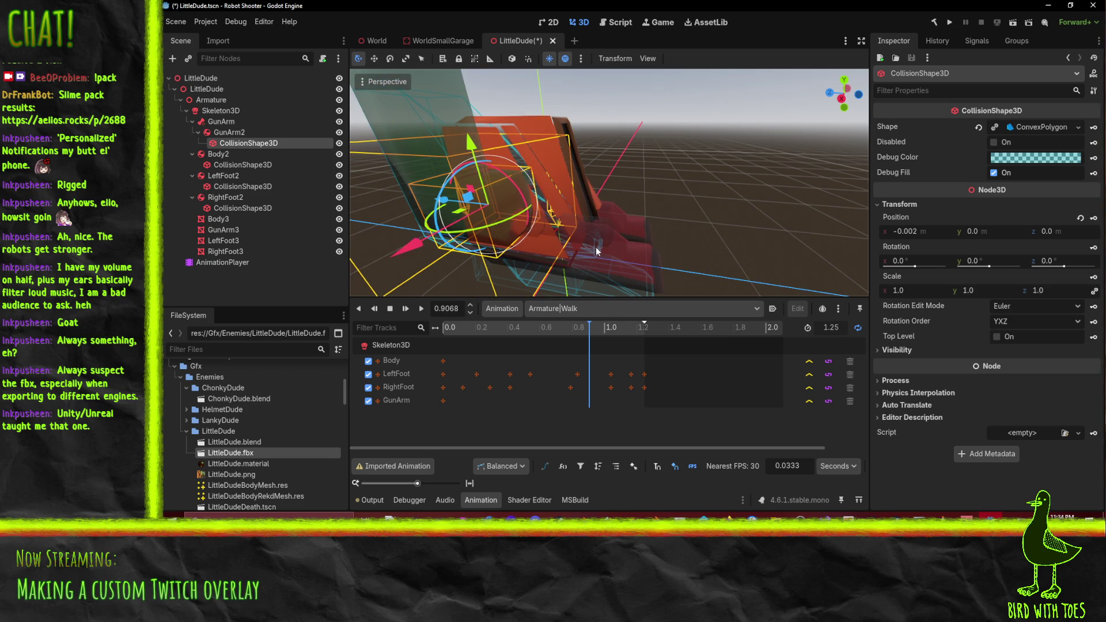
left_click_drag(633, 247, 593, 252)
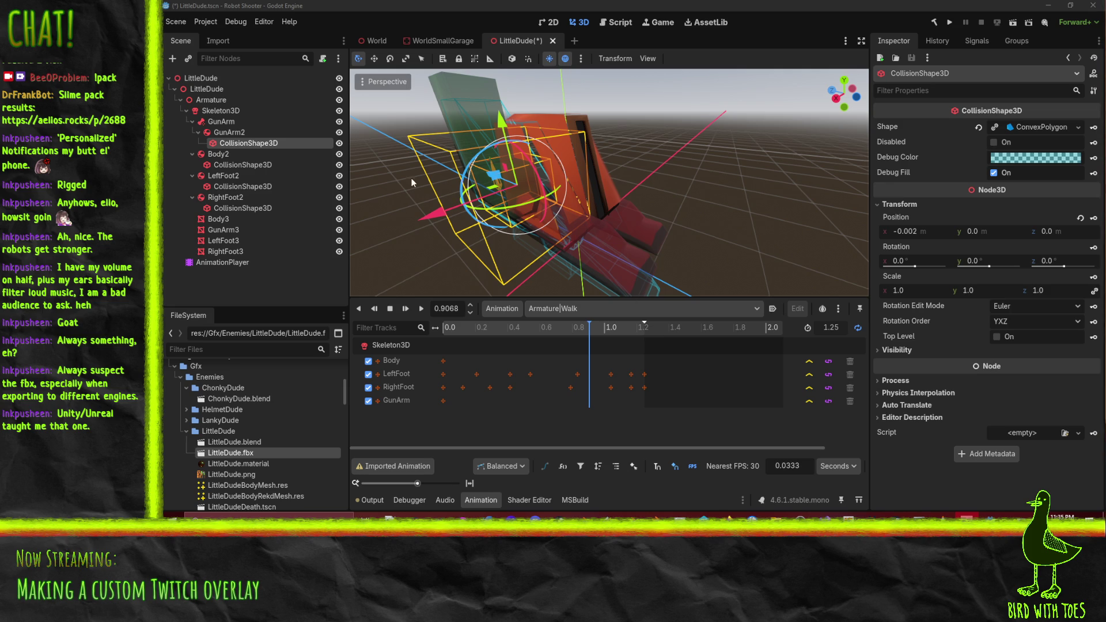
mouse_move(438, 173)
left_mouse_down()
mouse_move(481, 162)
mouse_move(568, 166)
mouse_move(632, 102)
mouse_move(658, 95)
mouse_move(691, 109)
mouse_move(538, 181)
mouse_move(572, 182)
mouse_move(642, 92)
mouse_move(682, 82)
mouse_move(696, 126)
mouse_move(653, 182)
mouse_move(689, 199)
mouse_move(514, 191)
left_mouse_up()
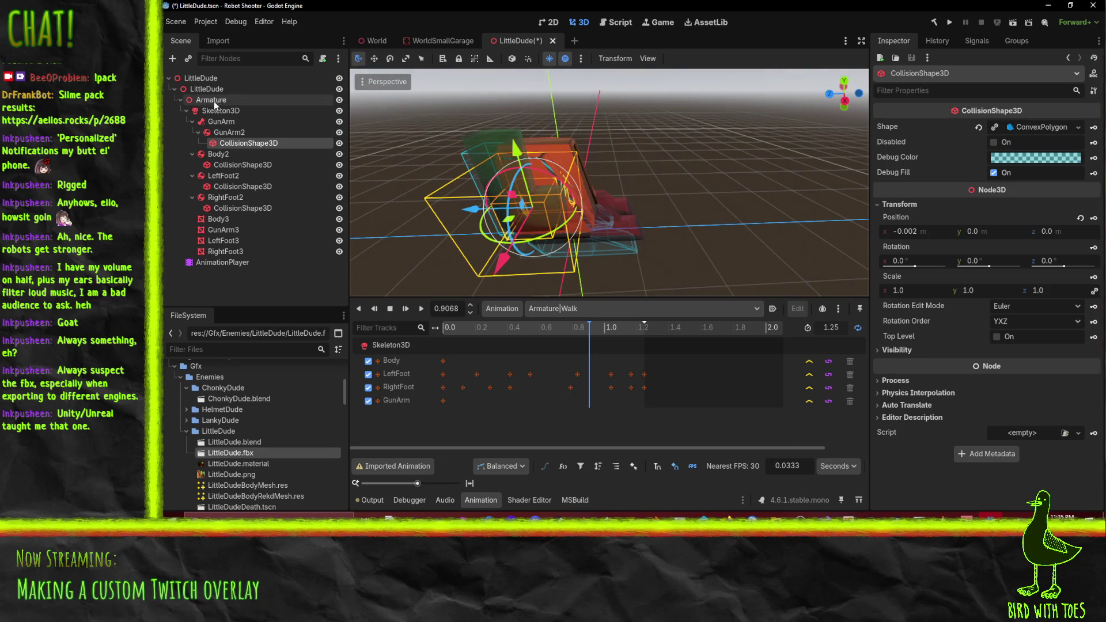
Play the Walk animation and inspect how GunArm2 and the GunArm target follow the rig
left_click(421, 309)
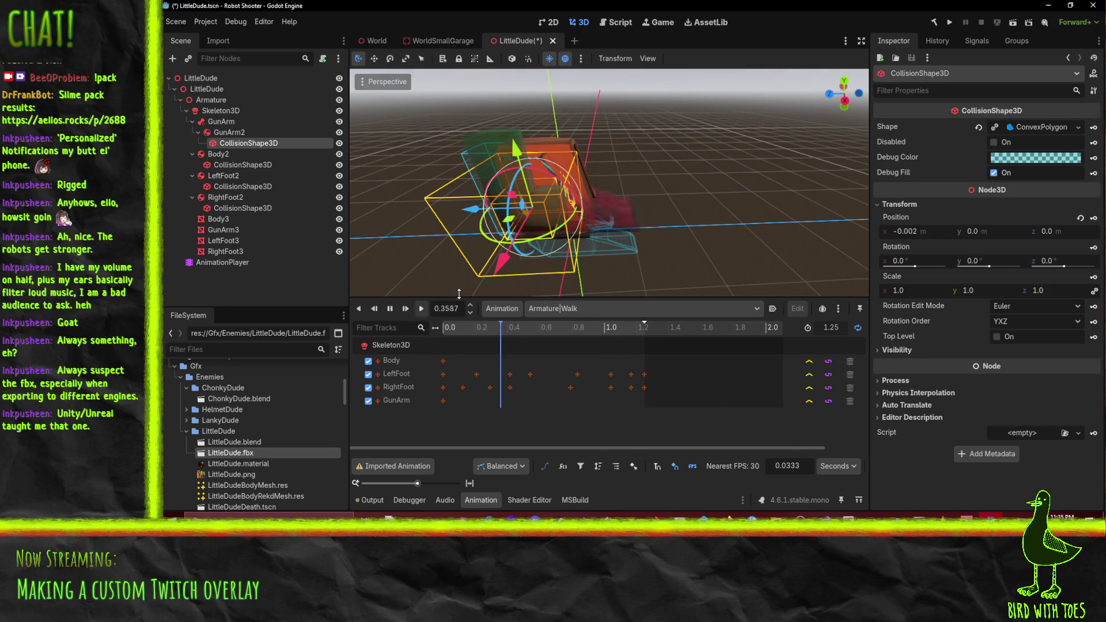
mouse_move(662, 230)
left_mouse_down()
mouse_move(621, 209)
mouse_move(520, 191)
mouse_move(651, 141)
left_mouse_up()
scroll(659, 139, "up", 5)
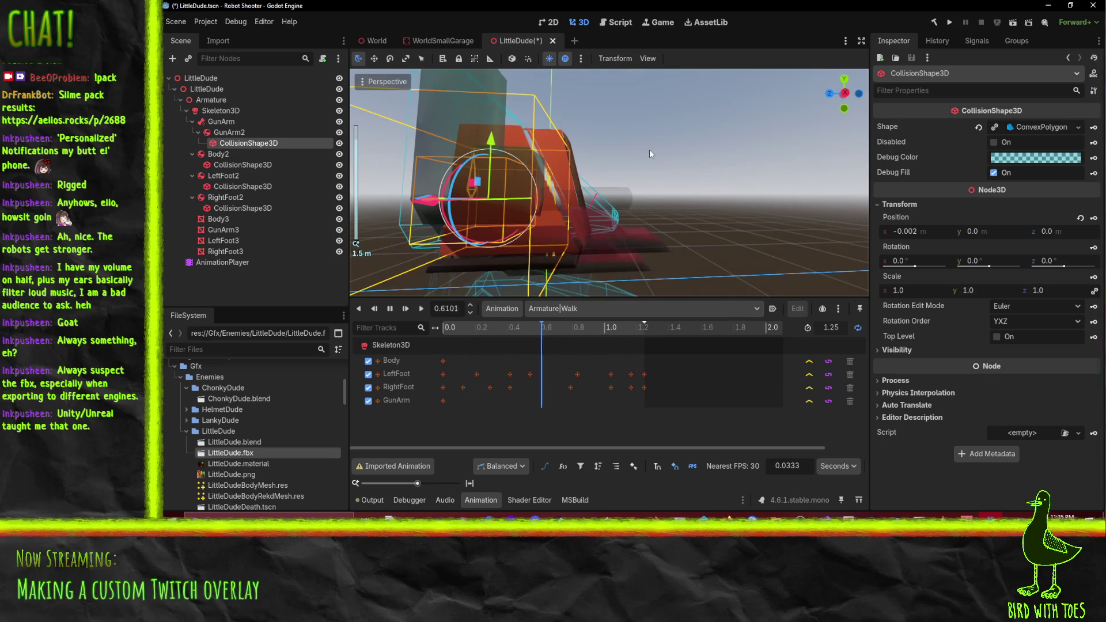
mouse_move(649, 150)
left_mouse_down()
mouse_move(690, 155)
mouse_move(635, 175)
mouse_move(602, 201)
mouse_move(606, 222)
mouse_move(679, 240)
left_mouse_up()
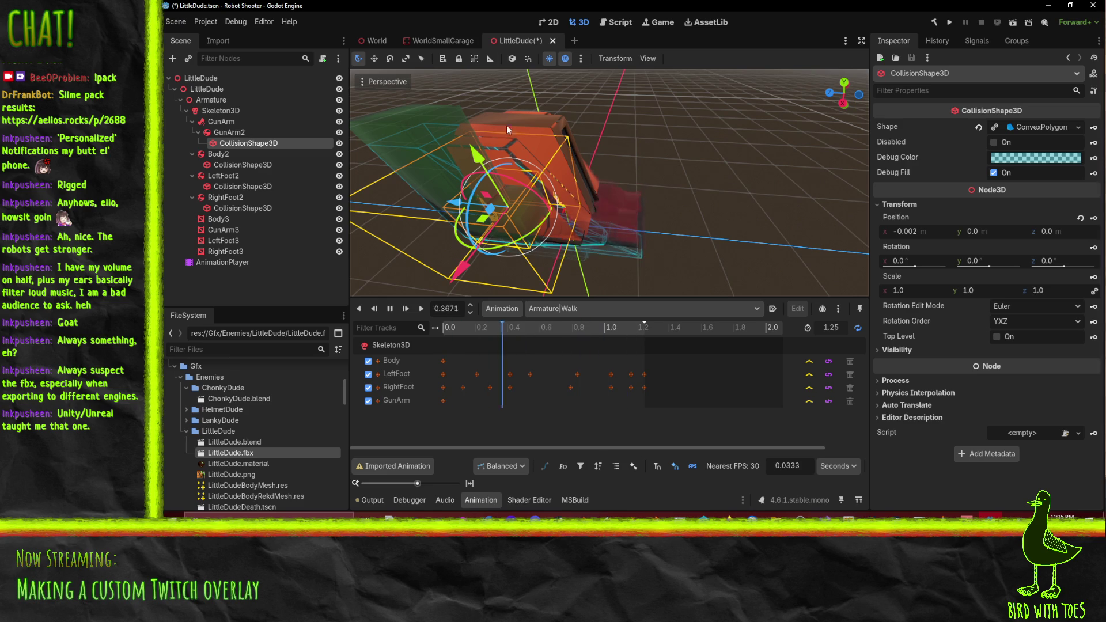
left_click(240, 135)
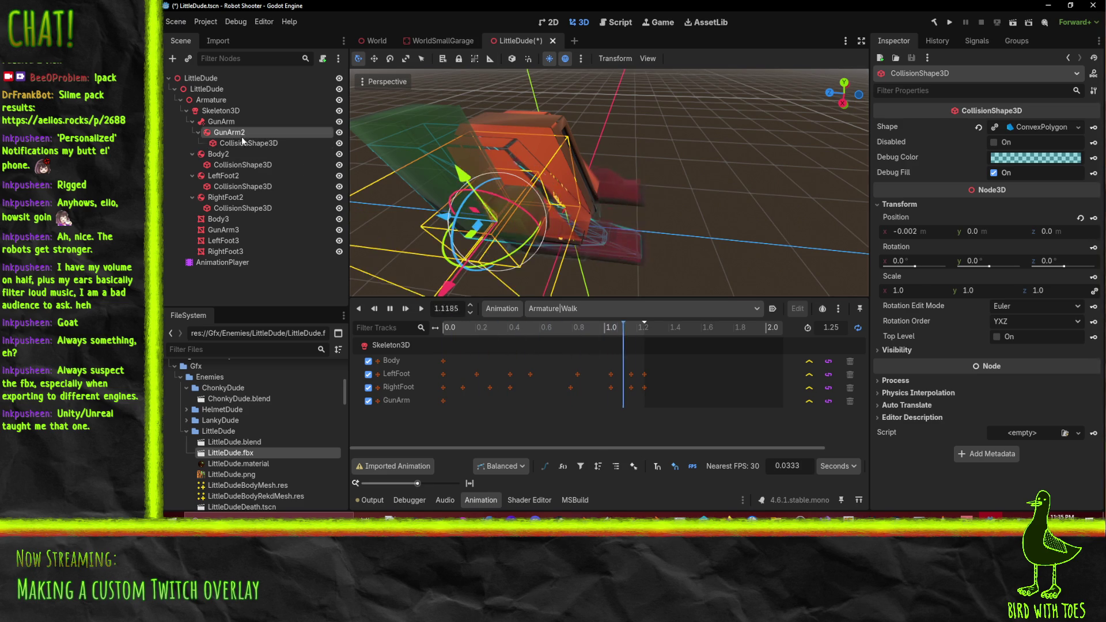
left_click(225, 121)
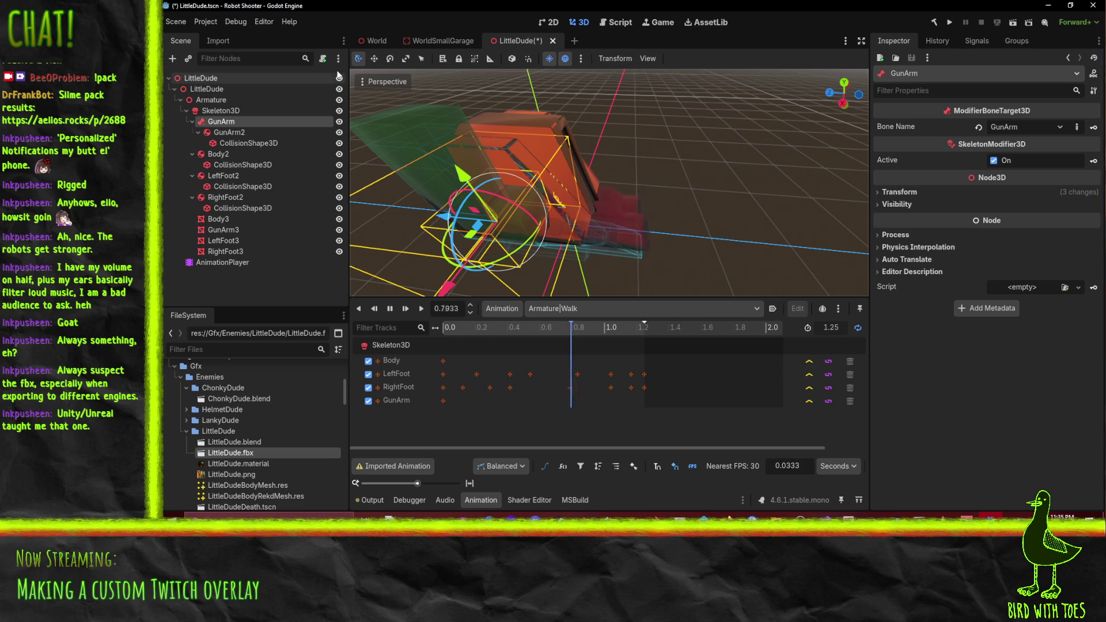
mouse_move(844, 92)
left_mouse_down()
mouse_move(674, 140)
mouse_move(708, 184)
left_mouse_up()
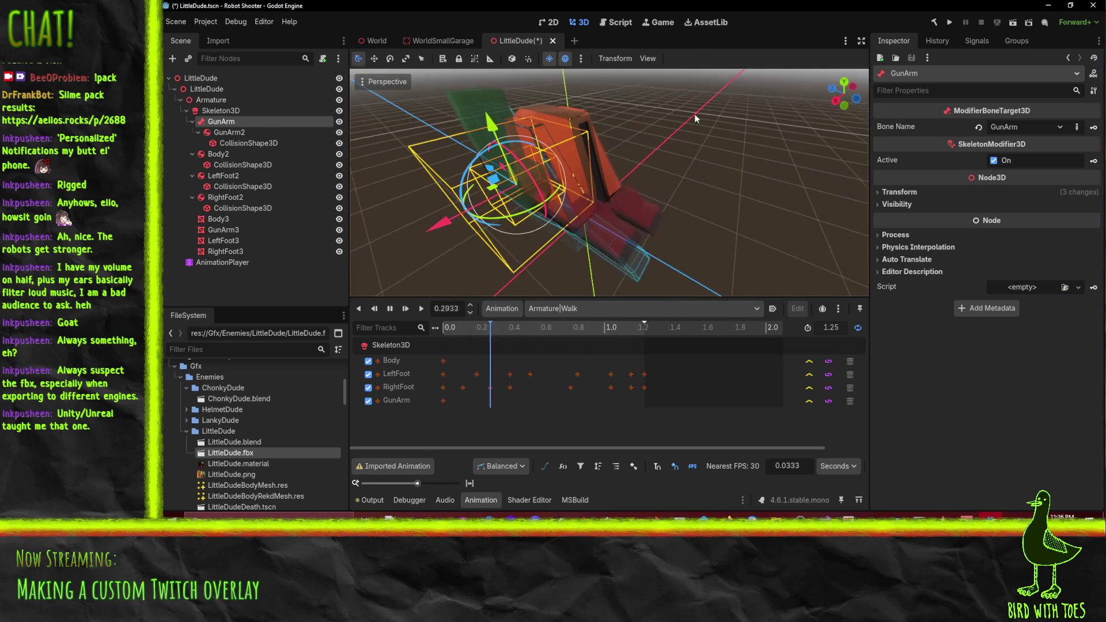
Stop playback and scrub the animation back to 0
left_click(388, 311)
left_click_drag(807, 144, 755, 202)
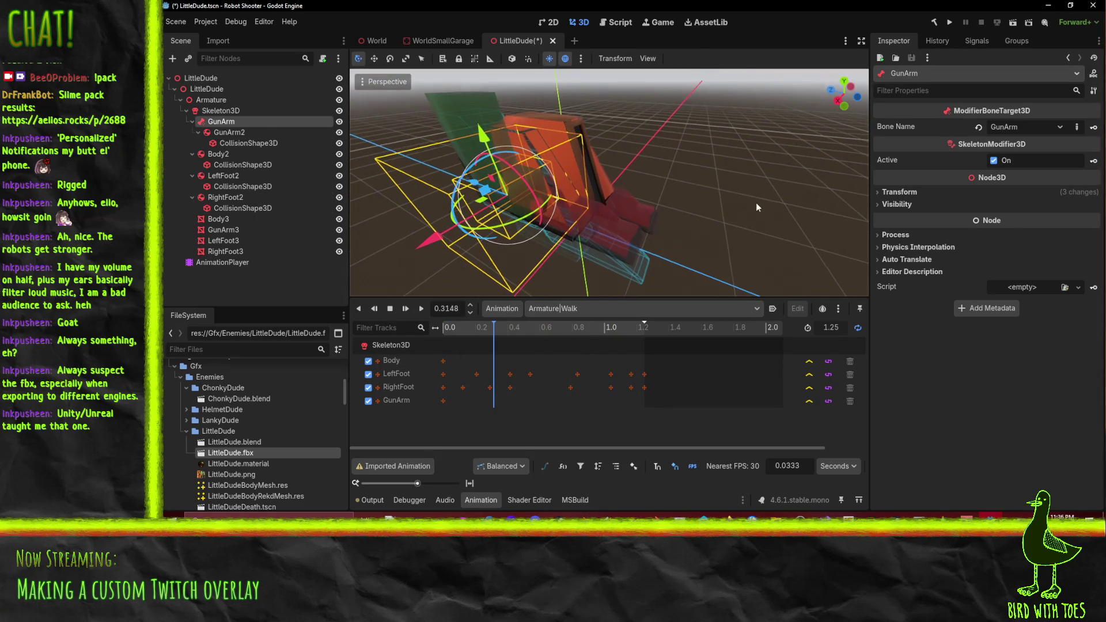
left_click(447, 328)
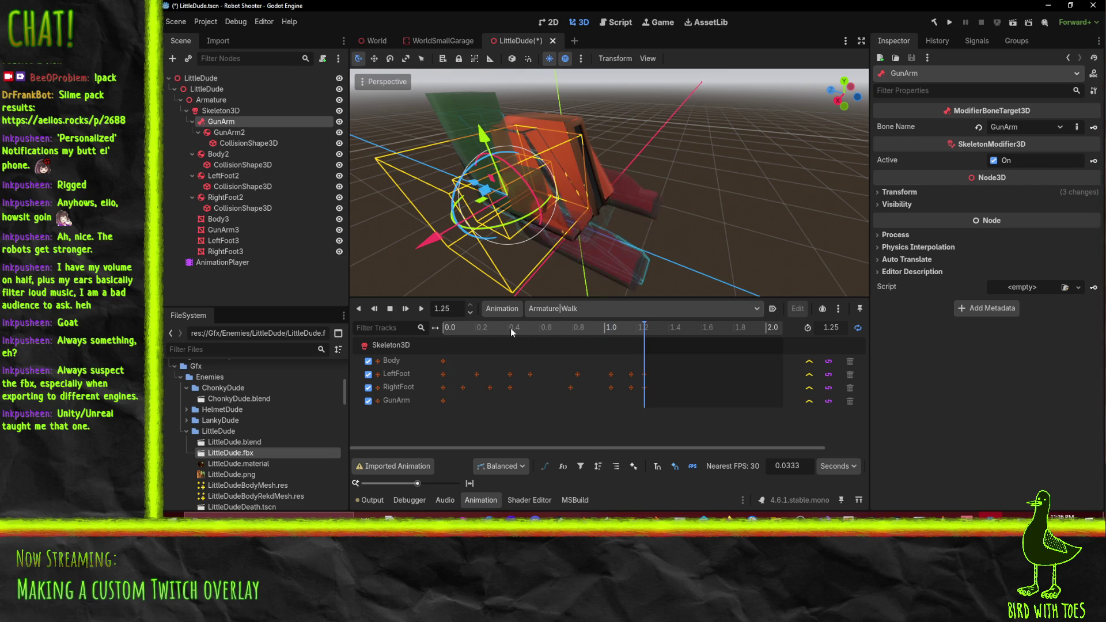
left_click(472, 327)
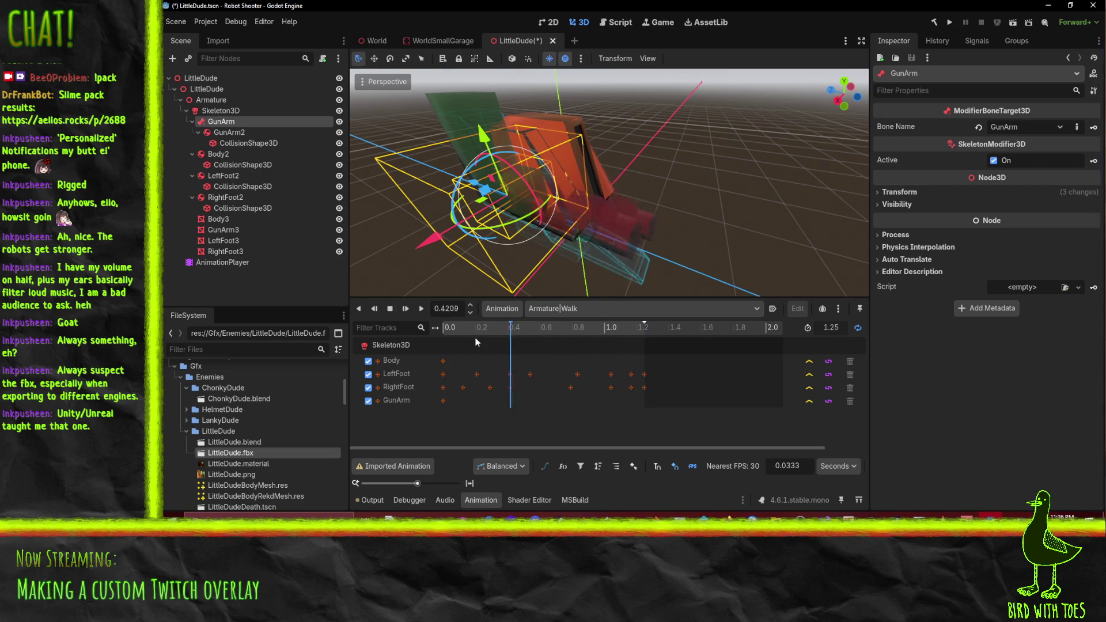
left_click_drag(595, 334, 405, 347)
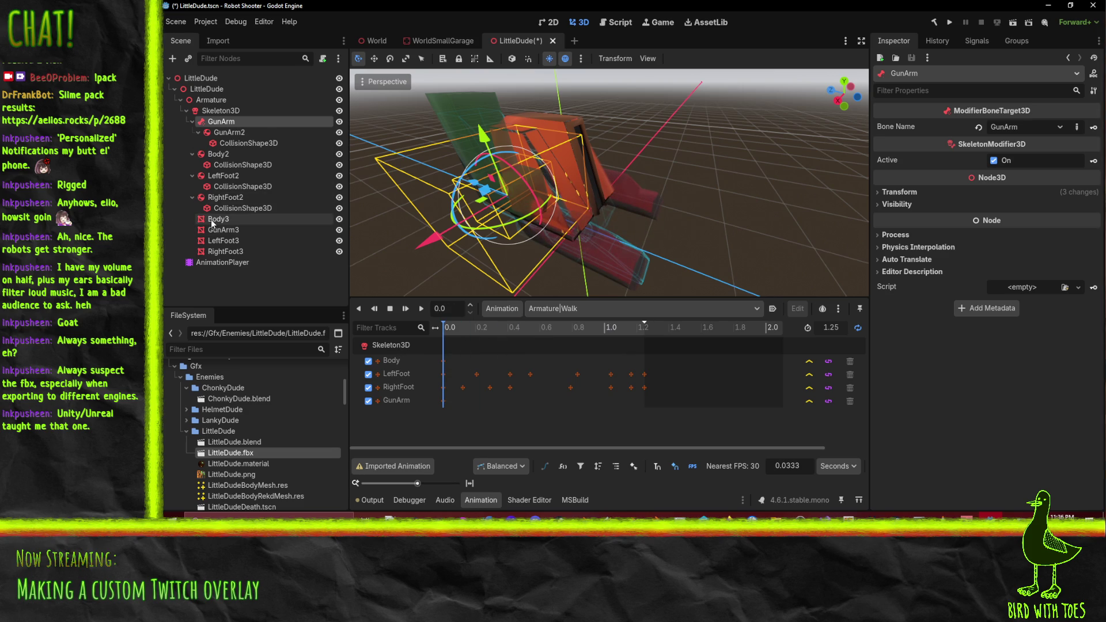
left_click(222, 153)
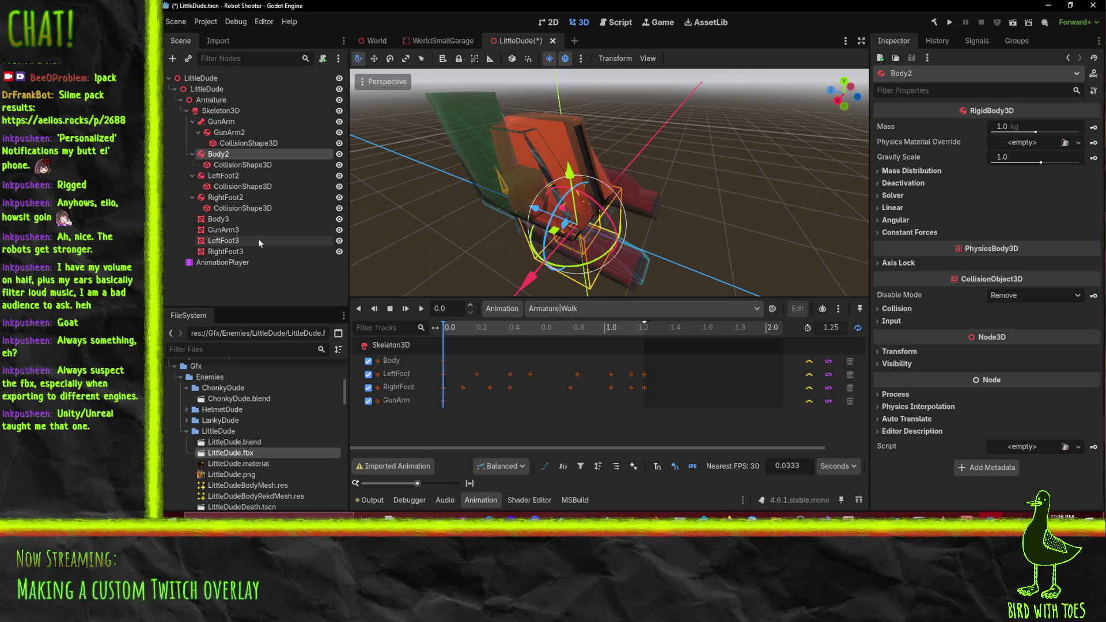
Add a RightLeg ModifierBoneTarget3D following the RightFoot bone and move RightFoot2 beneath it
right_click(230, 112)
left_click(283, 123)
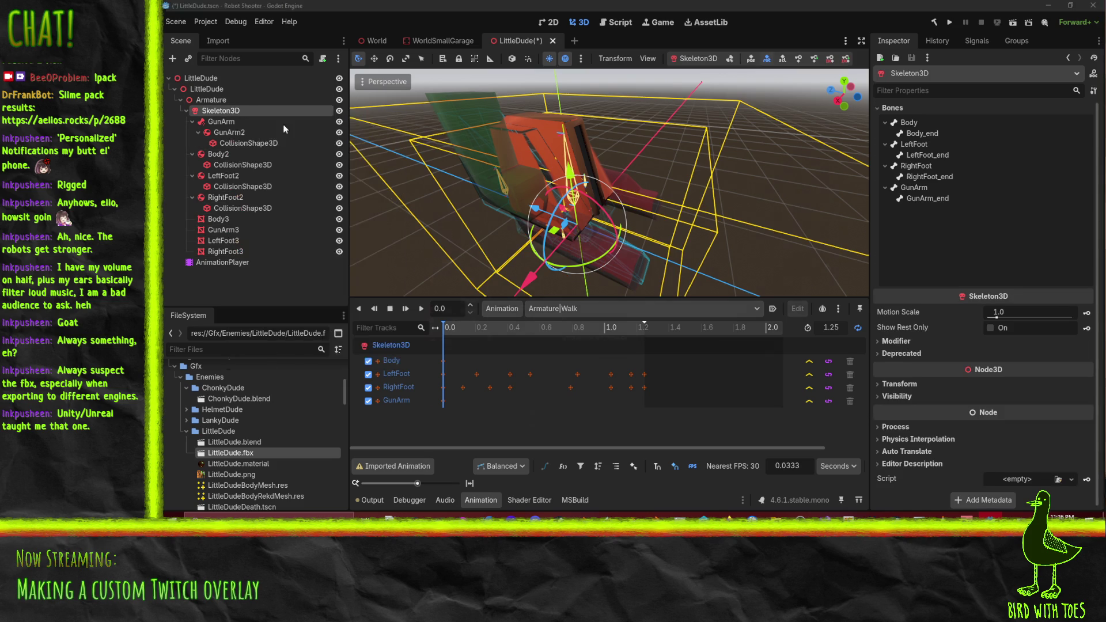
left_click(557, 425)
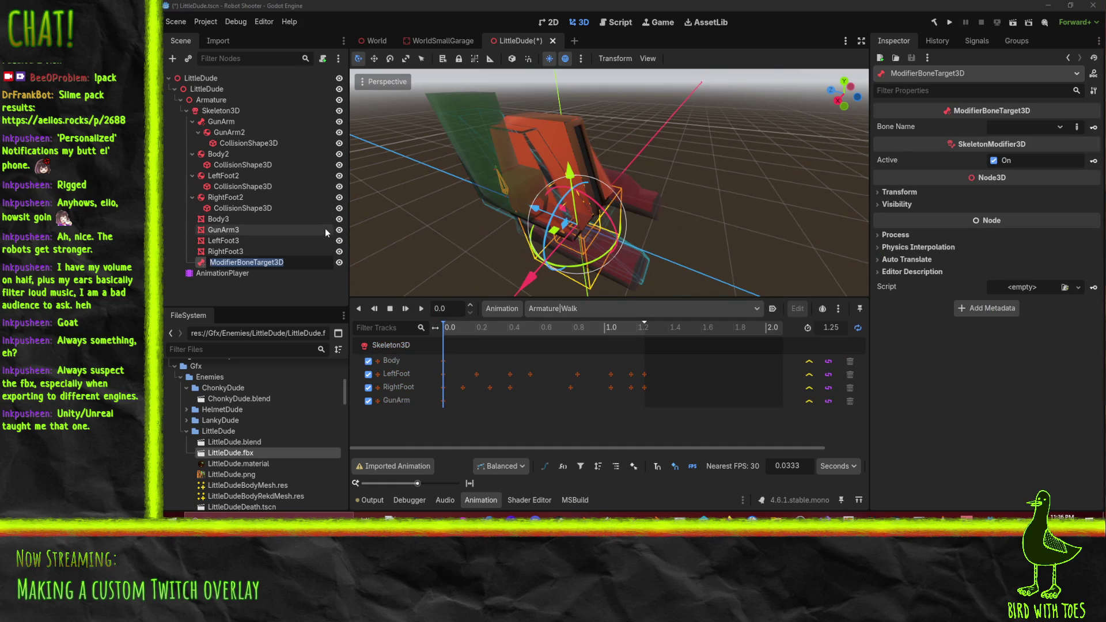
type("Rig")
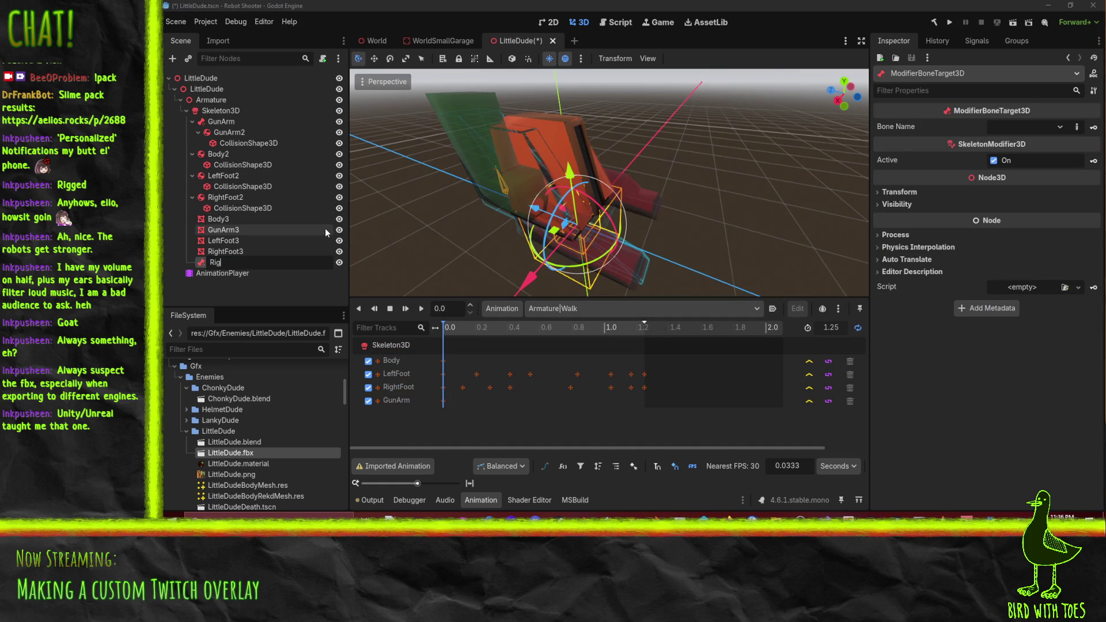
type("htLeg")
key("Return")
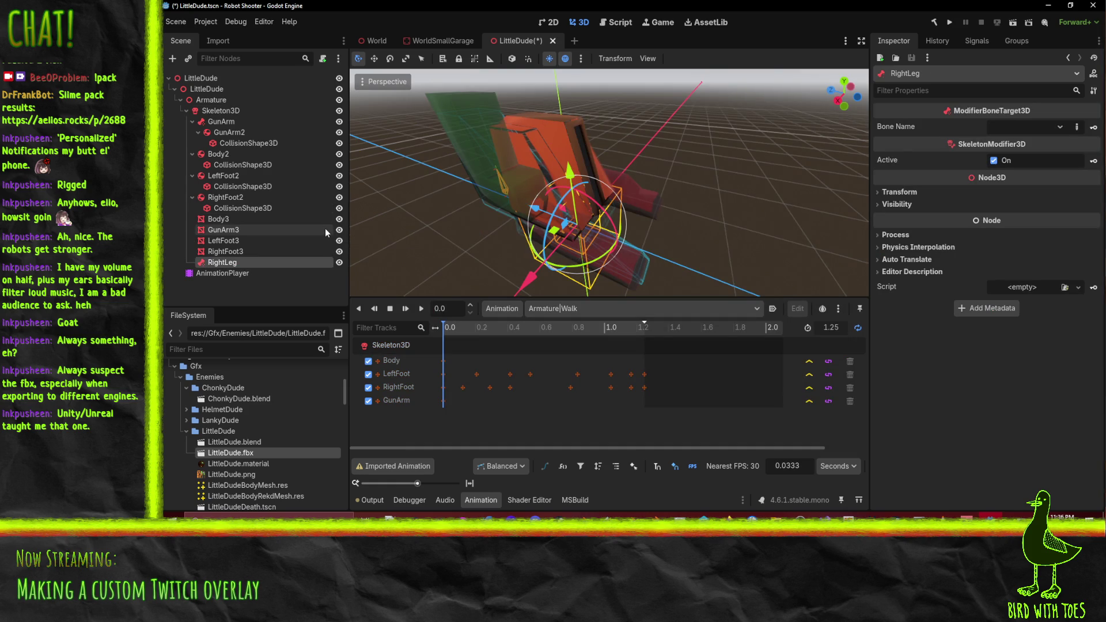
left_click(1023, 124)
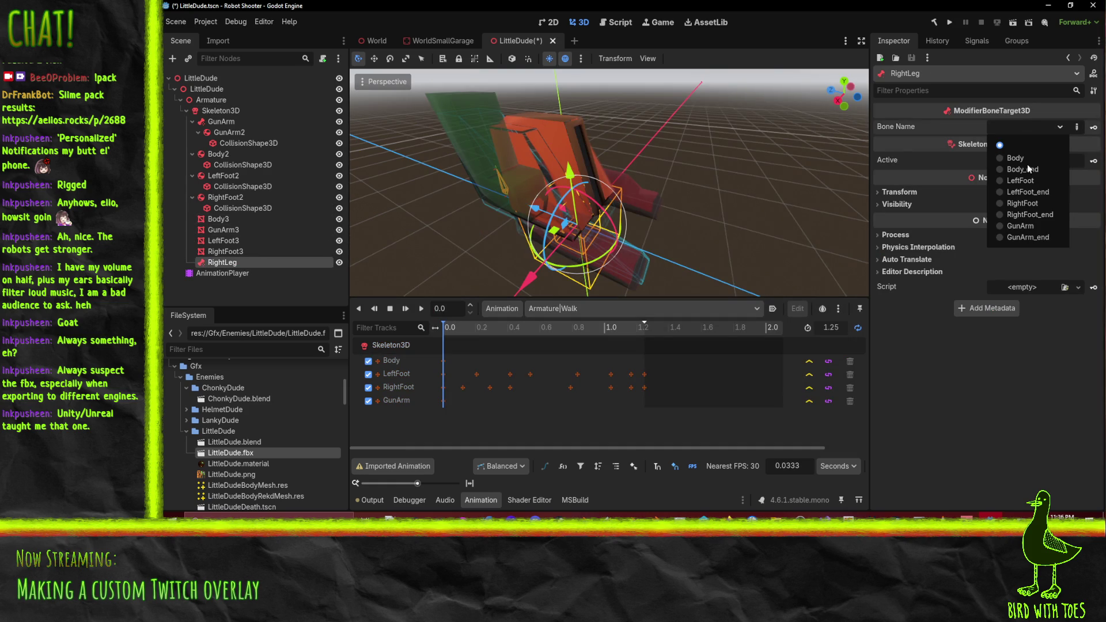
left_click(1039, 202)
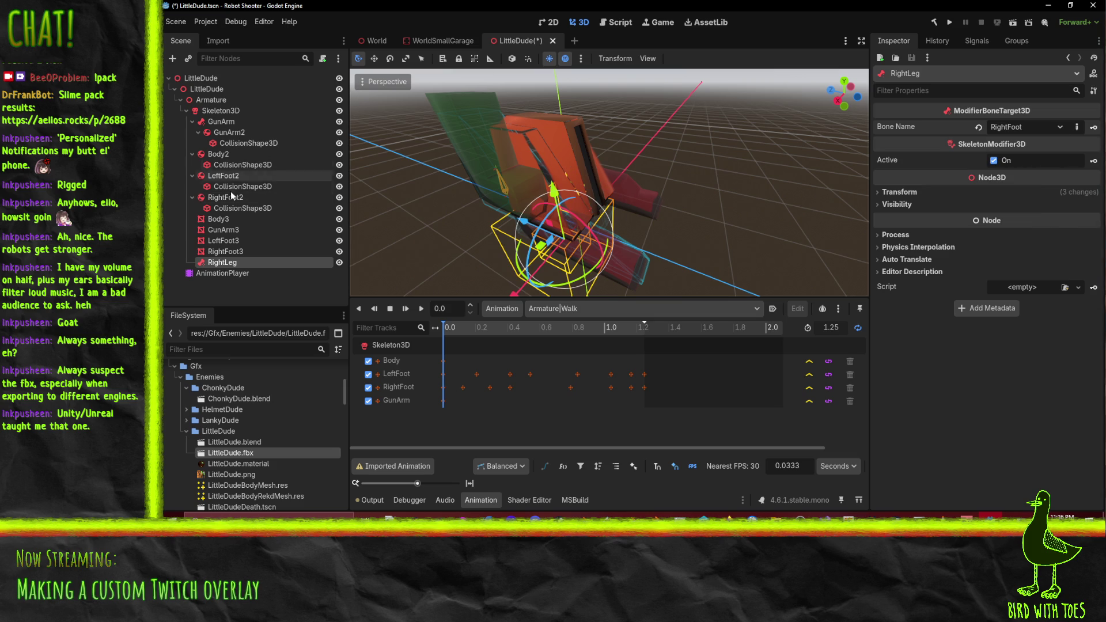
mouse_move(230, 197)
left_mouse_down()
mouse_move(225, 278)
mouse_move(233, 263)
left_mouse_up()
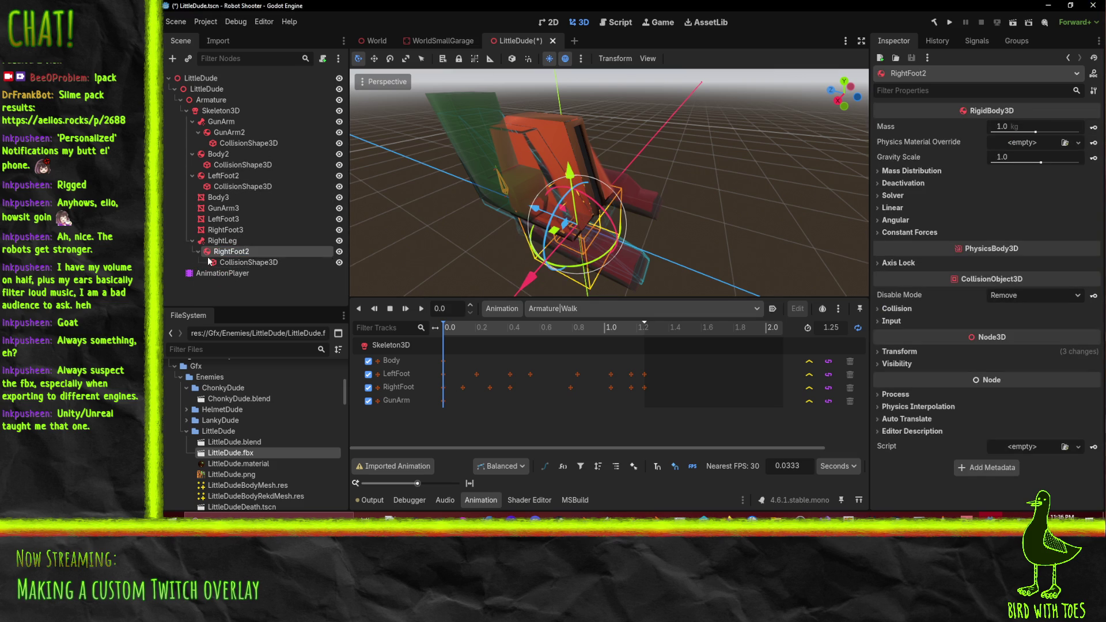
Reset RightFoot2's position to 0, 0, 0 under RightLeg
left_click(921, 351)
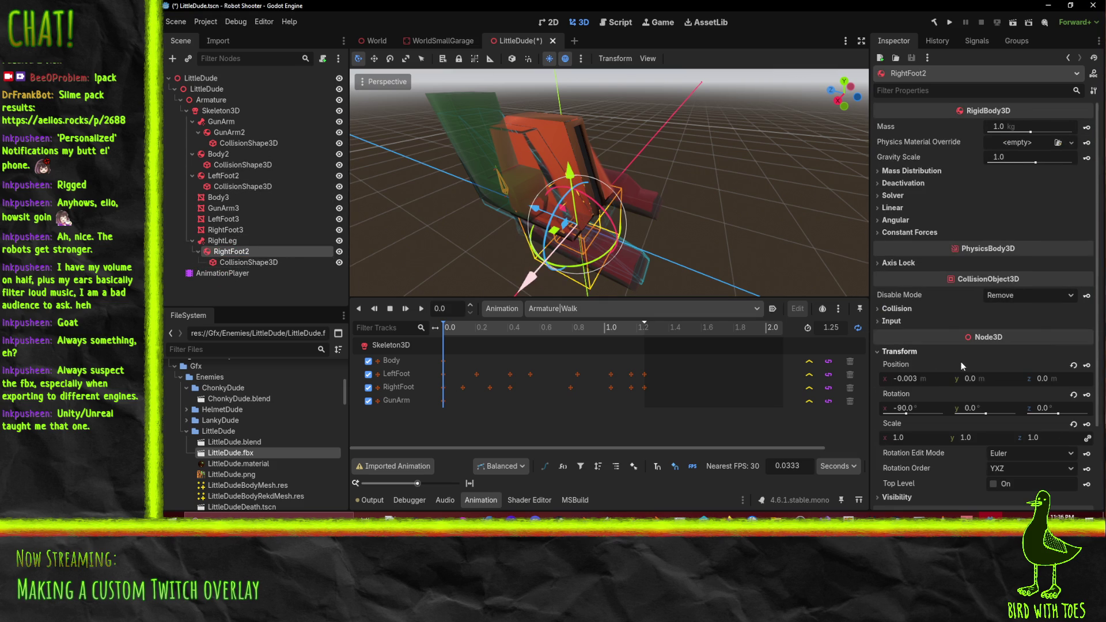
left_click(935, 380)
type("0")
left_click(1056, 381)
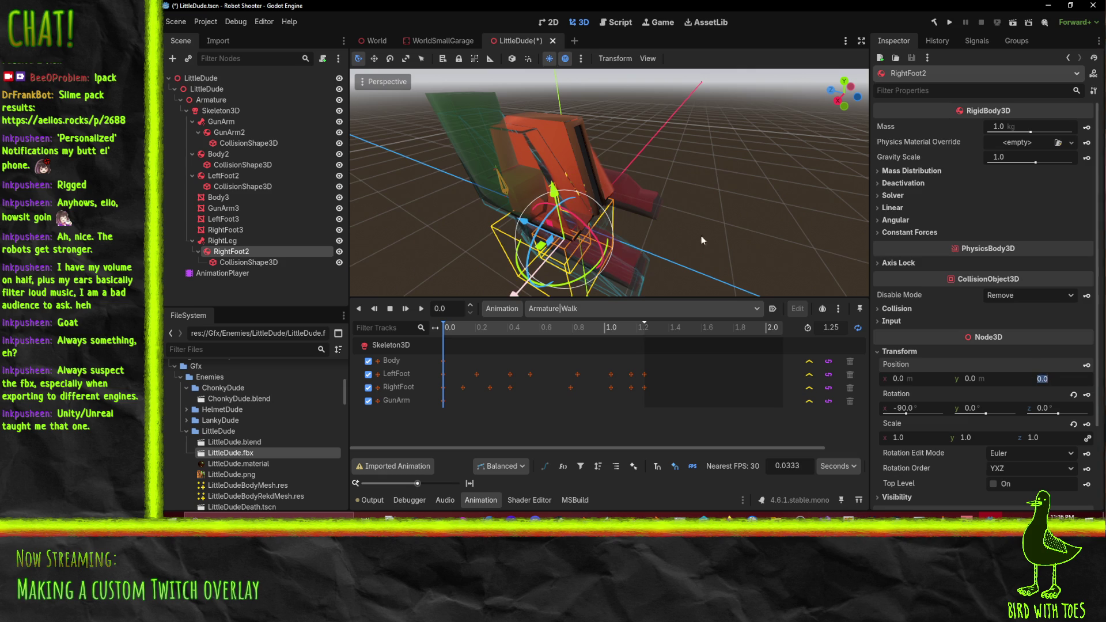
mouse_move(700, 236)
left_mouse_down()
mouse_move(620, 142)
mouse_move(726, 110)
mouse_move(673, 102)
mouse_move(697, 258)
mouse_move(561, 250)
mouse_move(703, 202)
mouse_move(714, 210)
mouse_move(579, 227)
mouse_move(633, 198)
left_mouse_up()
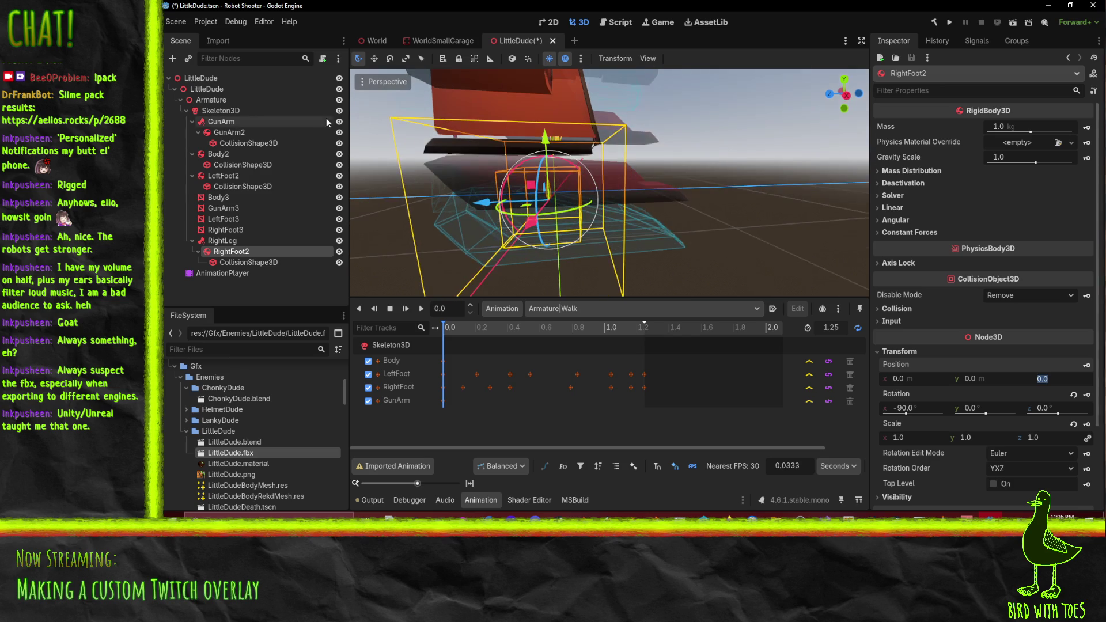
Play the Walk animation from several angles, then stop it
left_click(422, 310)
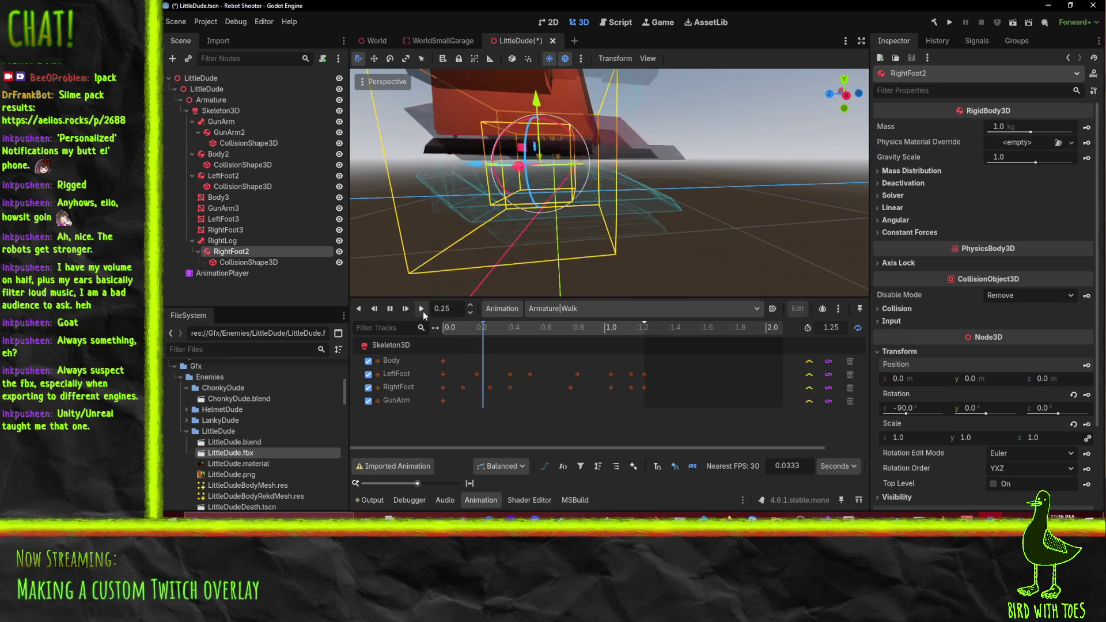
left_click_drag(675, 143, 631, 171)
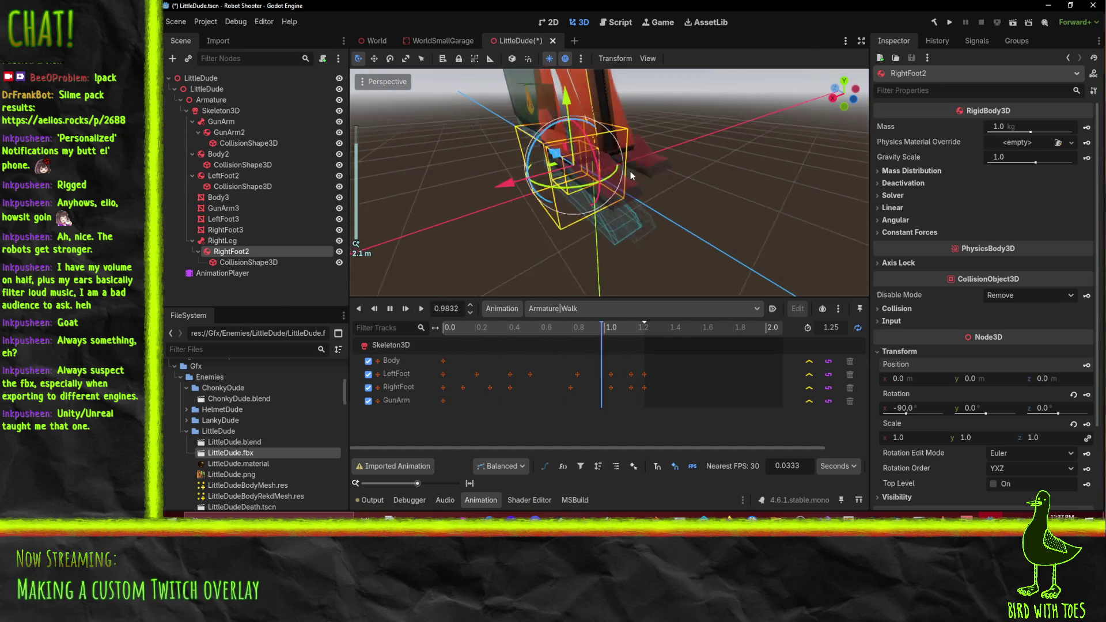
scroll(631, 171, "down", 3)
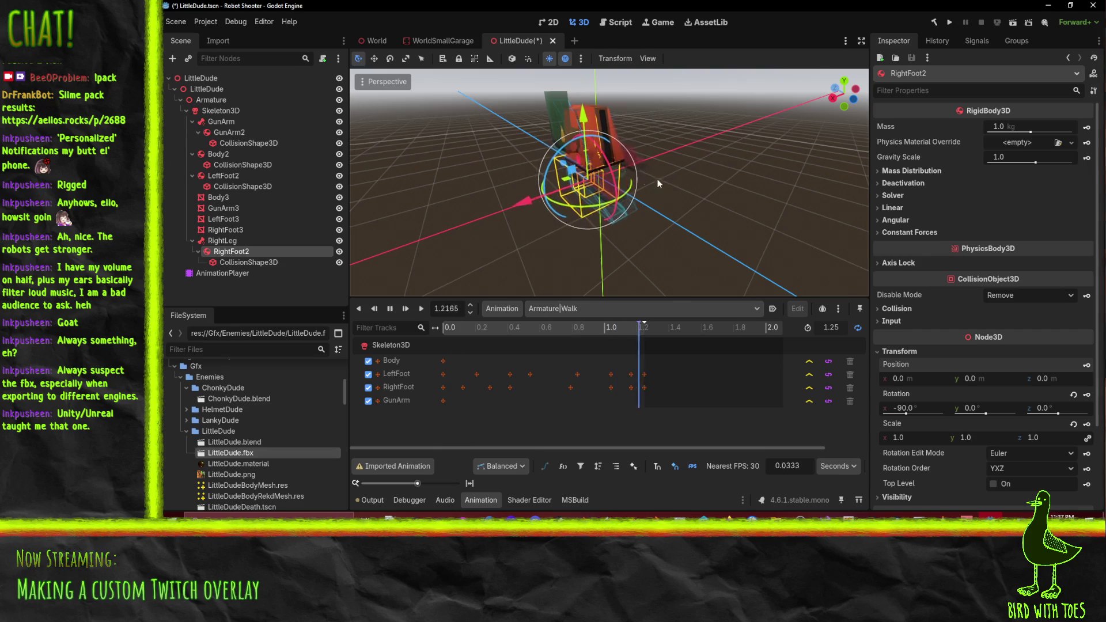
mouse_move(669, 180)
left_mouse_down()
mouse_move(734, 142)
mouse_move(513, 297)
mouse_move(417, 337)
mouse_move(542, 336)
mouse_move(410, 342)
left_mouse_up()
left_click(391, 309)
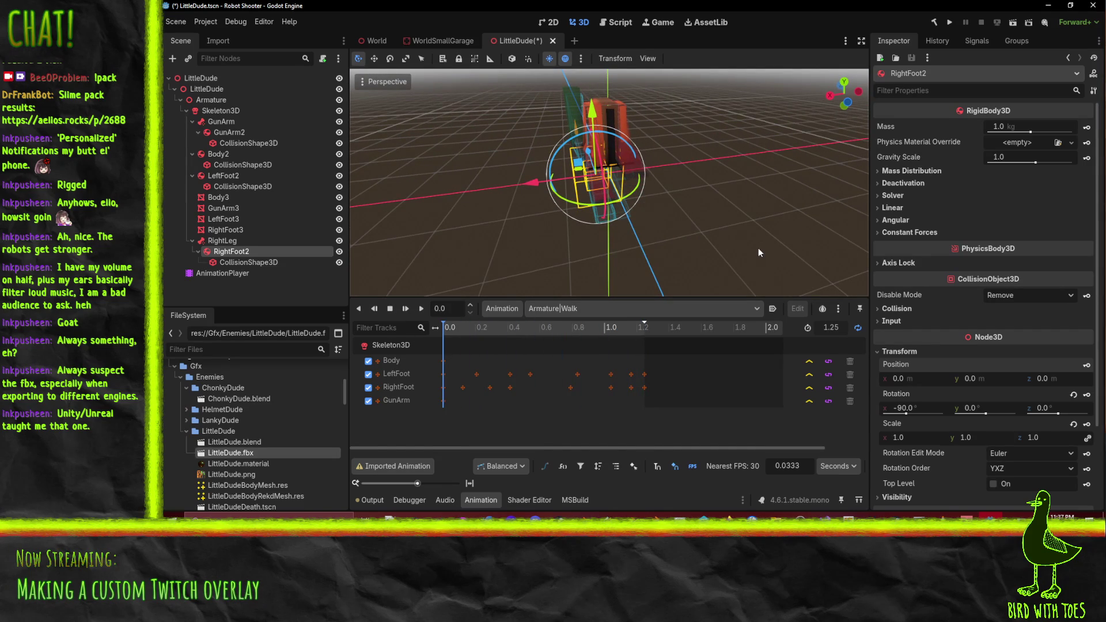
mouse_move(605, 250)
left_mouse_down()
mouse_move(654, 187)
mouse_move(684, 176)
mouse_move(677, 186)
left_mouse_up()
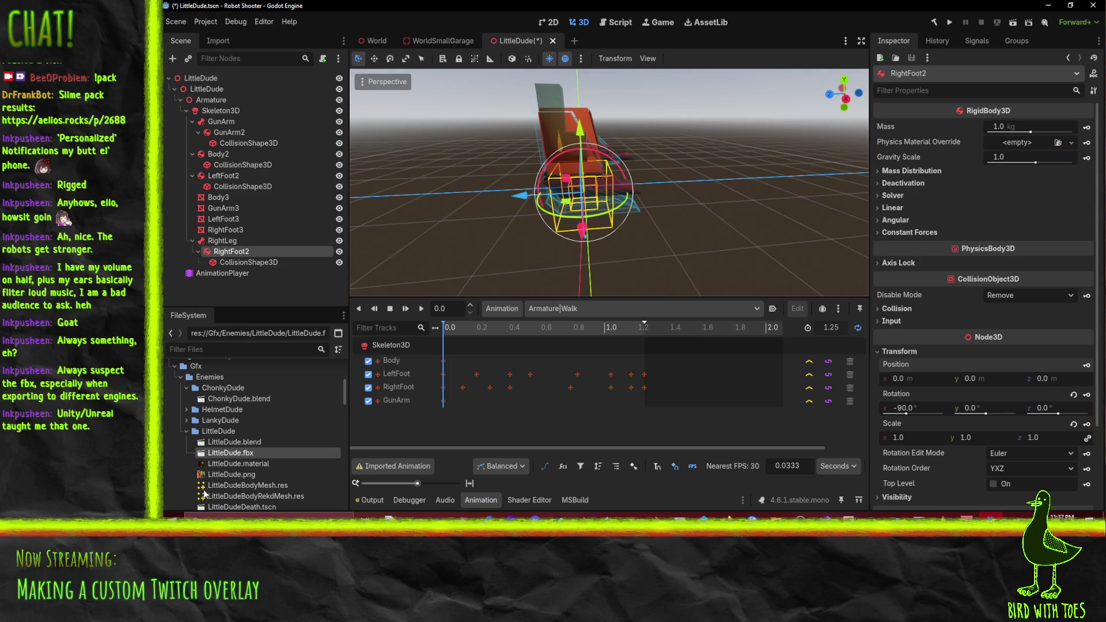
Open LittleDude.fbx's import settings and preview the Cube meshes and the Armature
double_click(227, 453)
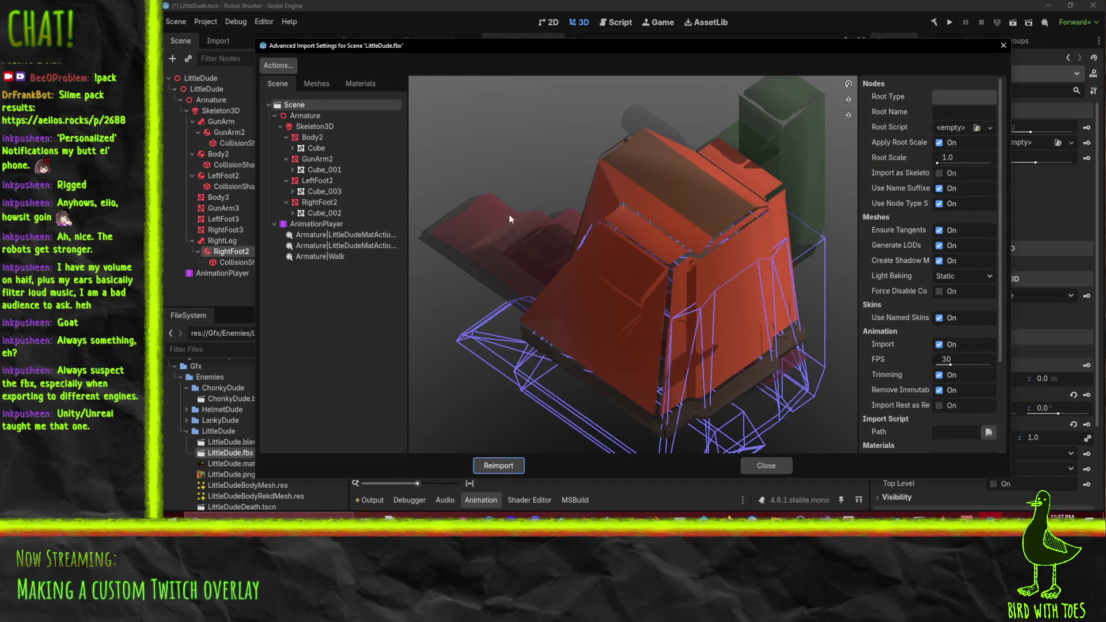
left_click_drag(509, 219, 628, 224)
scroll(628, 223, "down", 3)
left_click(318, 85)
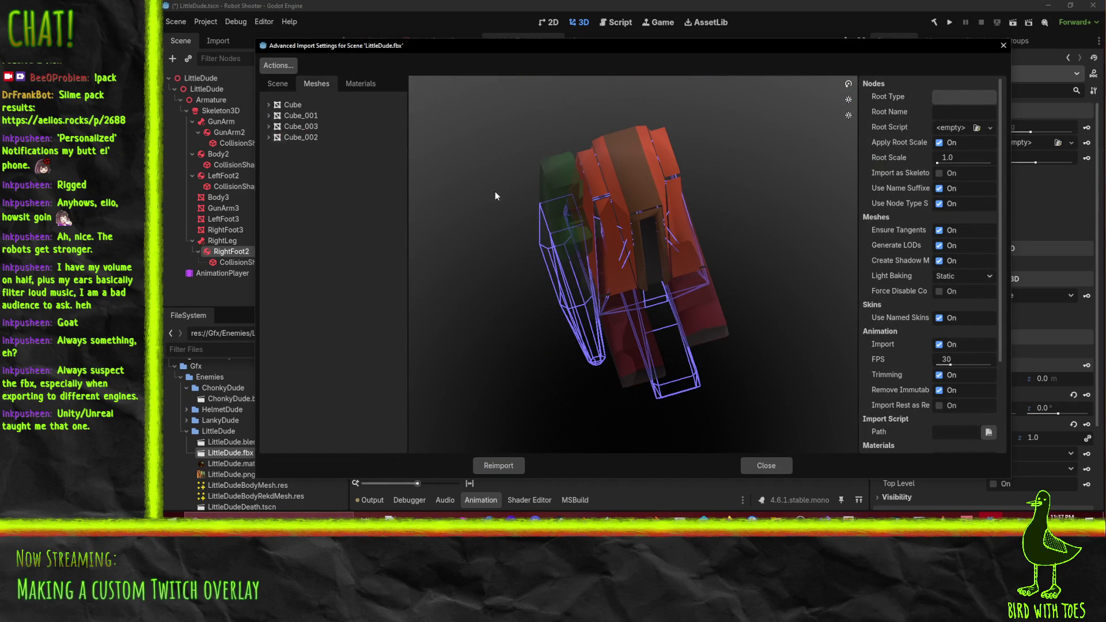
left_click(297, 105)
left_click(305, 119)
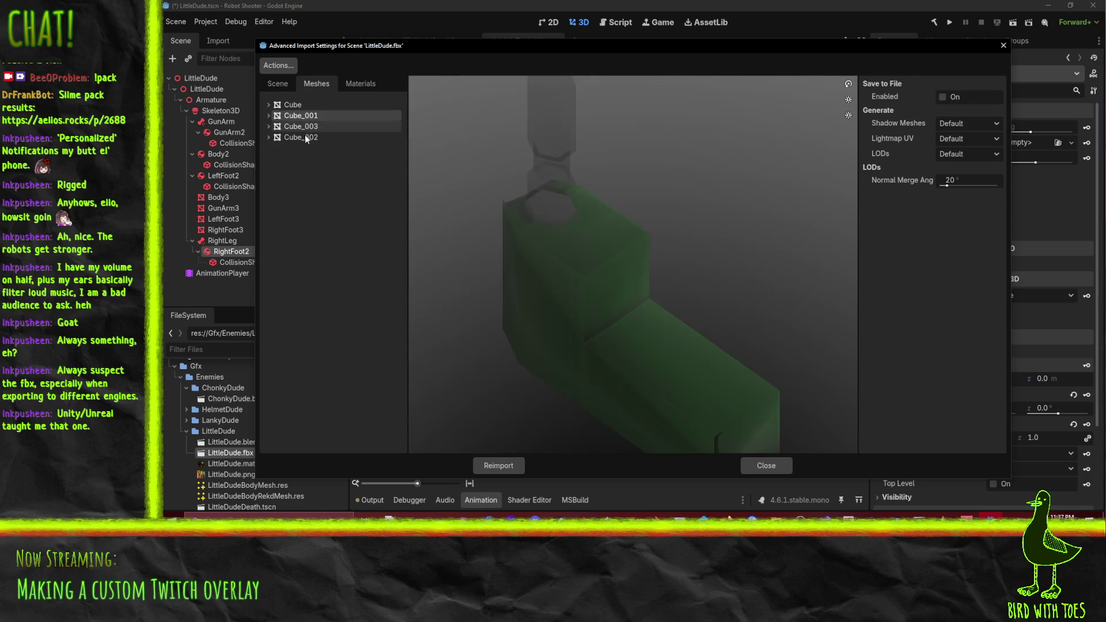
left_click(306, 137)
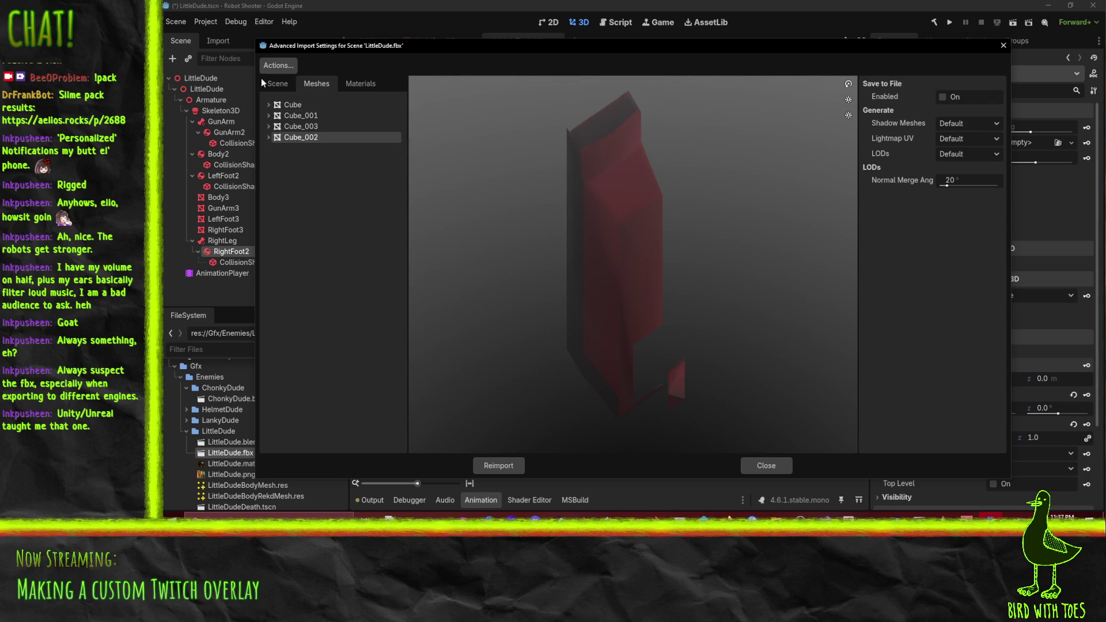
left_click(275, 85)
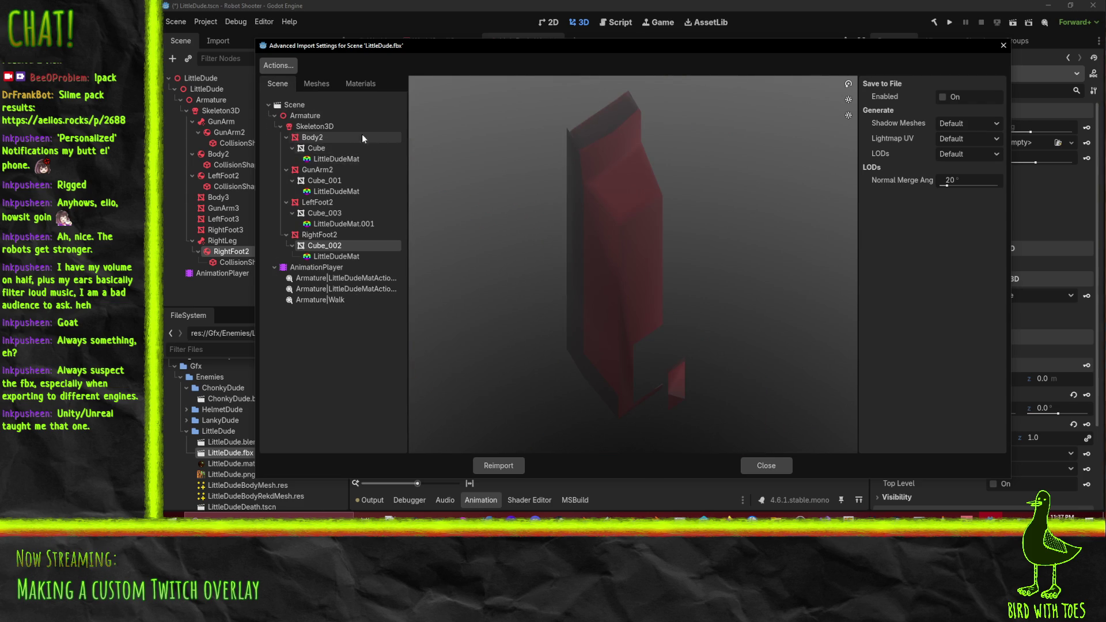
left_click(316, 114)
Turn off Apply Root Scale on the scene root and reimport the model
left_click(281, 104)
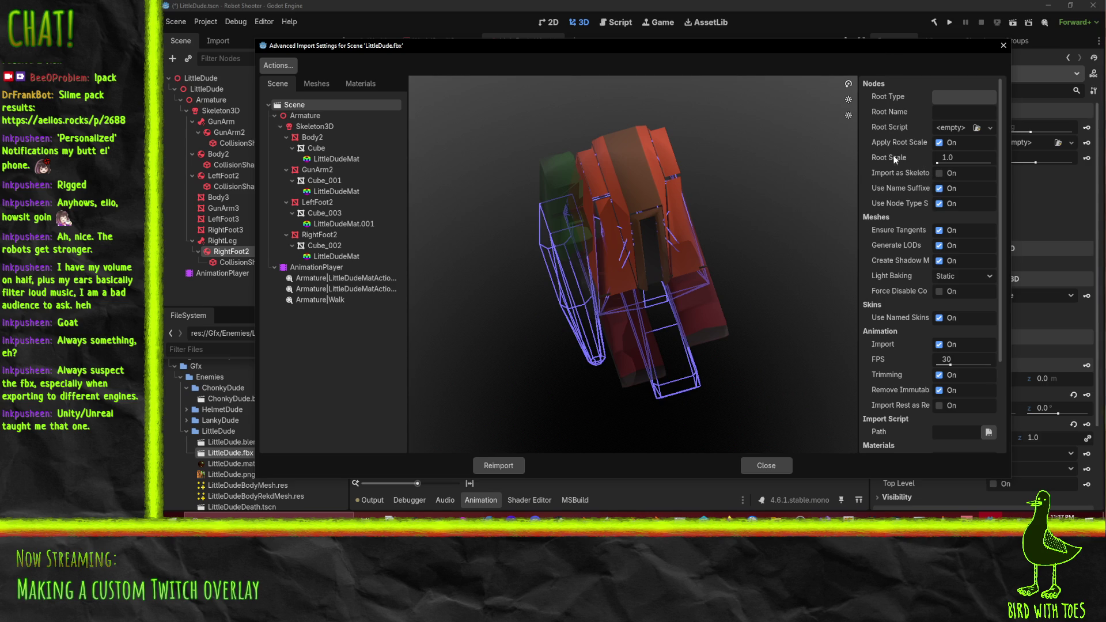
mouse_move(896, 140)
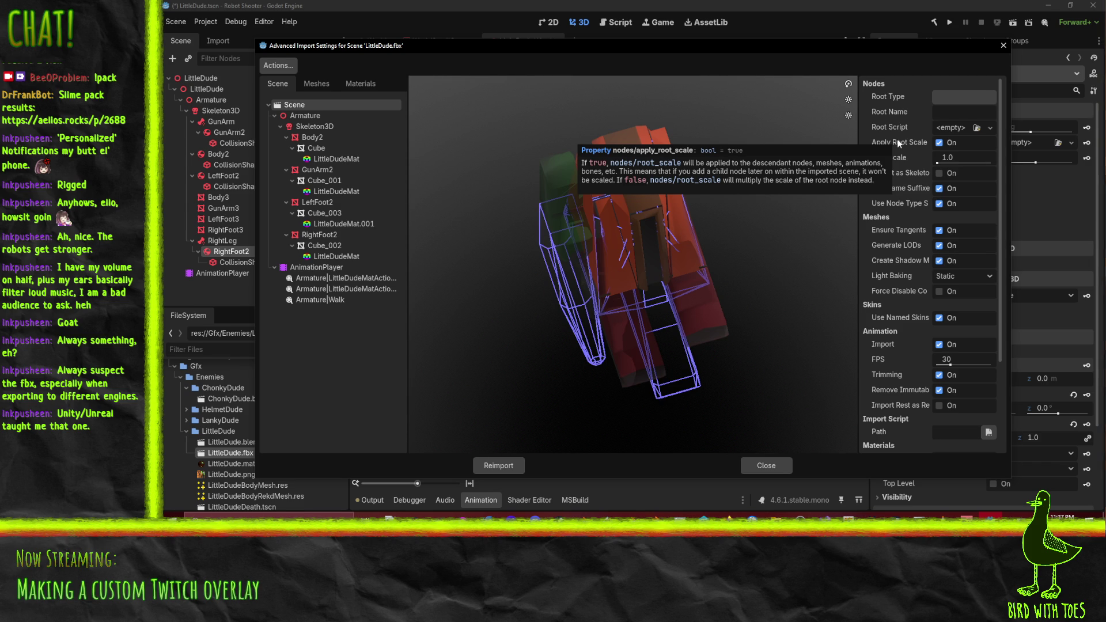
left_click(939, 143)
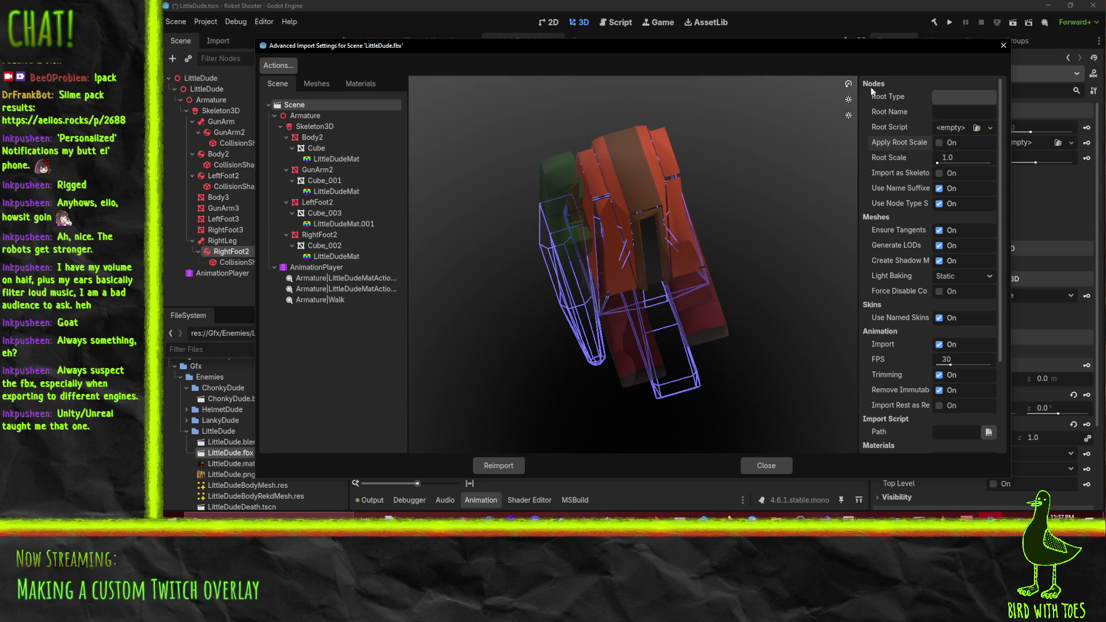
left_click(517, 467)
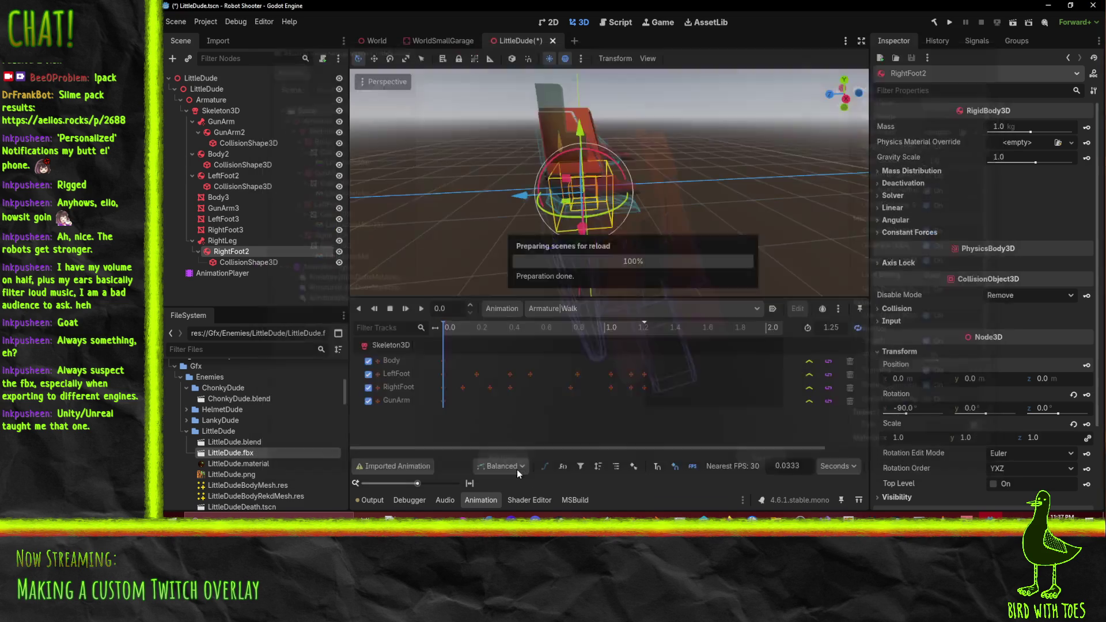
left_click(207, 90)
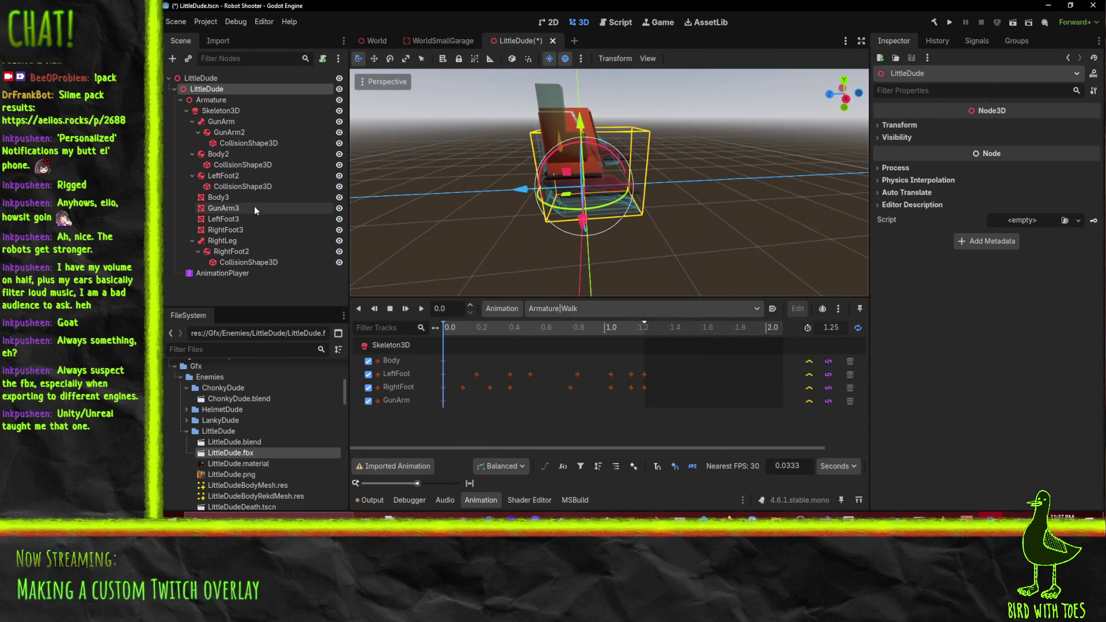
Delete the old LittleDude child and add a fresh LittleDude.fbx instance under the root
left_click(232, 242)
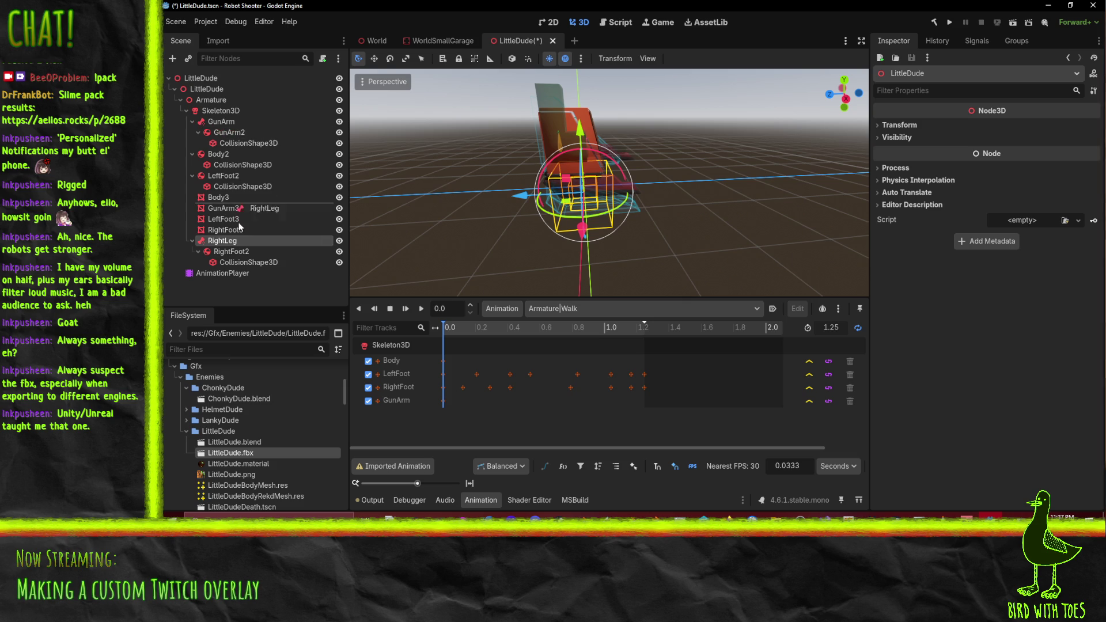
left_click(247, 453)
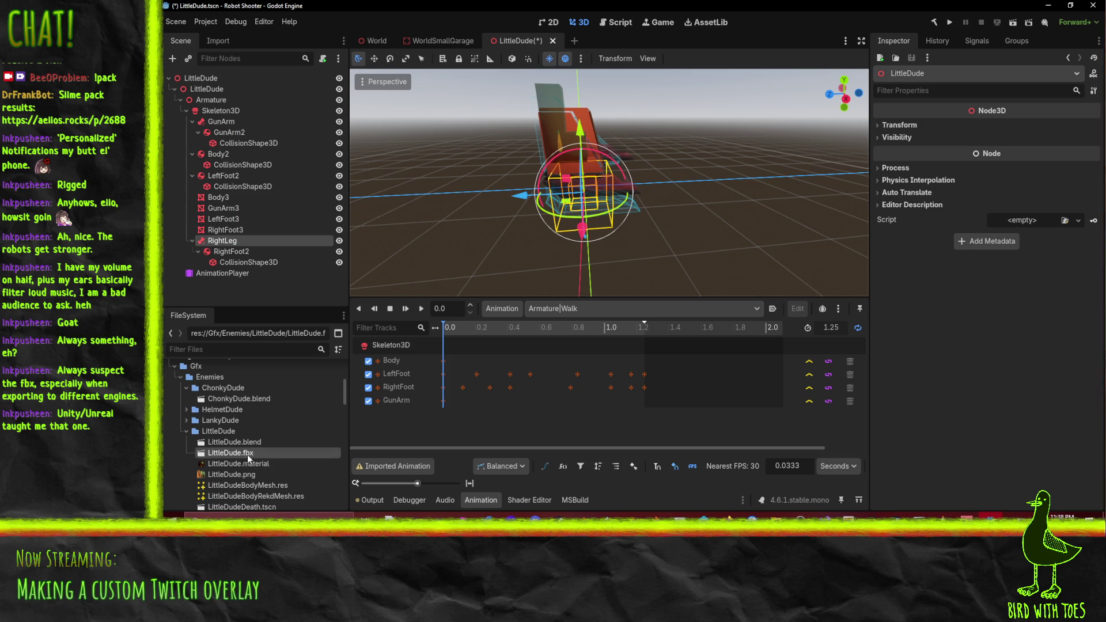
left_click(206, 90)
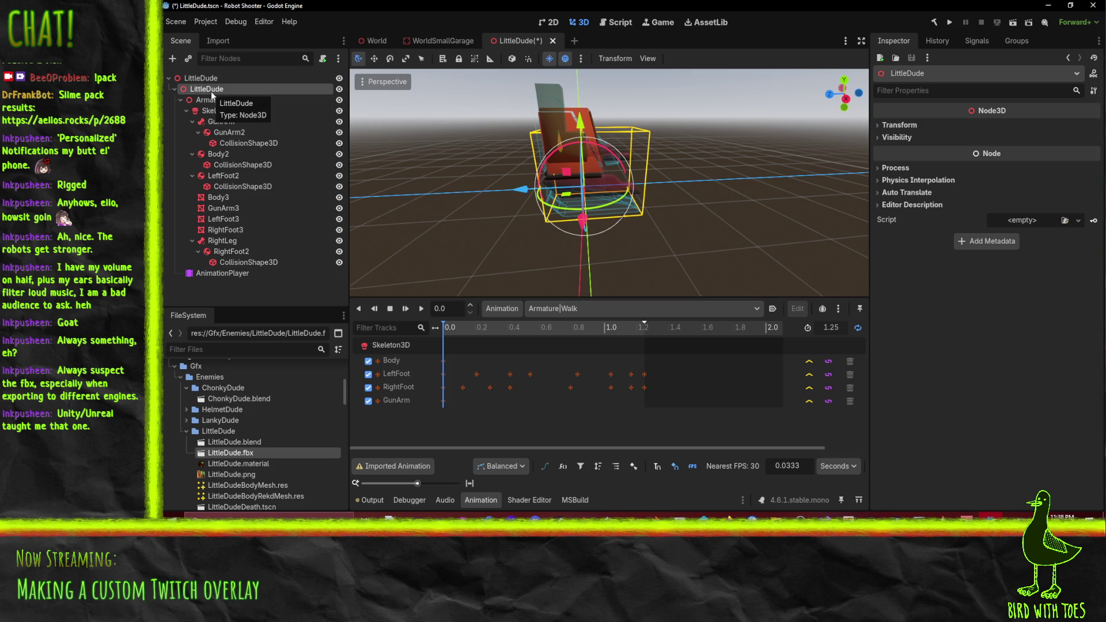
key("Delete")
key("Return")
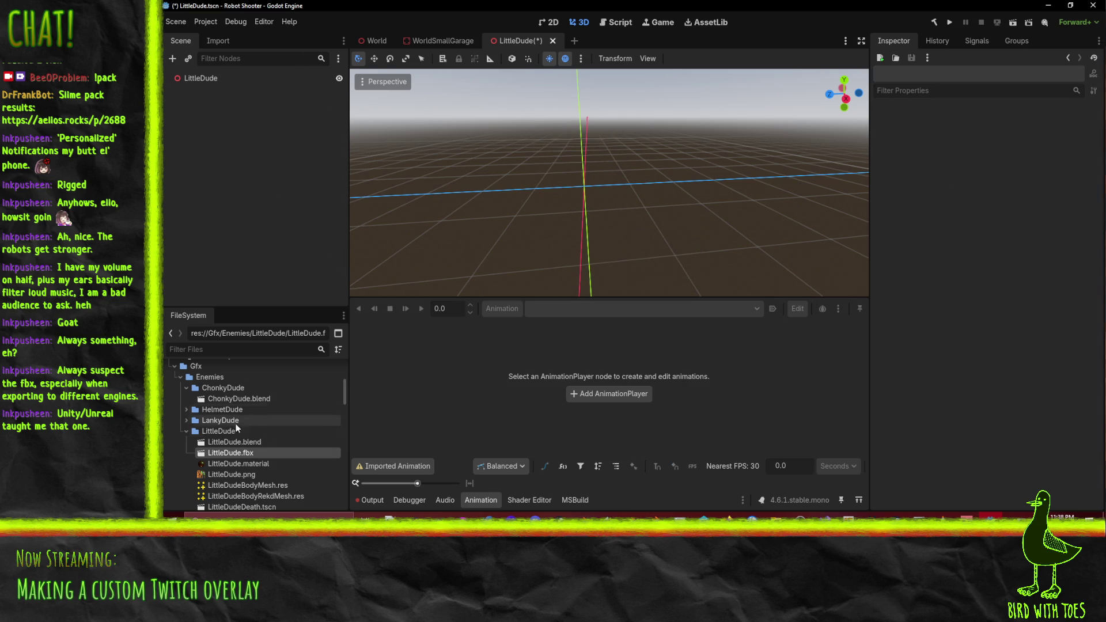
mouse_move(238, 453)
left_mouse_down()
mouse_move(231, 208)
mouse_move(212, 84)
left_mouse_up()
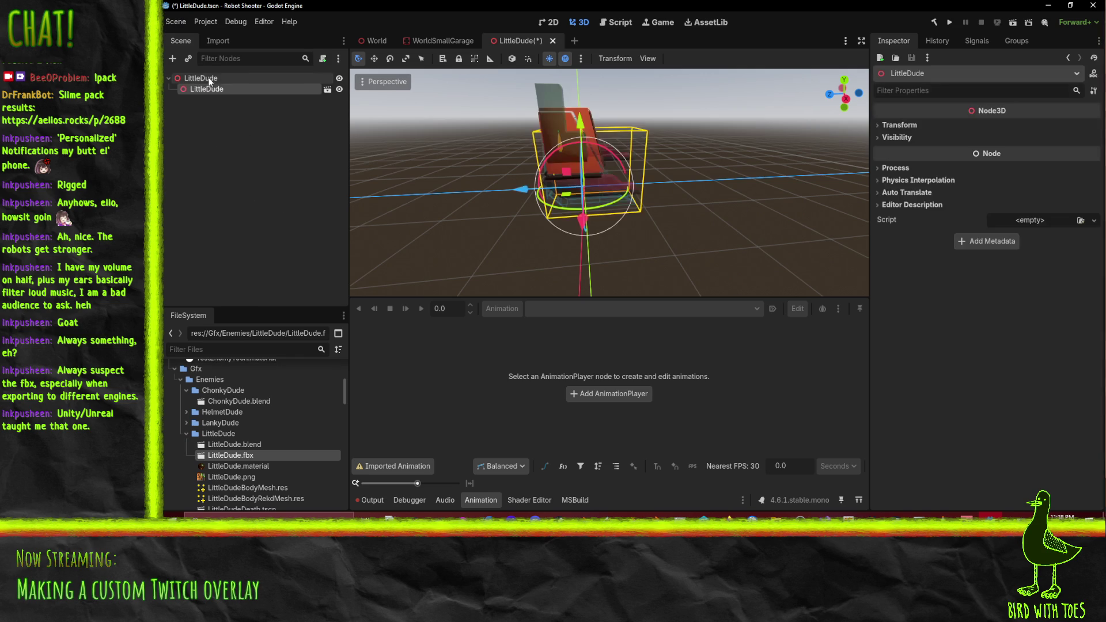
mouse_move(814, 198)
left_mouse_down()
mouse_move(666, 226)
mouse_move(561, 212)
mouse_move(665, 192)
mouse_move(576, 185)
left_mouse_up()
scroll(662, 195, "up", 3)
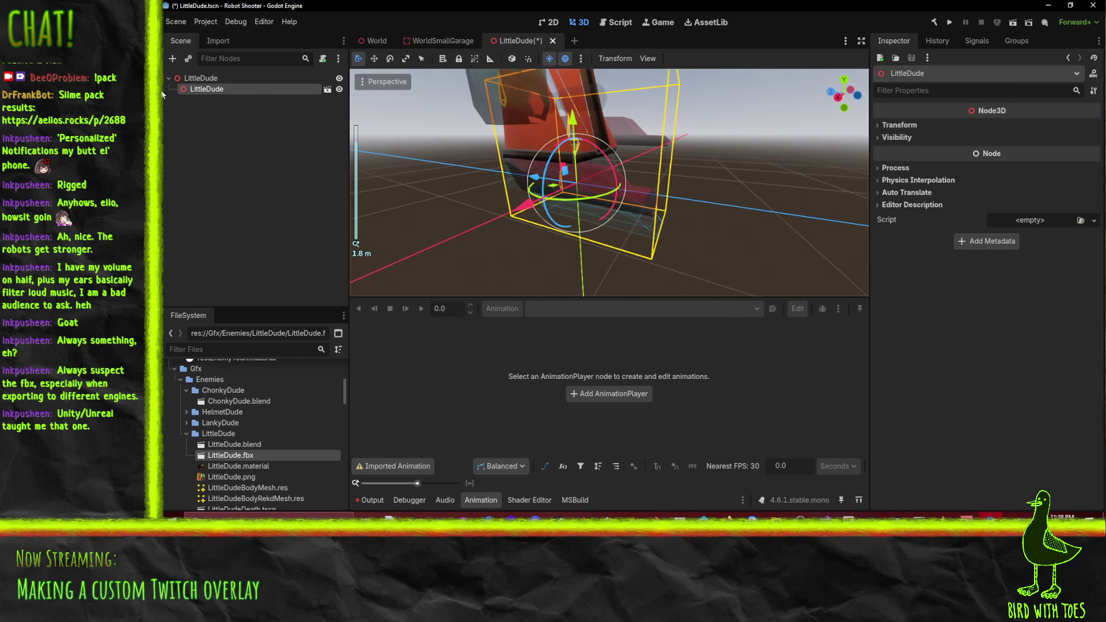
Enable Editable Children on the LittleDude instance and show its transform values
right_click(220, 88)
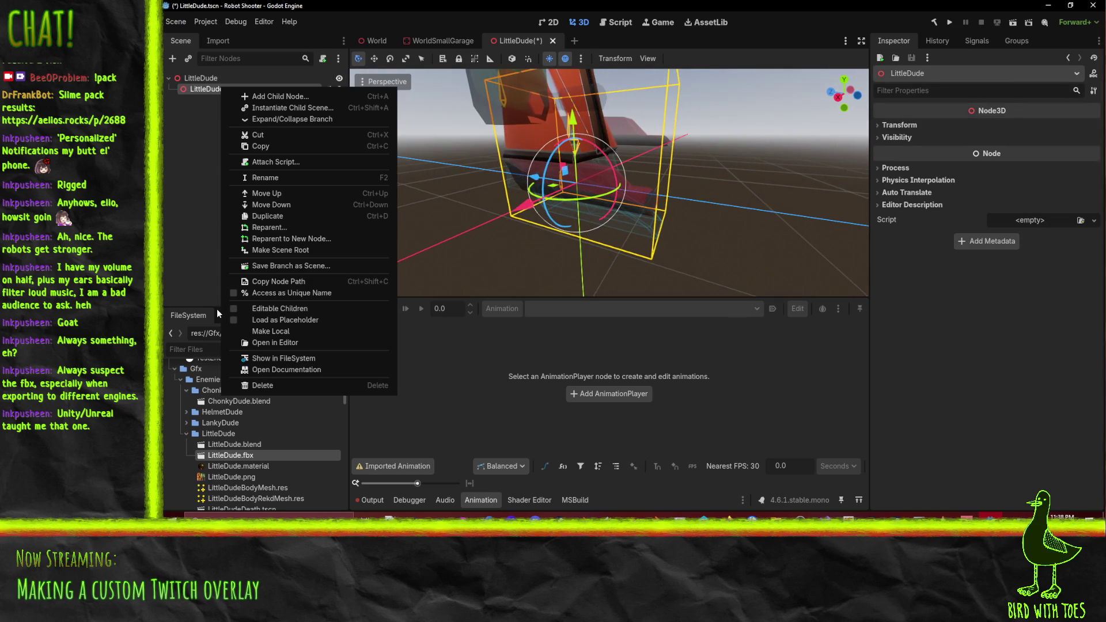
left_click(283, 310)
left_click(899, 125)
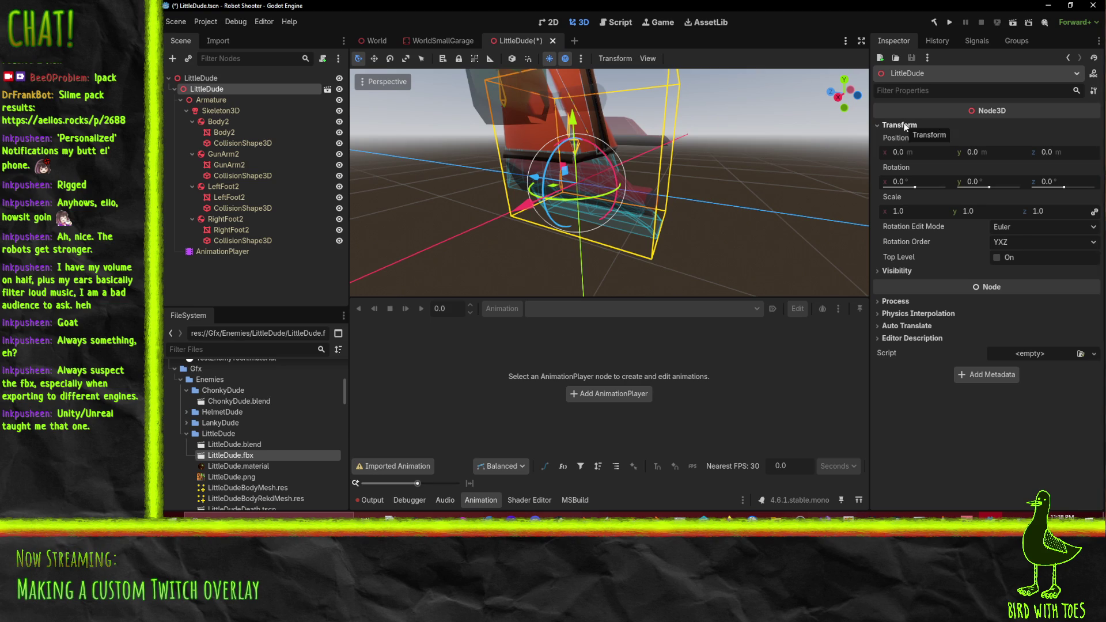
Inspect the transforms of Body2's mesh child and the Body2 rigid body
left_click(205, 107)
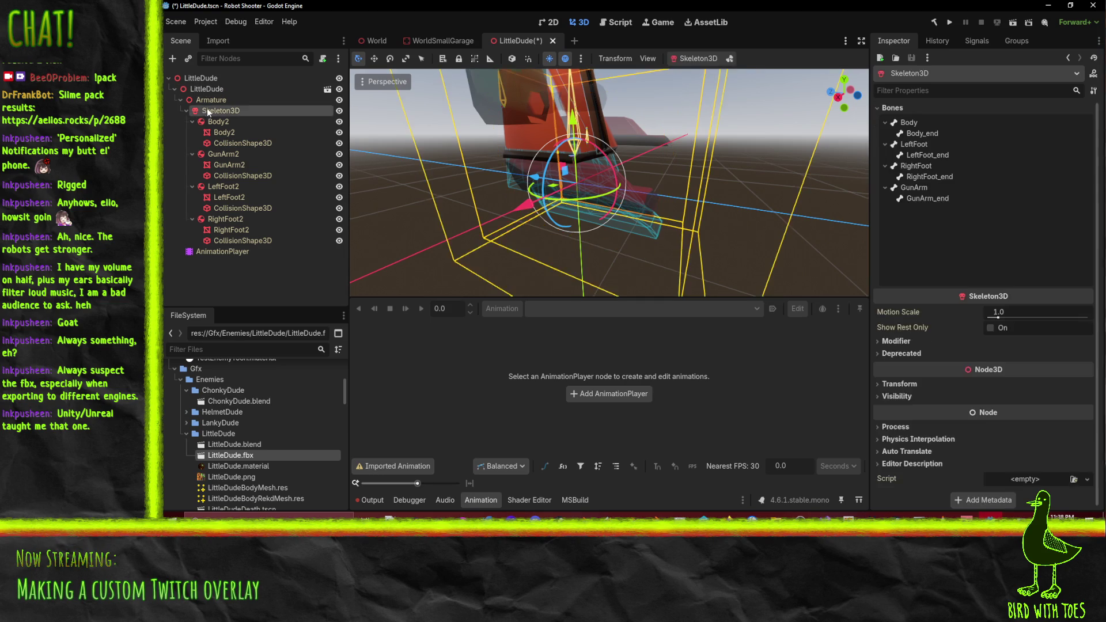
left_click(216, 121)
left_click(223, 132)
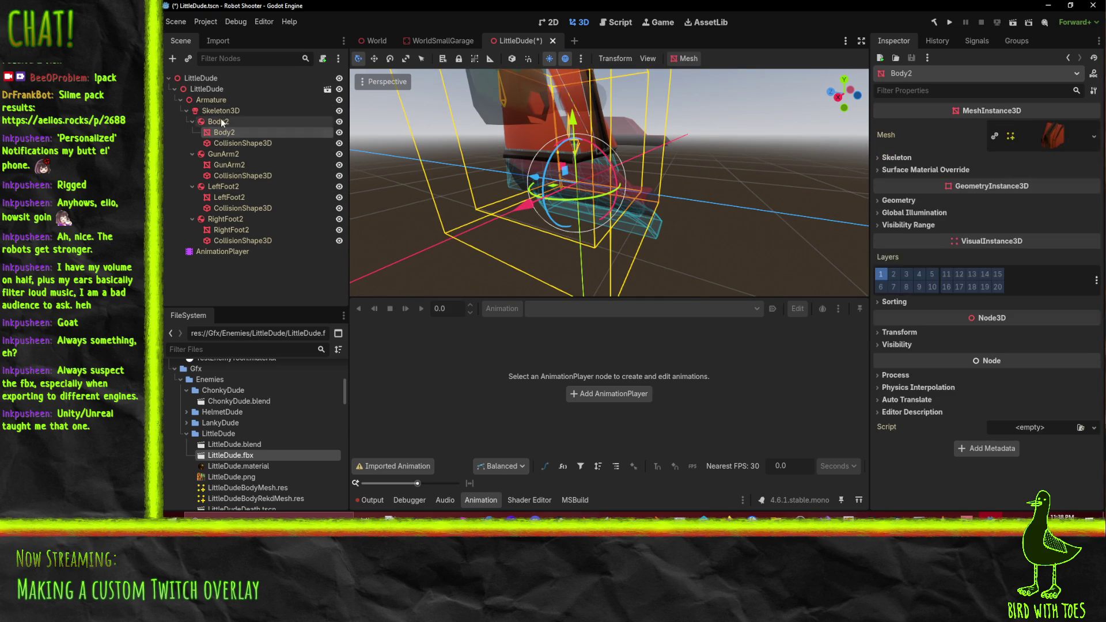
left_click(902, 332)
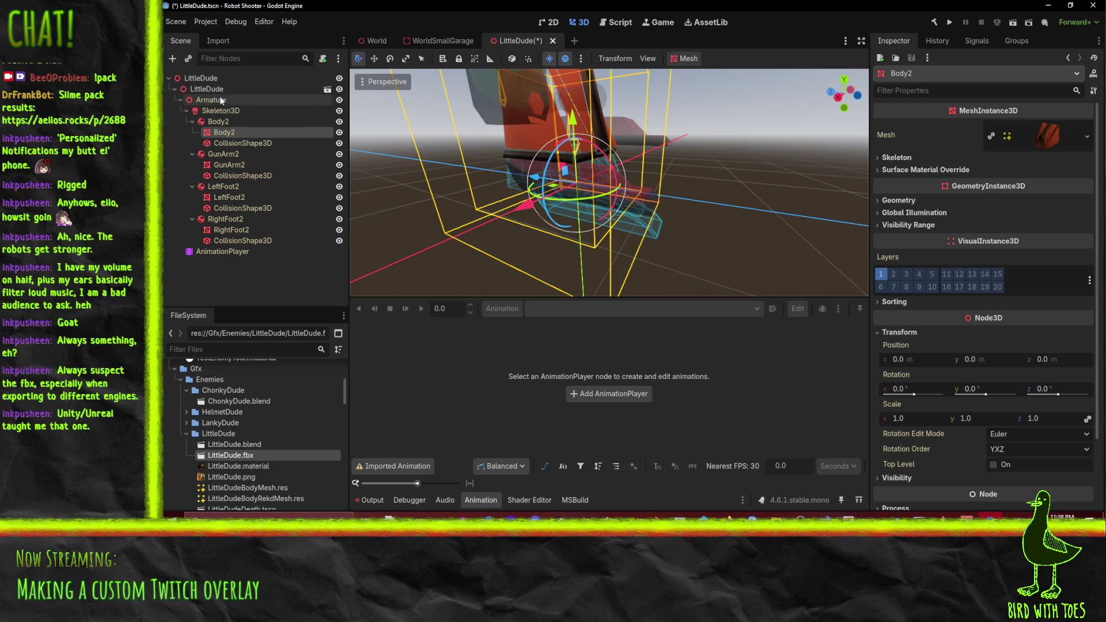
left_click(227, 121)
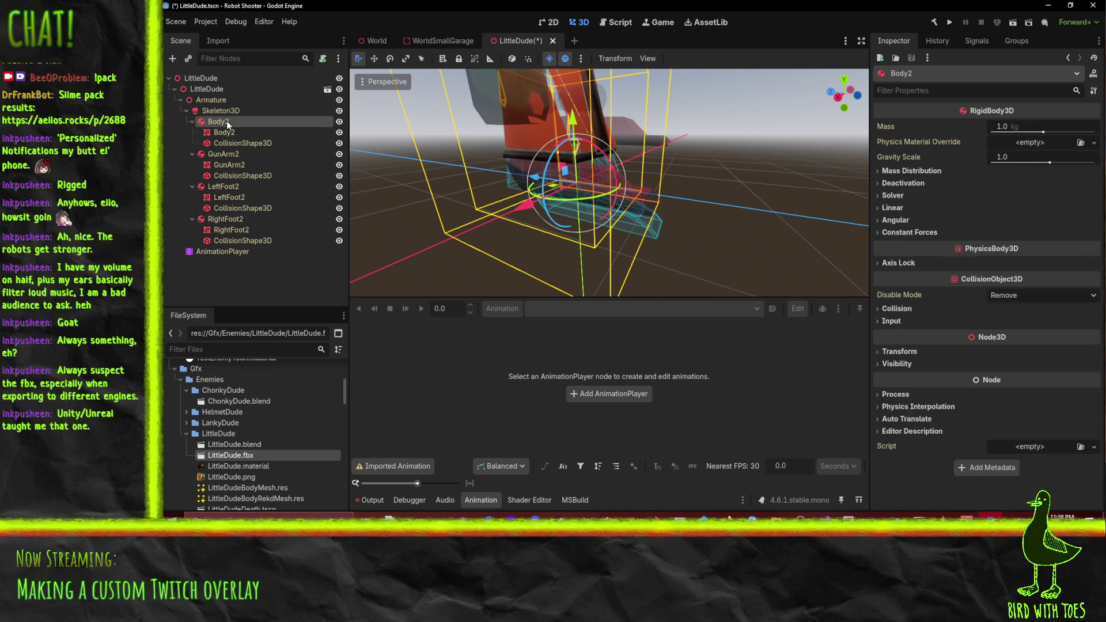
left_click(906, 353)
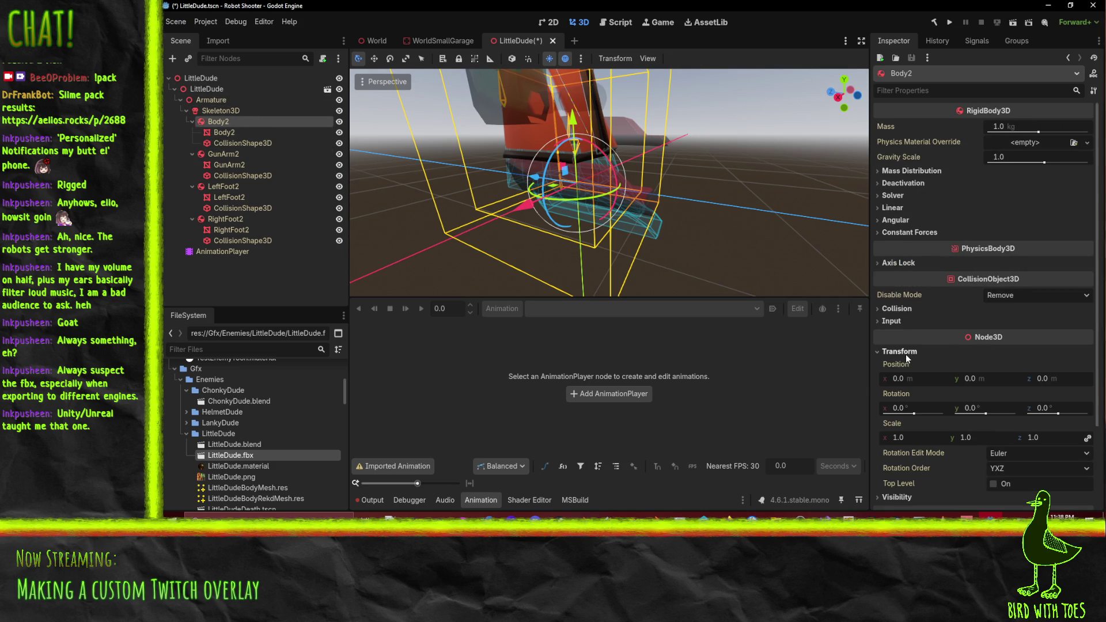
Compare GunArm2 and Body2 transforms, then check the Skeleton3D and Armature transforms
left_click(214, 154)
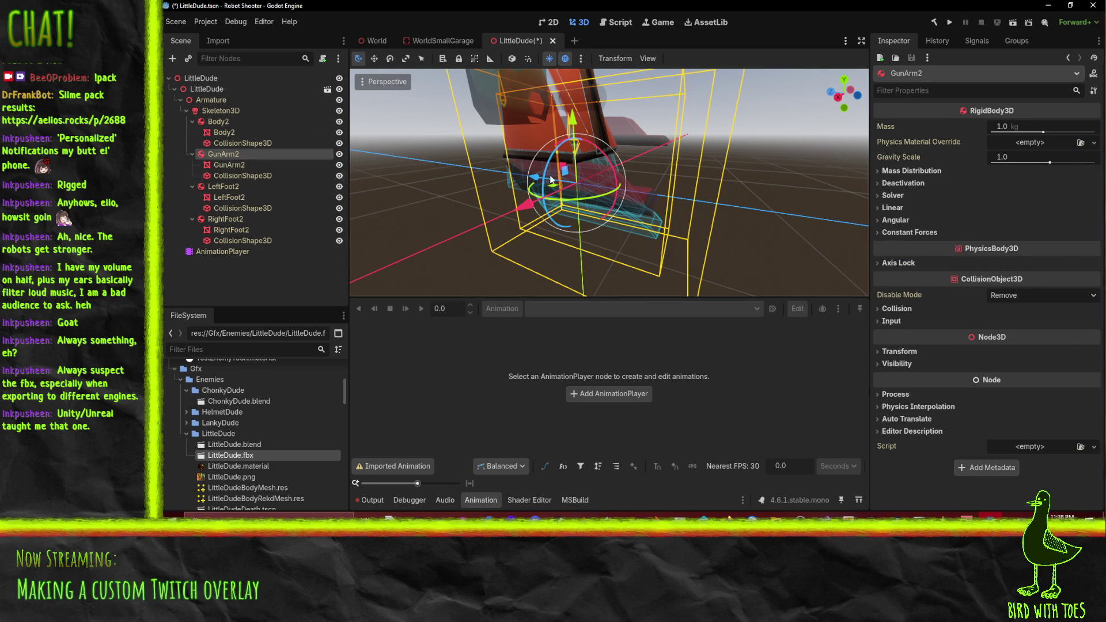
mouse_move(550, 180)
left_mouse_down()
mouse_move(489, 185)
mouse_move(600, 203)
mouse_move(565, 200)
mouse_move(583, 183)
left_mouse_up()
left_click(218, 121)
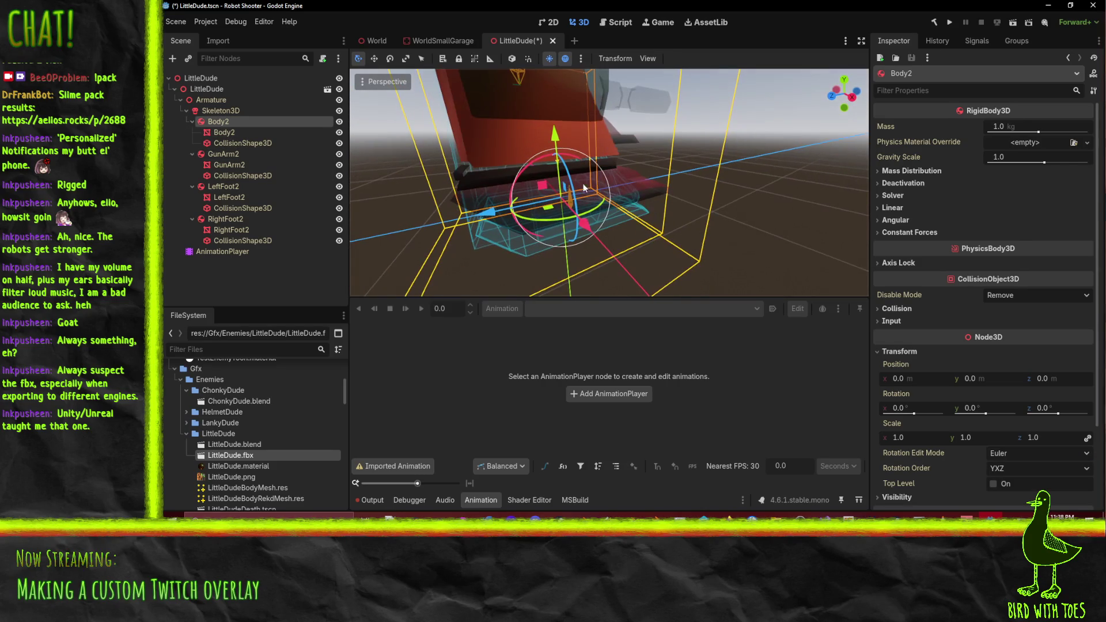
left_click(222, 153)
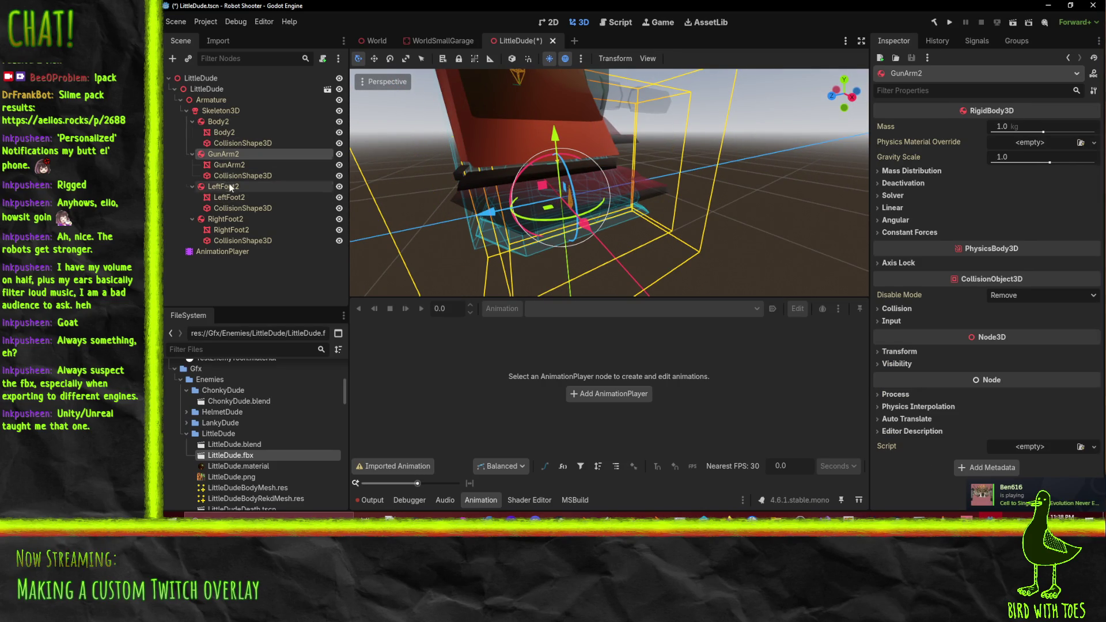
left_click(213, 110)
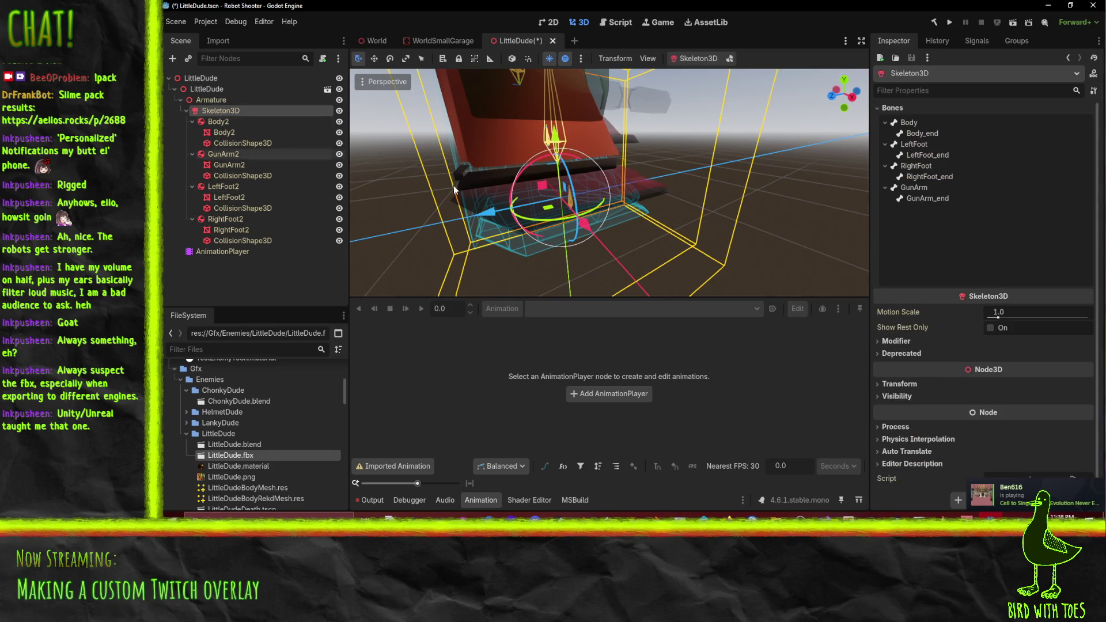
left_click(905, 384)
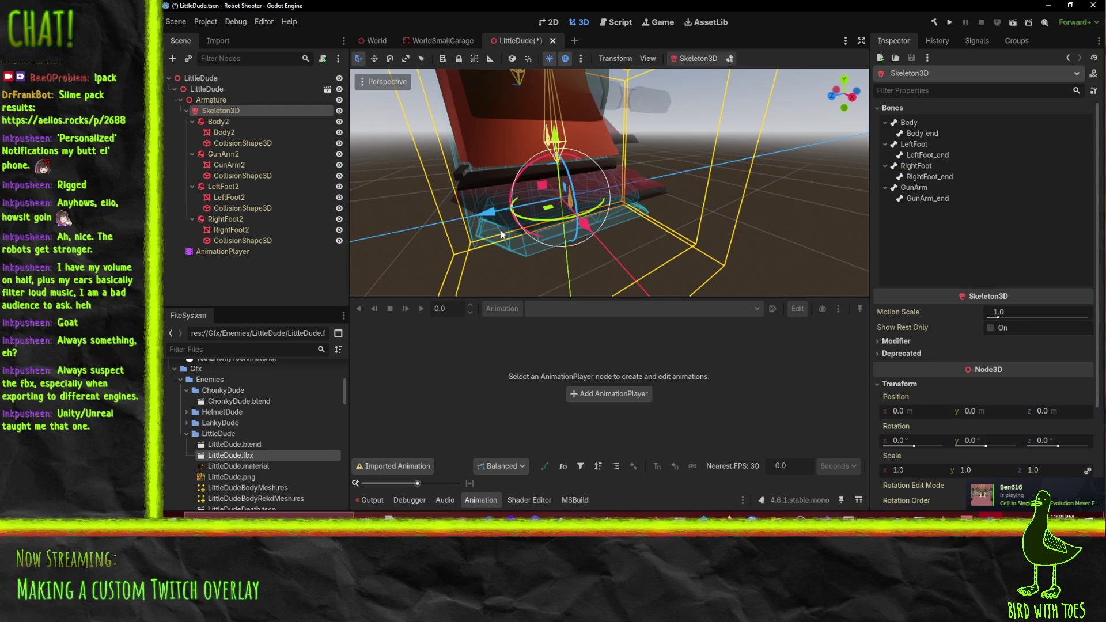
left_click(213, 100)
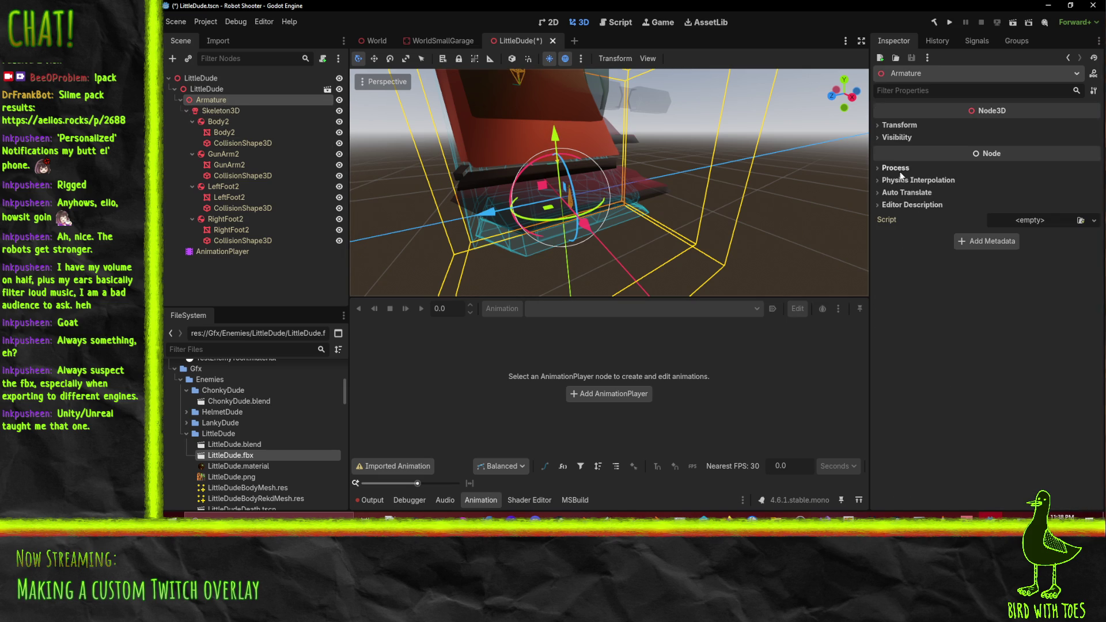
Inspect the Armature's -90 X rotation and x scale of 100 while orbiting the robot
left_click(899, 125)
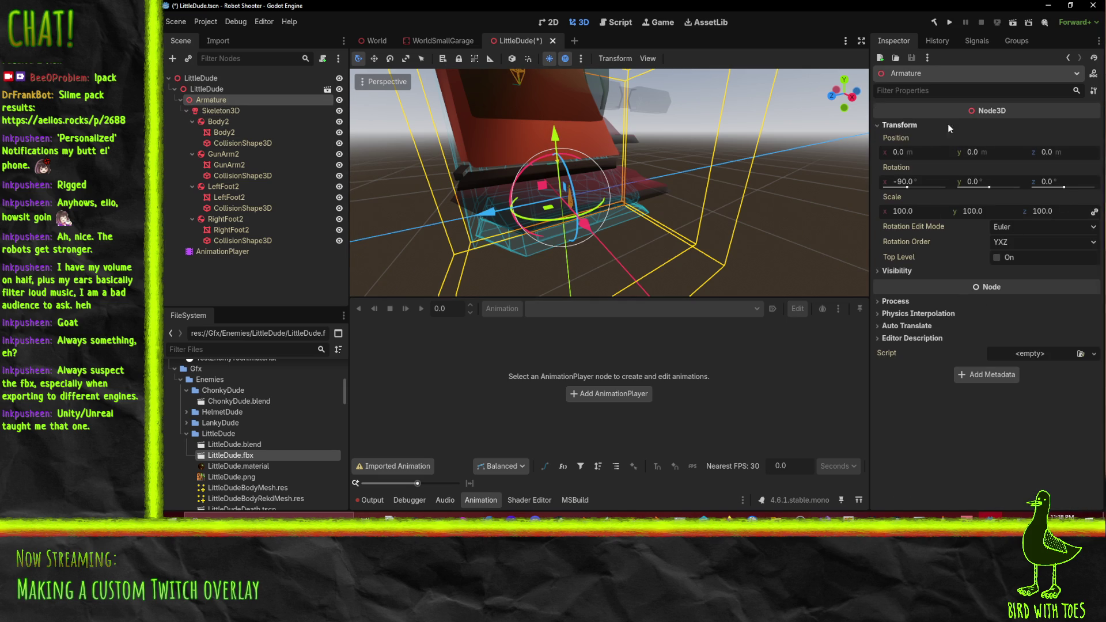
mouse_move(744, 210)
left_mouse_down()
mouse_move(489, 195)
mouse_move(558, 206)
mouse_move(660, 199)
mouse_move(643, 158)
mouse_move(570, 188)
mouse_move(489, 202)
mouse_move(558, 233)
mouse_move(635, 247)
mouse_move(728, 250)
mouse_move(864, 224)
left_mouse_up()
left_click(923, 216)
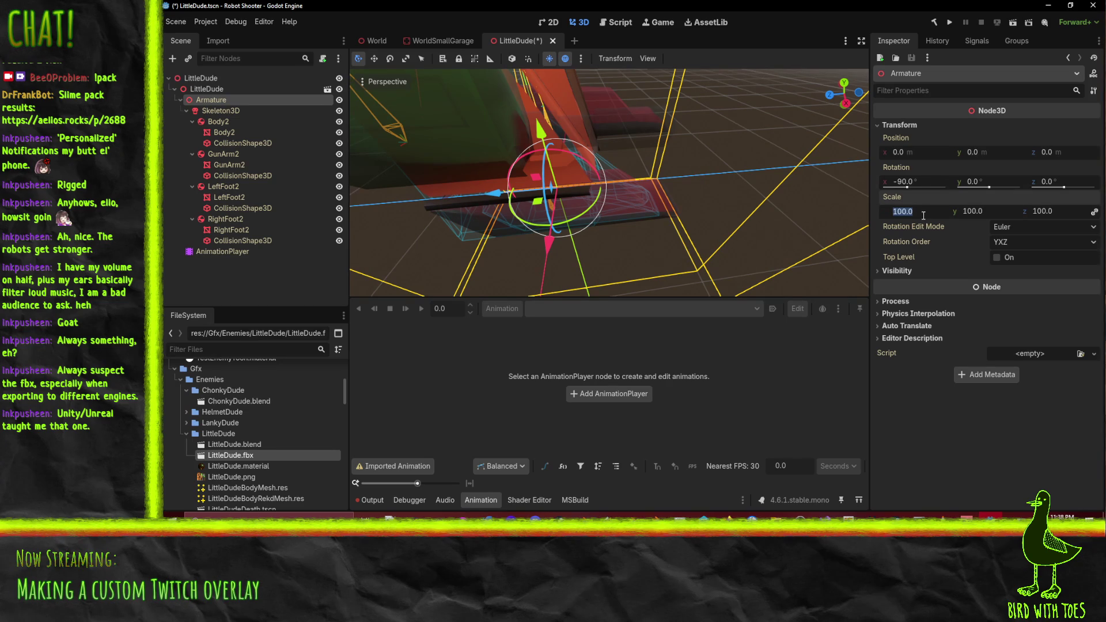
mouse_move(784, 244)
left_mouse_down()
mouse_move(724, 219)
mouse_move(384, 175)
left_mouse_up()
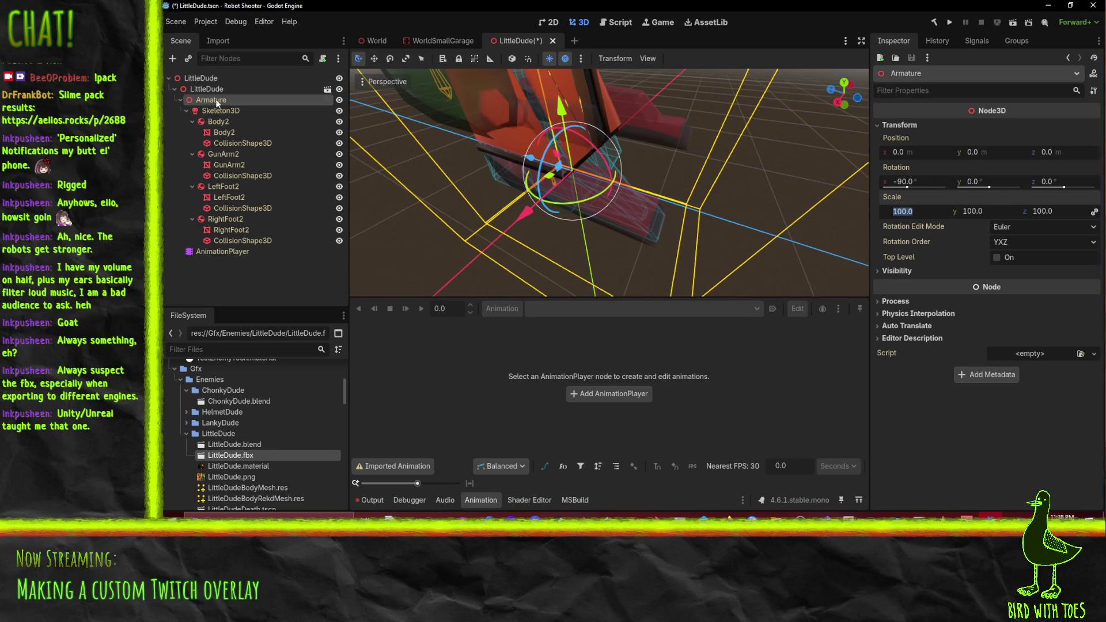
Compare with the root LittleDude node's transform, reselect Armature, and switch to Blender
left_click(216, 79)
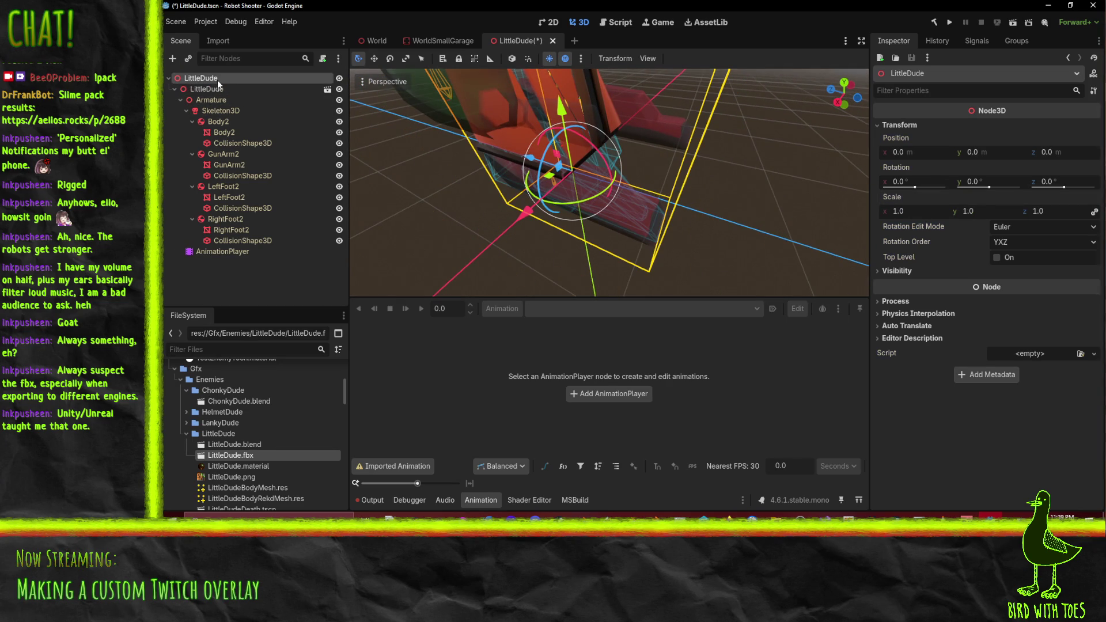
left_click(897, 123)
left_click(207, 99)
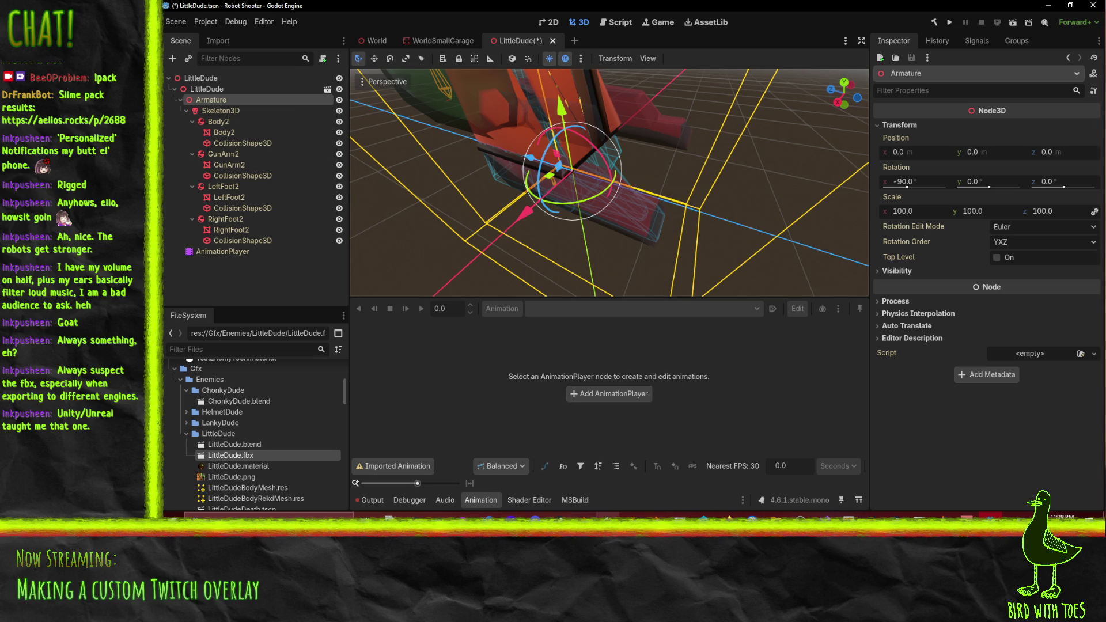
key("alt+Tab")
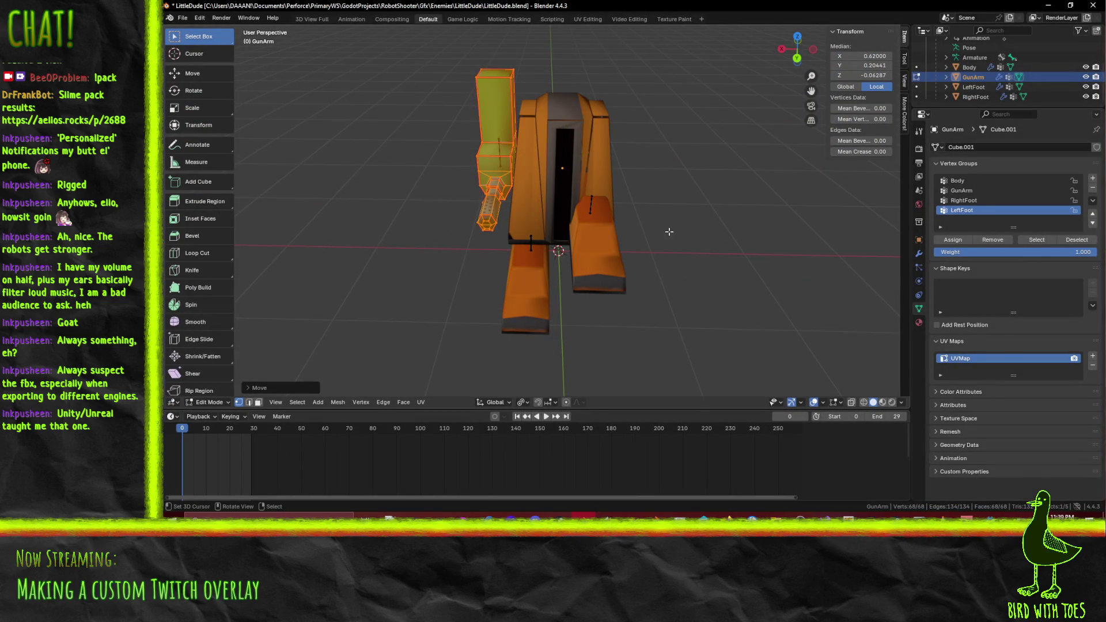
Return Blender's Armature to Object Mode, view the robot side-on, then minimize Blender
left_click(975, 57)
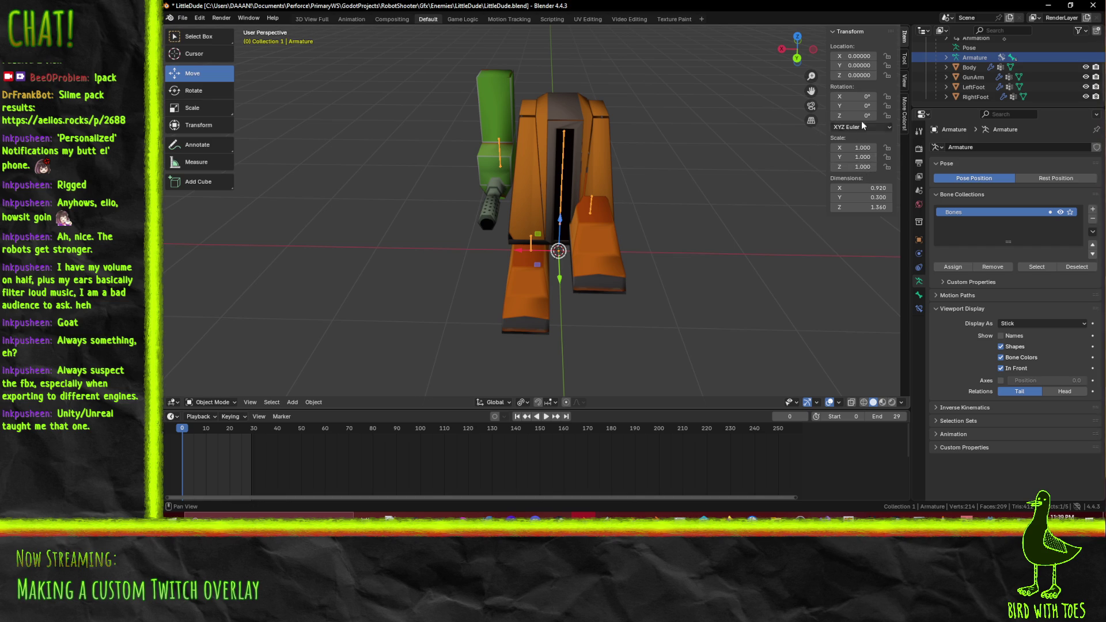
scroll(973, 80, "up", 3)
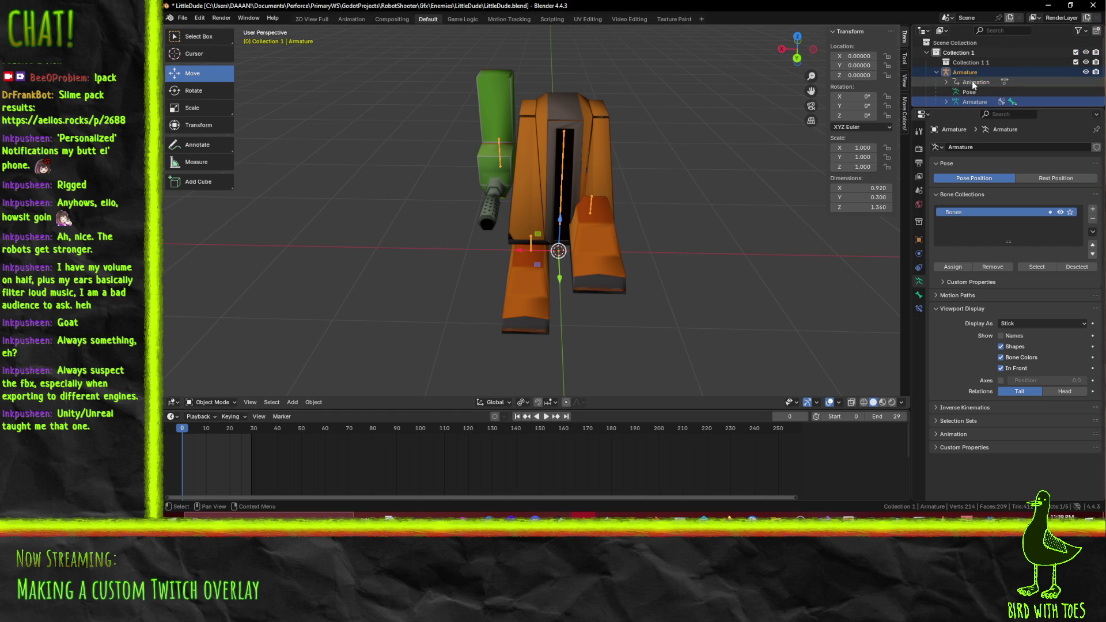
key("Up")
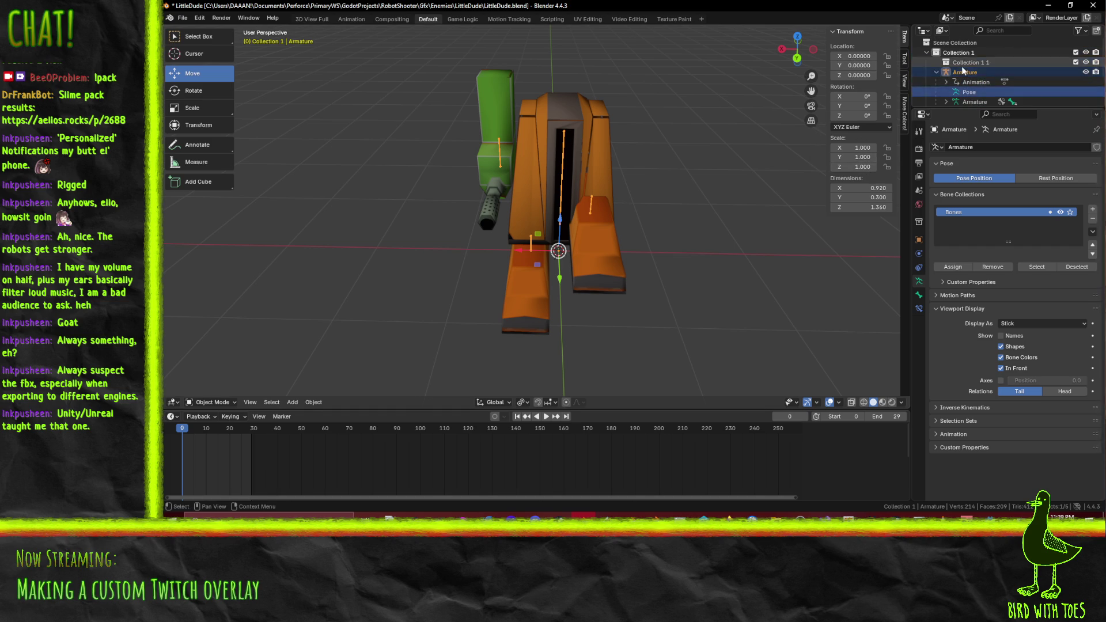
left_click(964, 71)
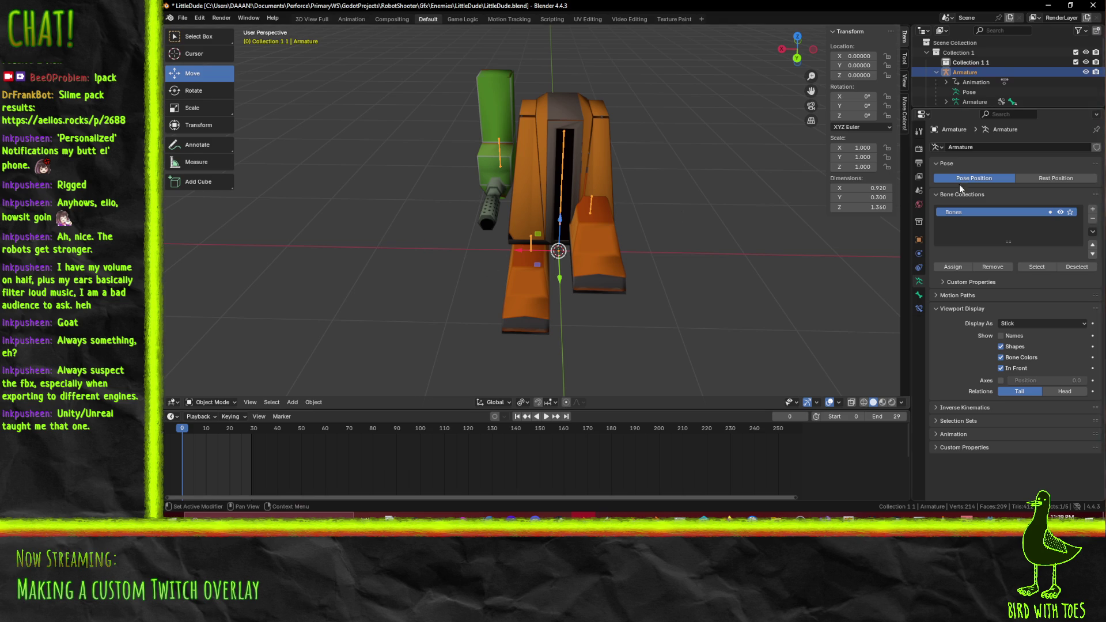
mouse_move(528, 202)
left_mouse_down()
mouse_move(644, 186)
mouse_move(789, 134)
mouse_move(837, 166)
mouse_move(694, 195)
left_mouse_up()
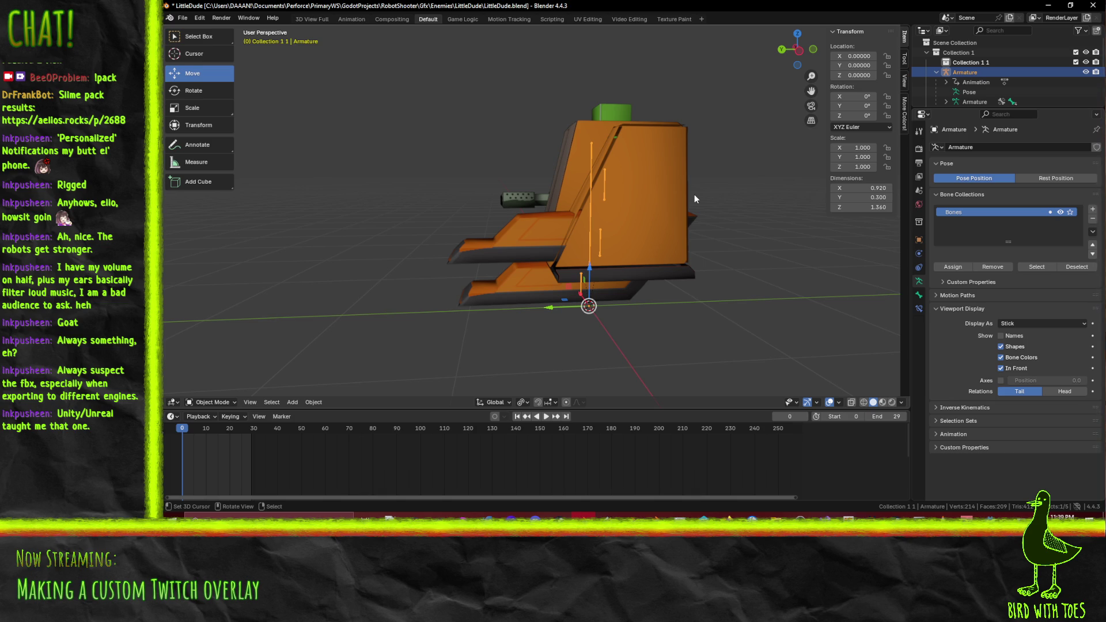
left_click(1042, 8)
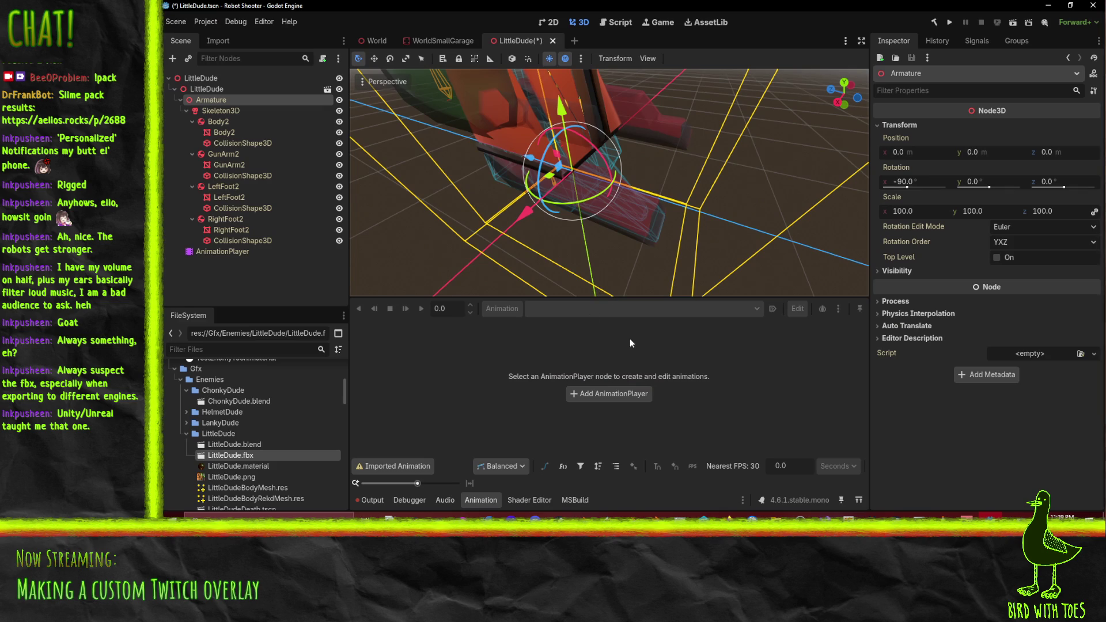
mouse_move(713, 207)
left_mouse_down()
mouse_move(586, 212)
mouse_move(613, 216)
mouse_move(600, 206)
left_mouse_up()
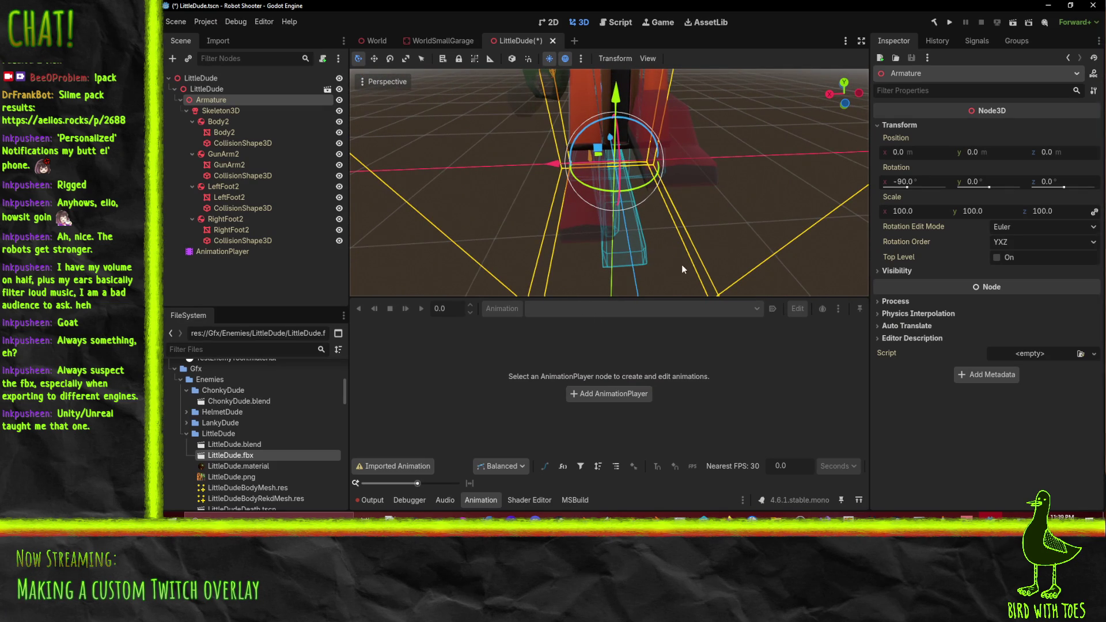
mouse_move(722, 252)
left_mouse_down()
mouse_move(682, 205)
mouse_move(705, 245)
left_mouse_up()
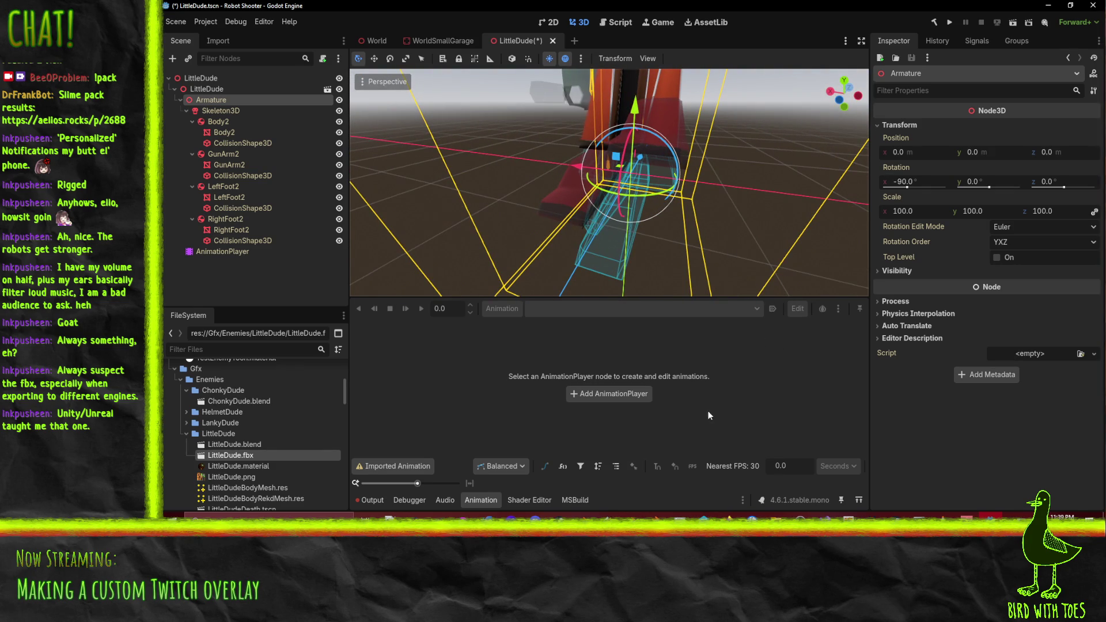
left_click(583, 515)
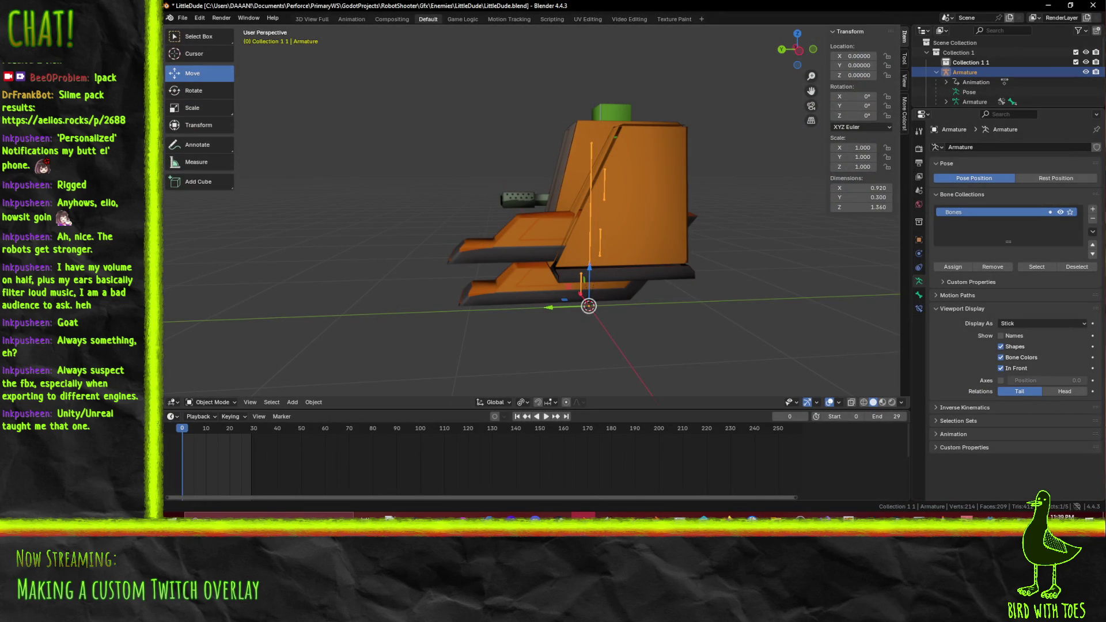
key("alt+Tab")
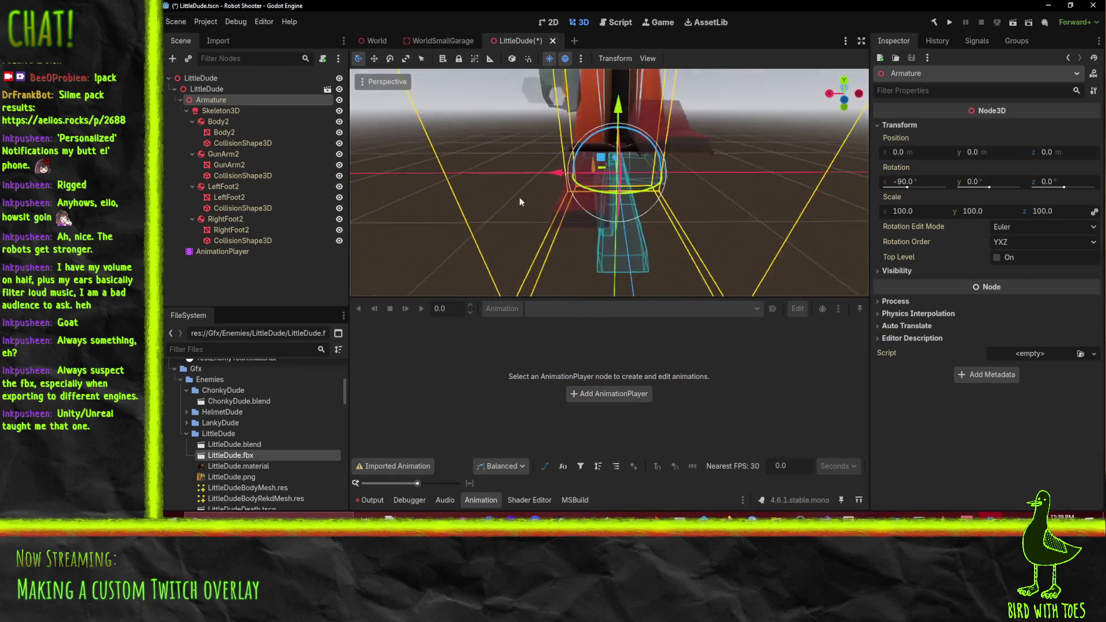
mouse_move(520, 197)
left_mouse_down()
mouse_move(579, 178)
mouse_move(543, 215)
left_mouse_up()
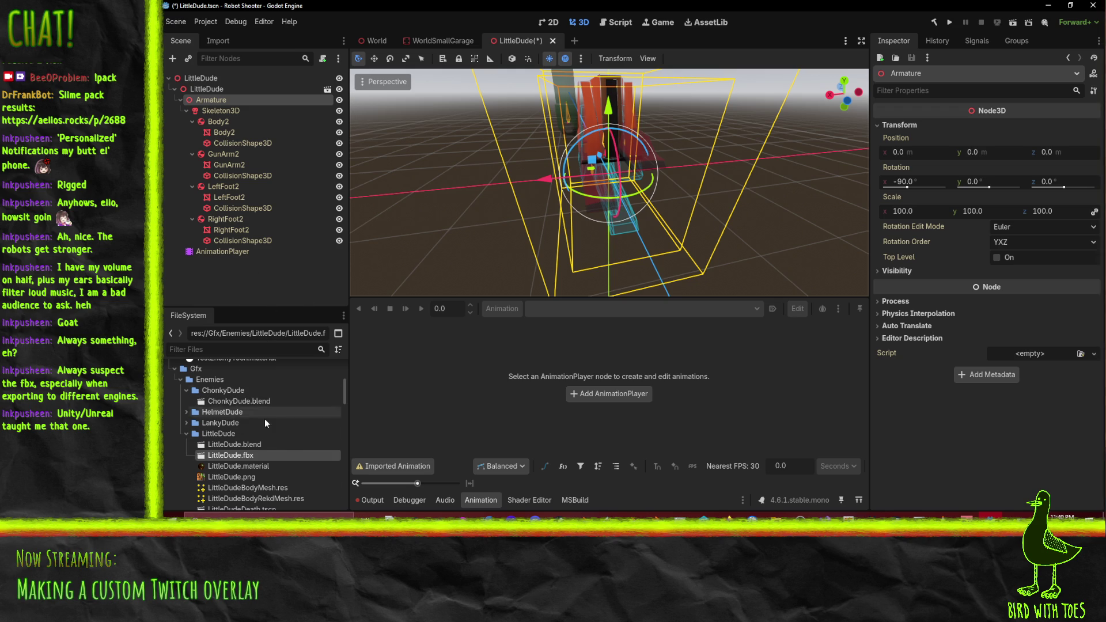
scroll(276, 424, "down", 2)
scroll(276, 427, "down", 2)
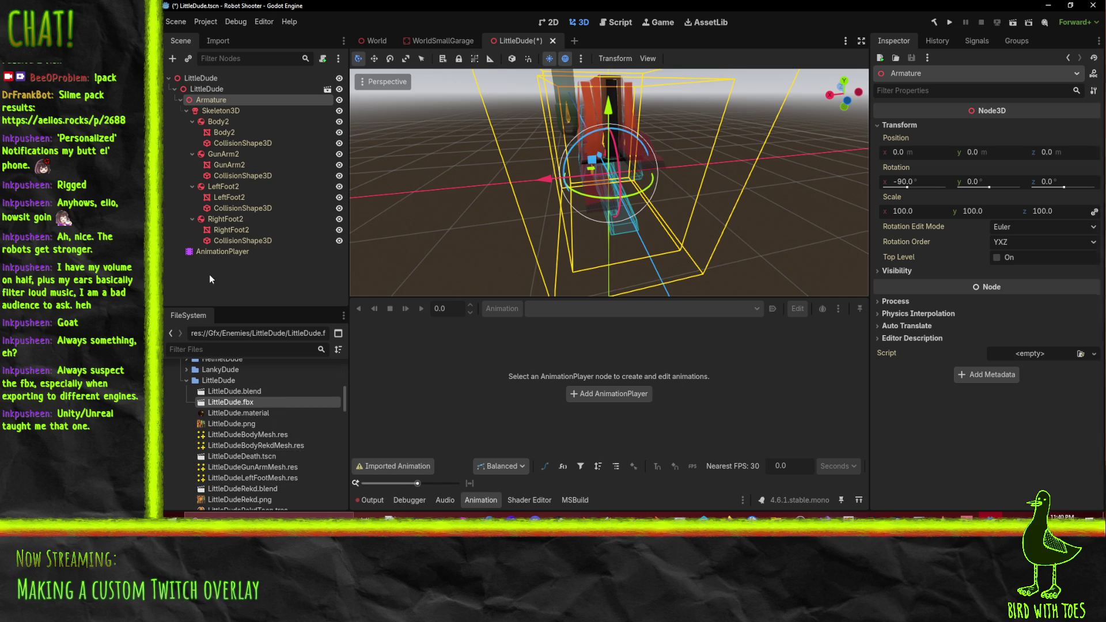
scroll(344, 395, "up", 3)
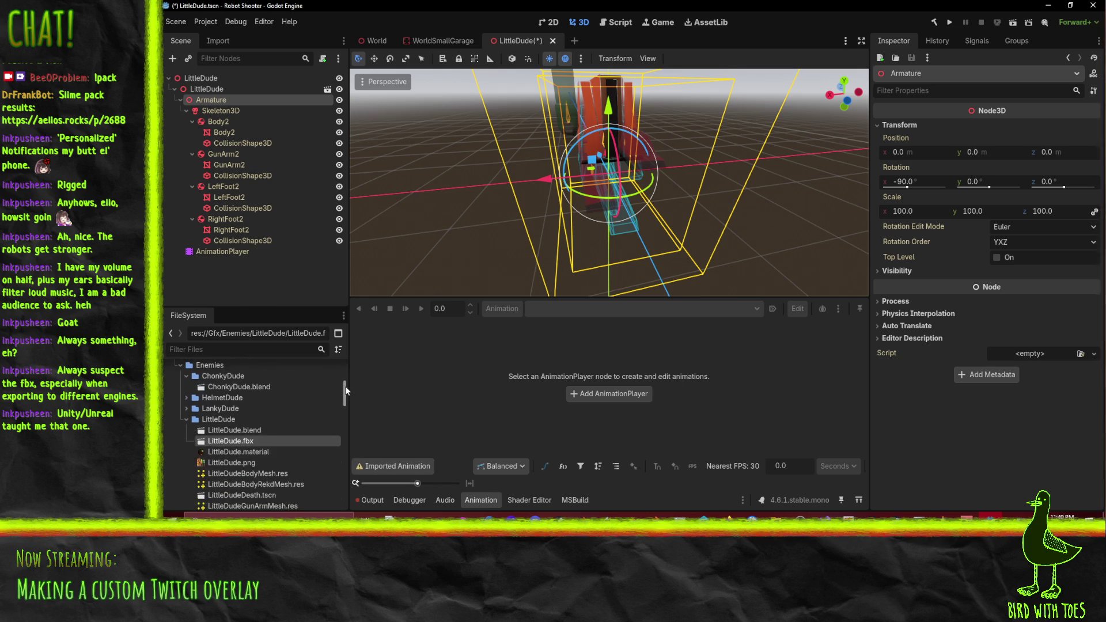
scroll(273, 461, "up", 1)
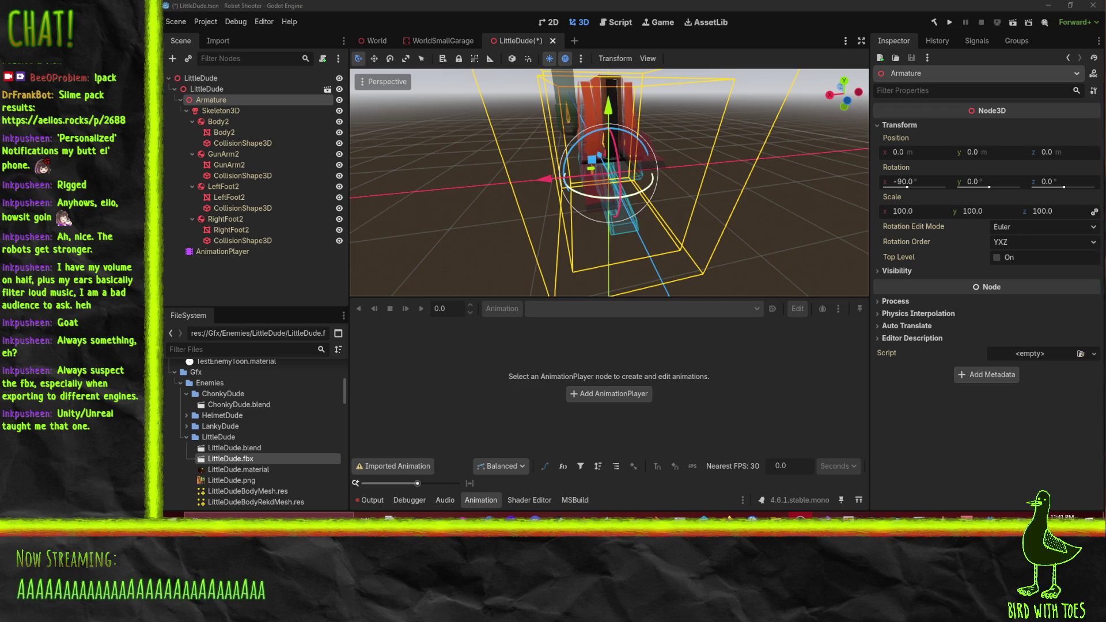
Refocus Godot, orbit around LittleDude, and select Skeleton3D to list its bones
left_click(807, 20)
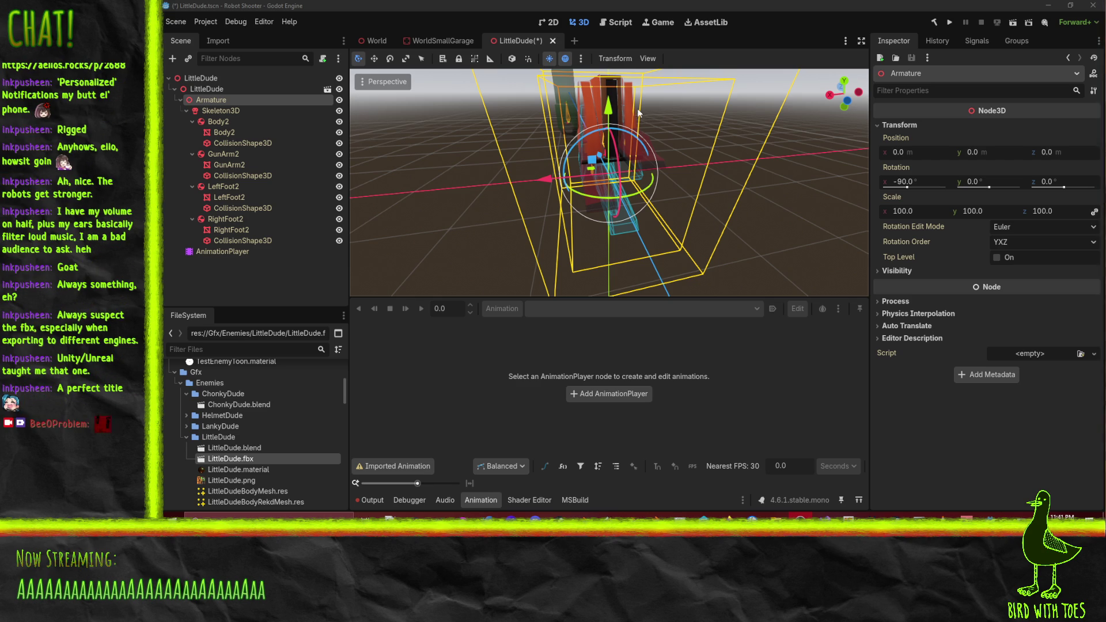
left_click(603, 259)
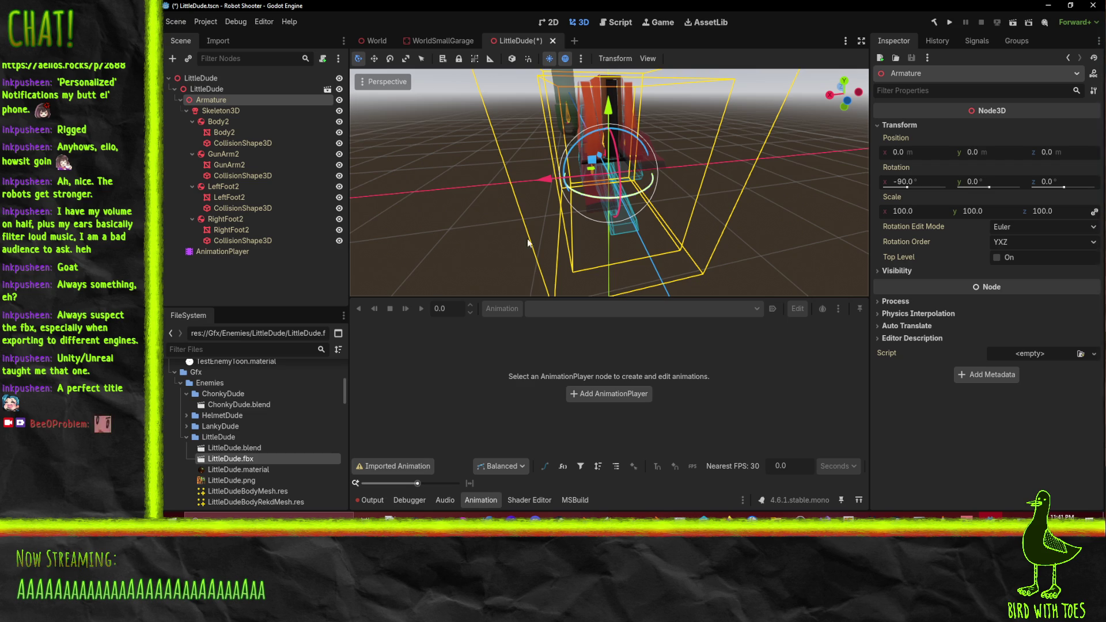
mouse_move(639, 212)
left_mouse_down()
mouse_move(671, 202)
mouse_move(590, 233)
mouse_move(614, 242)
mouse_move(665, 181)
mouse_move(757, 127)
mouse_move(772, 140)
left_mouse_up()
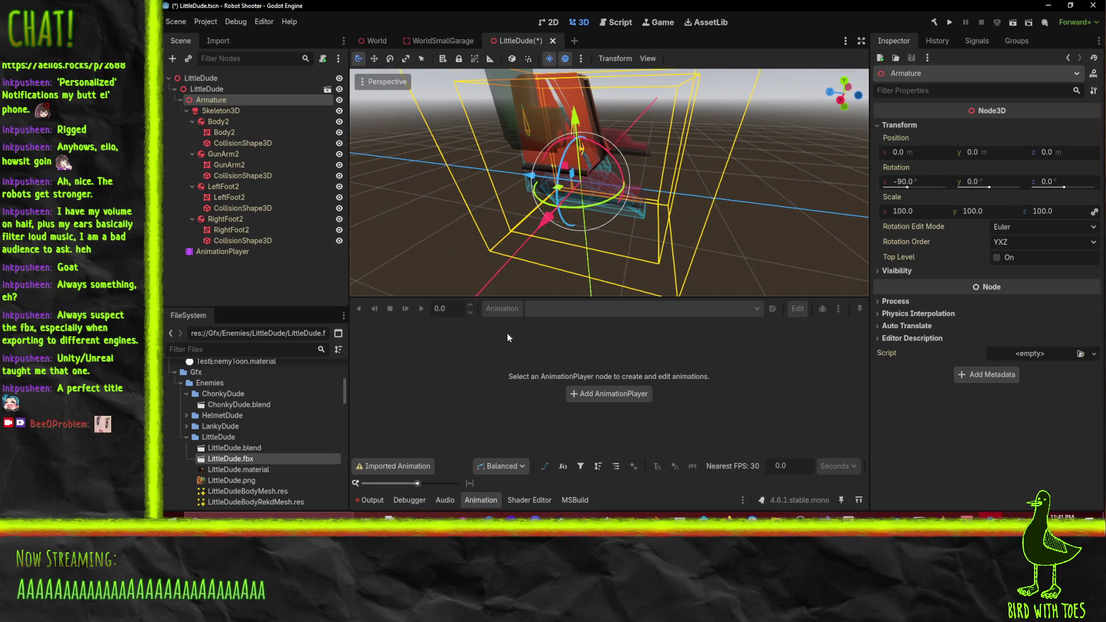
left_click(240, 114)
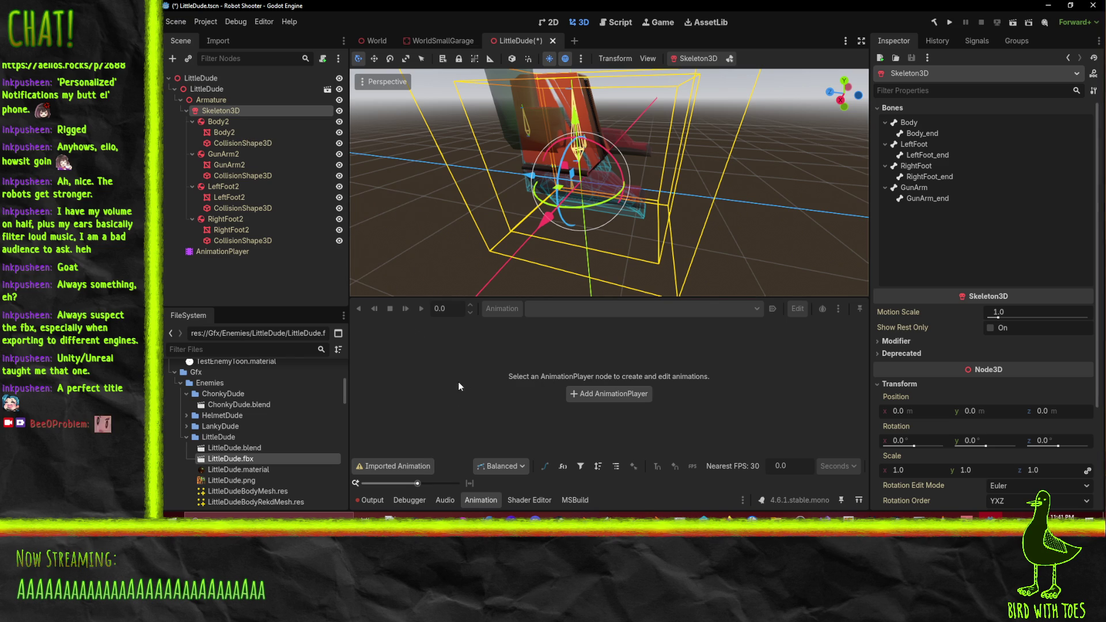
Play the Armature|Walk animation on AnimationPlayer and pause it mid-cycle
left_click(230, 251)
left_click(604, 308)
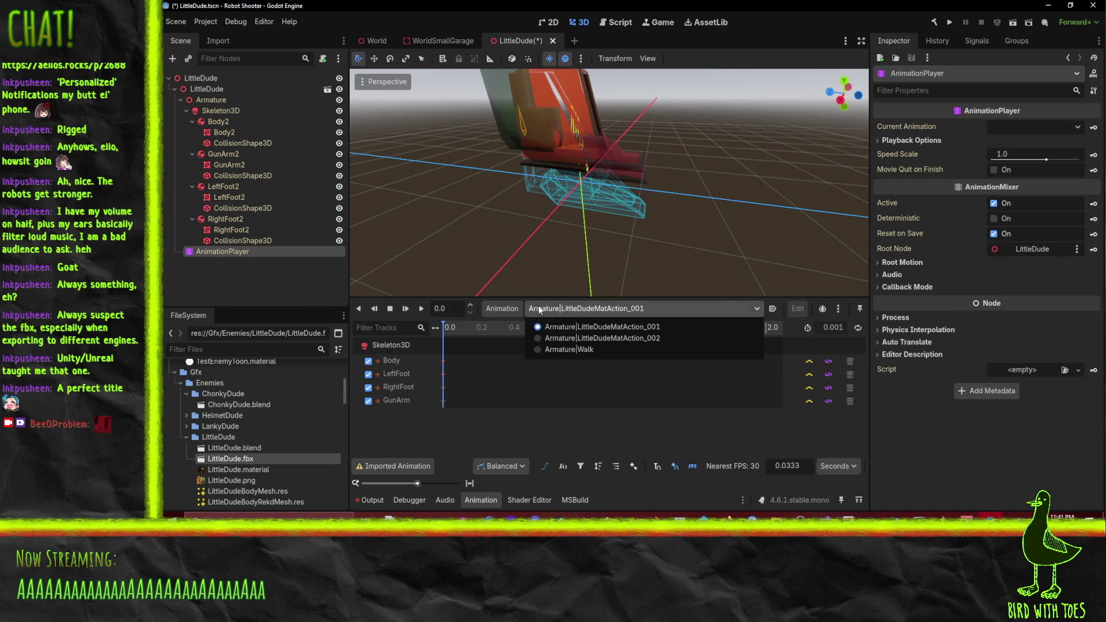
left_click(585, 349)
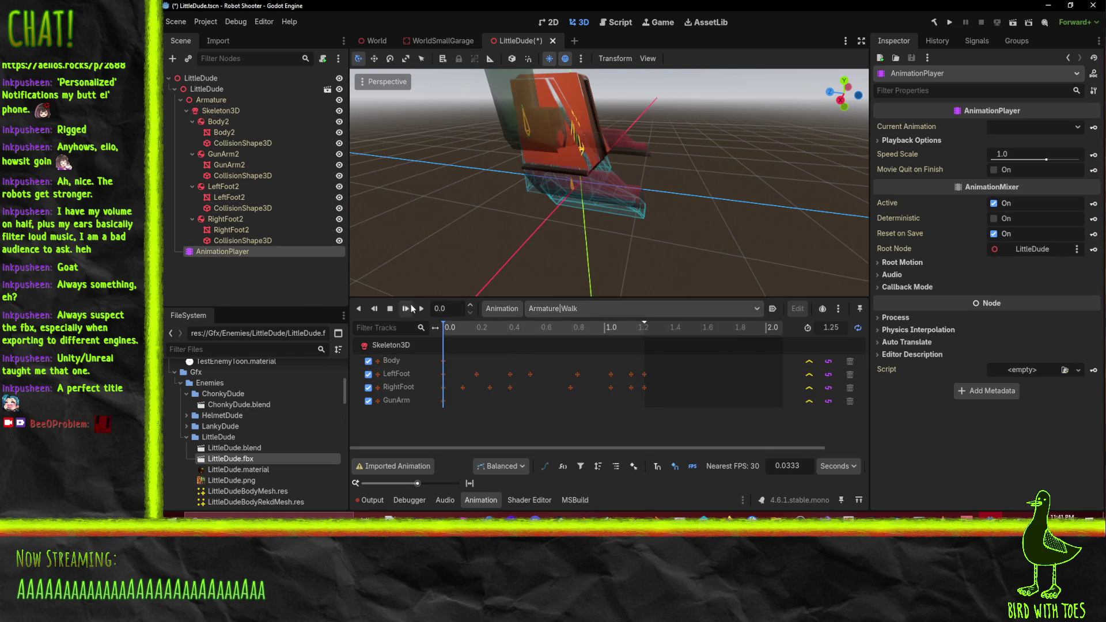
left_click(423, 308)
mouse_move(656, 221)
left_mouse_down()
mouse_move(360, 211)
mouse_move(526, 227)
left_mouse_up()
scroll(649, 174, "up", 5)
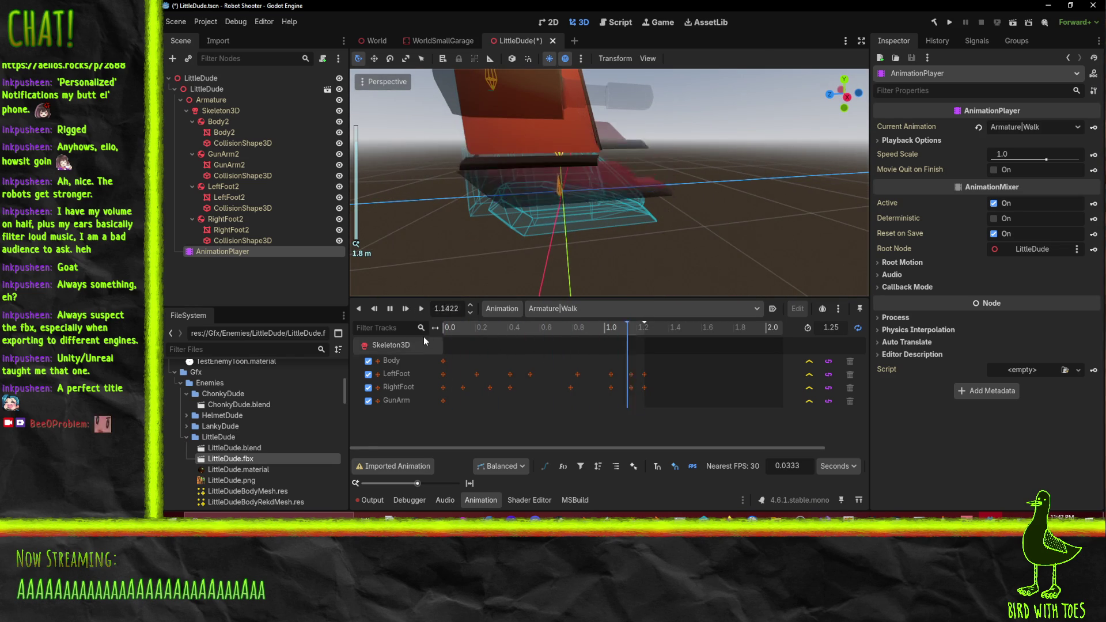
left_click(390, 308)
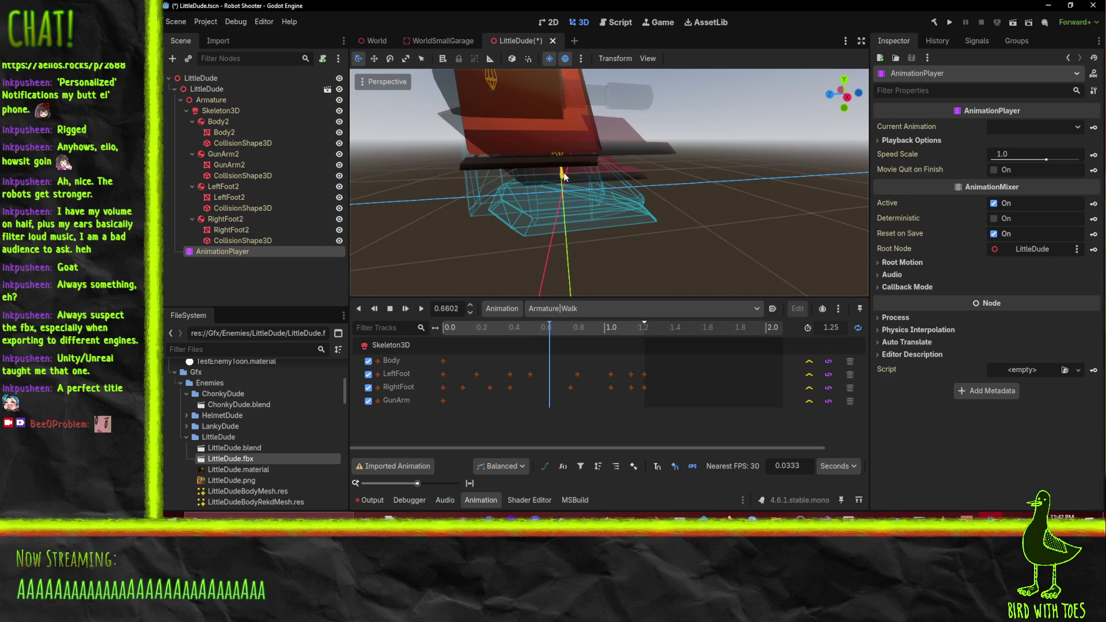
Add a ModifierBoneTarget3D child under the Skeleton3D node
right_click(216, 100)
right_click(220, 111)
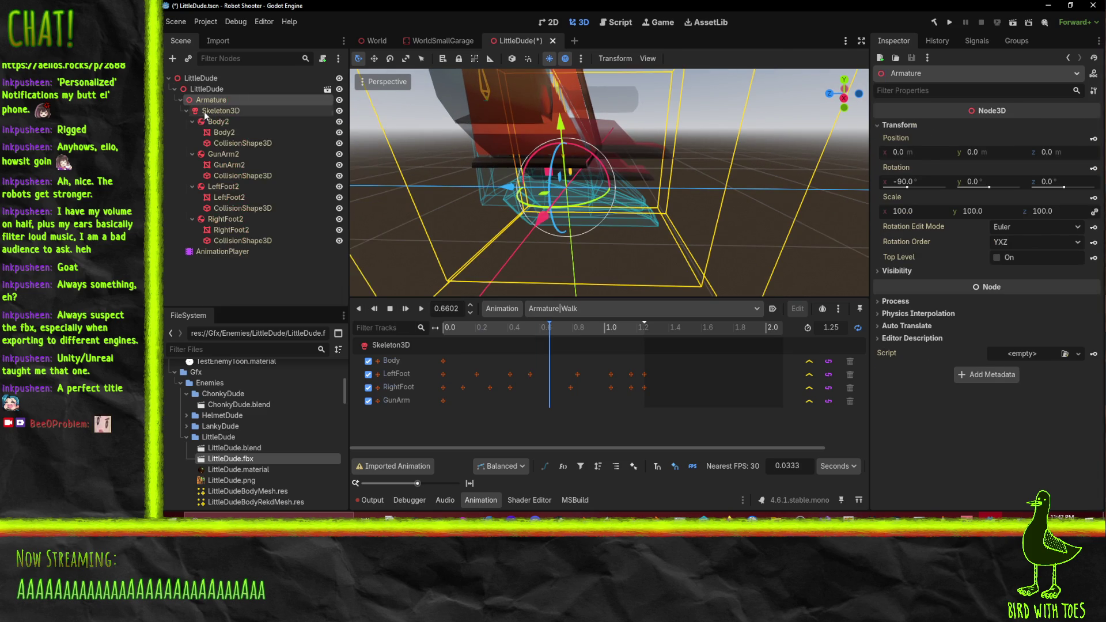
right_click(220, 111)
left_click(265, 122)
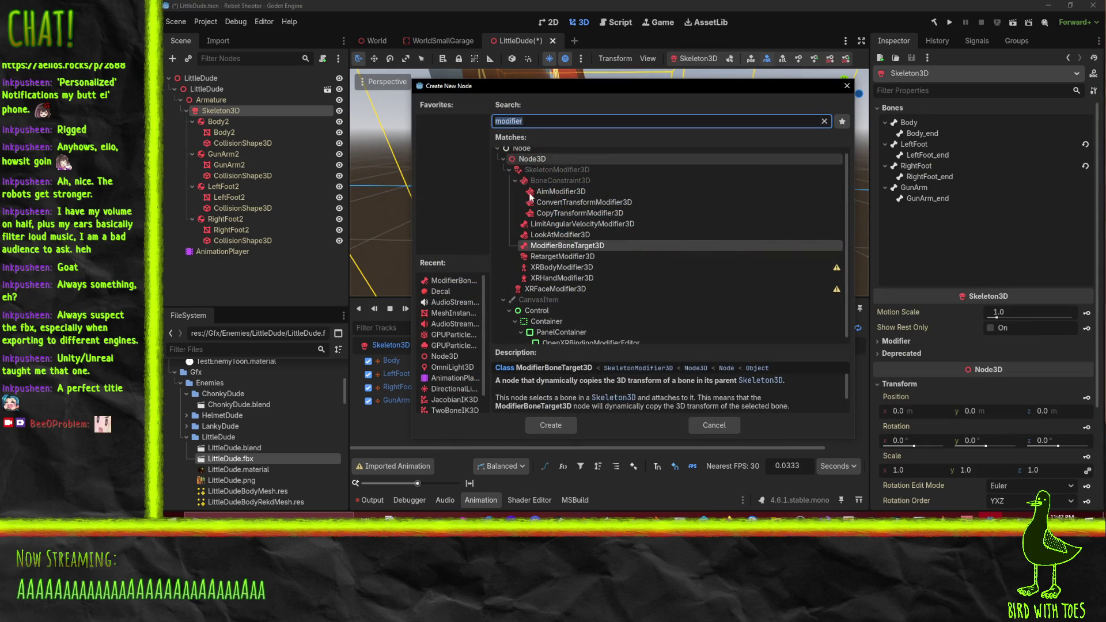
double_click(567, 246)
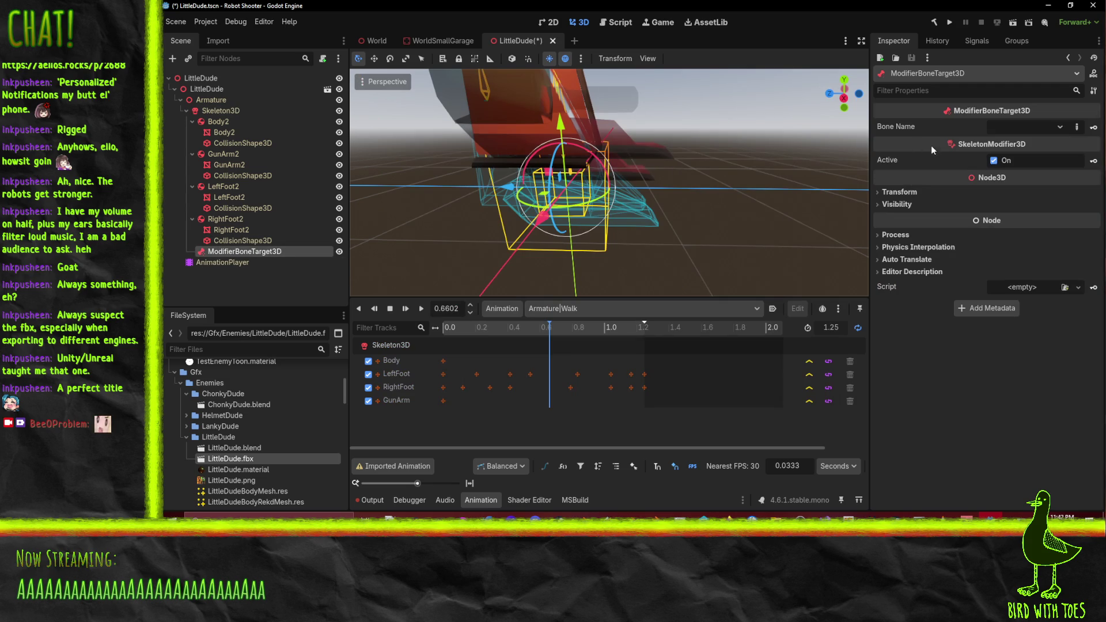
Set its Bone Name to LeftFoot and check its 90° X rotation transform
left_click(1059, 127)
left_click(1015, 181)
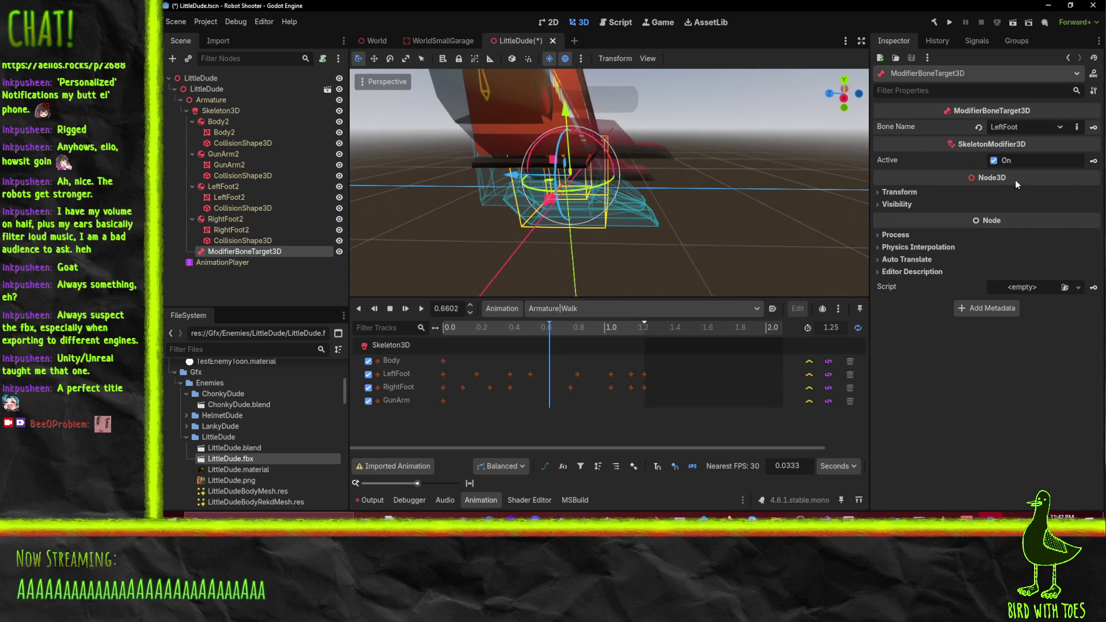
left_click_drag(589, 174, 354, 191)
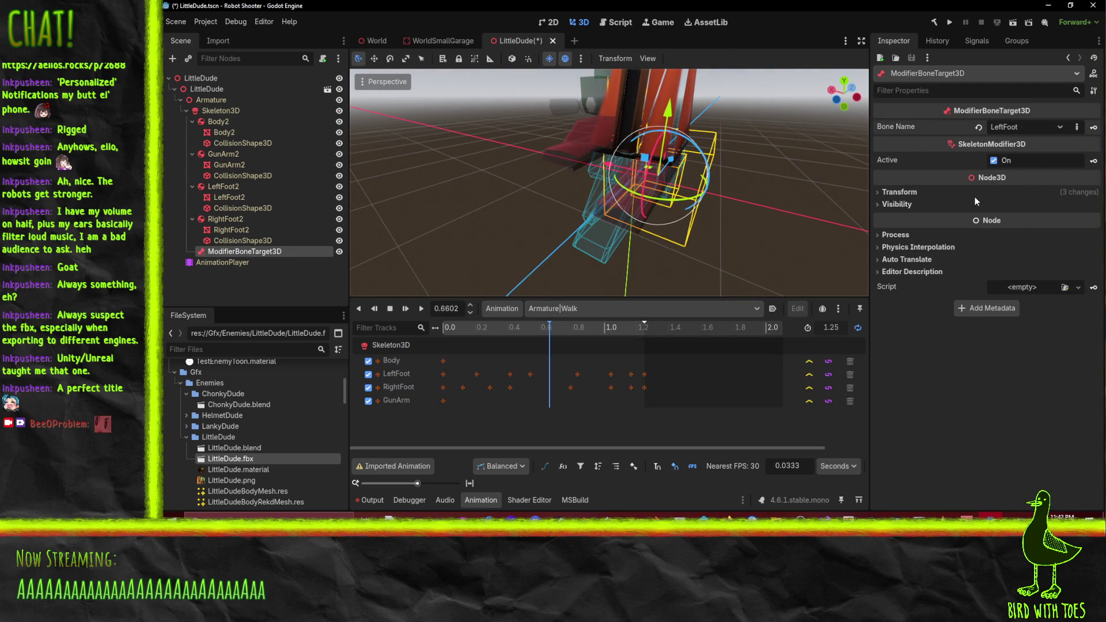
left_click(900, 191)
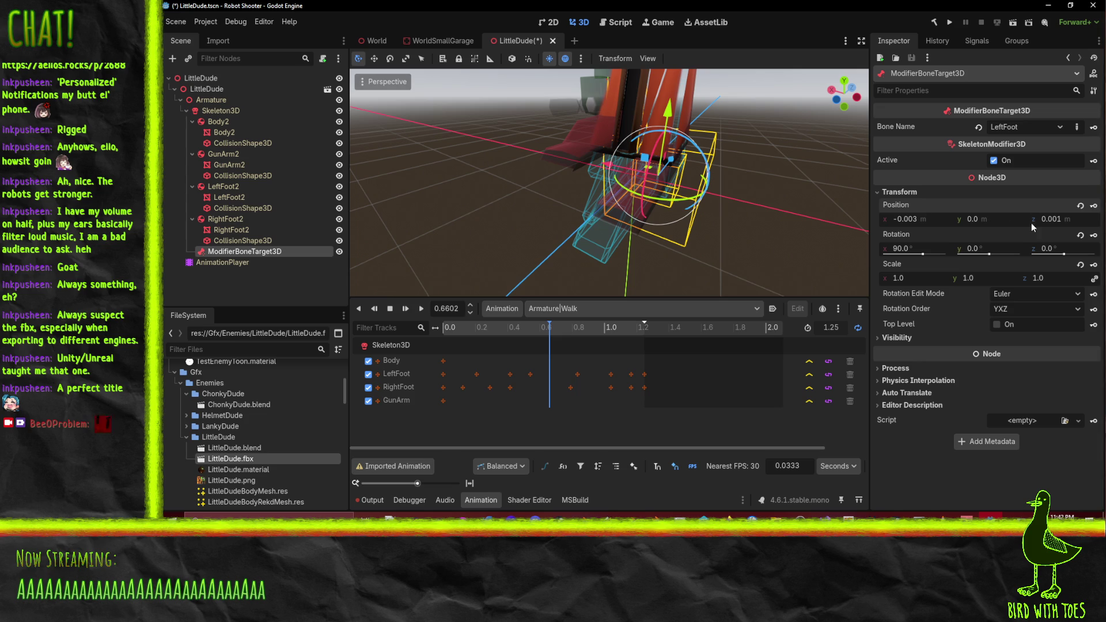
left_click_drag(748, 216, 708, 183)
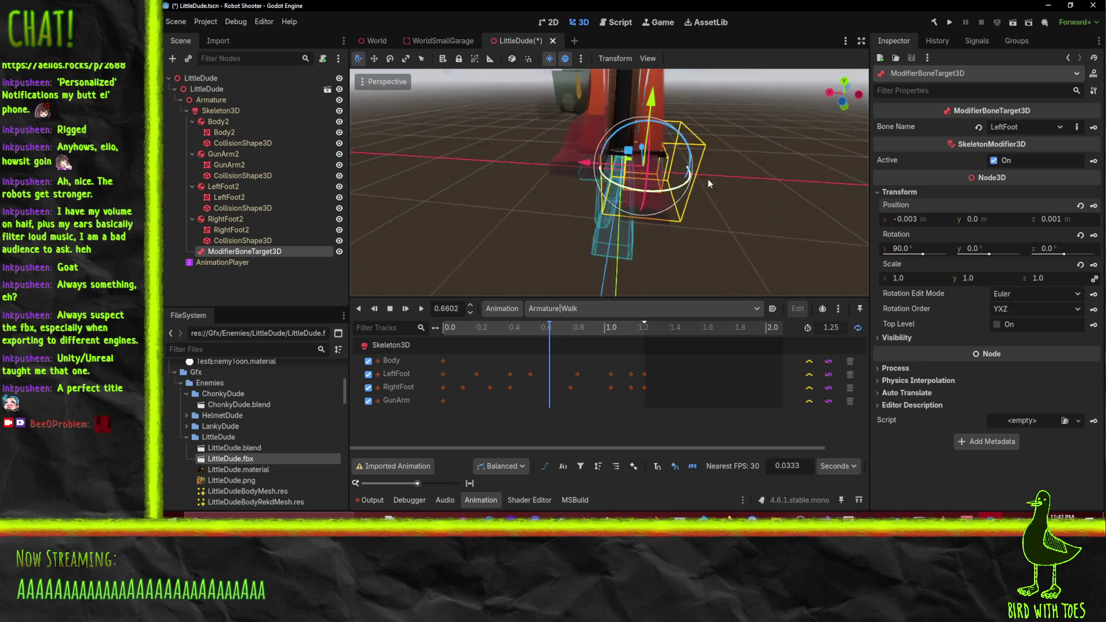
Make the inner LittleDude instance local after RightFoot2's mesh would not move
left_click(288, 219)
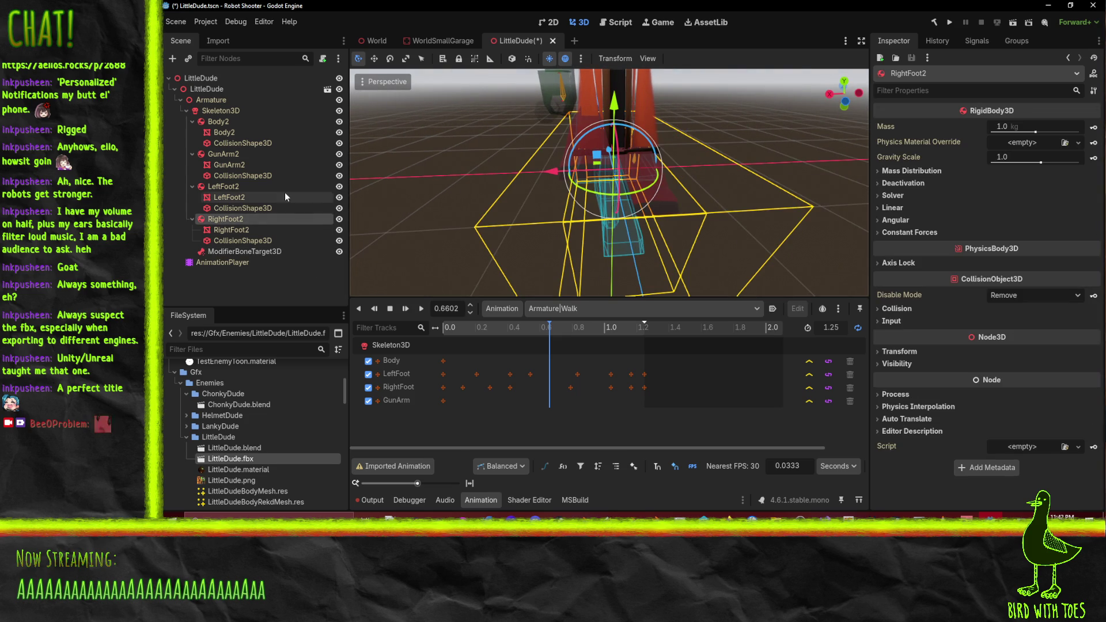
left_click_drag(237, 230, 233, 118)
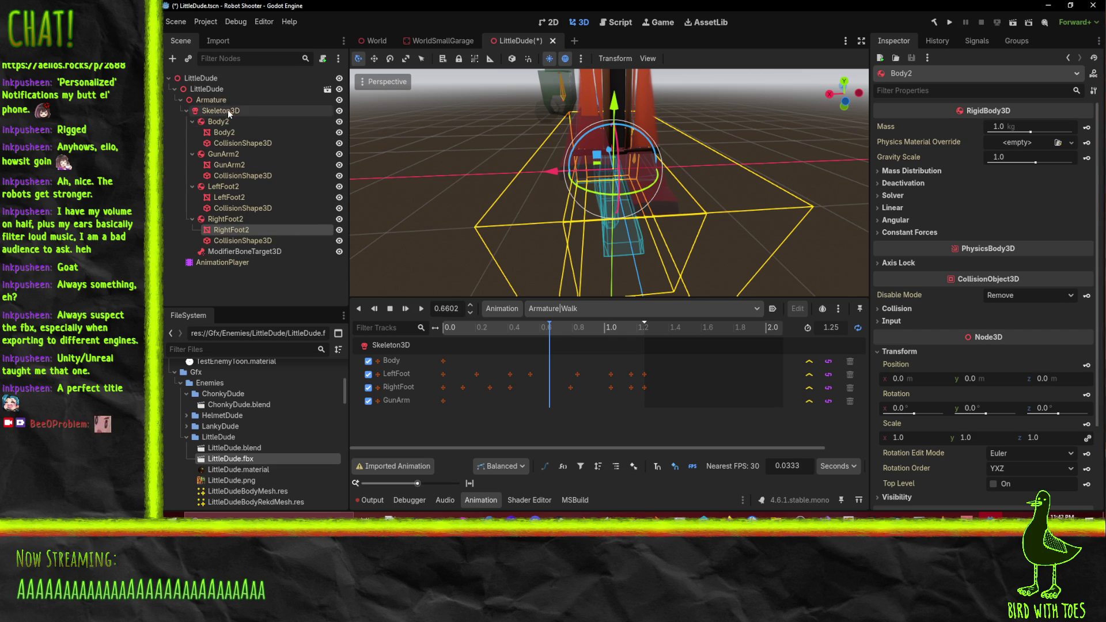
left_click(209, 99)
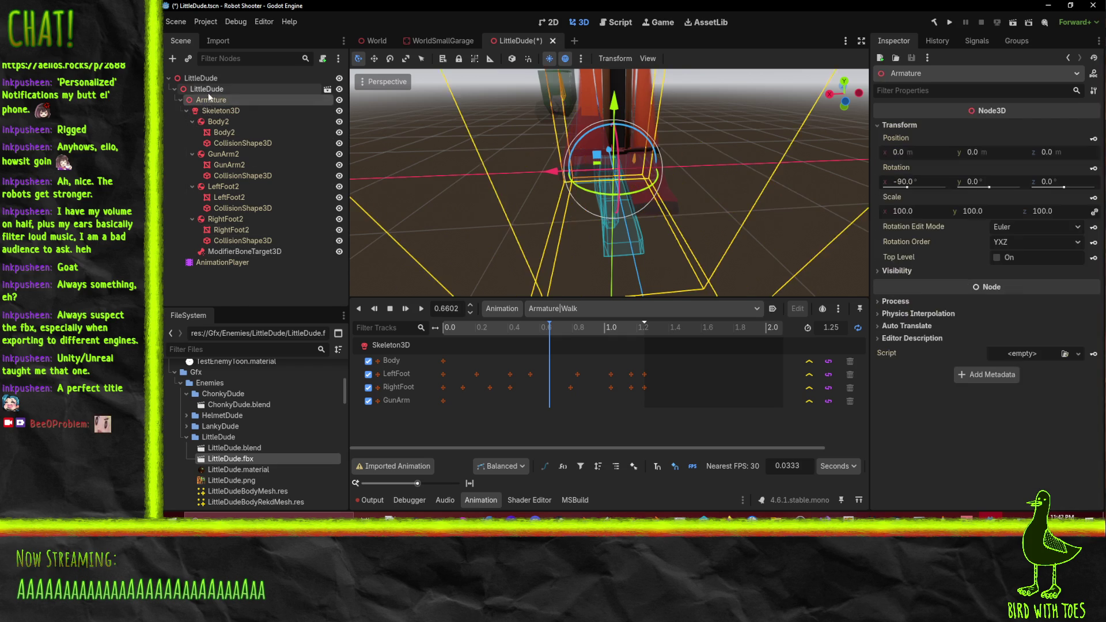
right_click(208, 96)
left_click(209, 95)
right_click(205, 99)
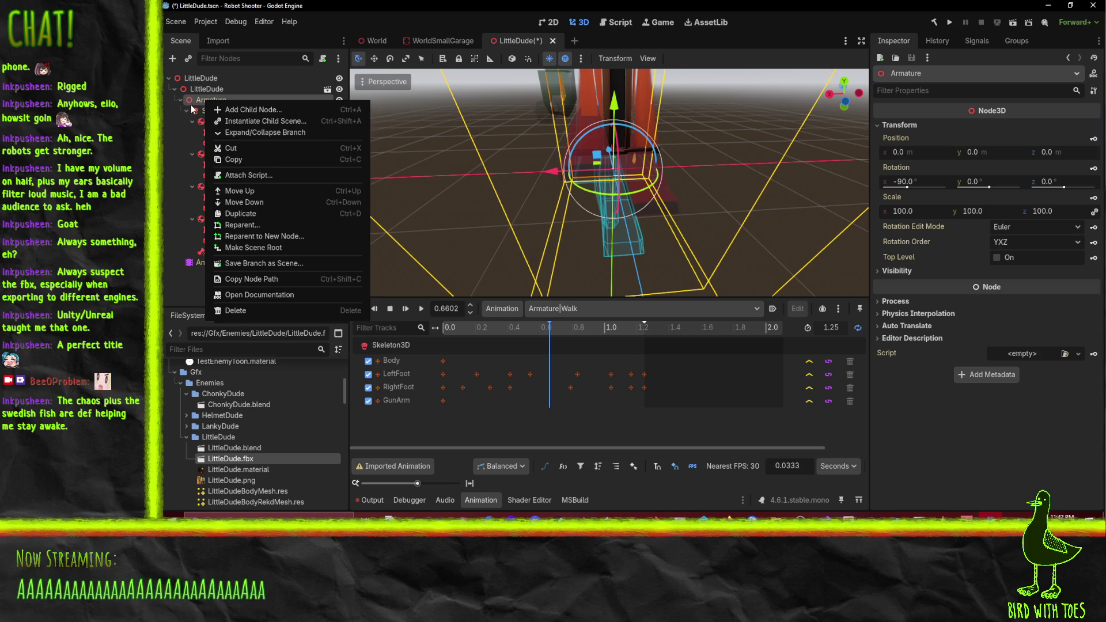
left_click(205, 89)
right_click(206, 89)
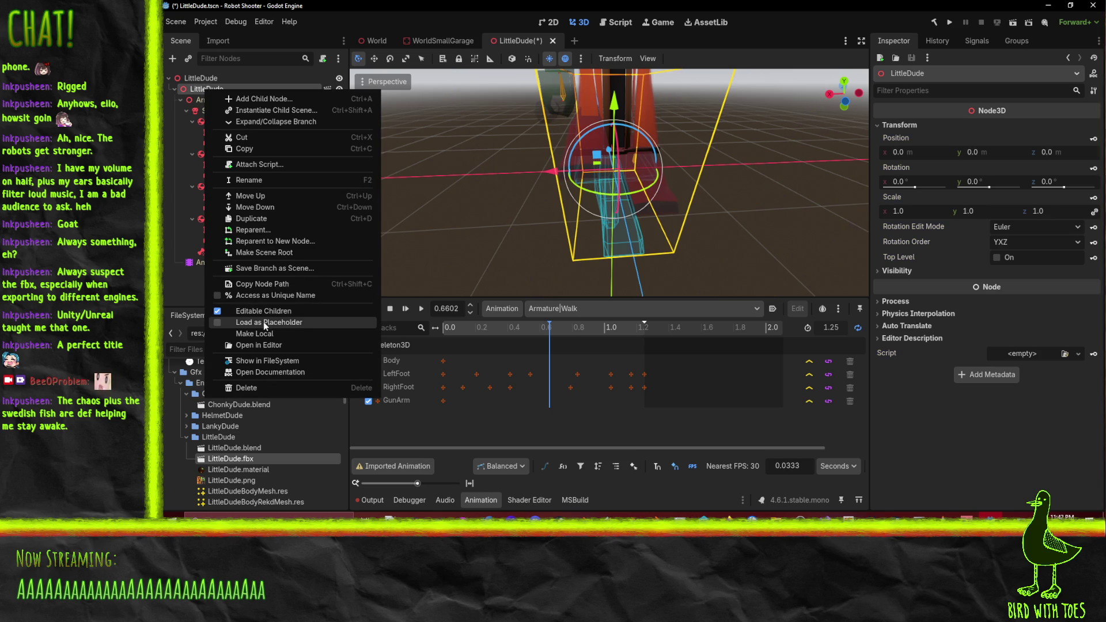
left_click(271, 334)
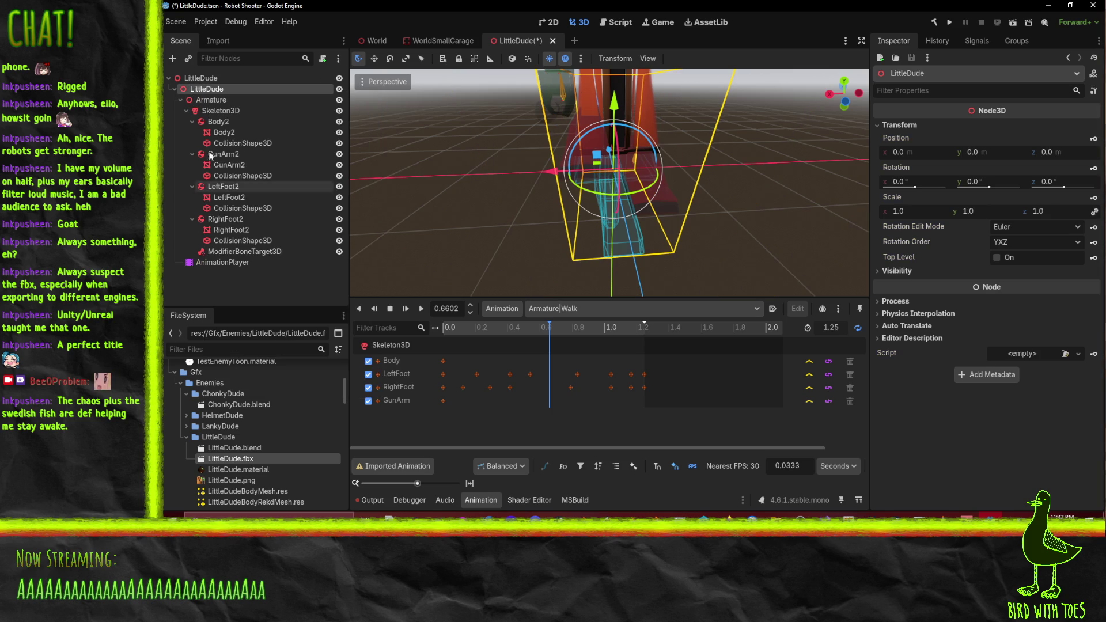
Move the RightFoot2 and LeftFoot2 meshes out of their rigid bodies under Armature
left_click_drag(231, 230, 213, 102)
left_click(241, 241)
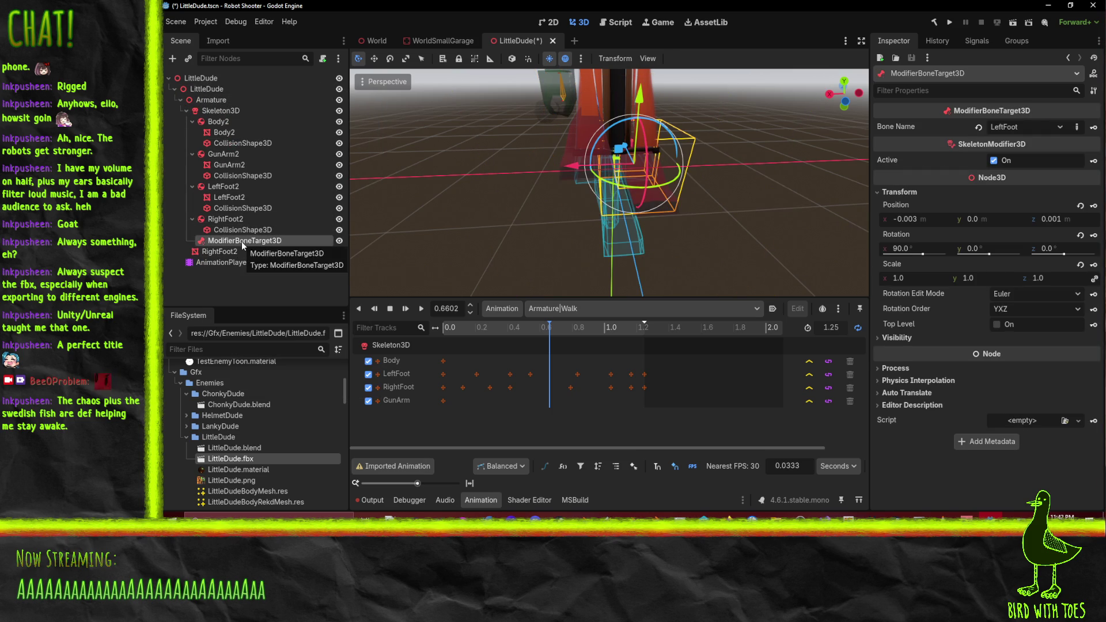
left_click_drag(230, 197, 216, 103)
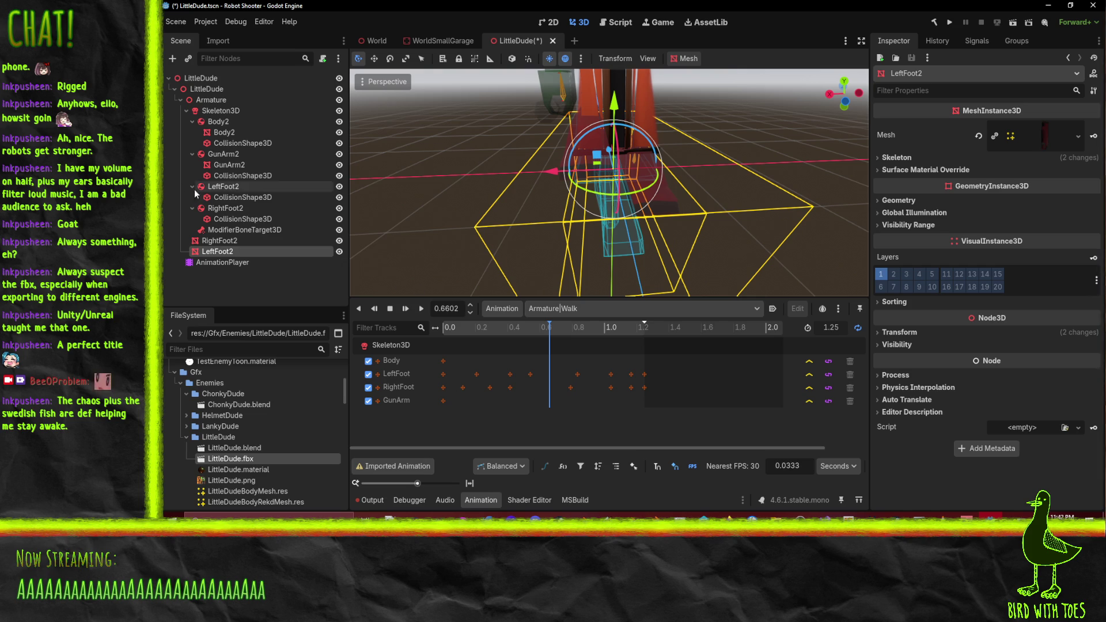
Parent the LeftFoot2 rigid body under ModifierBoneTarget3D
left_click(251, 230)
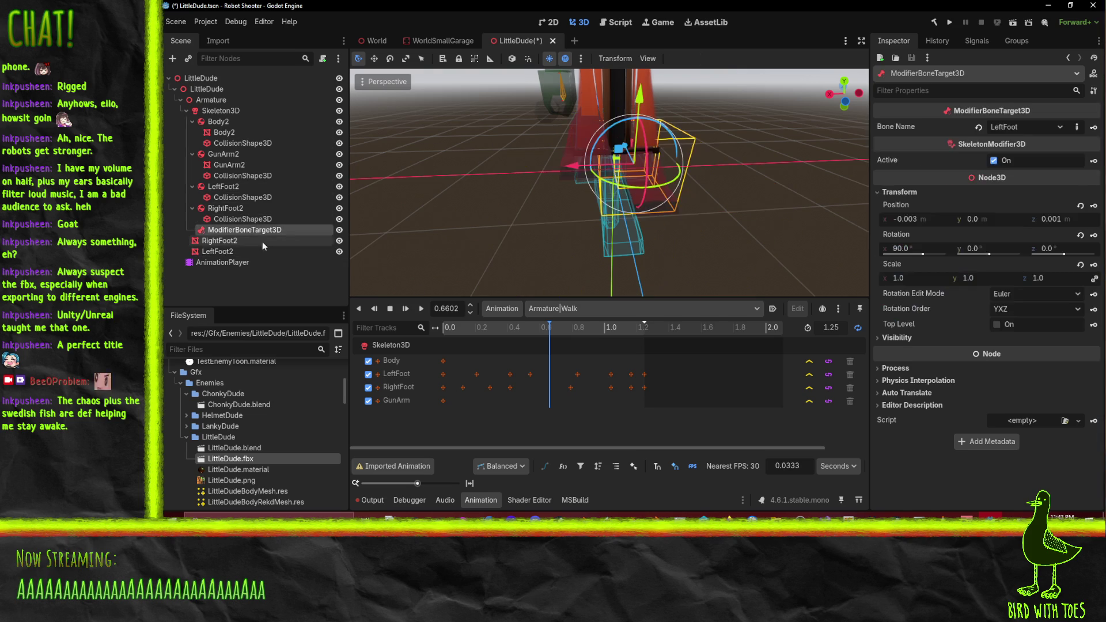
mouse_move(281, 249)
left_mouse_down()
mouse_move(262, 193)
mouse_move(258, 233)
left_mouse_up()
left_click(239, 197)
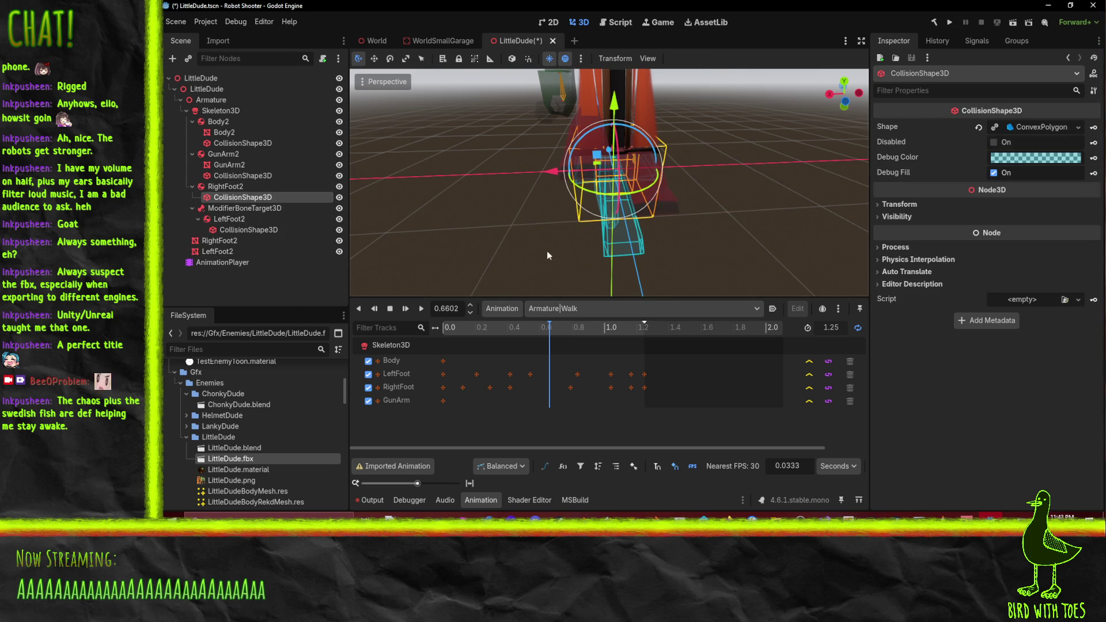
left_click_drag(547, 255, 599, 248)
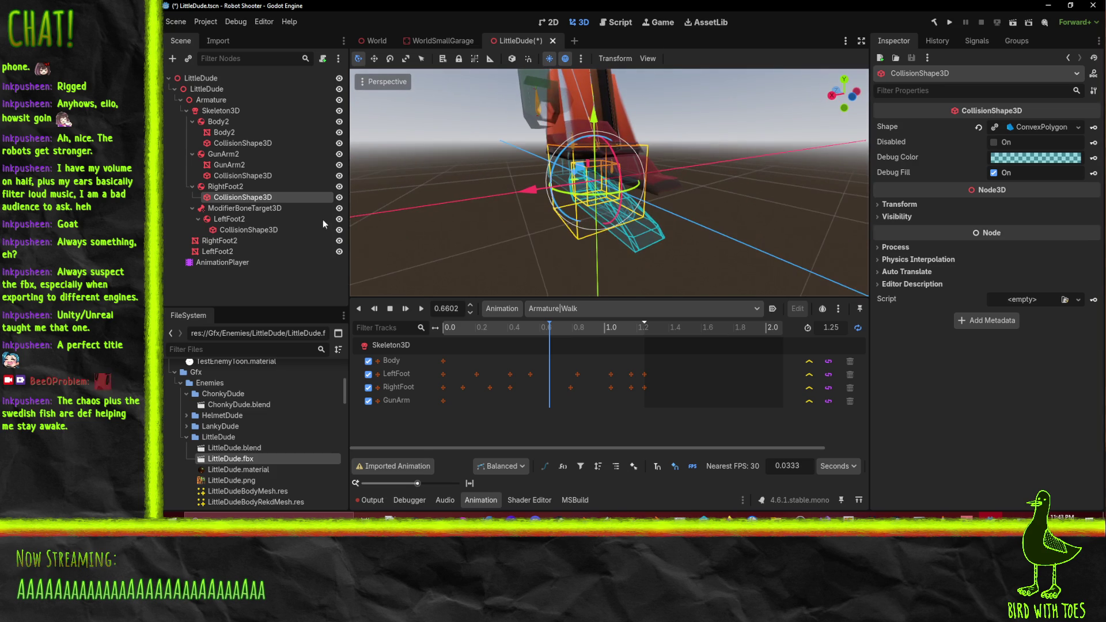
Set LeftFoot2's X and Y position to 0
left_click(238, 221)
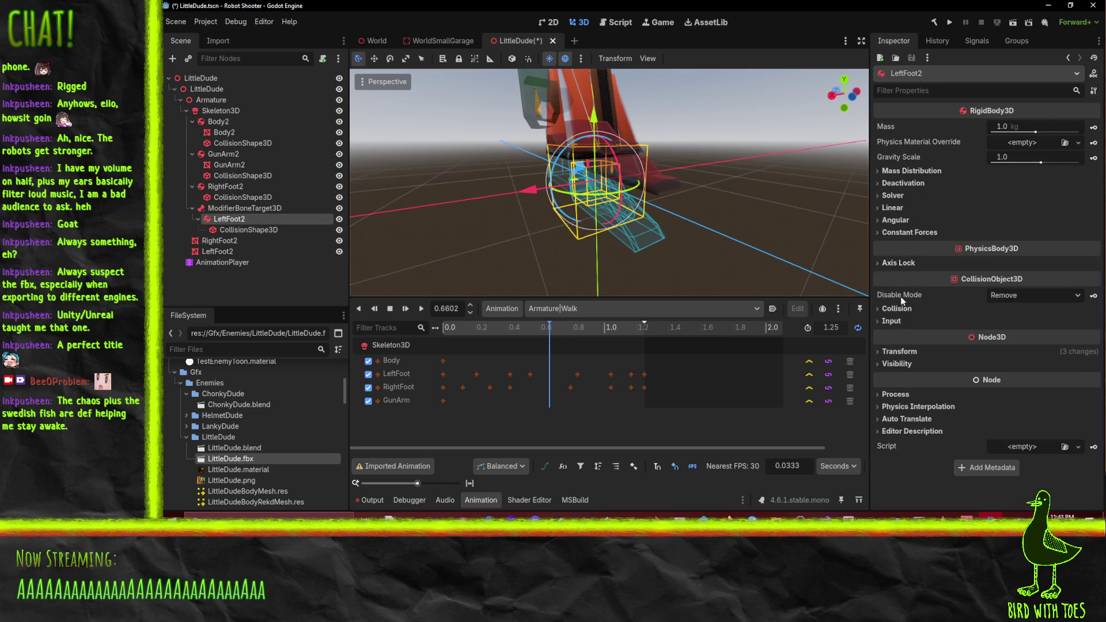
left_click(1025, 351)
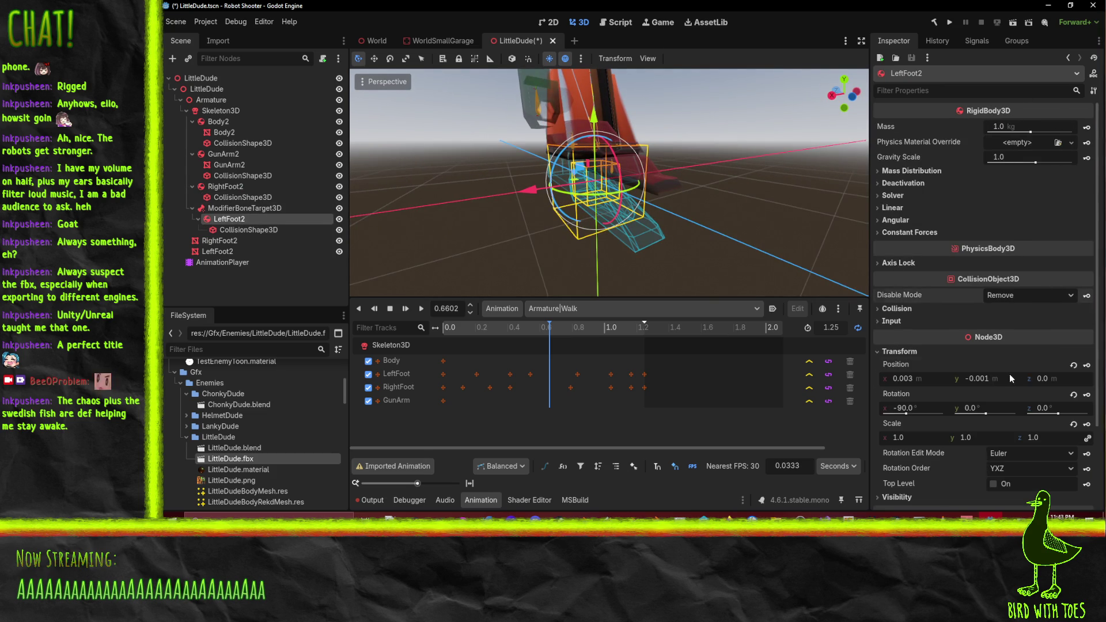
left_click(1008, 375)
type("0")
key("Return")
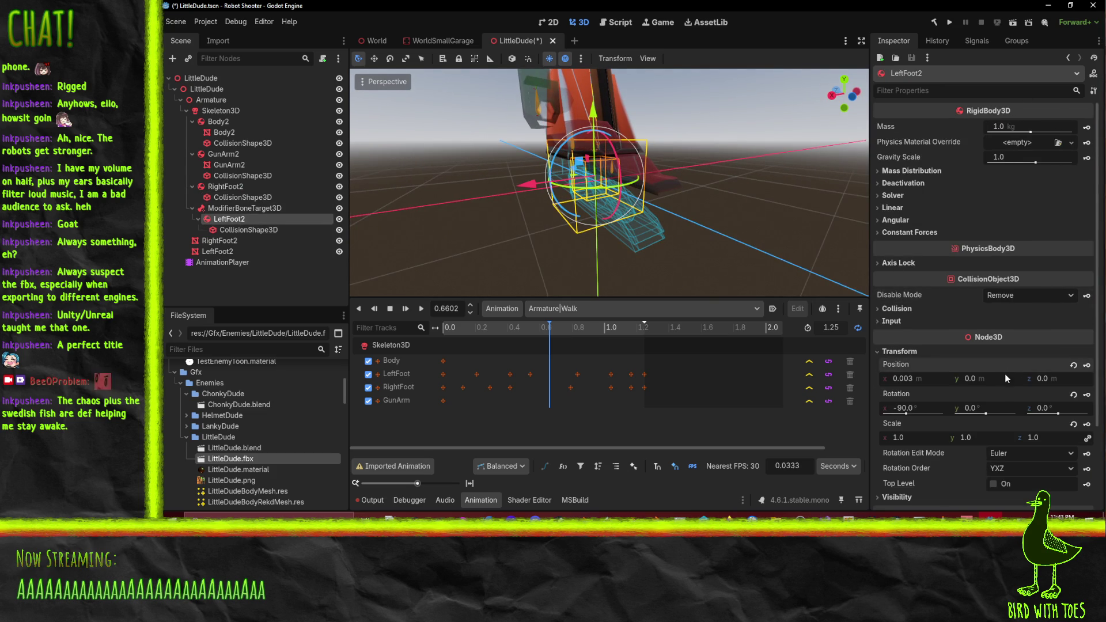
left_click(933, 379)
type("0")
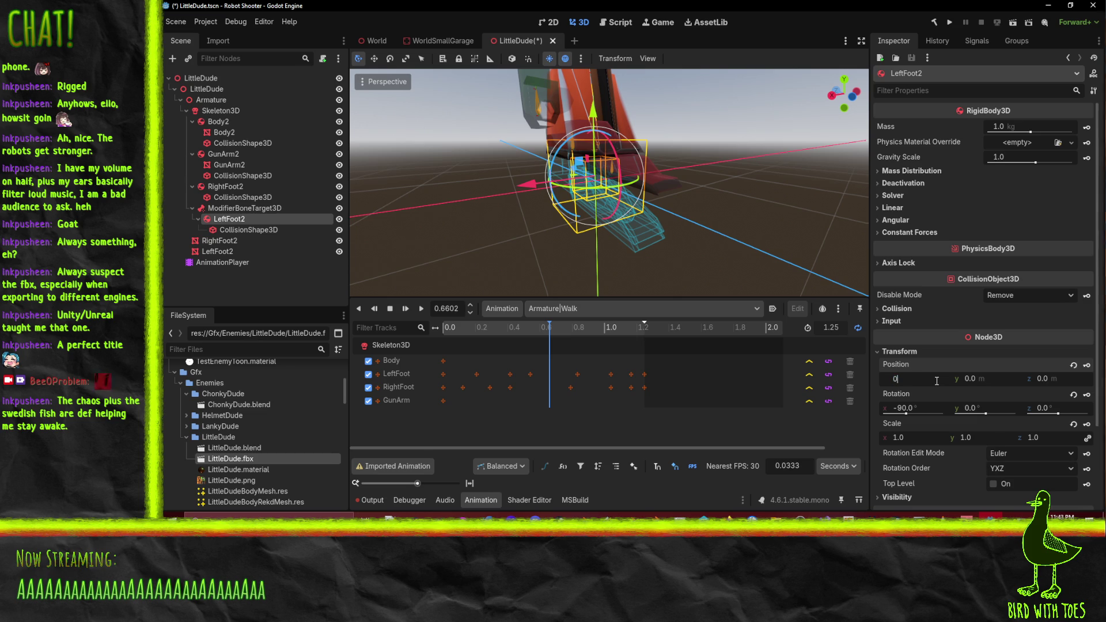
key("Return")
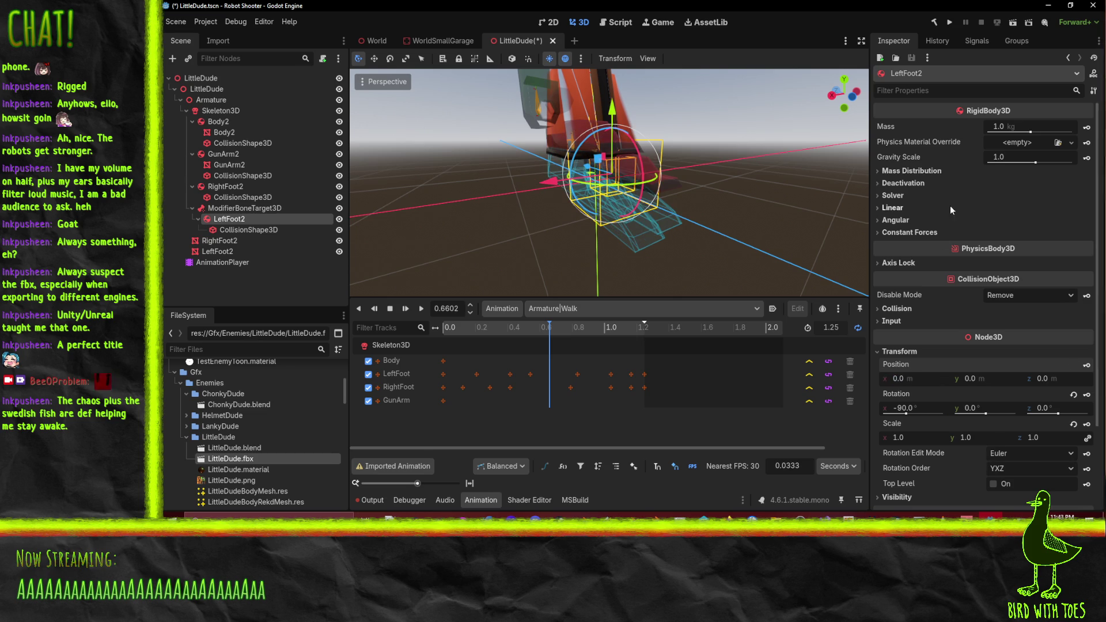
mouse_move(719, 232)
left_mouse_down()
mouse_move(417, 181)
mouse_move(548, 199)
mouse_move(582, 223)
mouse_move(654, 203)
mouse_move(702, 213)
mouse_move(691, 251)
mouse_move(645, 265)
mouse_move(598, 253)
left_mouse_up()
Raise LeftFoot2's collision shape up to the foot in Left view
left_click(249, 233)
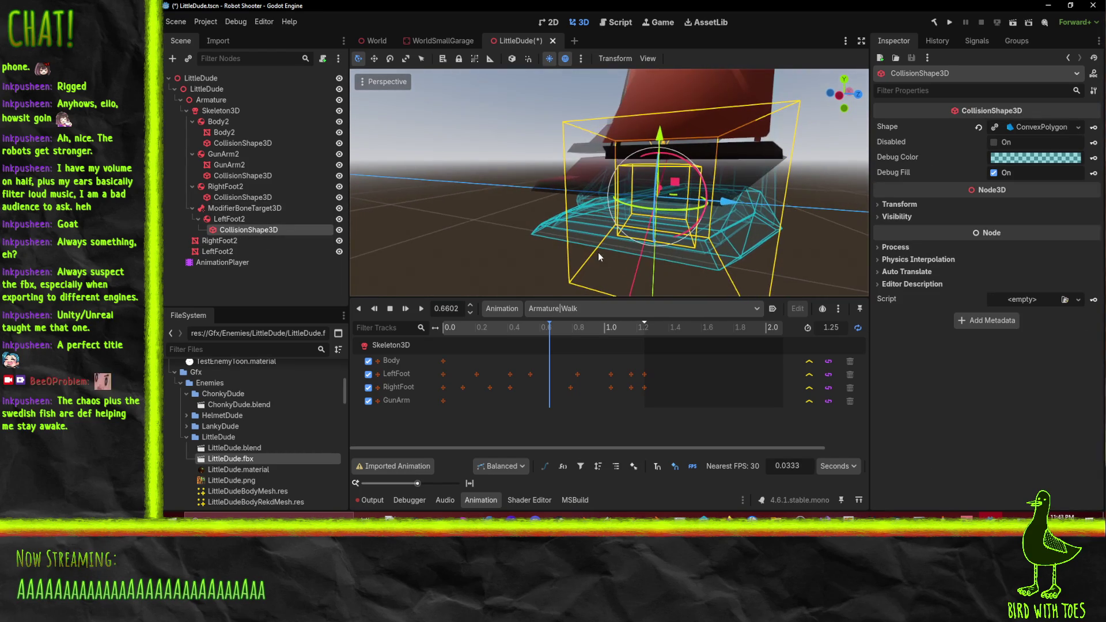
left_click(839, 95)
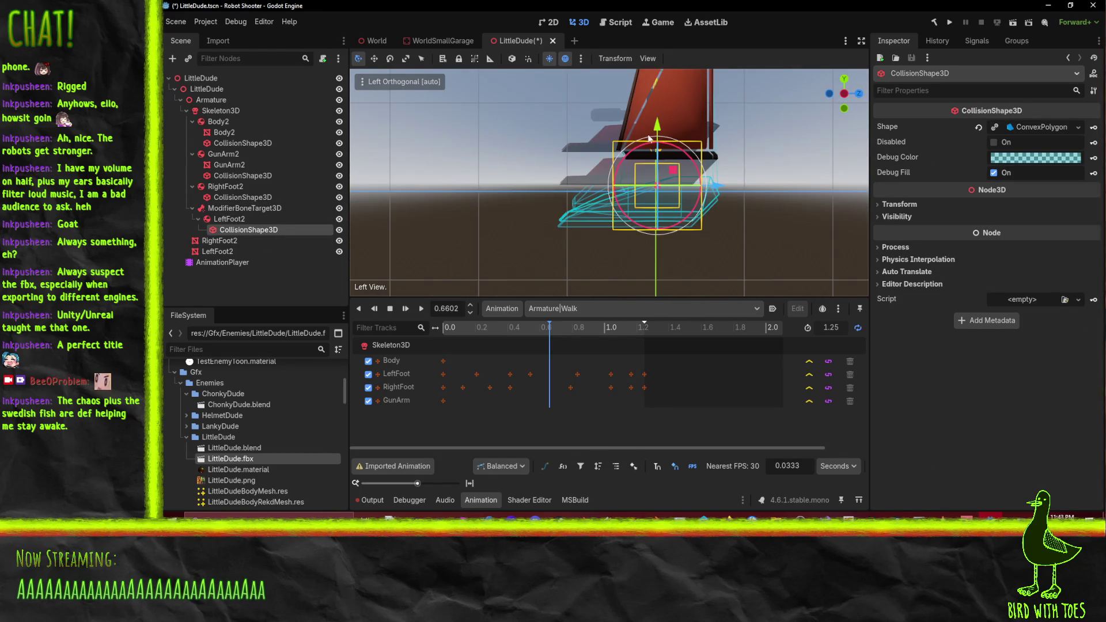
left_click_drag(655, 128, 661, 91)
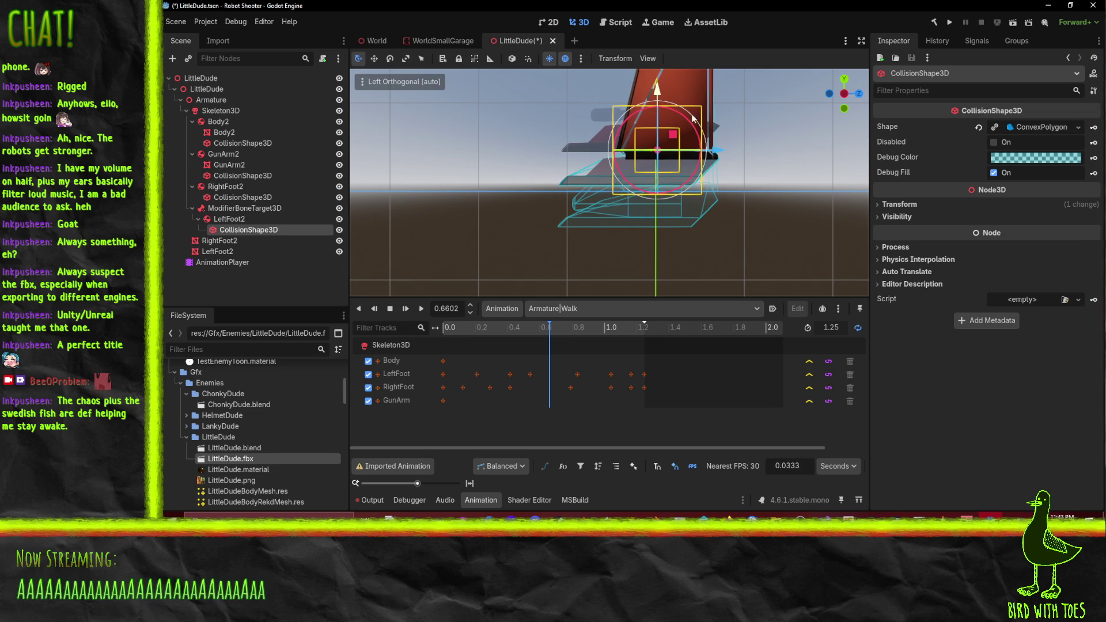
left_click(896, 204)
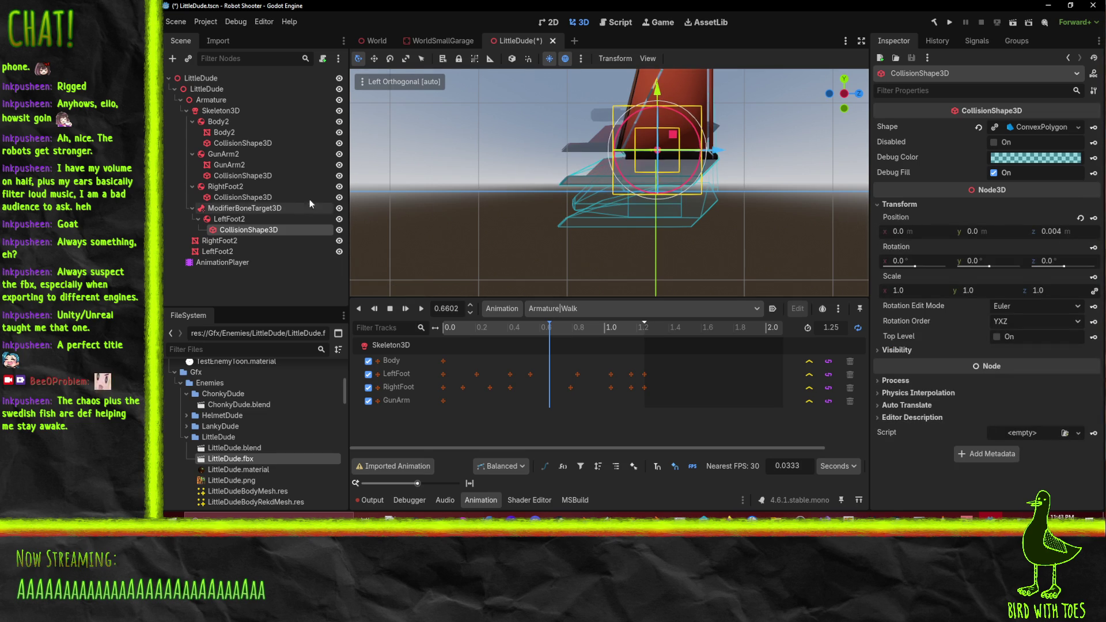
Orbit back to a perspective view, then save and run the project
left_click(235, 210)
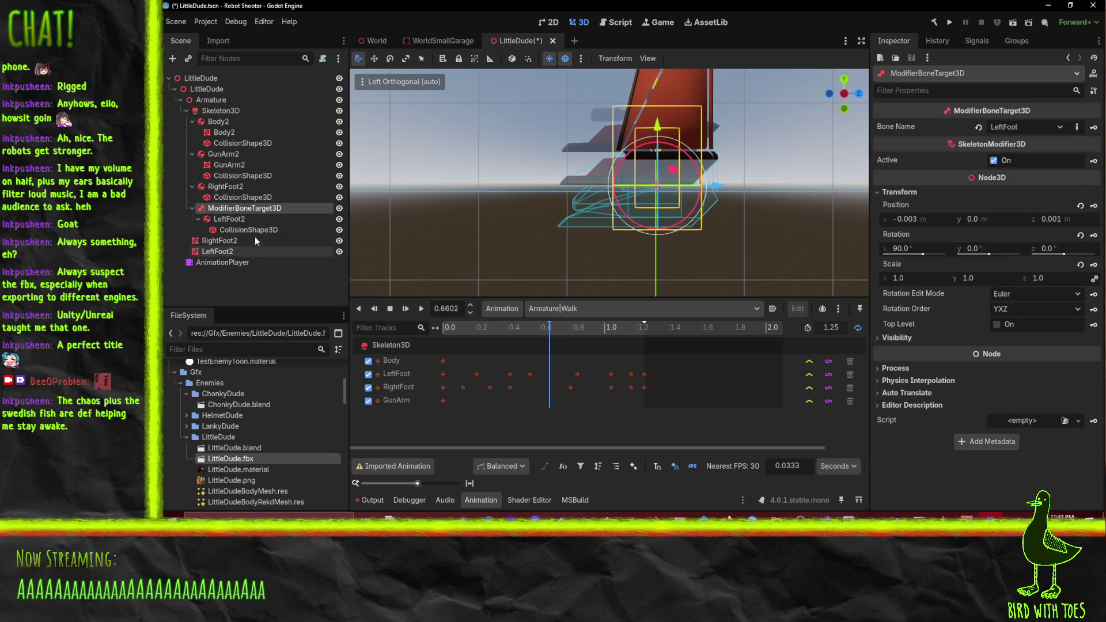
mouse_move(496, 203)
left_mouse_down()
mouse_move(611, 241)
mouse_move(700, 189)
mouse_move(724, 207)
left_mouse_up()
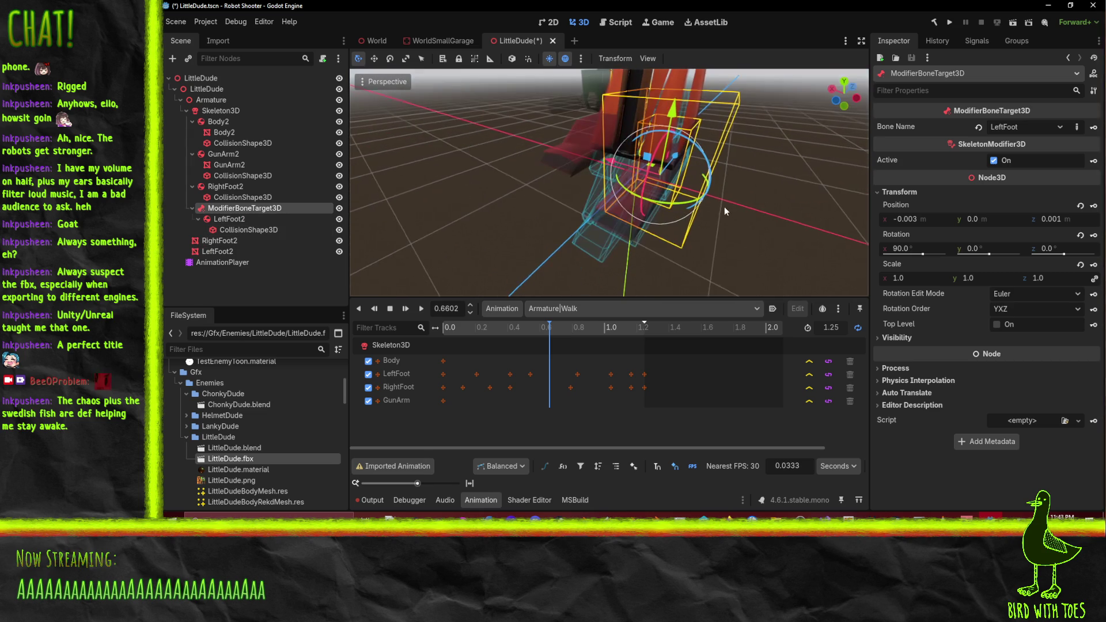
left_click(949, 22)
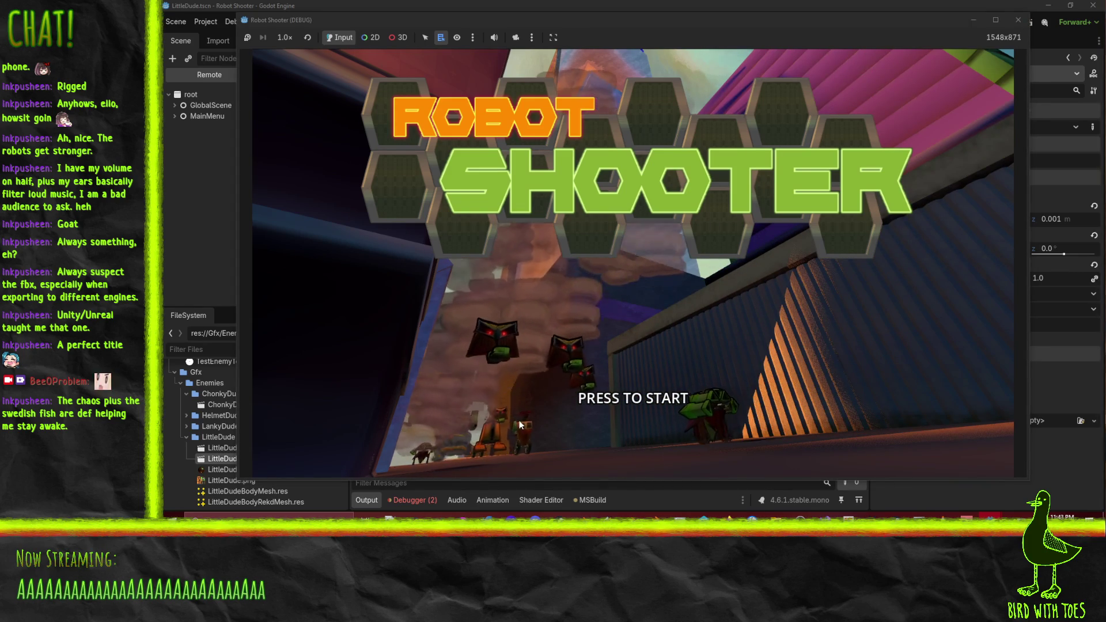
Stop the game and delete the child LittleDude node with all its parts
left_click(1019, 21)
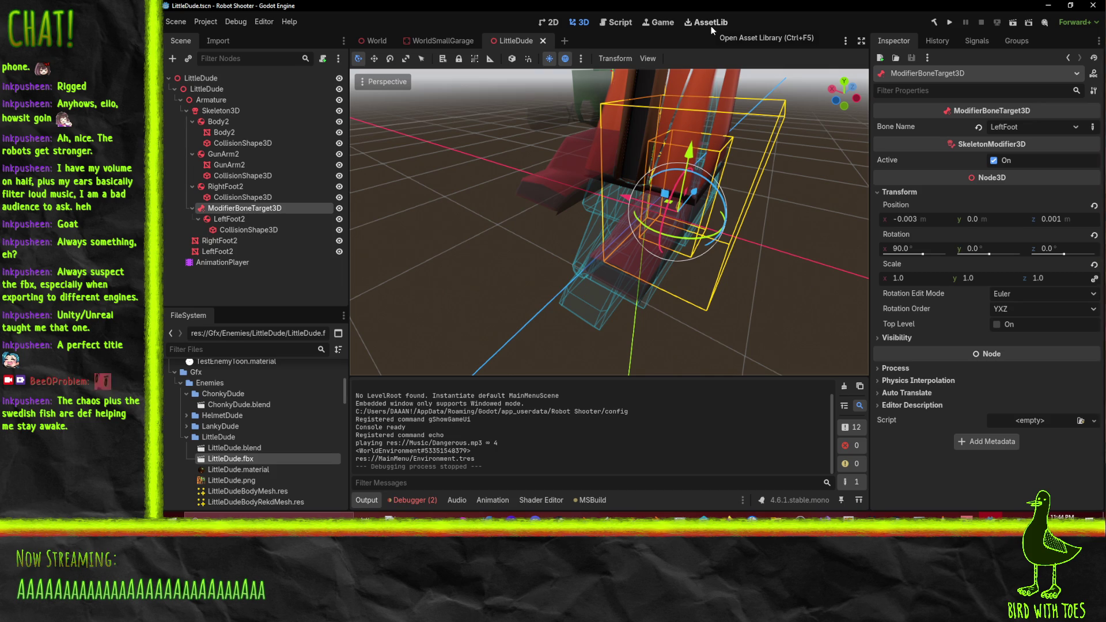
mouse_move(565, 262)
left_mouse_down()
mouse_move(796, 202)
mouse_move(808, 227)
mouse_move(497, 288)
left_mouse_up()
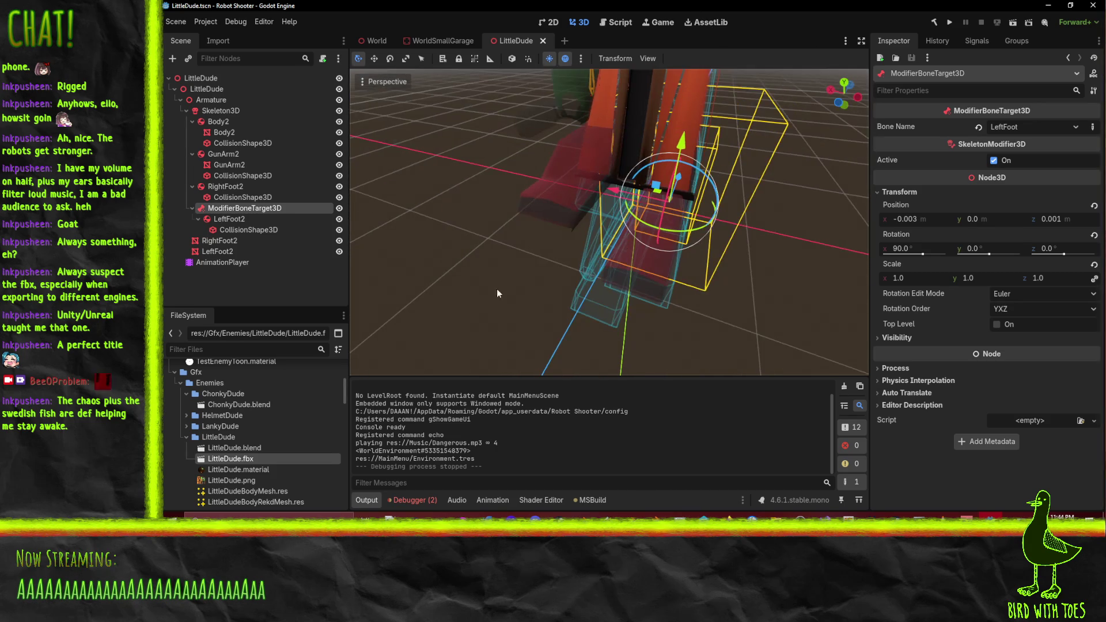
left_click(211, 88)
key("Delete")
key("Return")
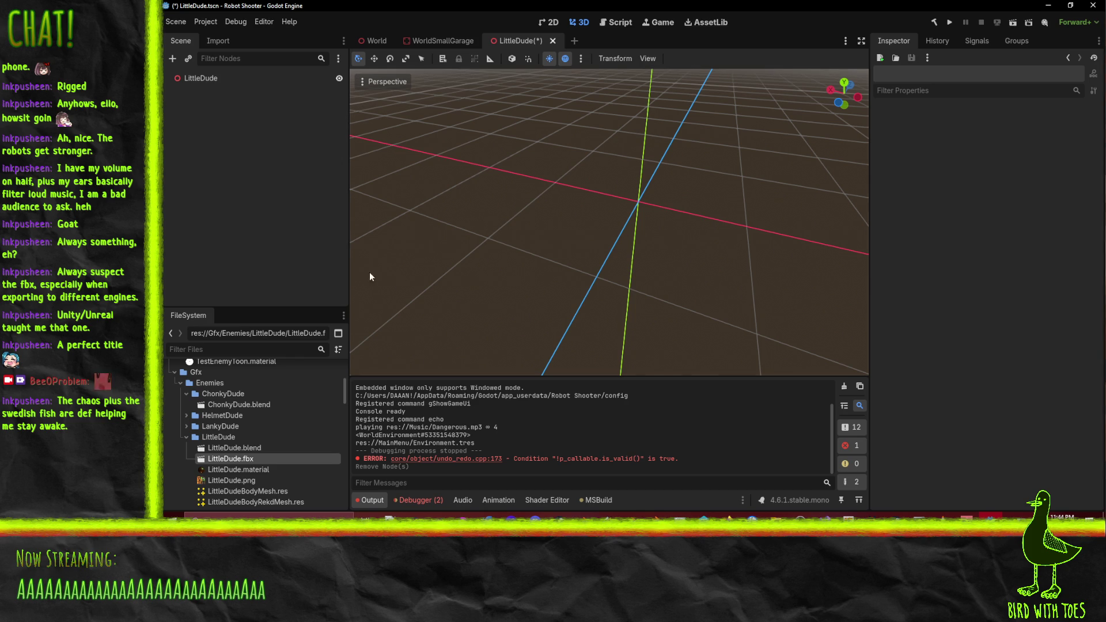
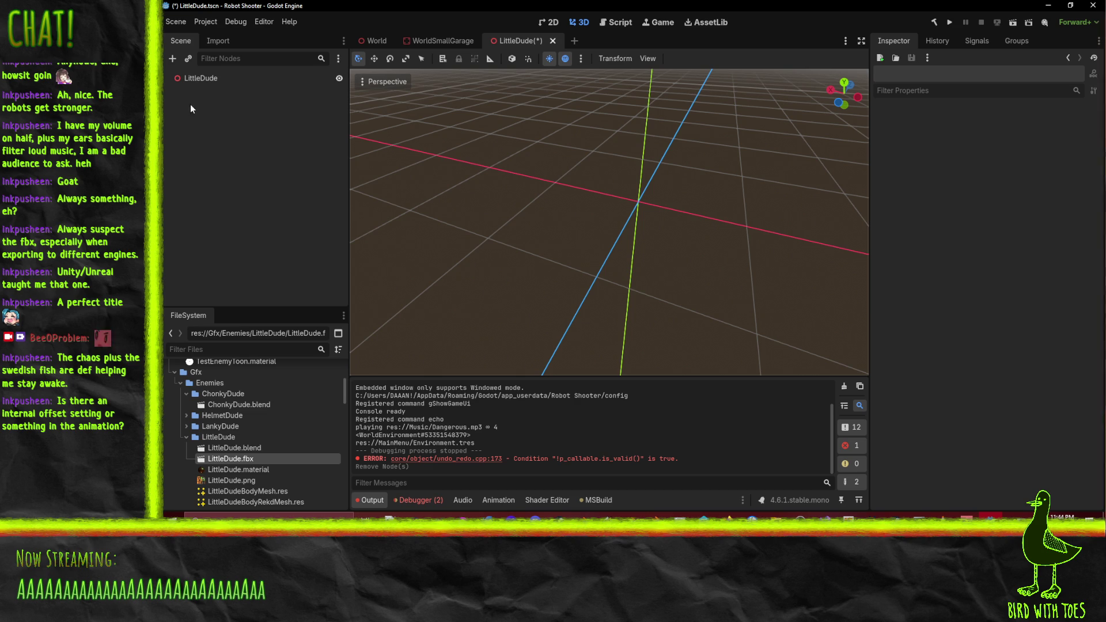
Select the LittleDude root node and orbit and zoom around the empty LittleDude scene
left_click(199, 77)
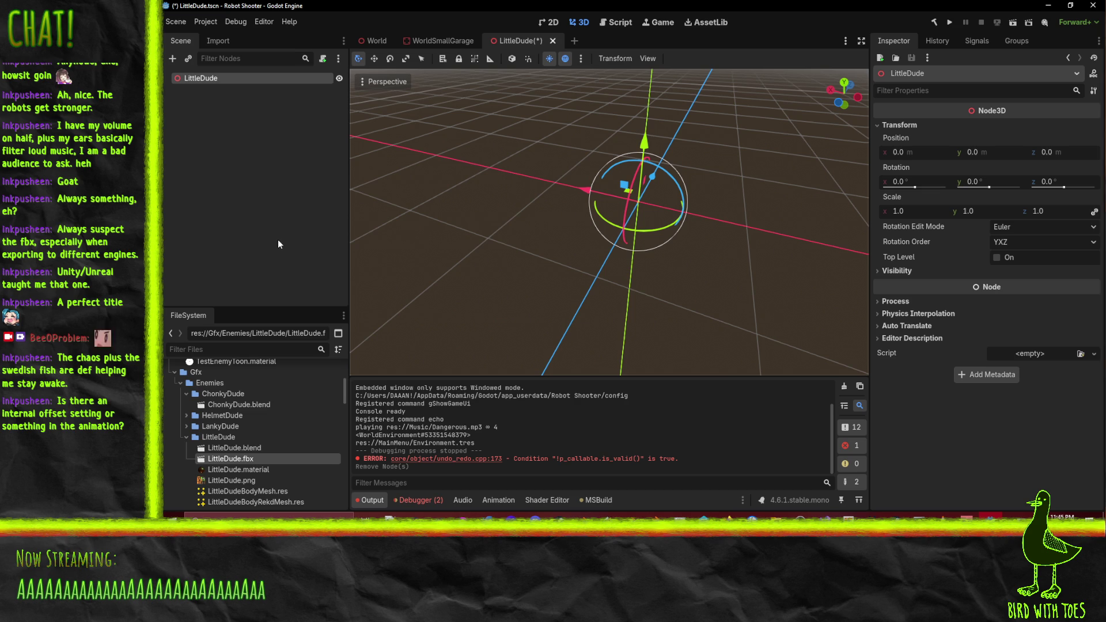
left_click_drag(502, 224, 533, 204)
scroll(251, 448, "down", 5)
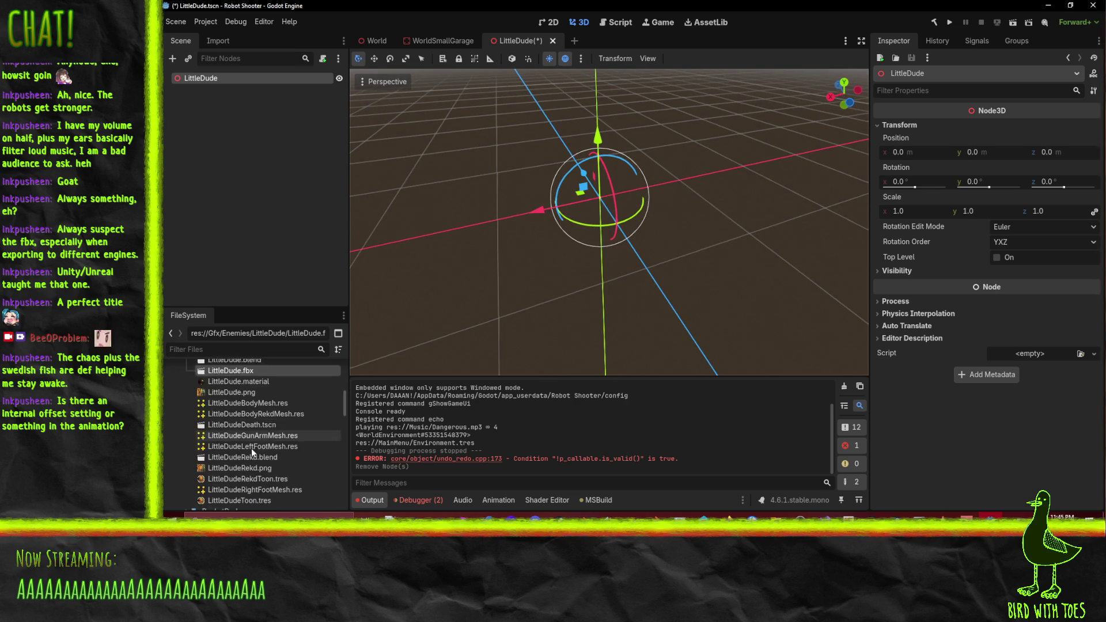
scroll(254, 400, "up", 10)
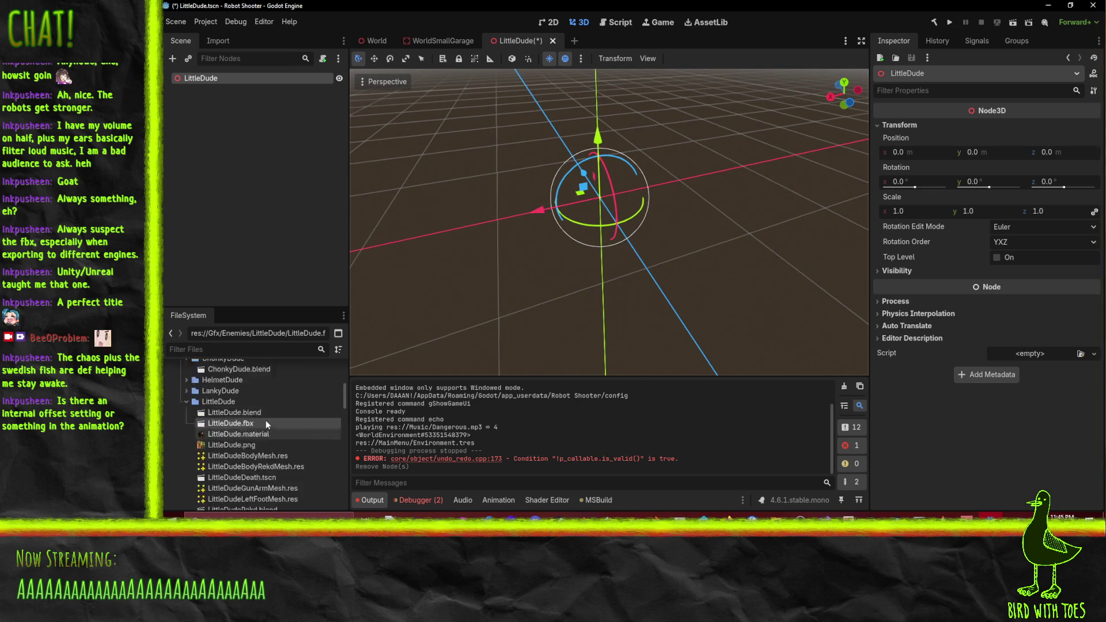
Open the TestEnemy scene and inspect its Damagable, Body and Rekd nodes
double_click(221, 488)
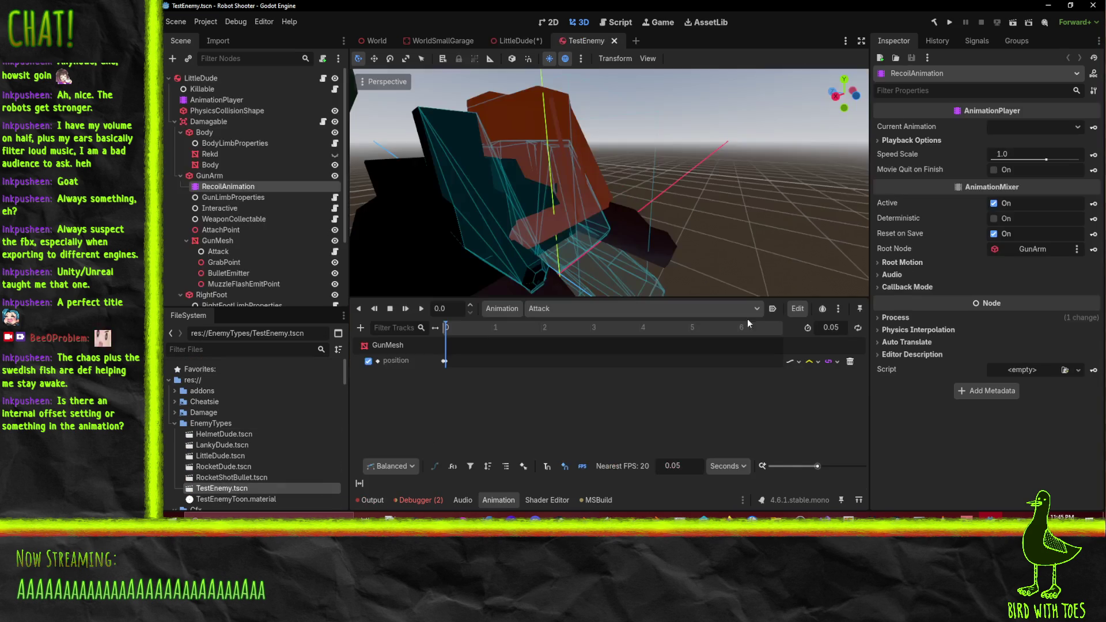
scroll(579, 128, "down", 3)
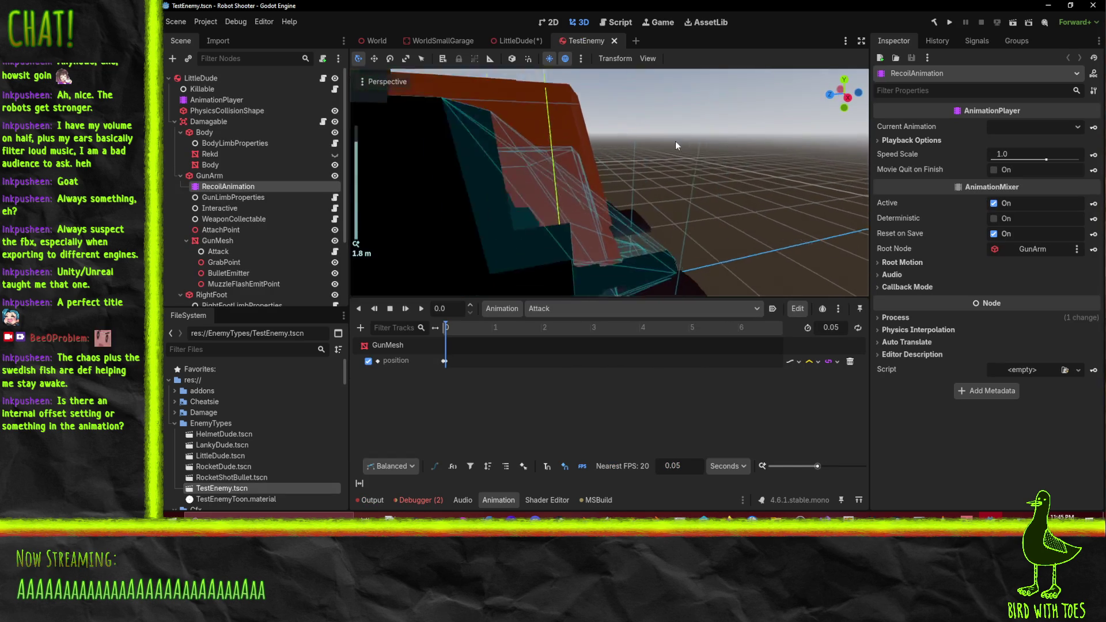
left_click(206, 122)
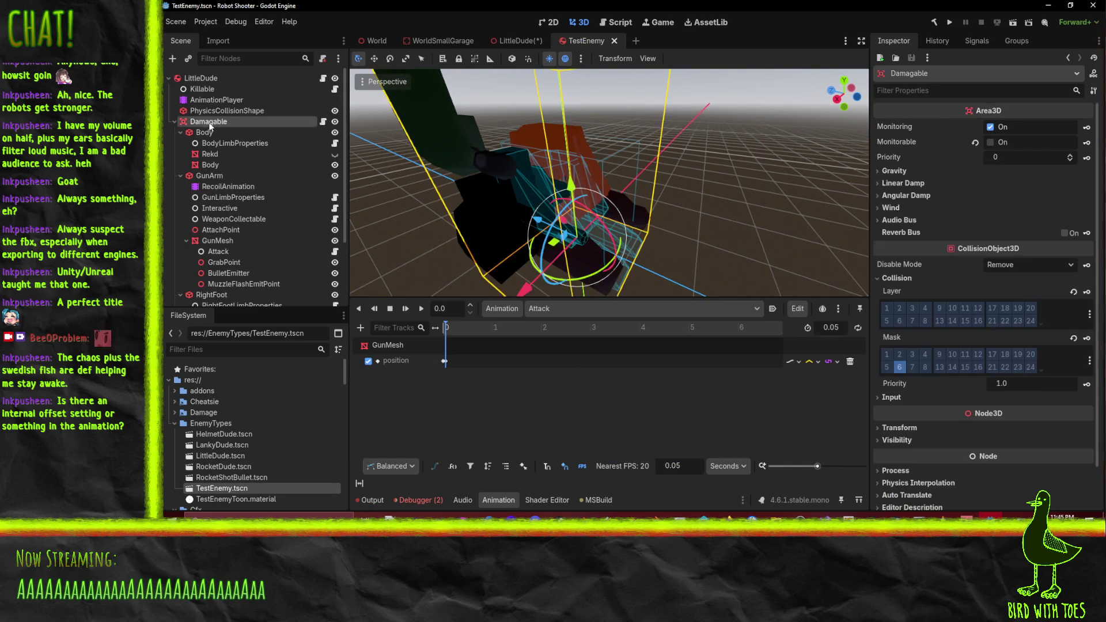
left_click(201, 137)
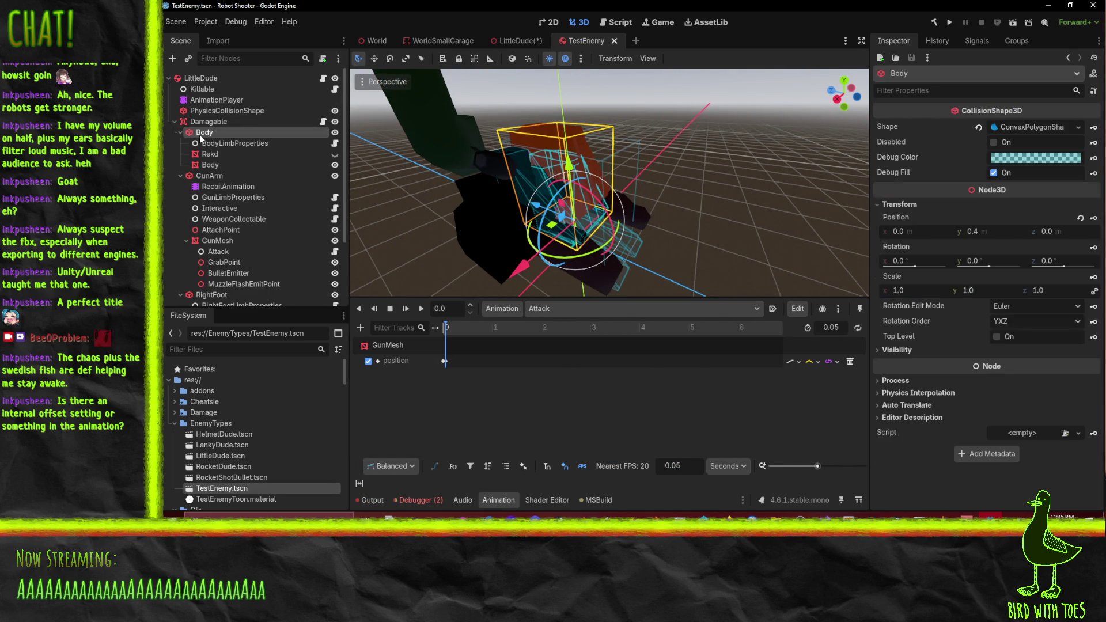
left_click_drag(478, 161, 498, 155)
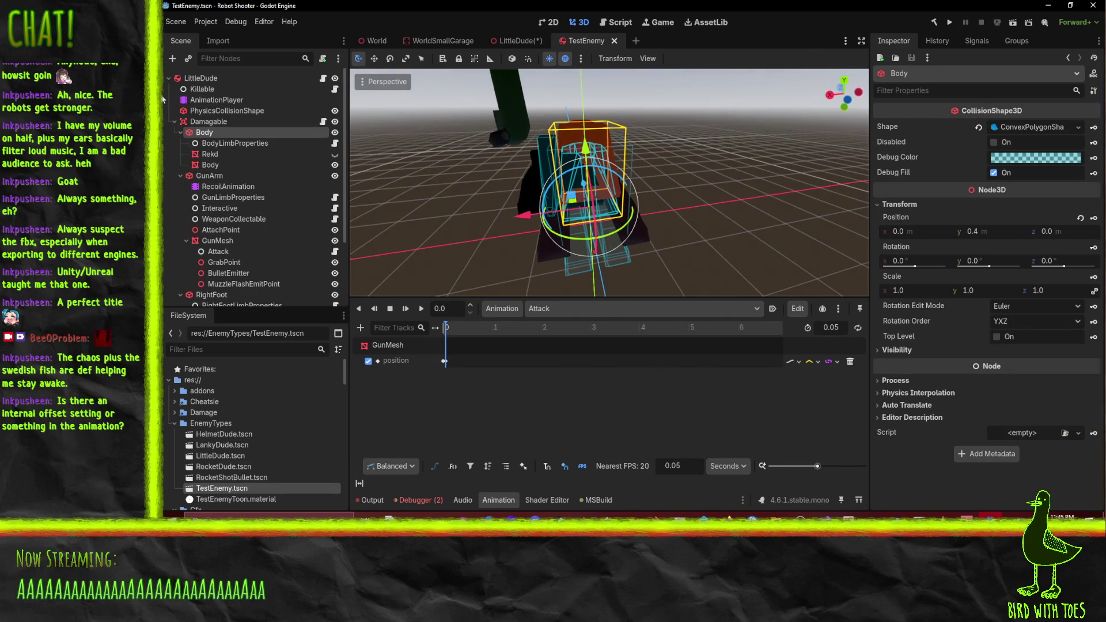
left_click(217, 154)
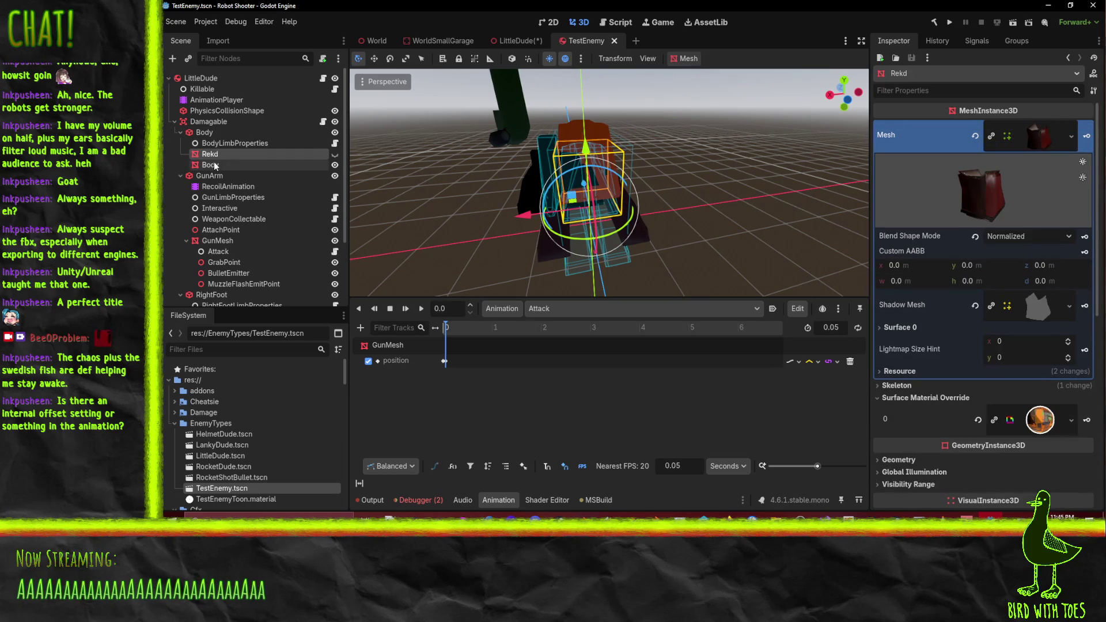
Orbit to a front-on view of the robot, then bring Perforce P4V forward
mouse_move(628, 155)
left_mouse_down()
mouse_move(696, 115)
mouse_move(650, 150)
mouse_move(574, 171)
mouse_move(603, 167)
left_mouse_up()
scroll(574, 171, "up", 2)
scroll(604, 168, "down", 3)
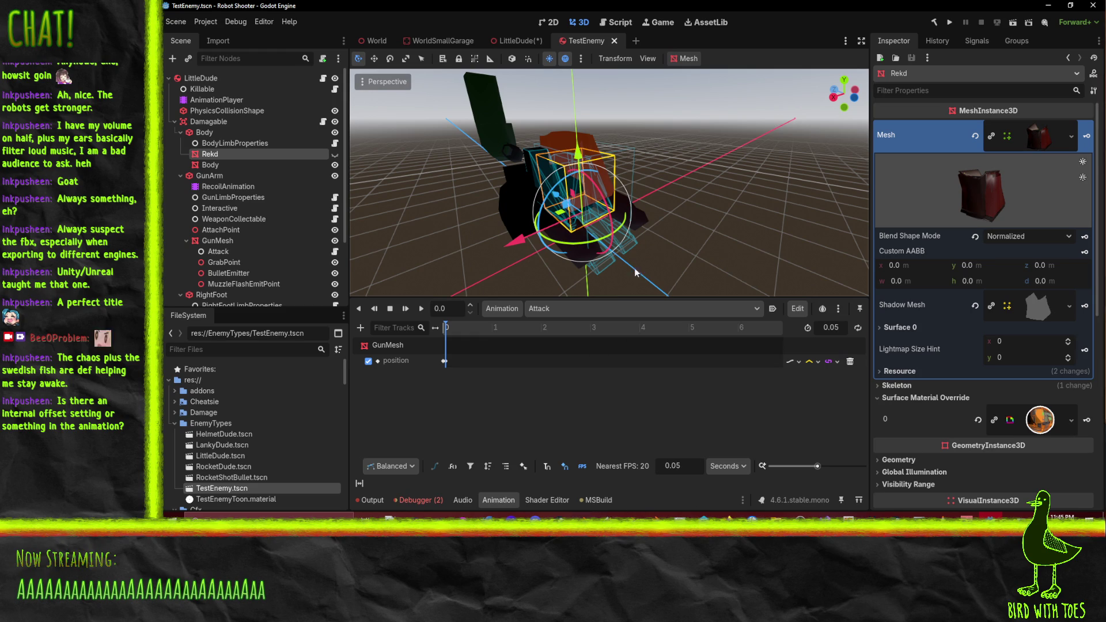
mouse_move(636, 158)
left_mouse_down()
mouse_move(591, 251)
mouse_move(582, 215)
left_mouse_up()
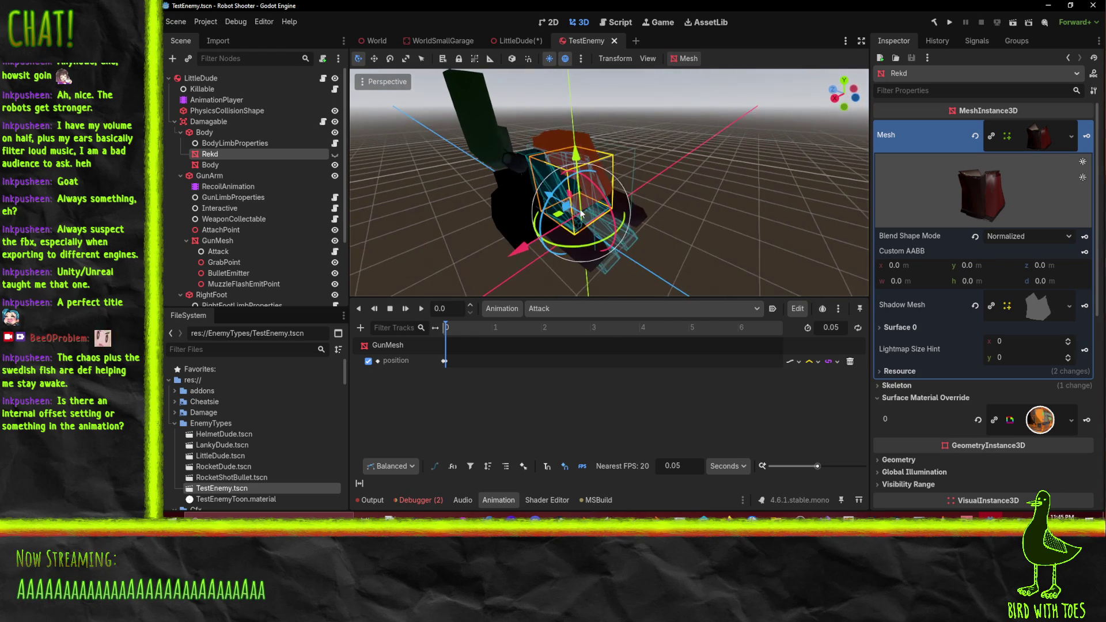
mouse_move(609, 174)
left_mouse_down()
mouse_move(467, 178)
mouse_move(539, 128)
mouse_move(640, 127)
left_mouse_up()
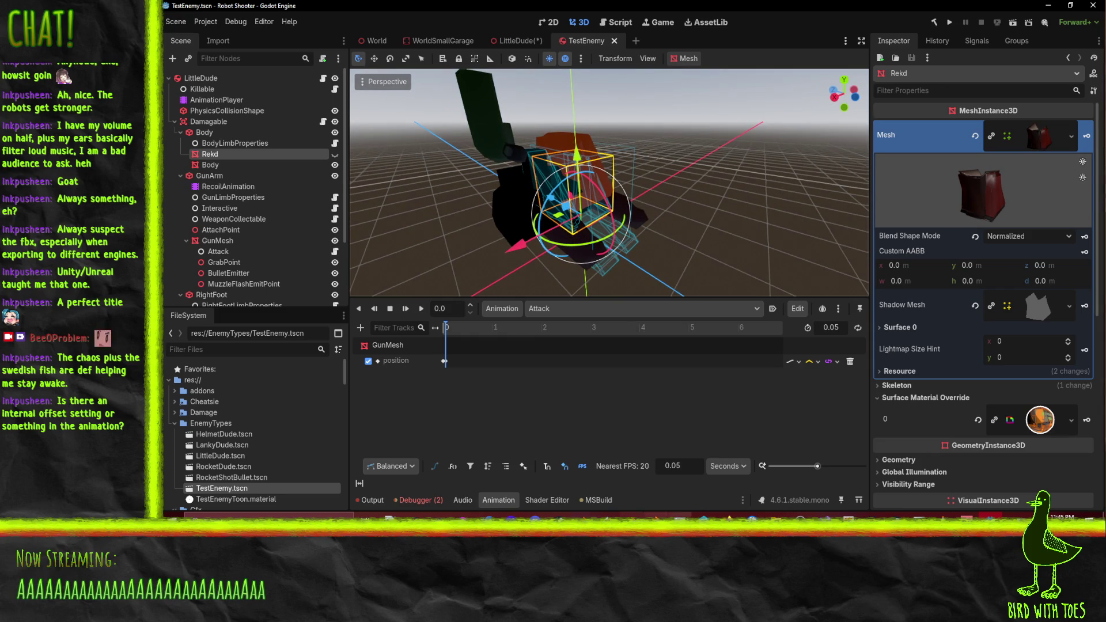
left_click(703, 518)
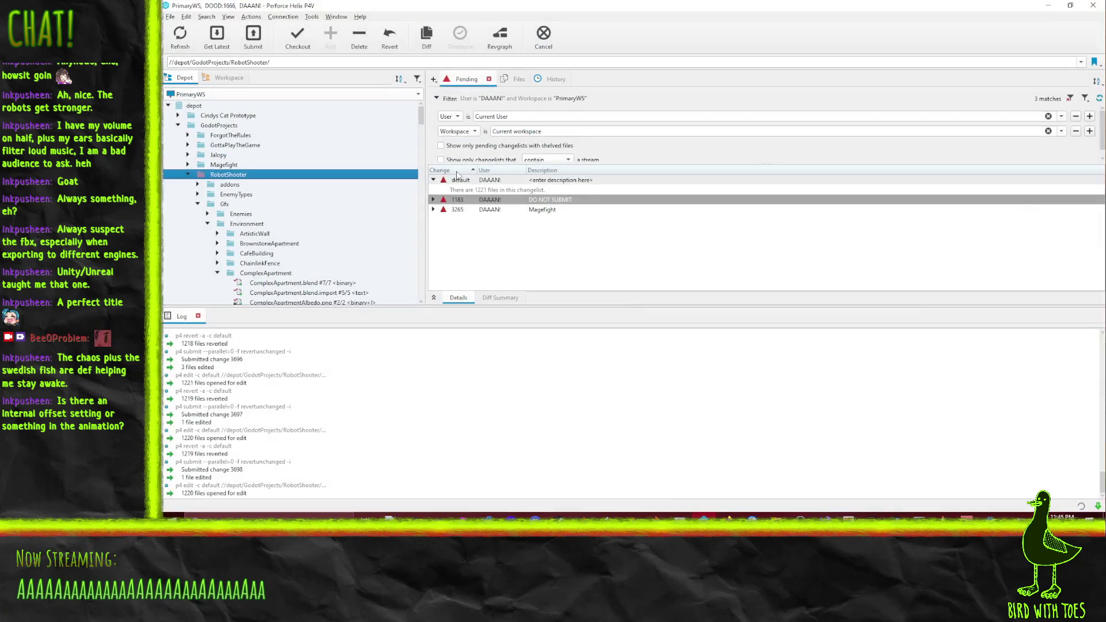
Revert unchanged files in the default pending changelist
left_click(455, 184)
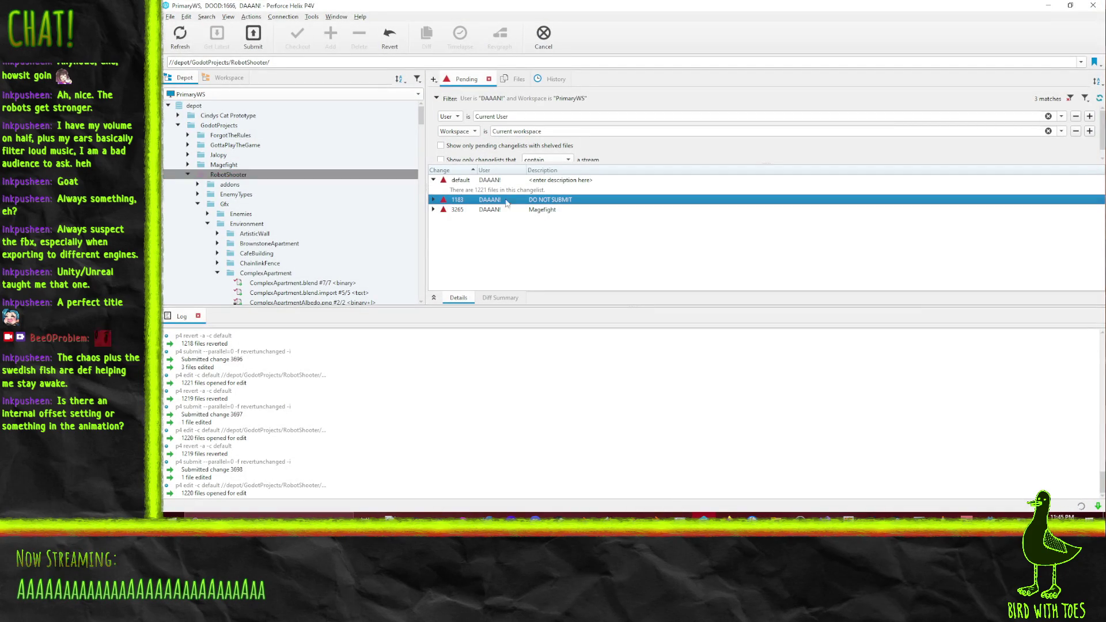
right_click(453, 185)
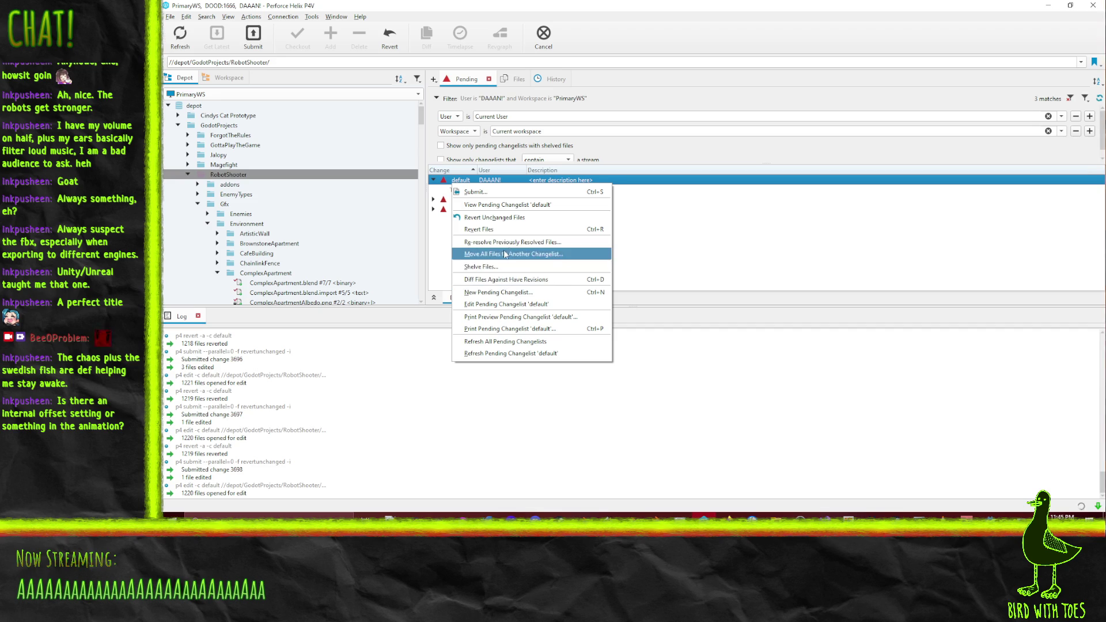
left_click(510, 219)
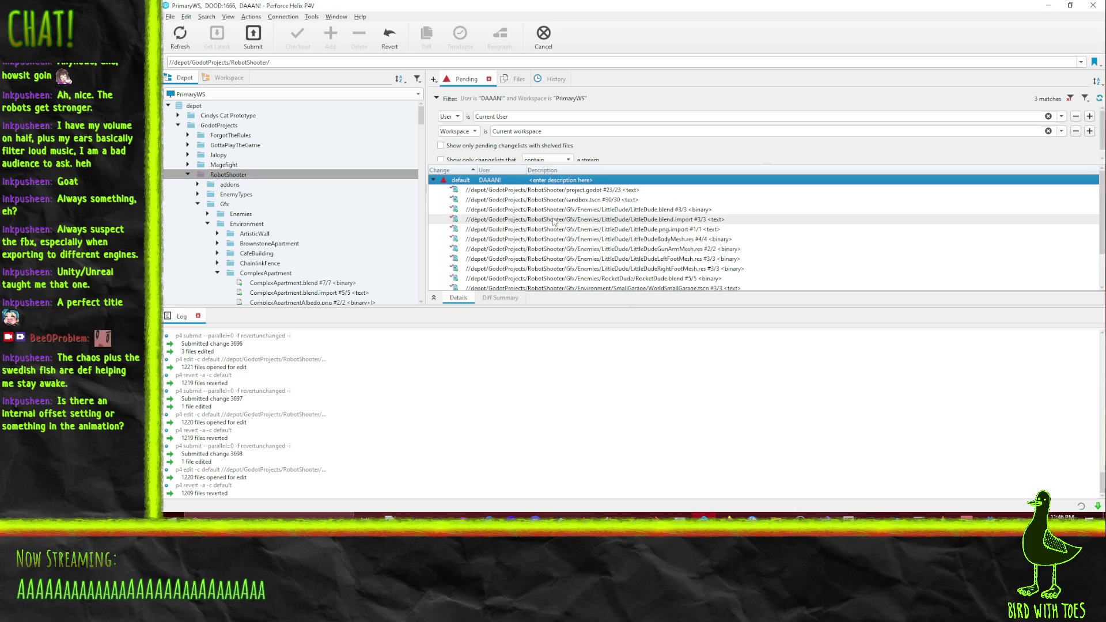
Revert the seven LittleDude files, leaving RocketDude.blend out of the selection
left_click(726, 210)
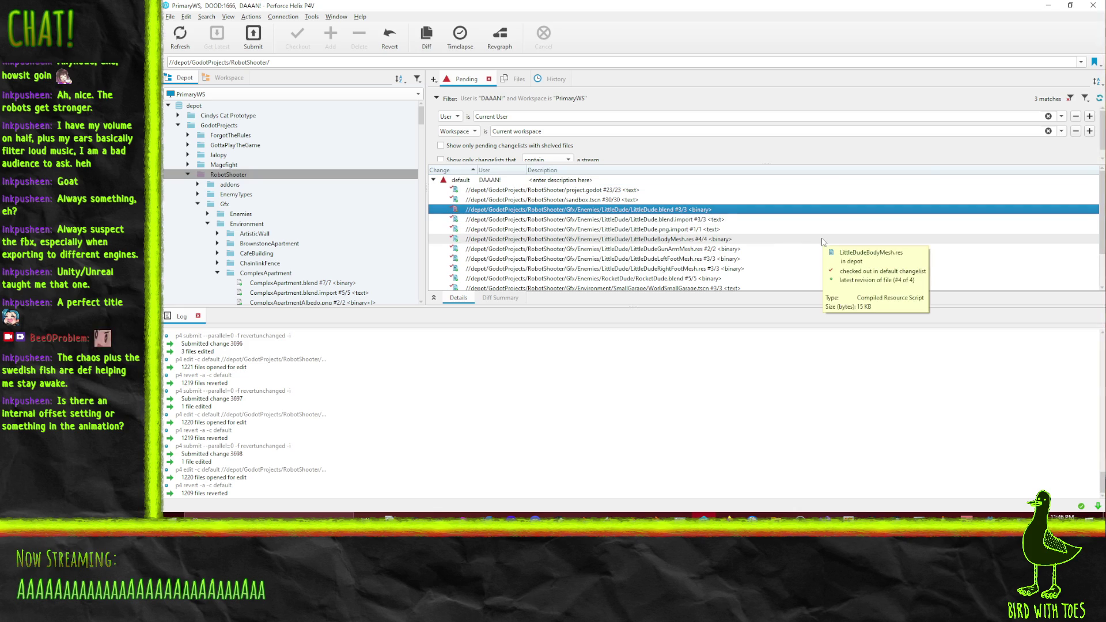
key("shift+Down")
key("shift+Down")
key("shift+Down")
key("shift+Down")
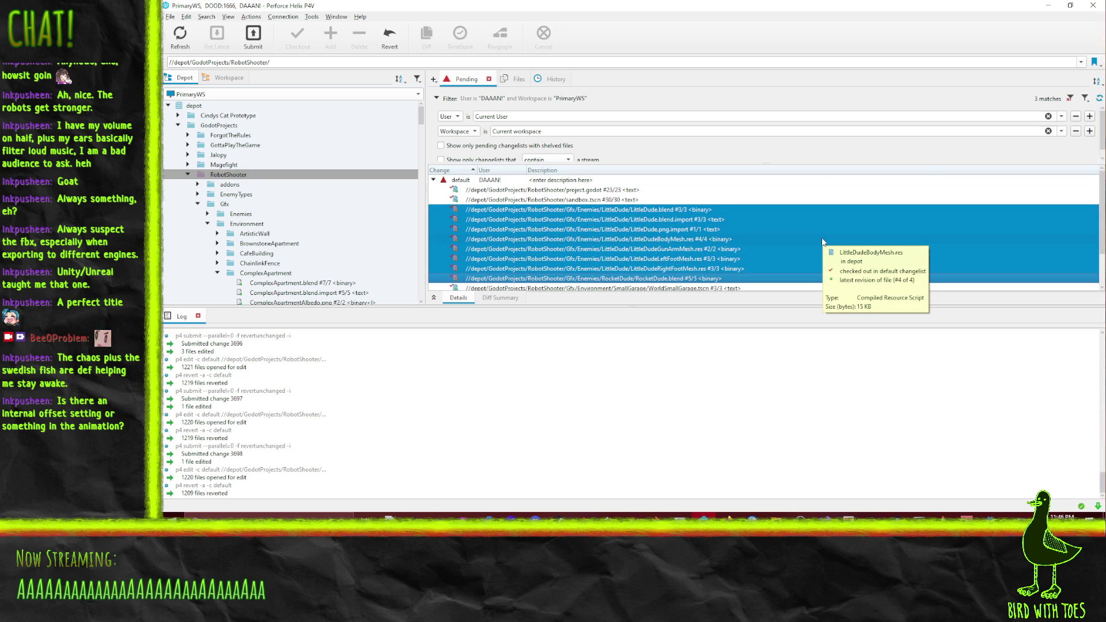
key("shift+Up")
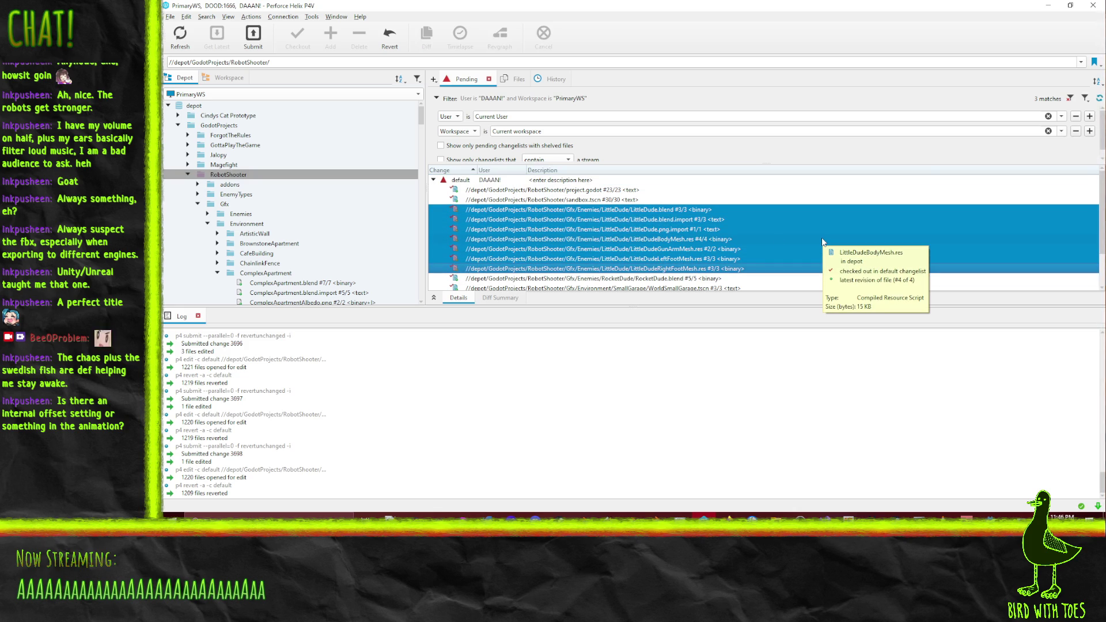
right_click(627, 231)
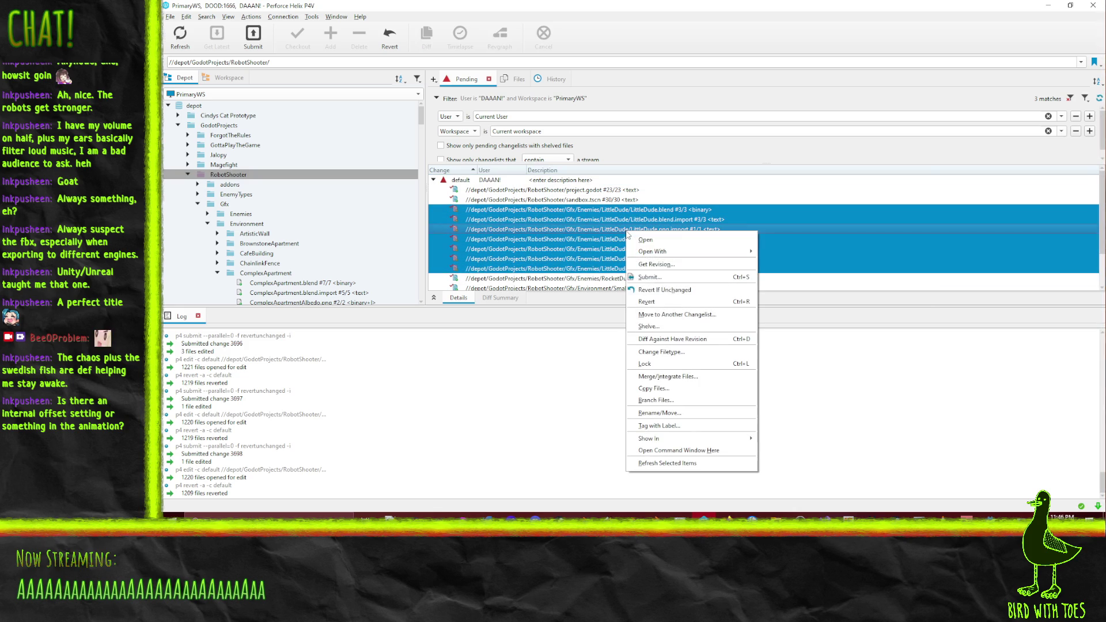
left_click(674, 303)
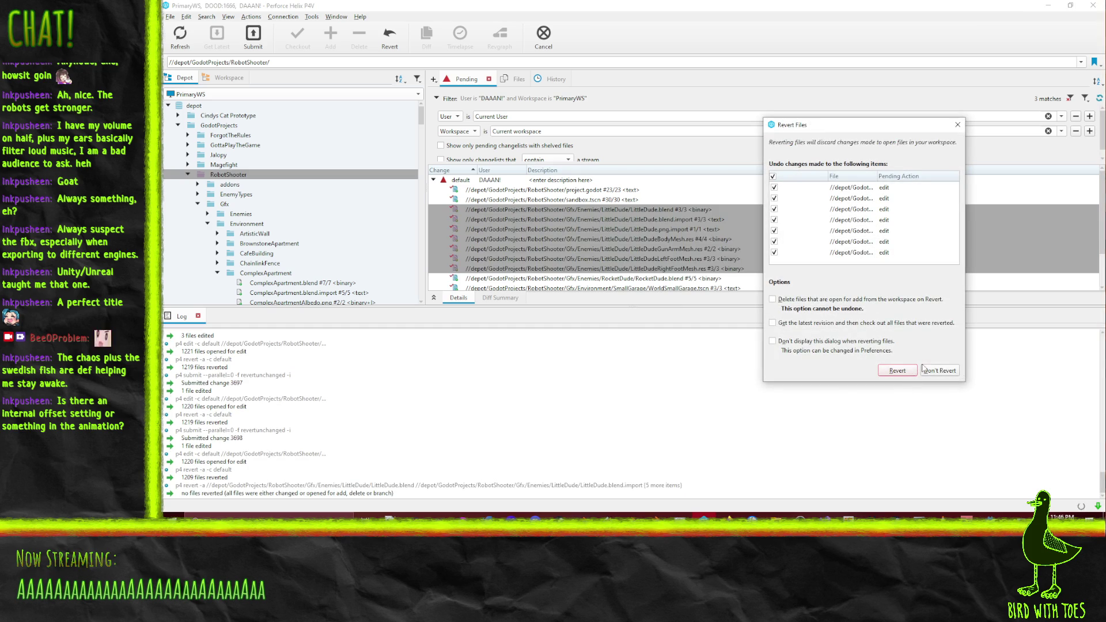
left_click(902, 373)
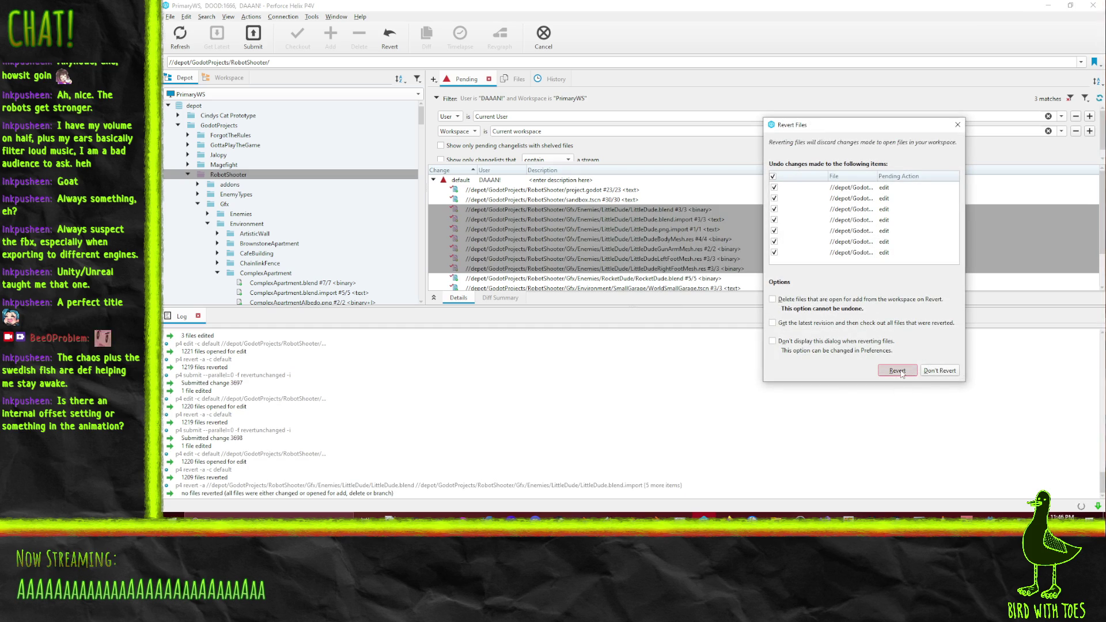
Open the RobotShooter folder for edit in the default changelist and return to Godot
left_click(229, 176)
left_click_drag(468, 183, 469, 183)
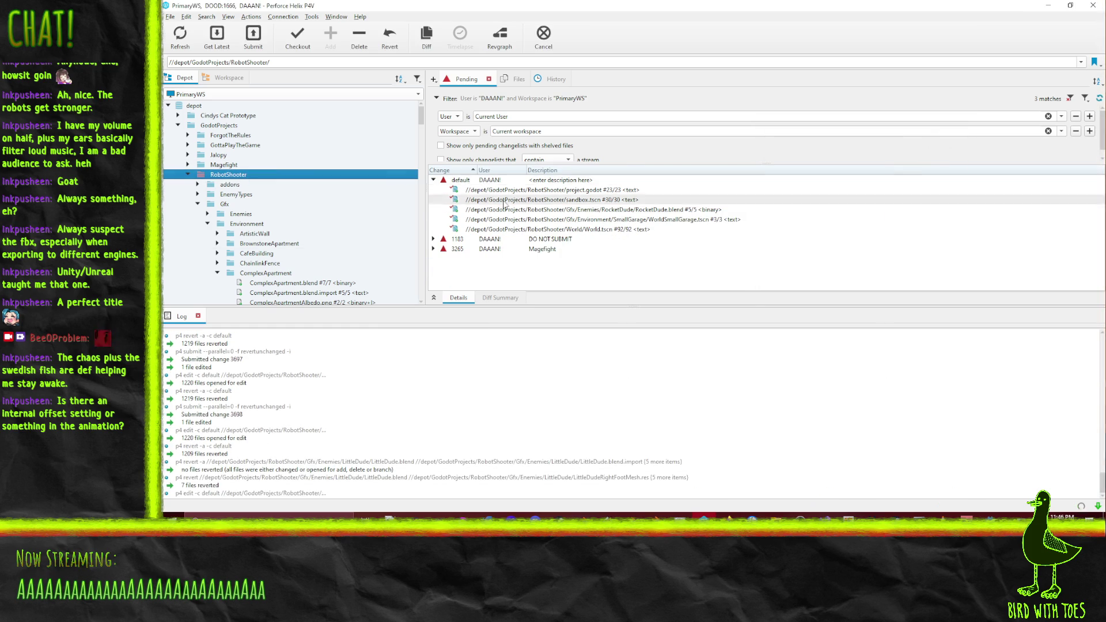
left_click(1049, 5)
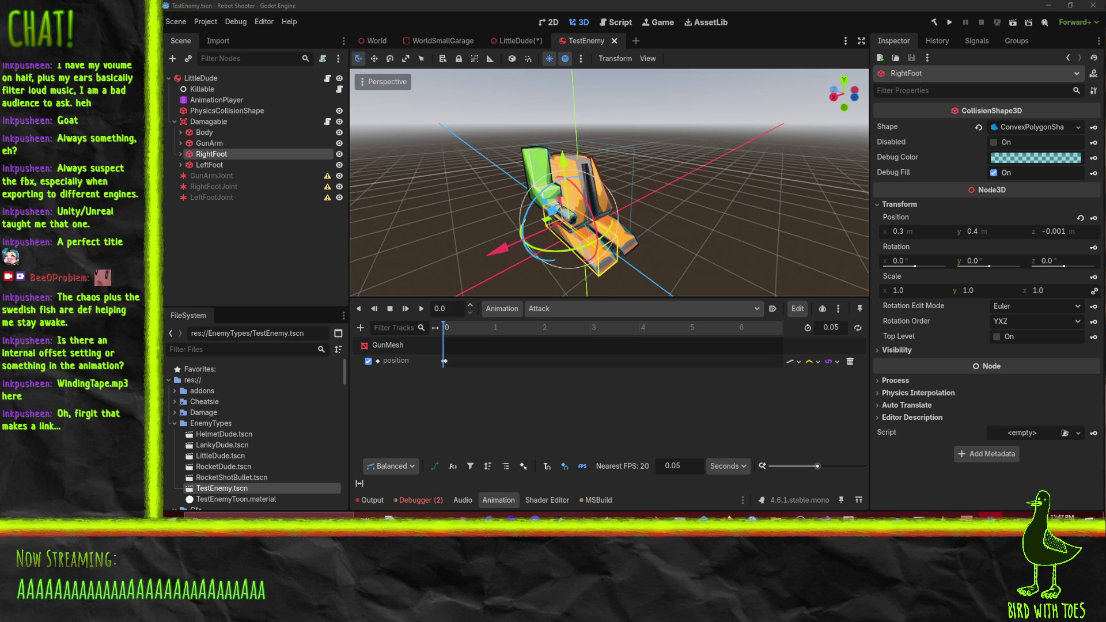
Once asset reimporting finishes, refocus Godot and switch to Blender with LittleDude.blend
left_click(453, 5)
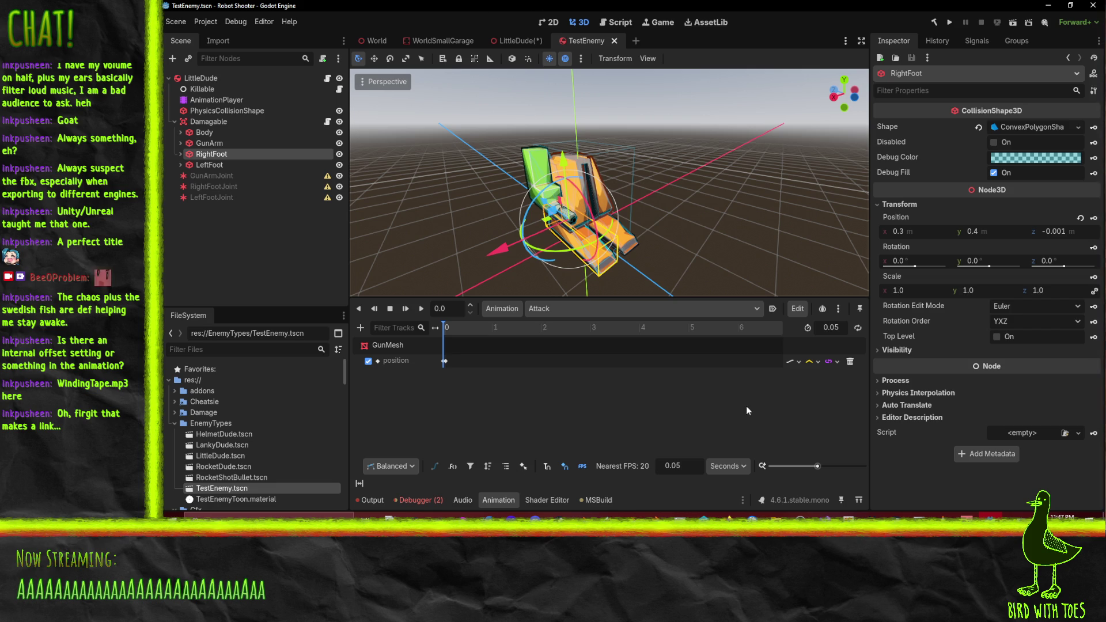
left_click(583, 515)
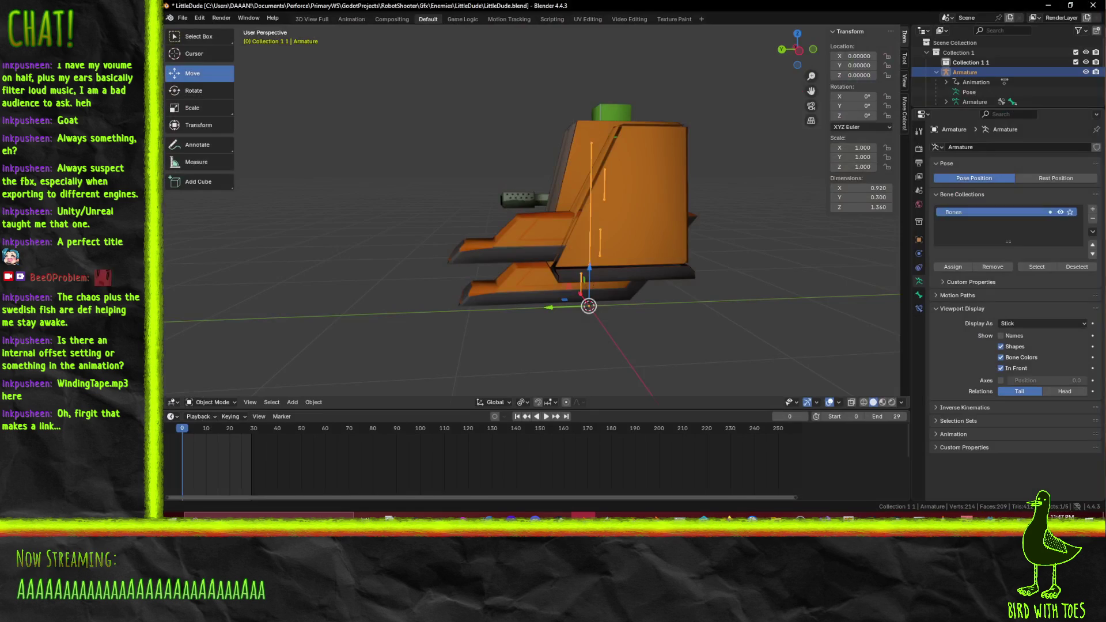
Revert LittleDude.blend to its last saved version
left_click_drag(518, 288, 601, 292)
left_click(182, 17)
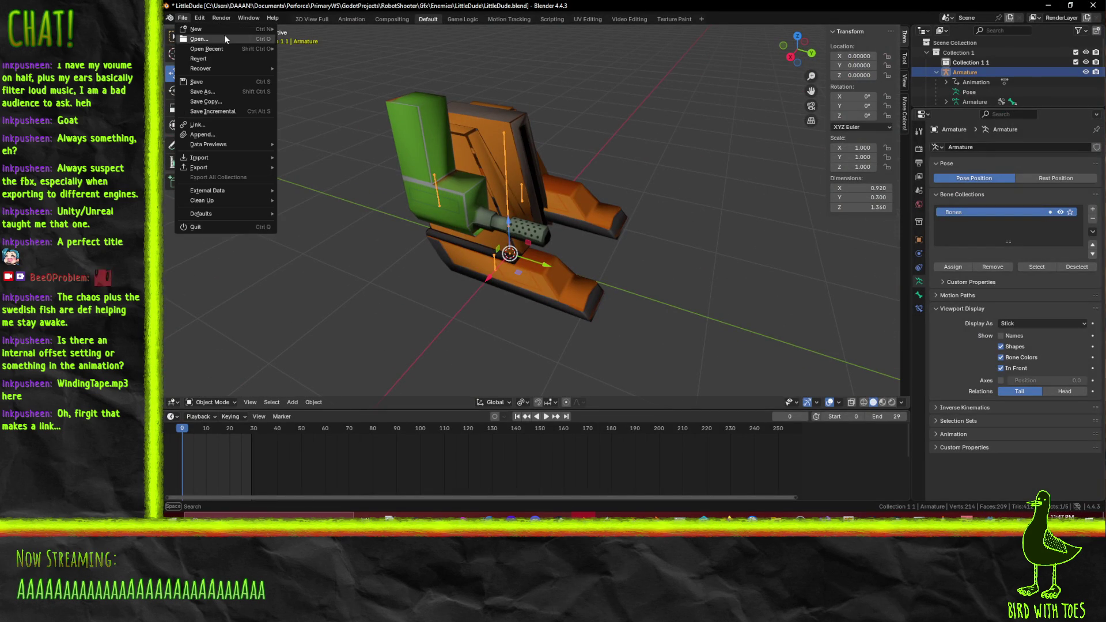
left_click(223, 58)
left_click(626, 276)
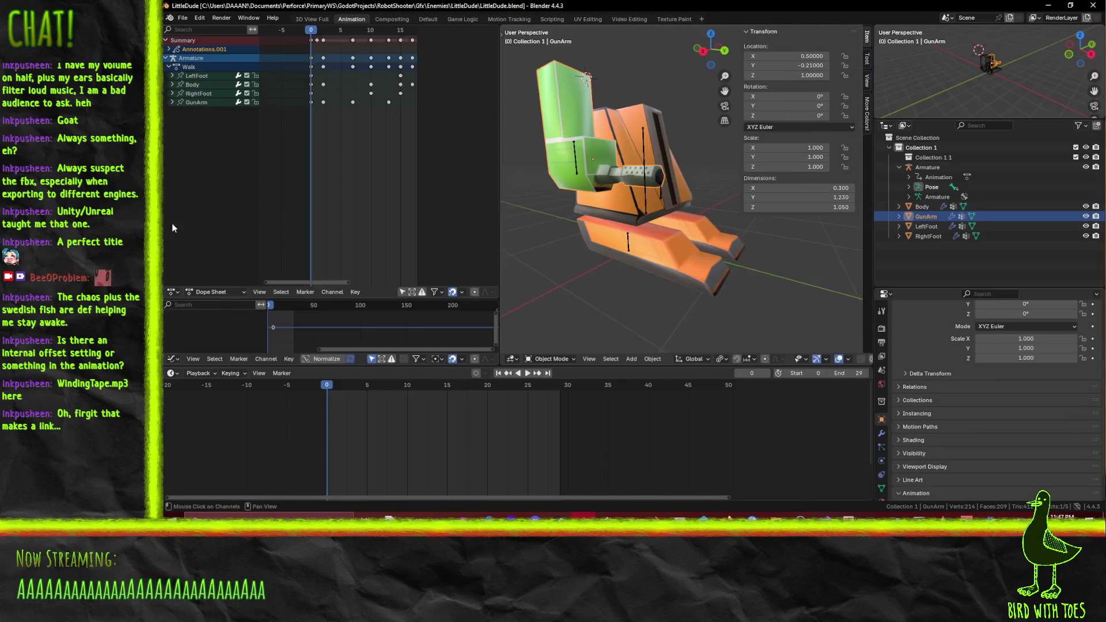
Return to the default layout and select the armature to show its bones
left_click(428, 19)
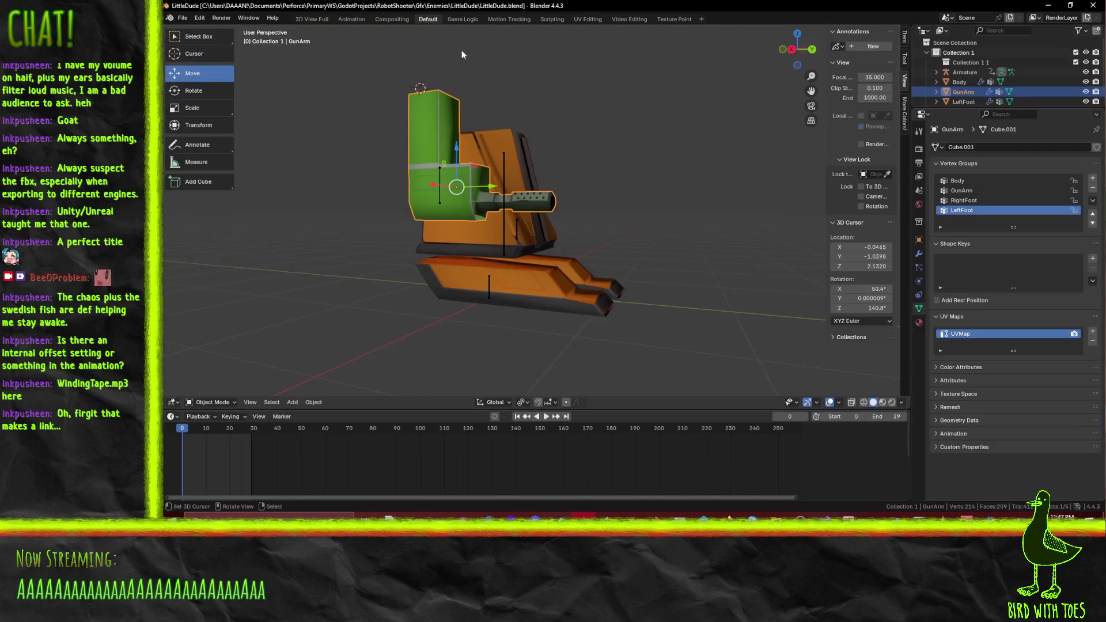
mouse_move(462, 50)
left_mouse_down()
mouse_move(589, 251)
mouse_move(562, 263)
mouse_move(608, 248)
left_mouse_up()
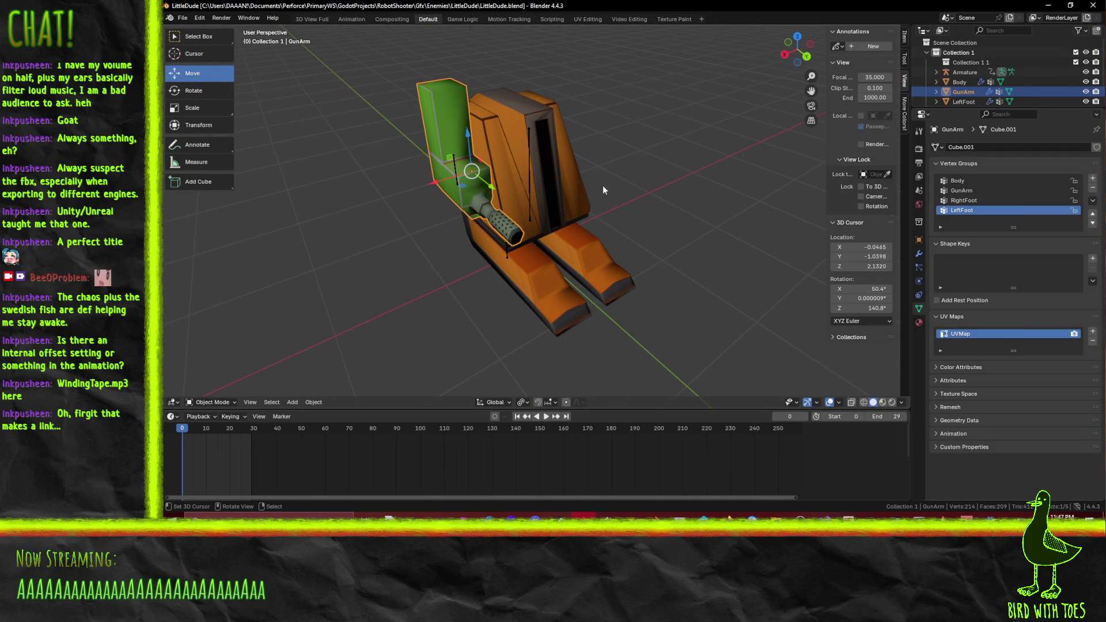
left_click(962, 74)
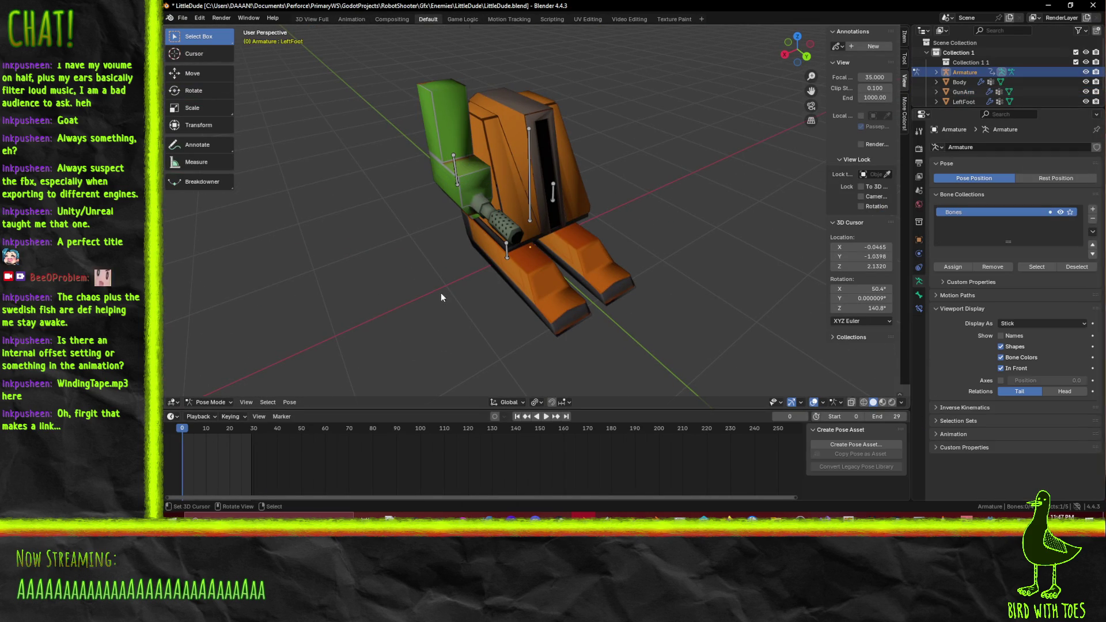
left_click_drag(441, 293, 507, 300)
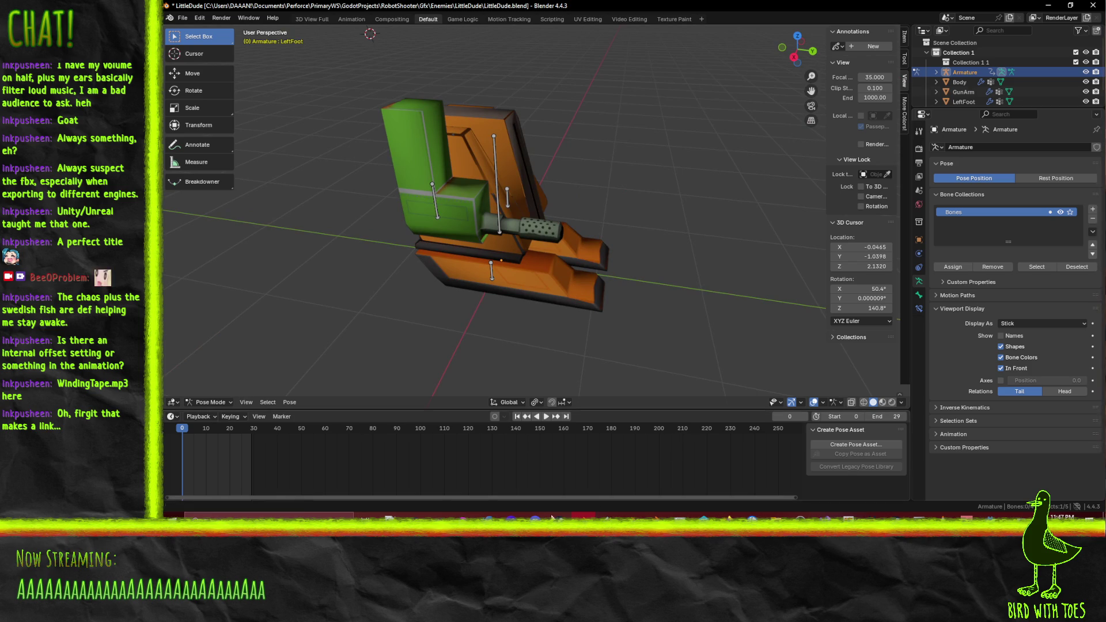
left_click(210, 402)
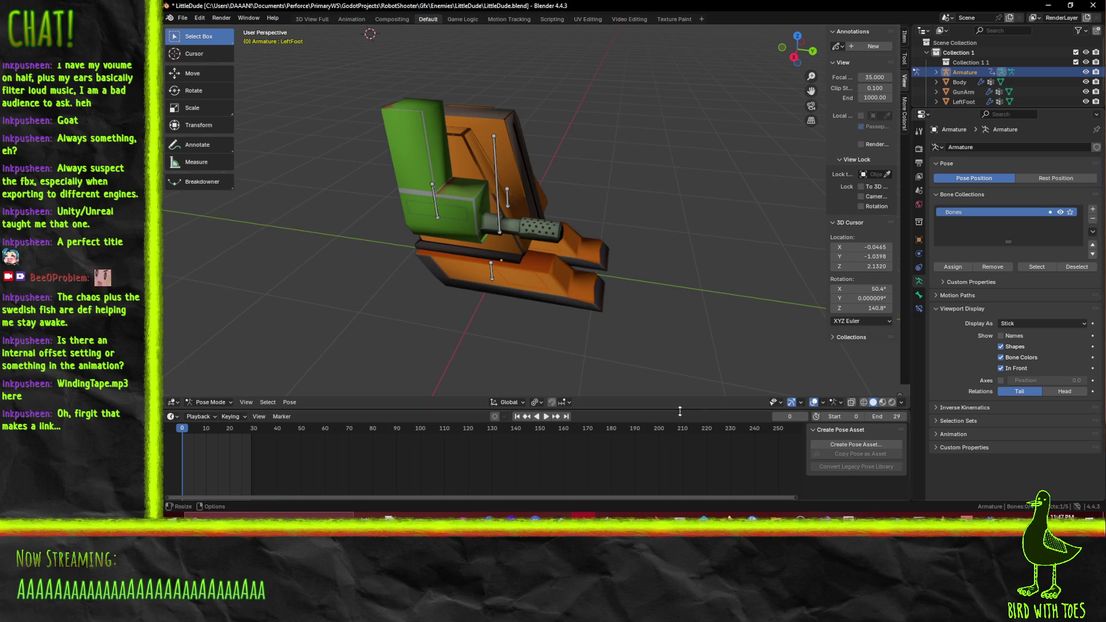
Play the Walk animation in the Animation workspace, then stop it back at frame 0
left_click(352, 19)
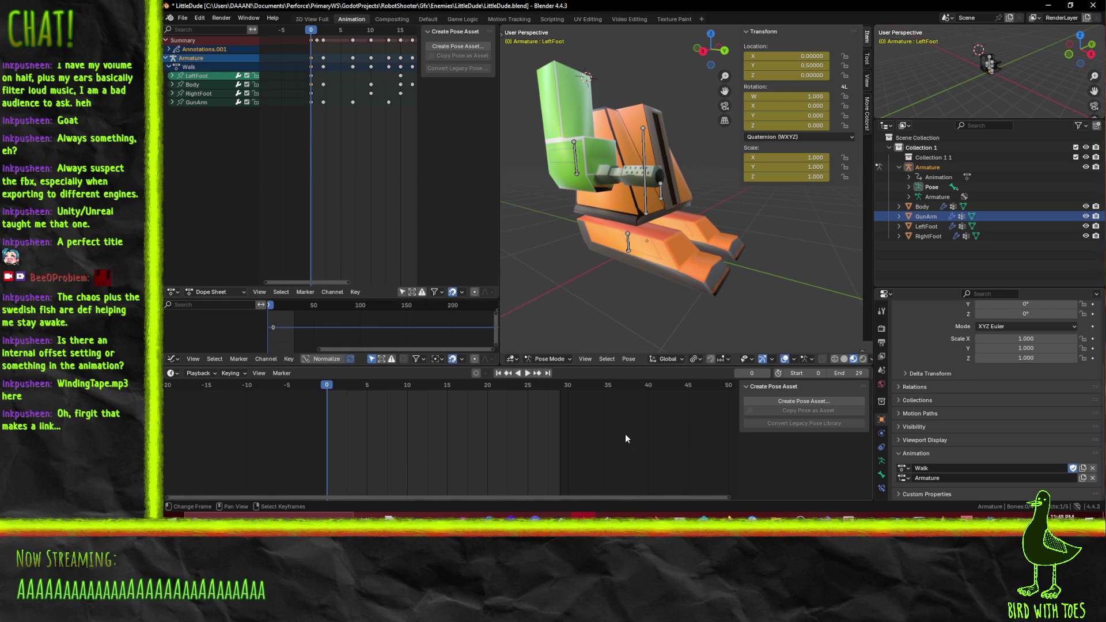
key("space")
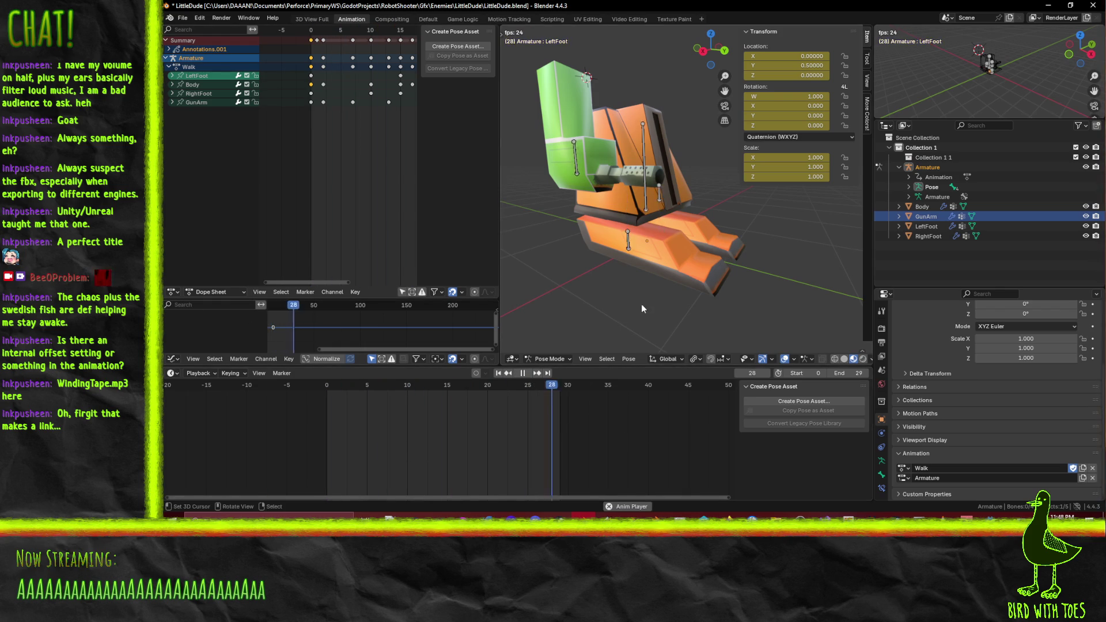
mouse_move(605, 240)
left_mouse_down()
mouse_move(673, 232)
mouse_move(628, 223)
mouse_move(644, 265)
mouse_move(570, 268)
left_mouse_up()
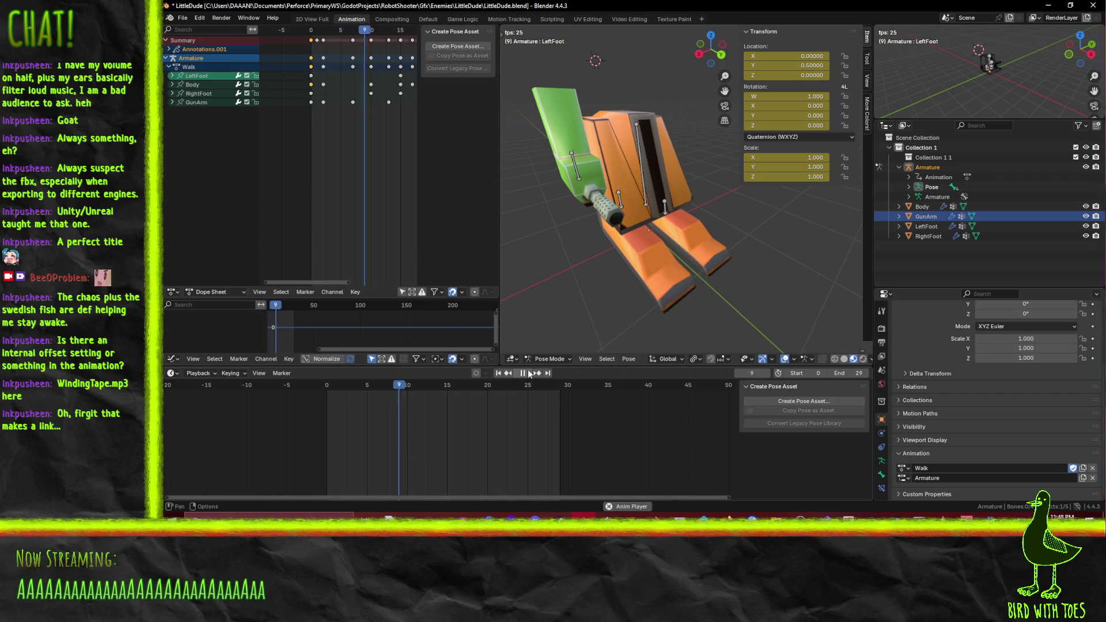
key("Escape")
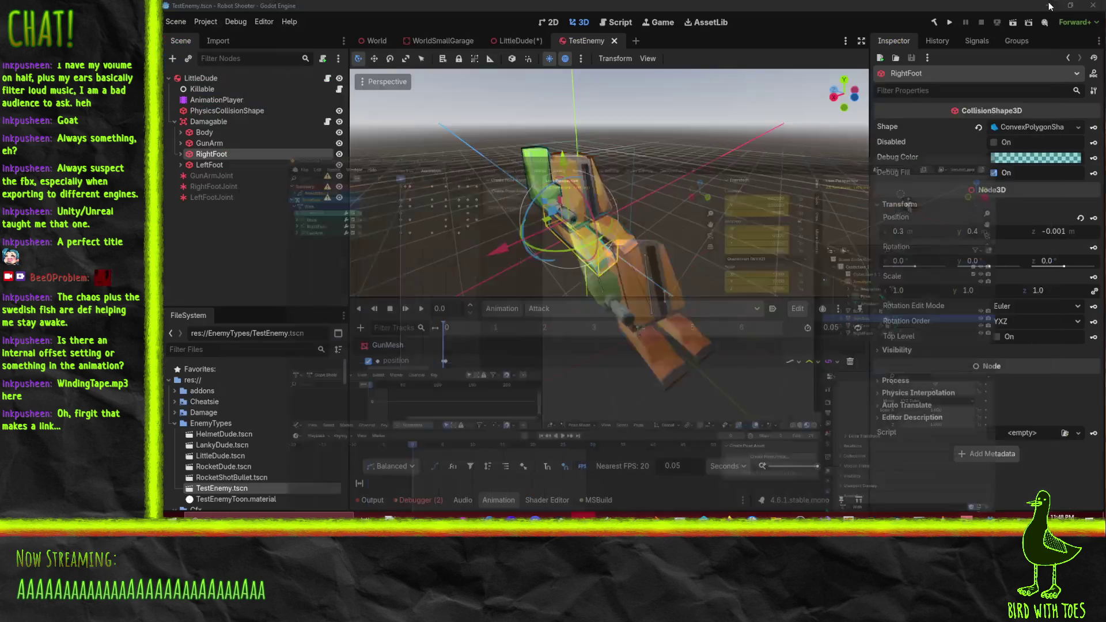
Back in Godot, inspect TestEnemy's PhysicsCollisionShape and Damagable area
key("alt+Tab")
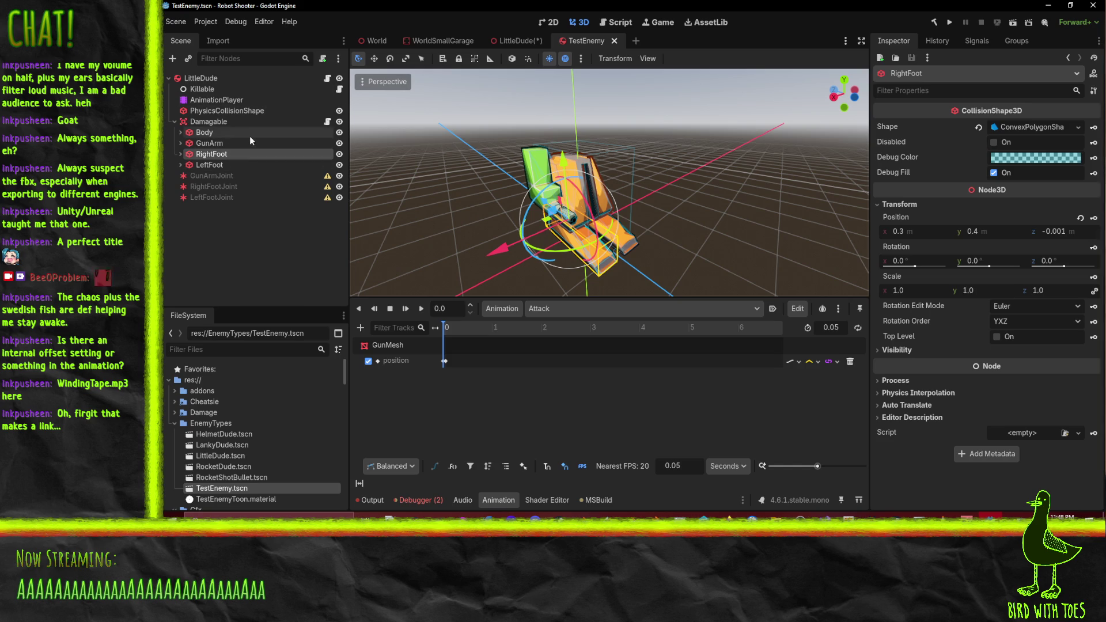
left_click(233, 112)
left_click(225, 111)
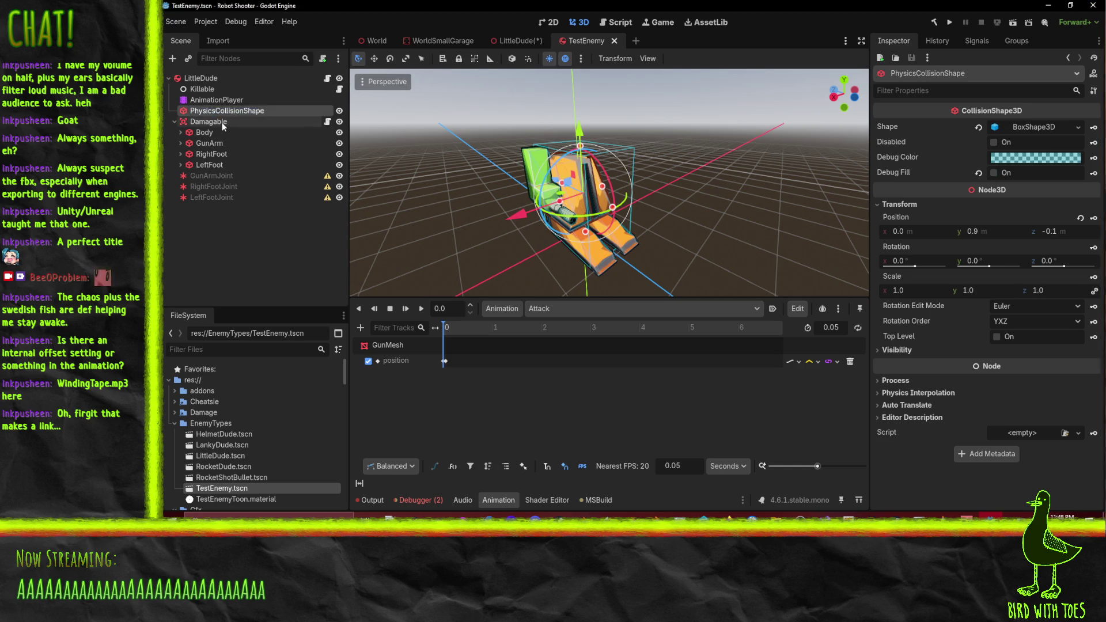
left_click(223, 121)
left_click_drag(515, 224, 659, 233)
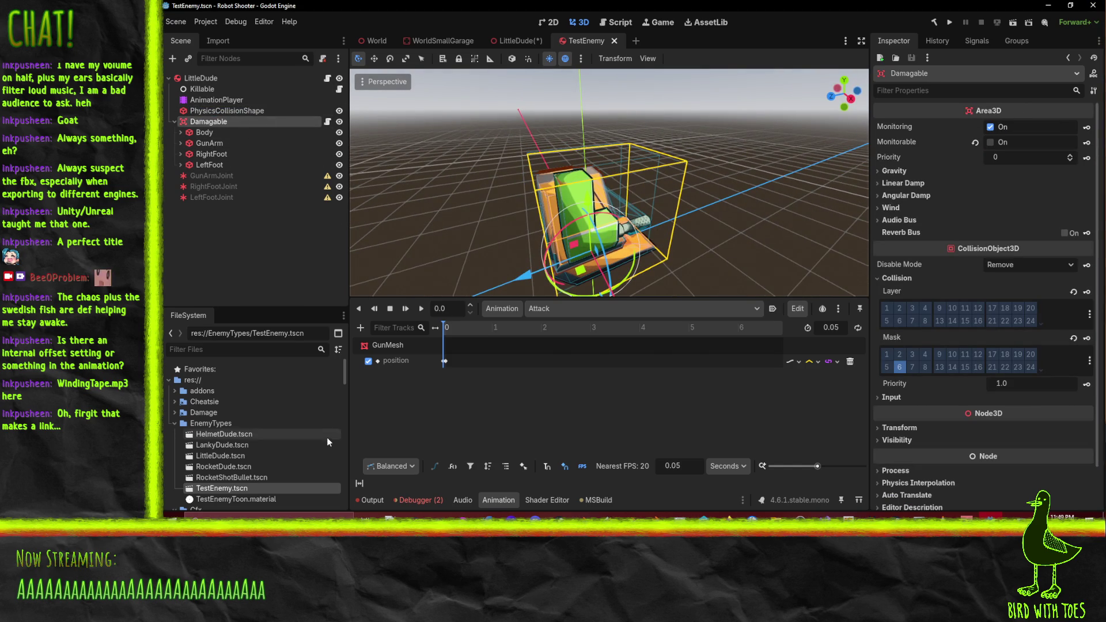
Switch to the LittleDude scene and scroll toward the Gfx/Enemies/LittleDude assets
left_click(516, 40)
left_click_drag(503, 178, 570, 185)
scroll(292, 409, "down", 1)
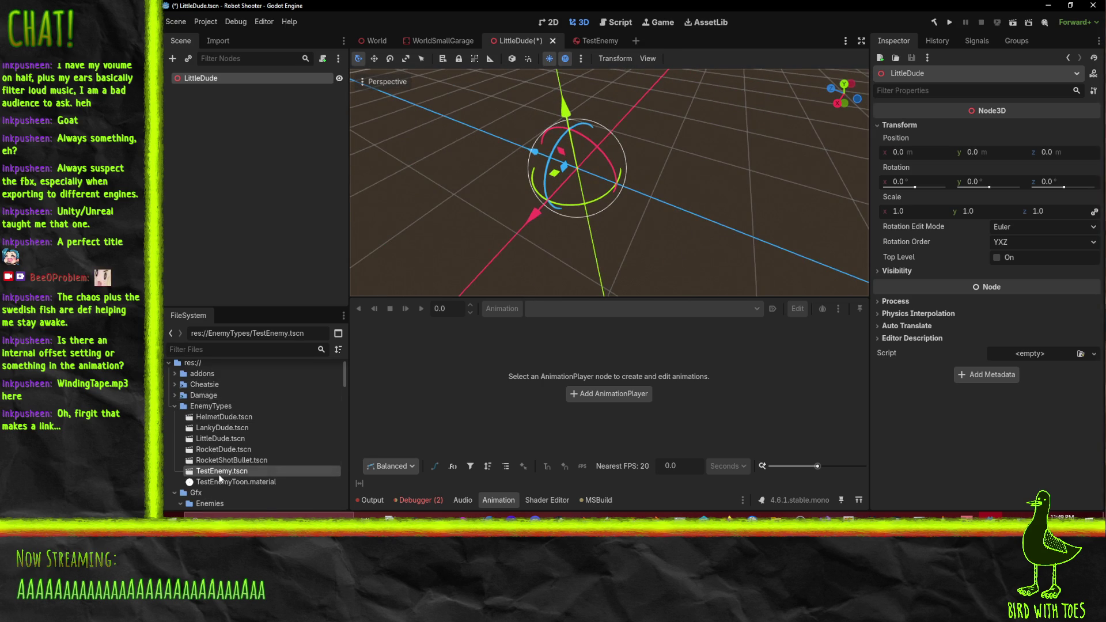
scroll(248, 461, "down", 1)
scroll(249, 461, "down", 6)
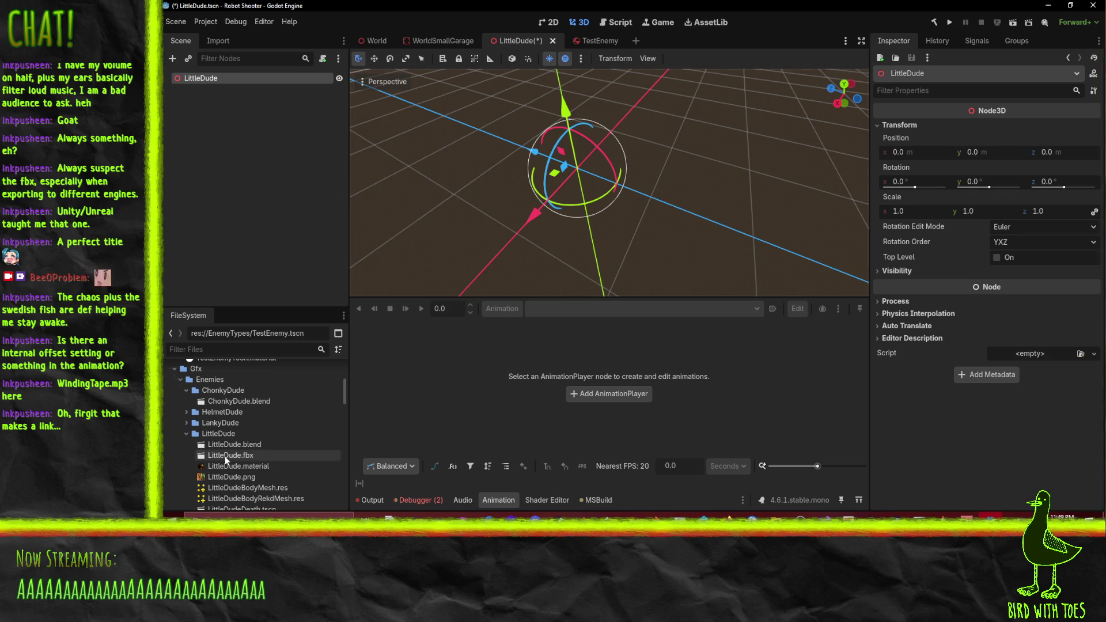
Select LittleDude.blend and LittleDude.fbx in the FileSystem dock, then return to Blender
left_click(237, 443)
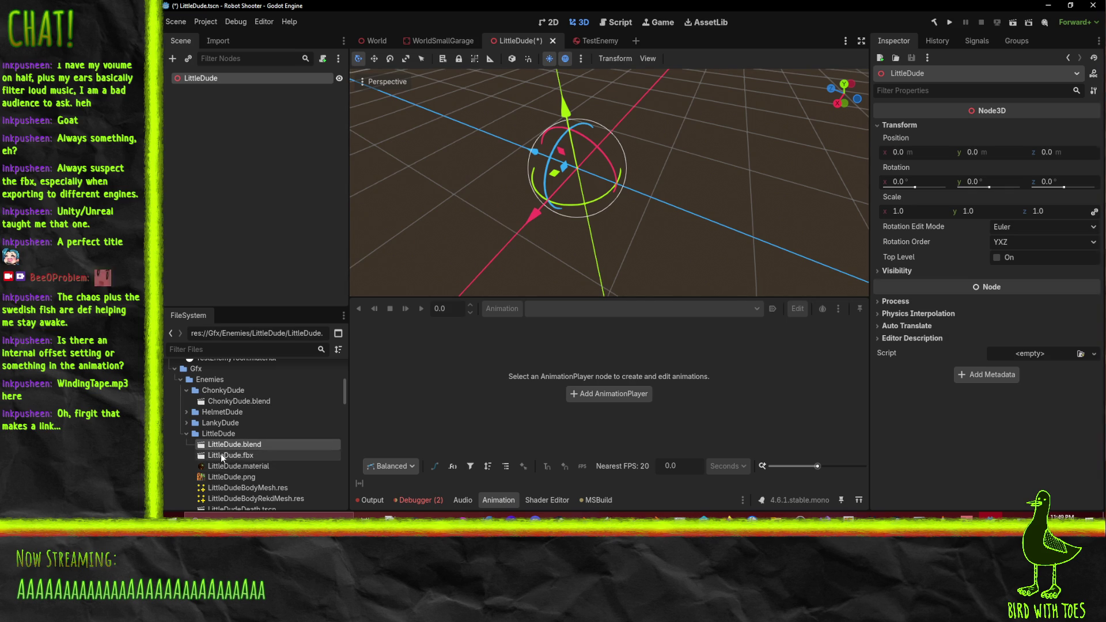
left_click(221, 455)
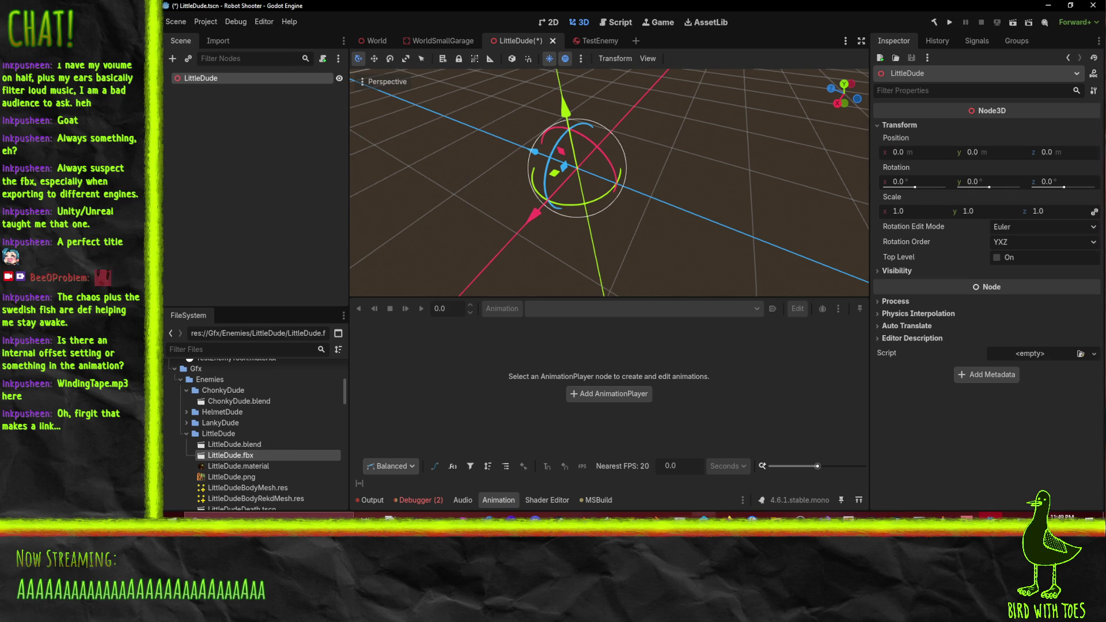
left_click(583, 515)
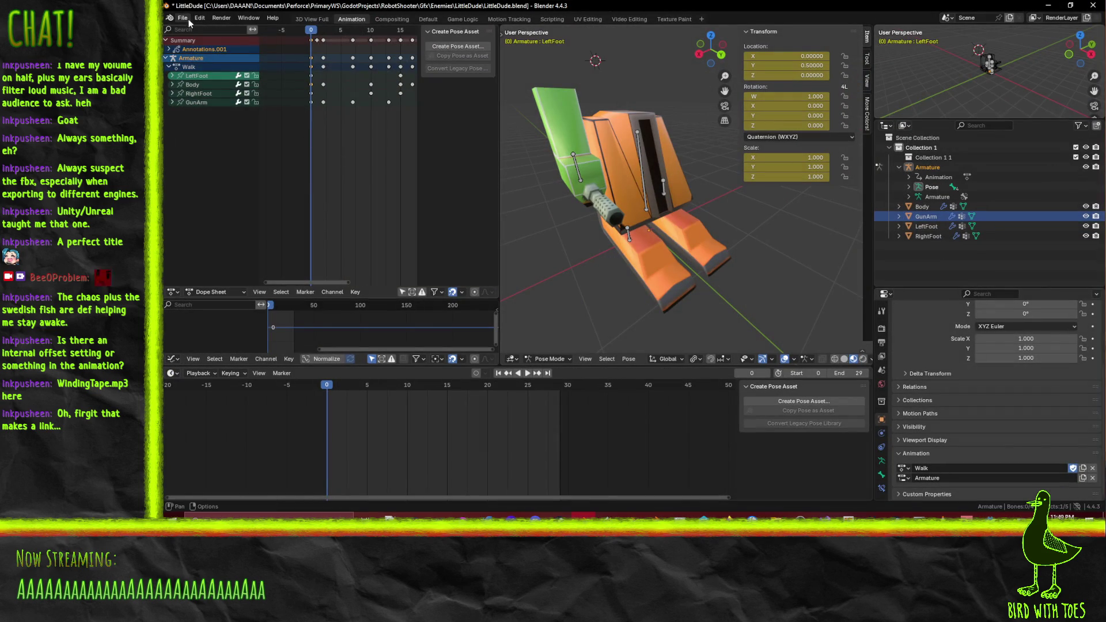
Export the model as FBX, overwriting the existing LittleDude.fbx
left_click(182, 18)
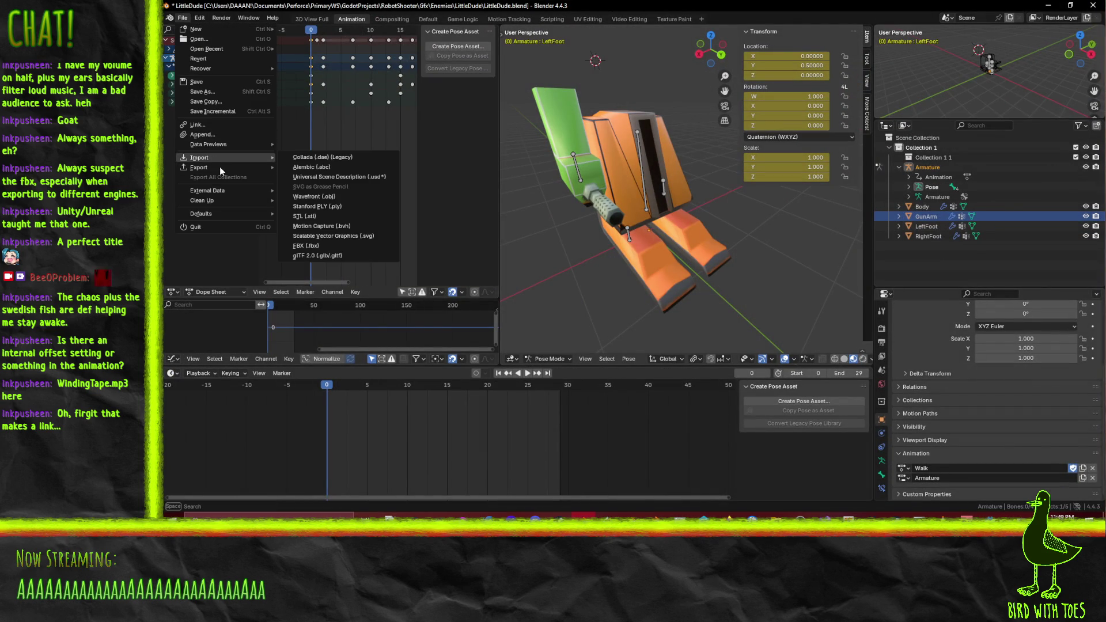
mouse_move(206, 167)
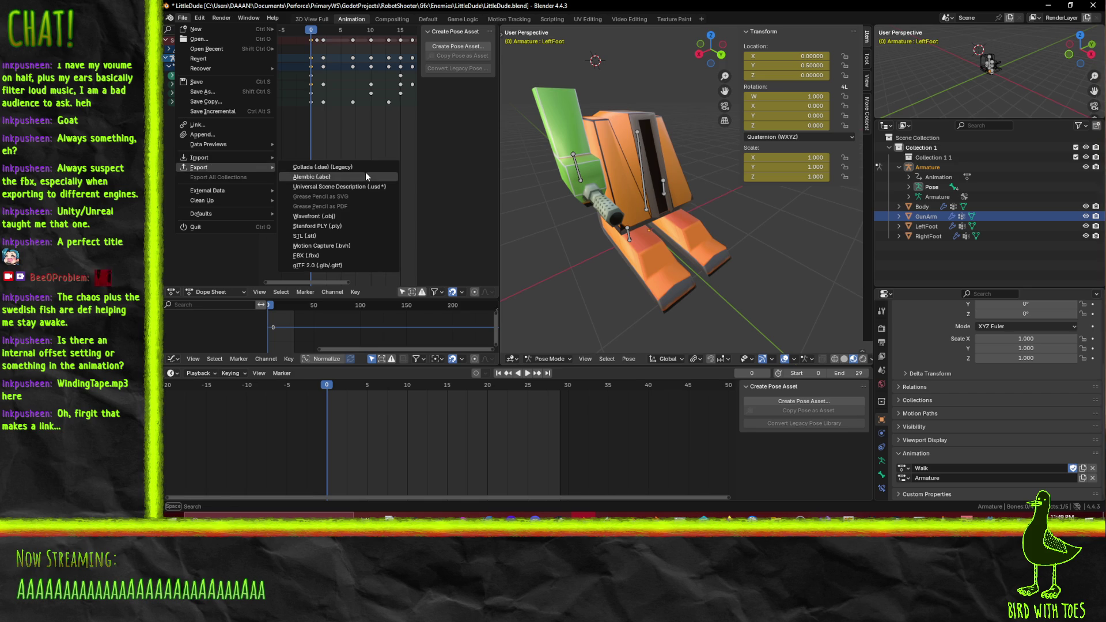
left_click(354, 254)
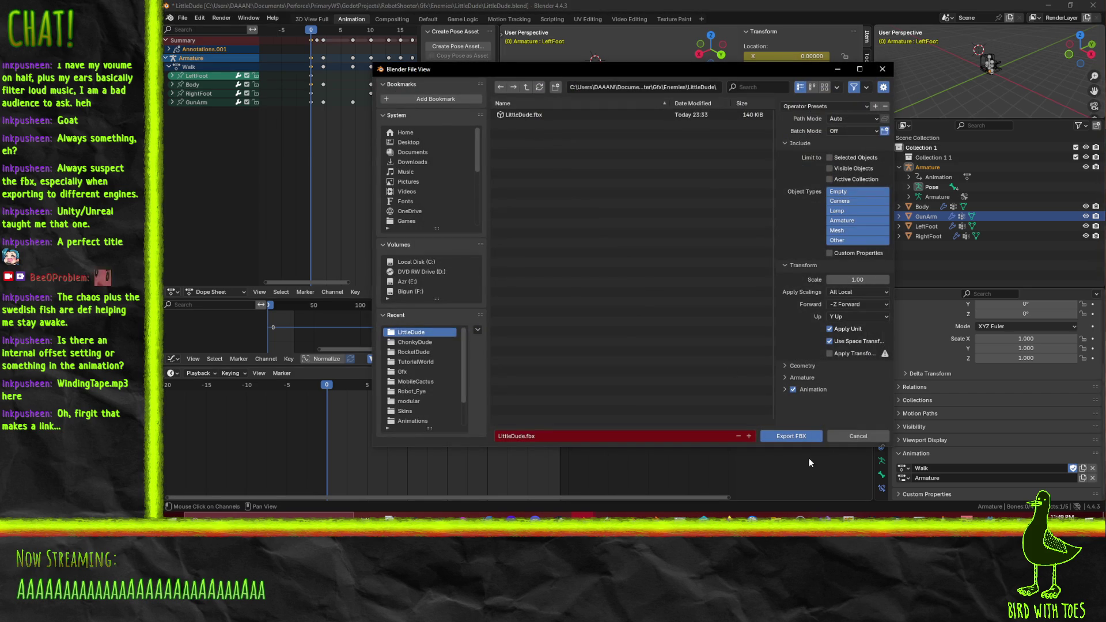
key("Return")
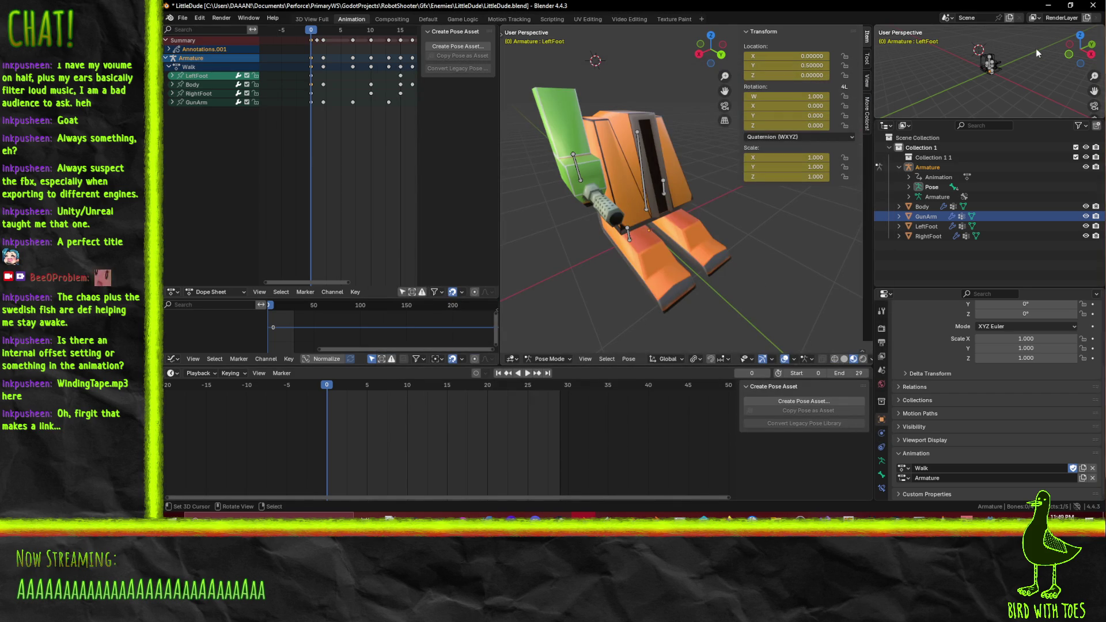
Drag LittleDude.fbx under the LittleDude root node and zoom to view it
left_click(1048, 6)
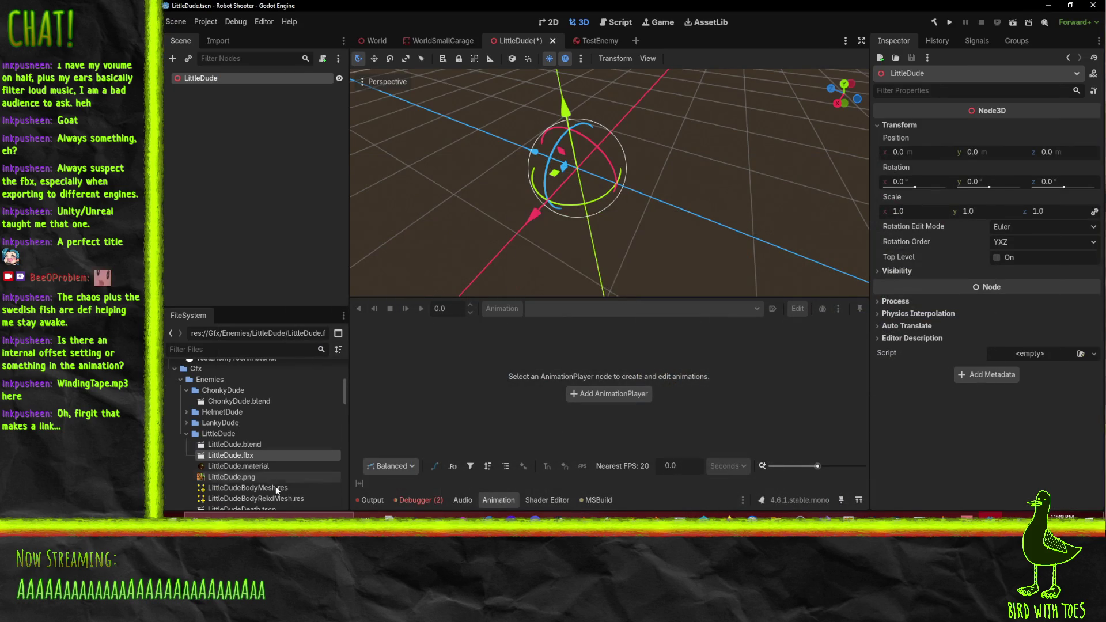
mouse_move(233, 458)
left_mouse_down()
mouse_move(285, 199)
mouse_move(233, 81)
left_mouse_up()
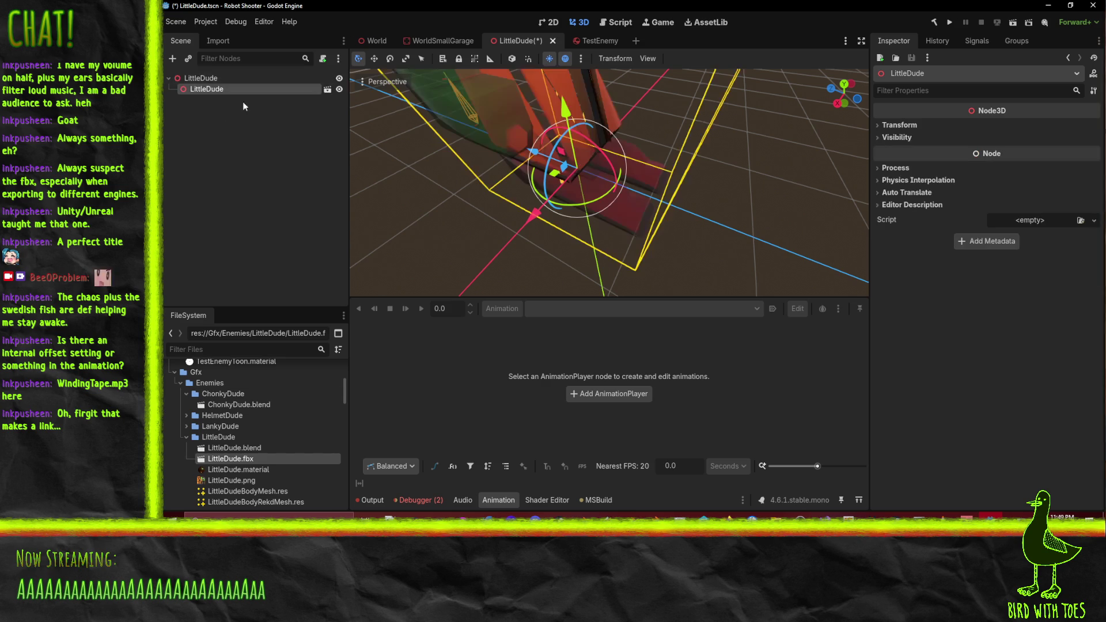
scroll(576, 161, "down", 5)
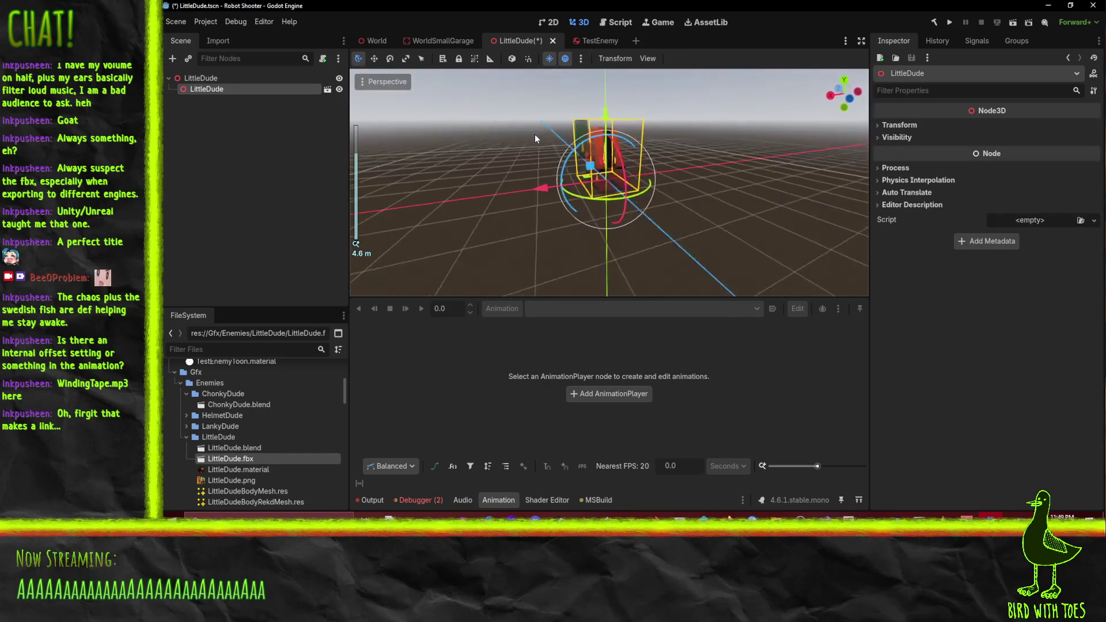
scroll(605, 164, "up", 2)
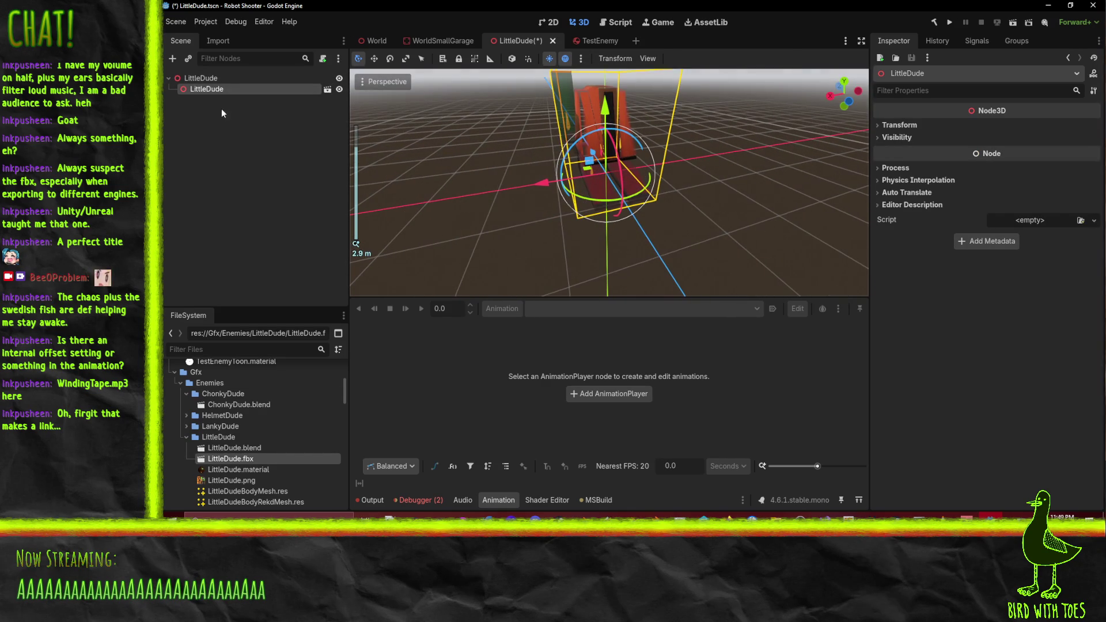
Open LittleDude.fbx's Advanced Import Settings and review the AnimationPlayer's track import options unchanged
double_click(228, 459)
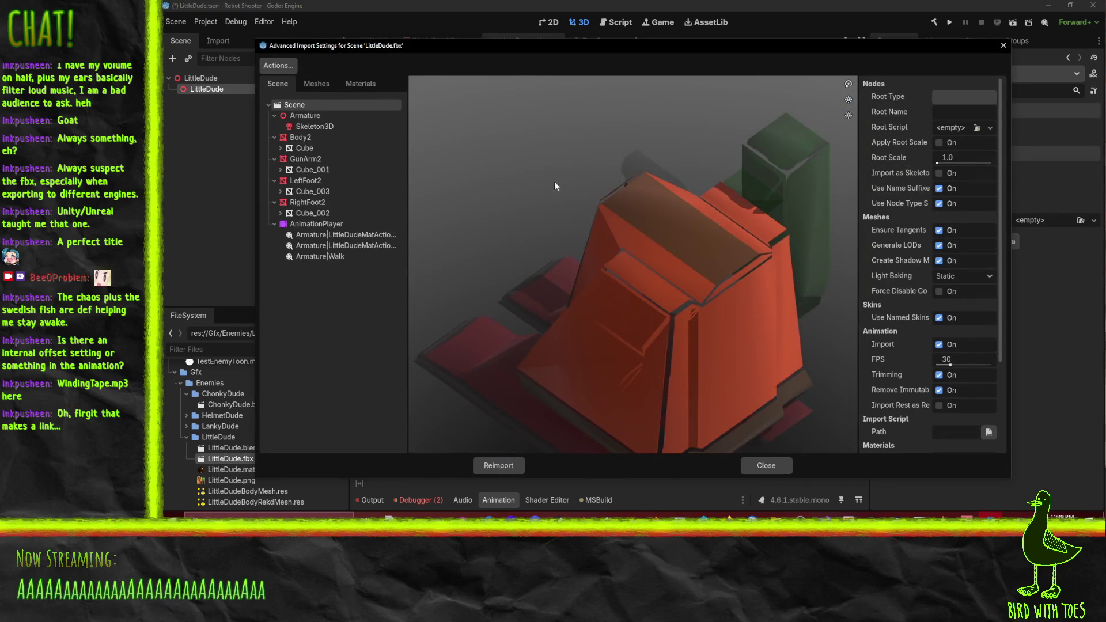
left_click_drag(554, 181, 682, 207)
left_click(363, 246)
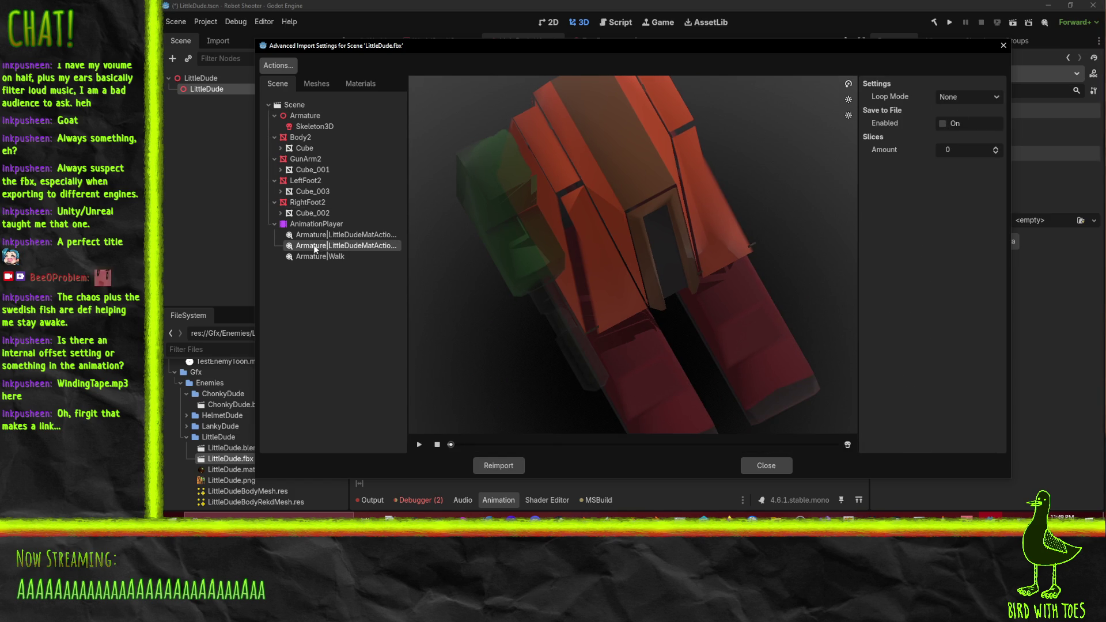
left_click(323, 224)
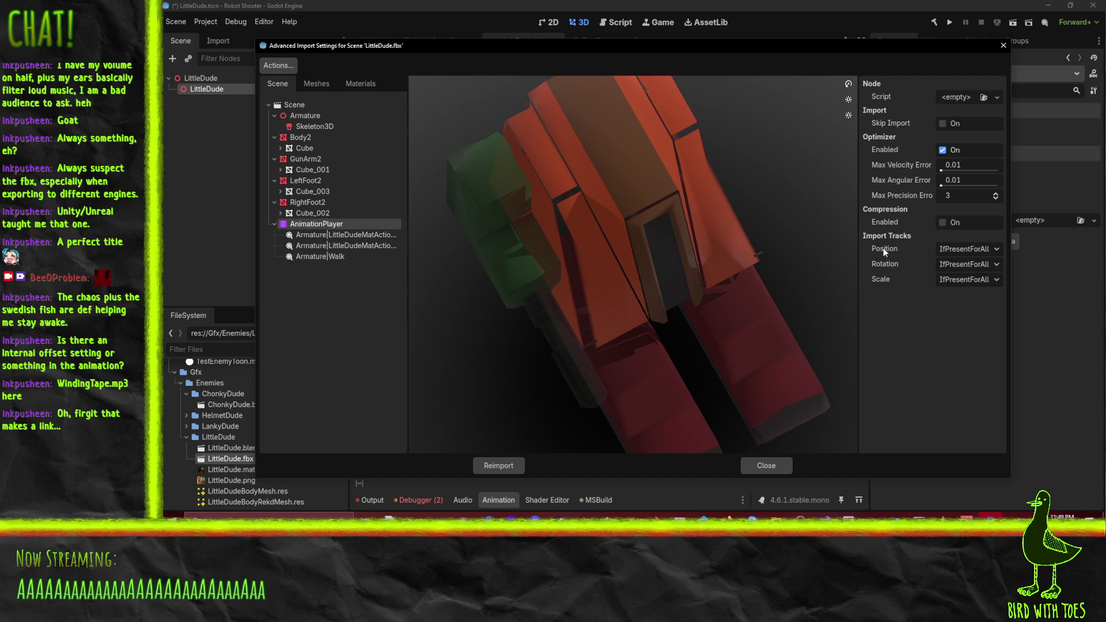
left_click(968, 249)
left_click(973, 251)
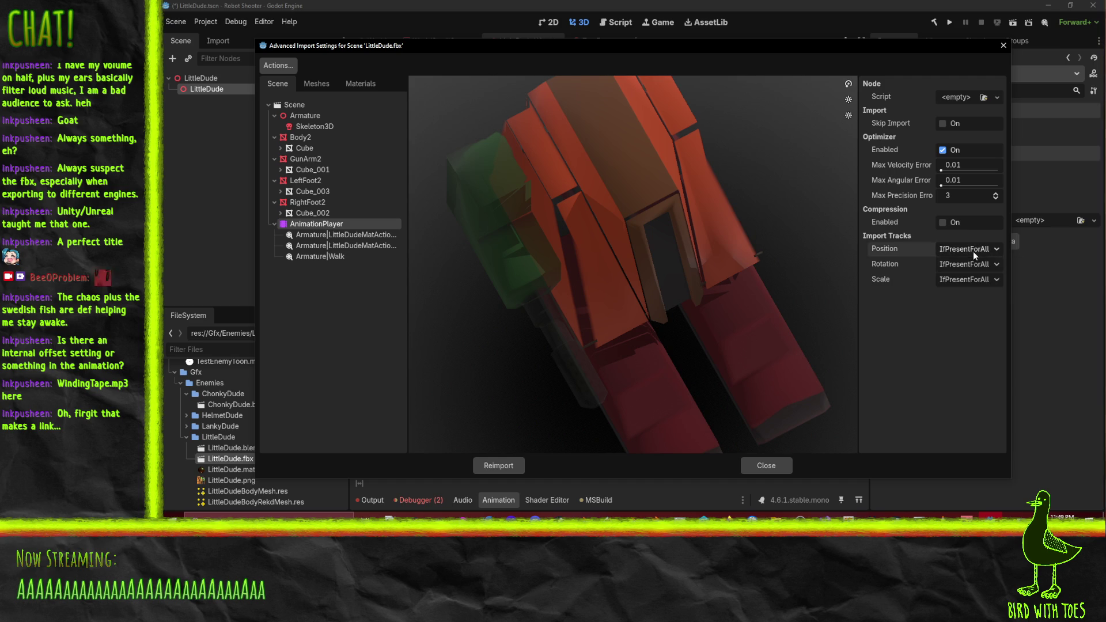
left_click(959, 274)
left_click(961, 267)
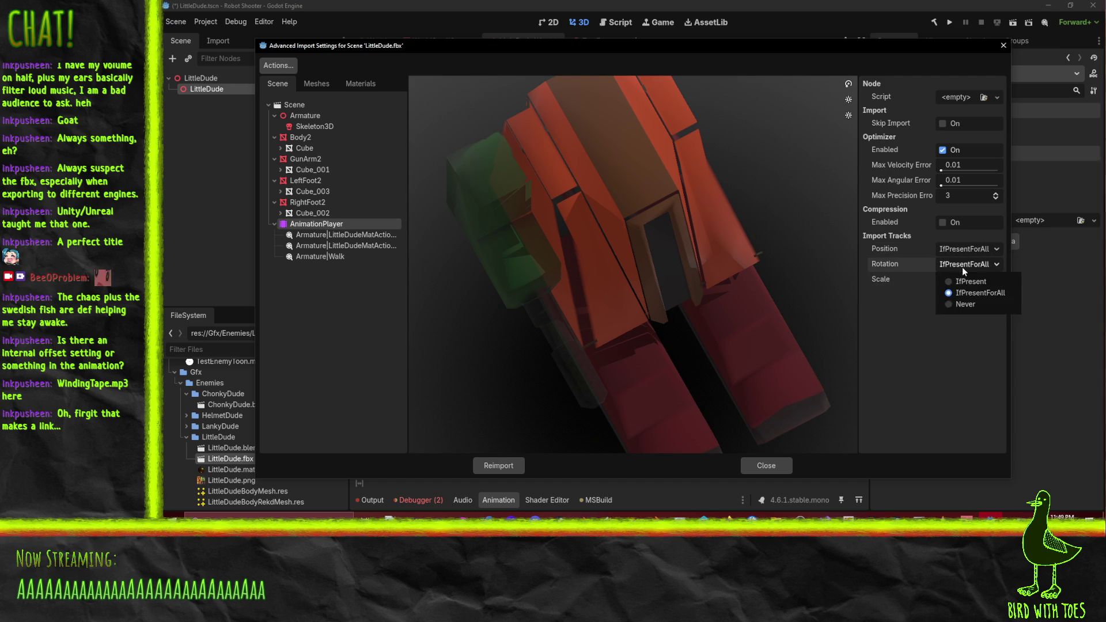
left_click(932, 268)
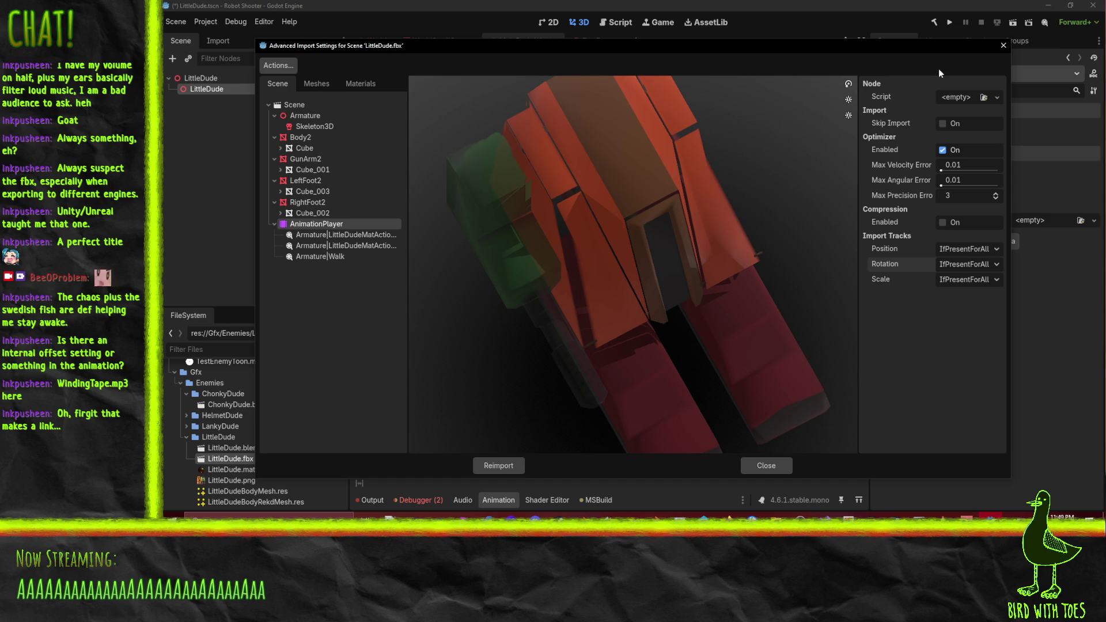
Inspect the RightFoot2, Cube_002, Cube_001, GunArm2 and Skeleton3D import nodes
left_click(305, 202)
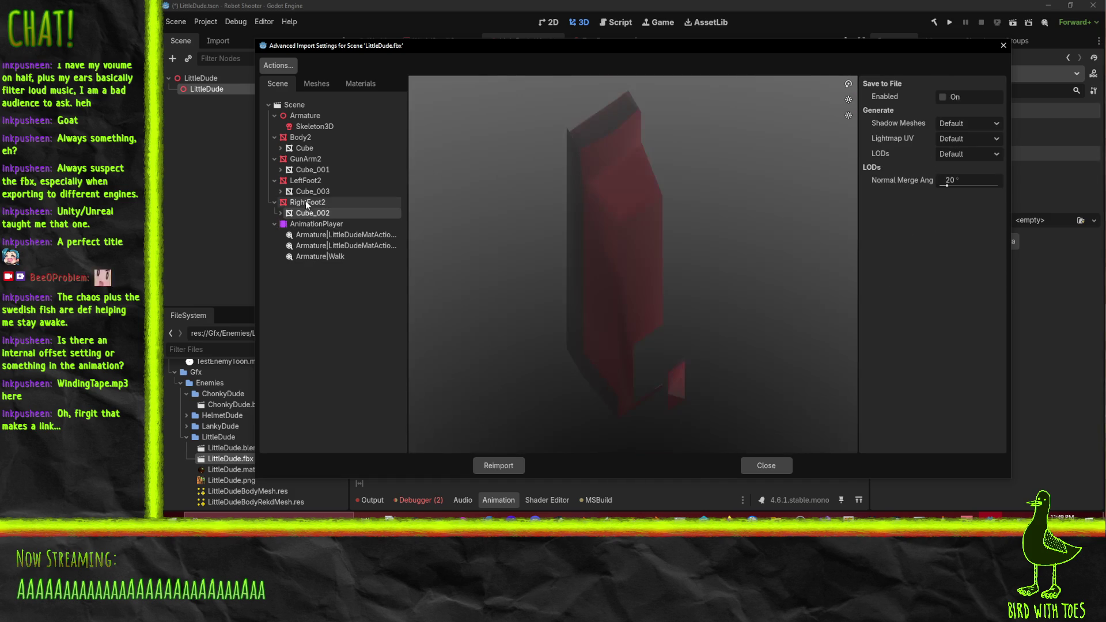
left_click(307, 212)
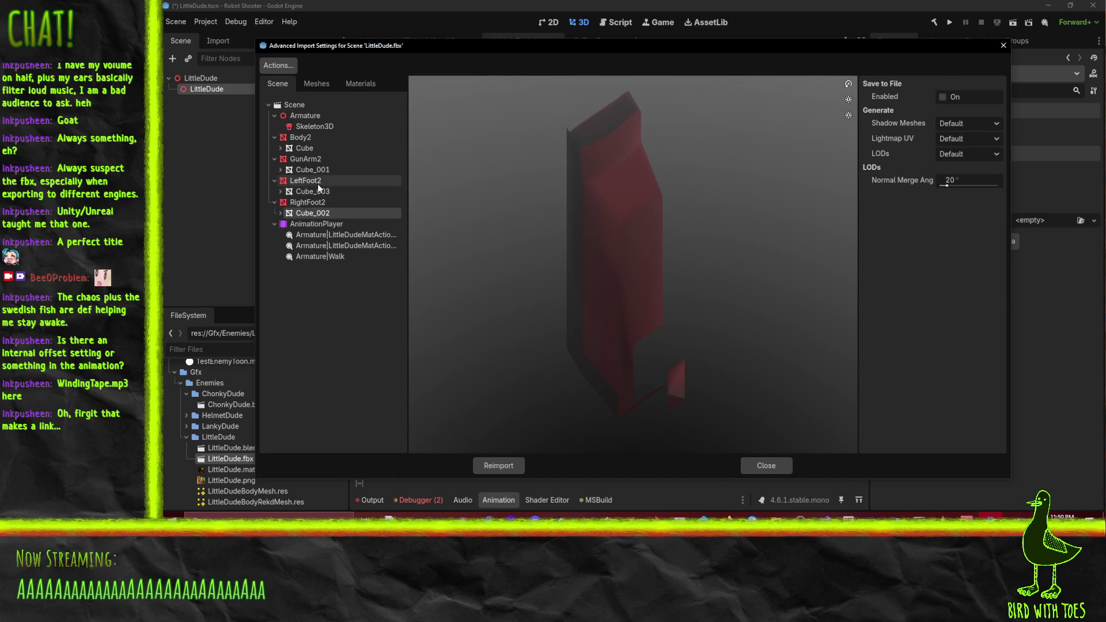
left_click(312, 202)
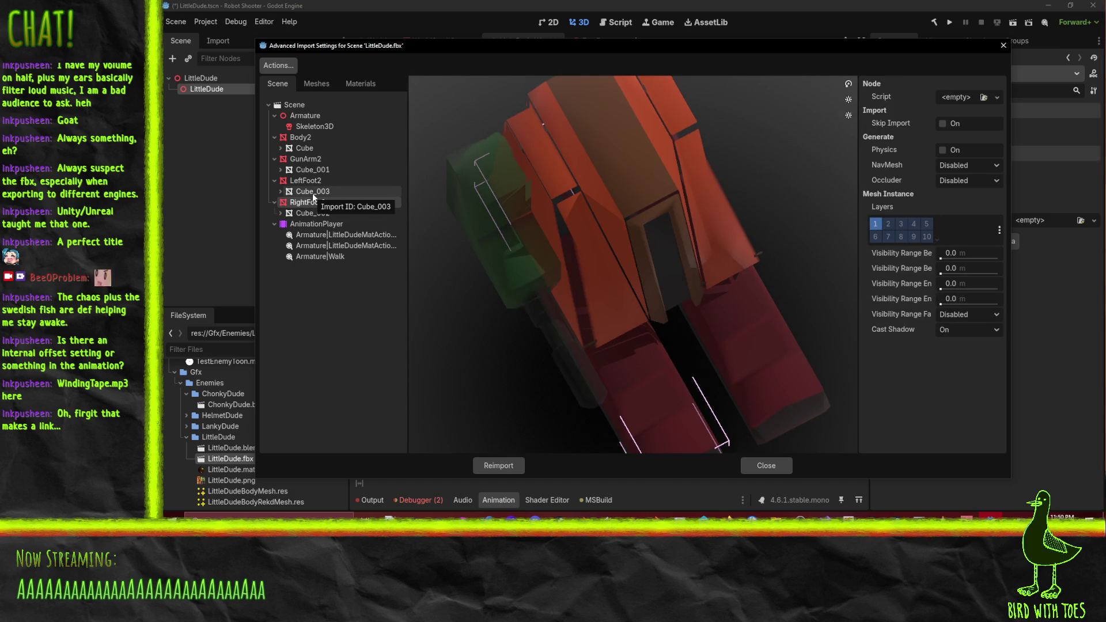
left_click(307, 170)
left_click(301, 159)
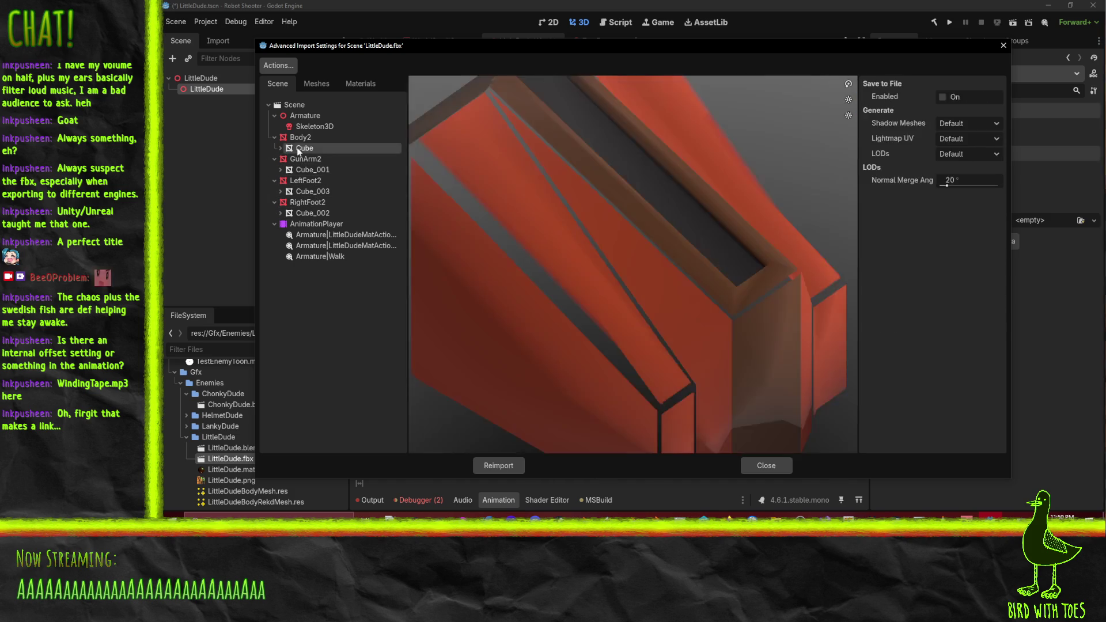
left_click(299, 128)
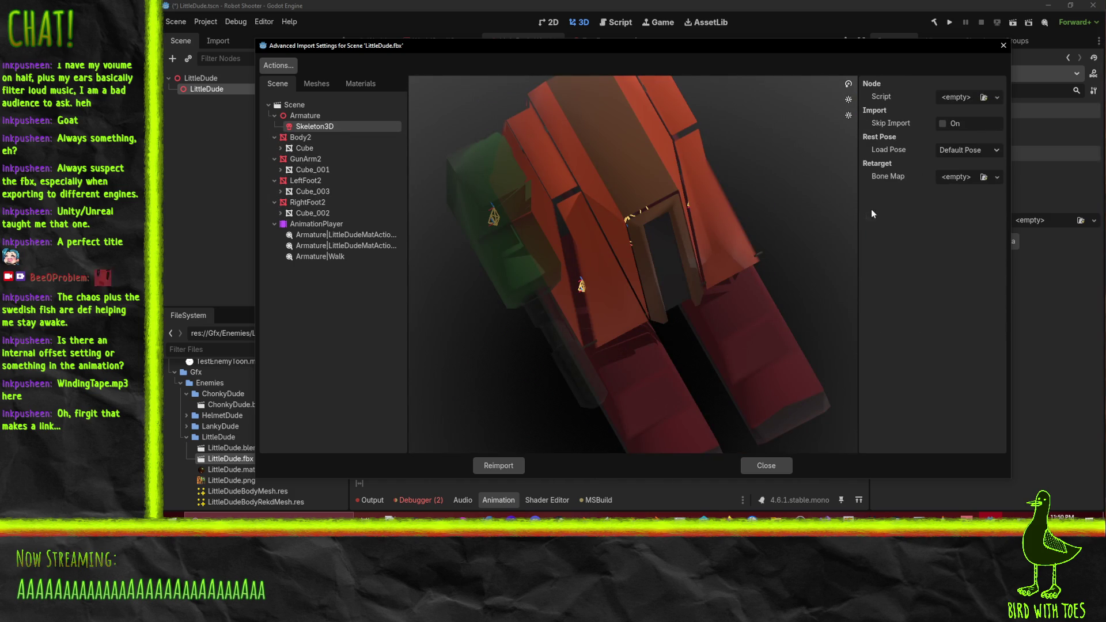
Set the Skeleton3D rest pose to Armature|Walk via AnimationPlayer, then revert it to Default Pose
left_click(960, 151)
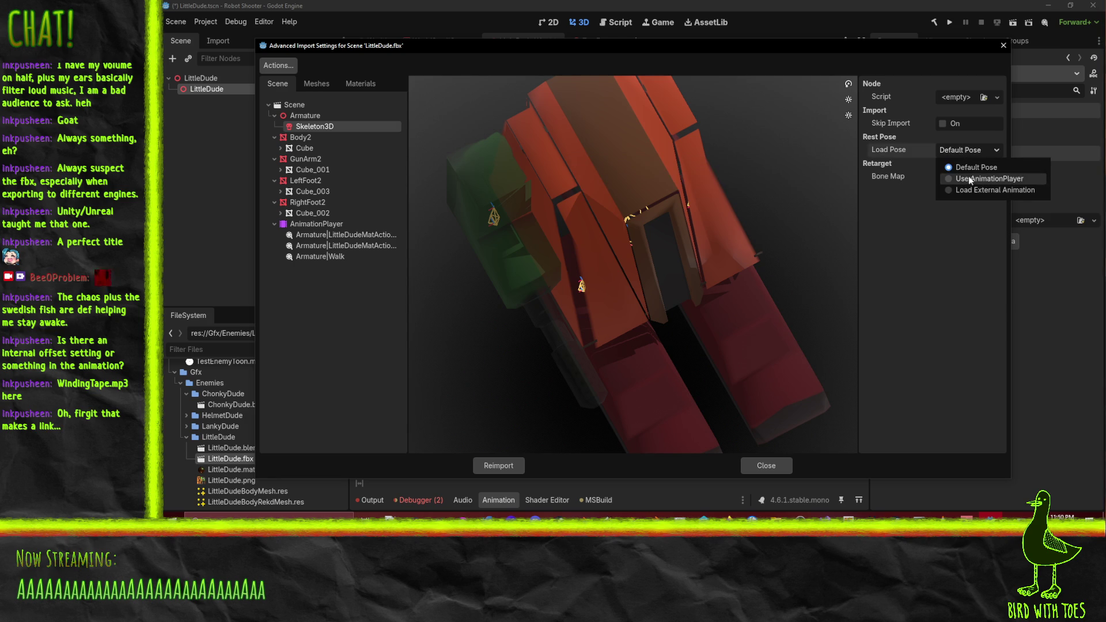
left_click(971, 179)
left_click(979, 167)
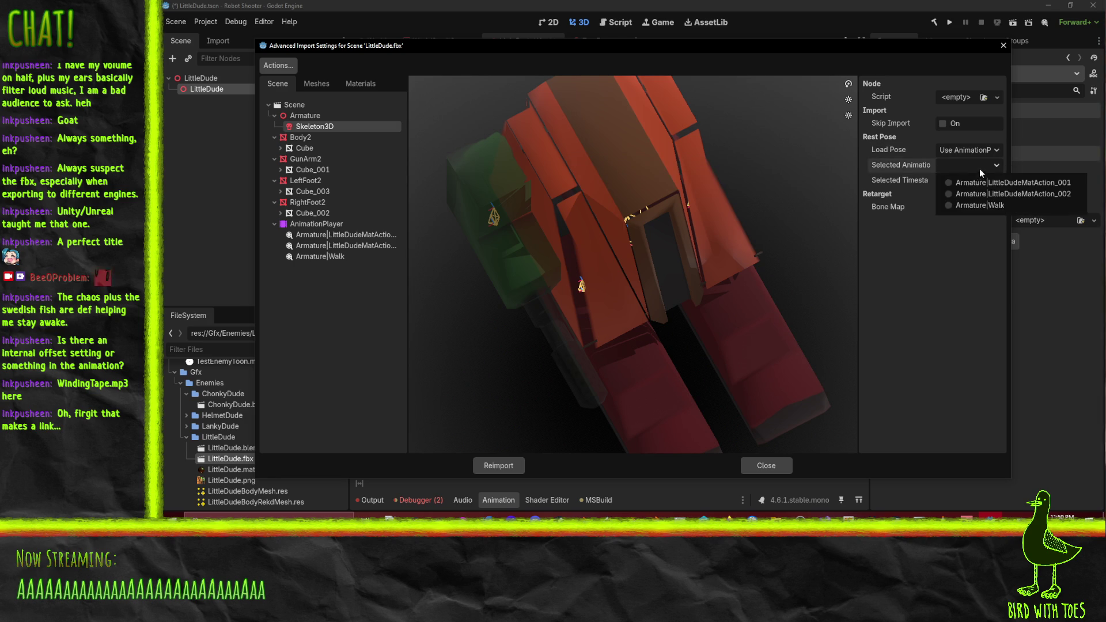
left_click(975, 207)
mouse_move(683, 253)
left_mouse_down()
mouse_move(669, 224)
mouse_move(697, 198)
mouse_move(688, 238)
mouse_move(643, 255)
mouse_move(657, 251)
left_mouse_up()
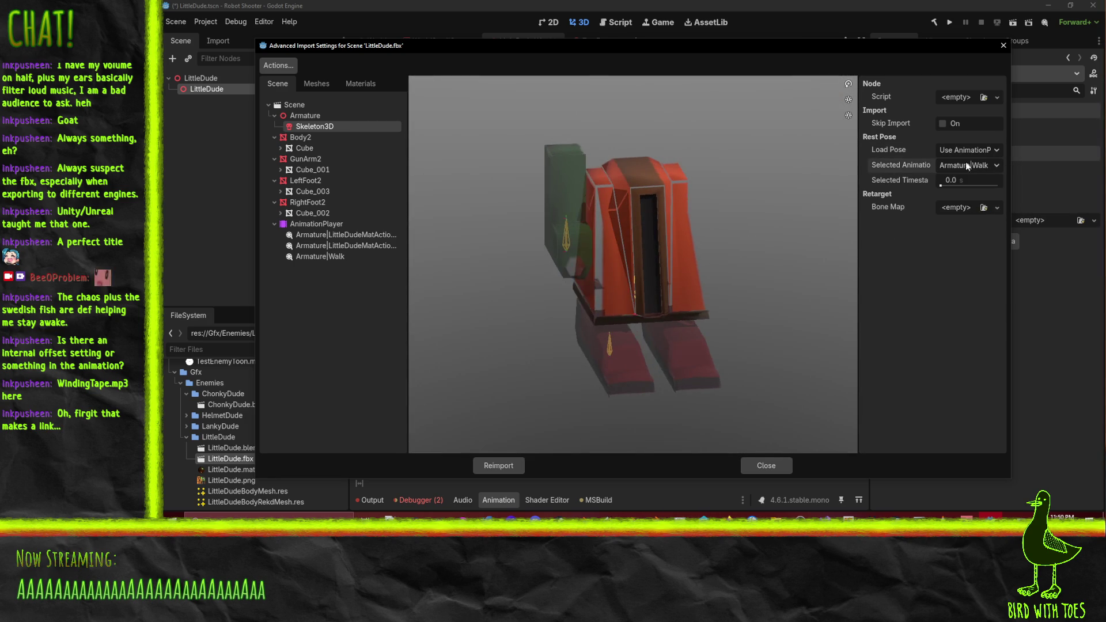
left_click(962, 152)
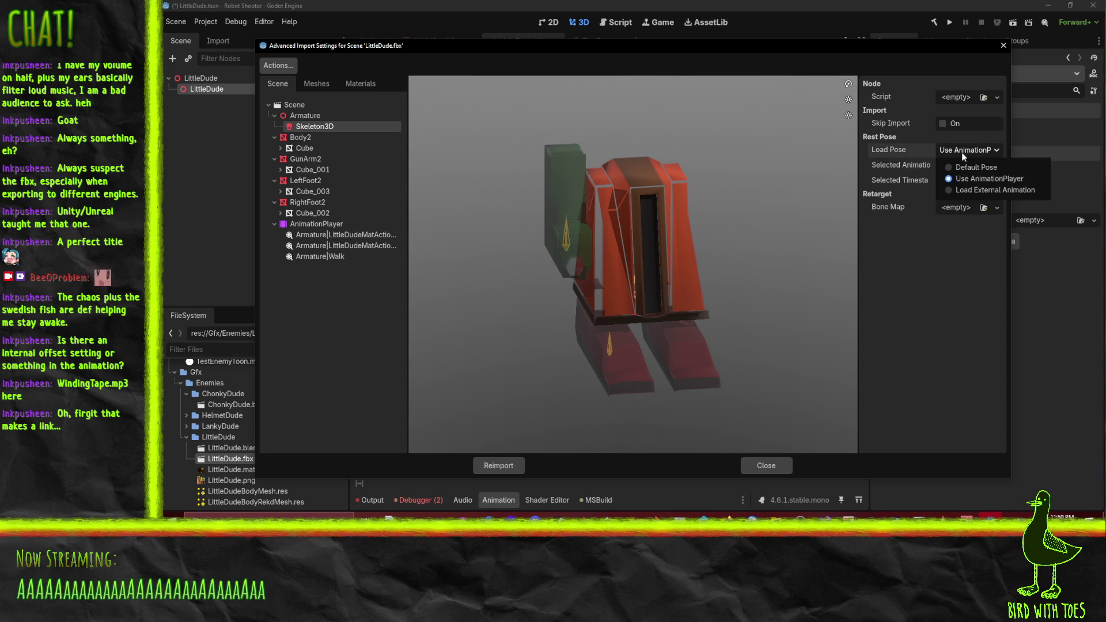
left_click(962, 168)
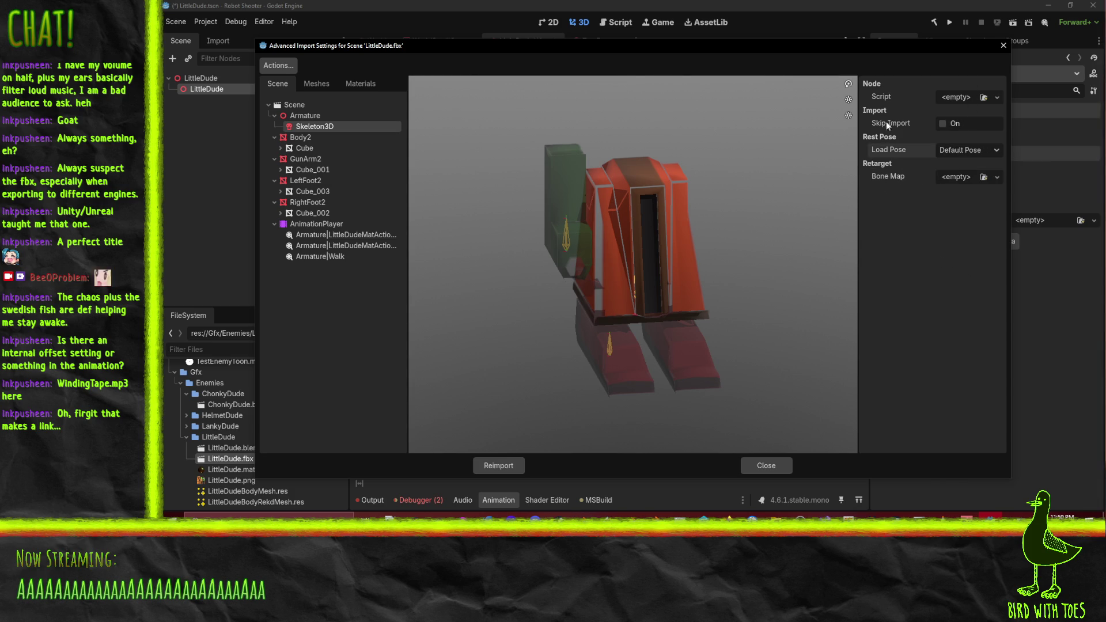
left_click(291, 116)
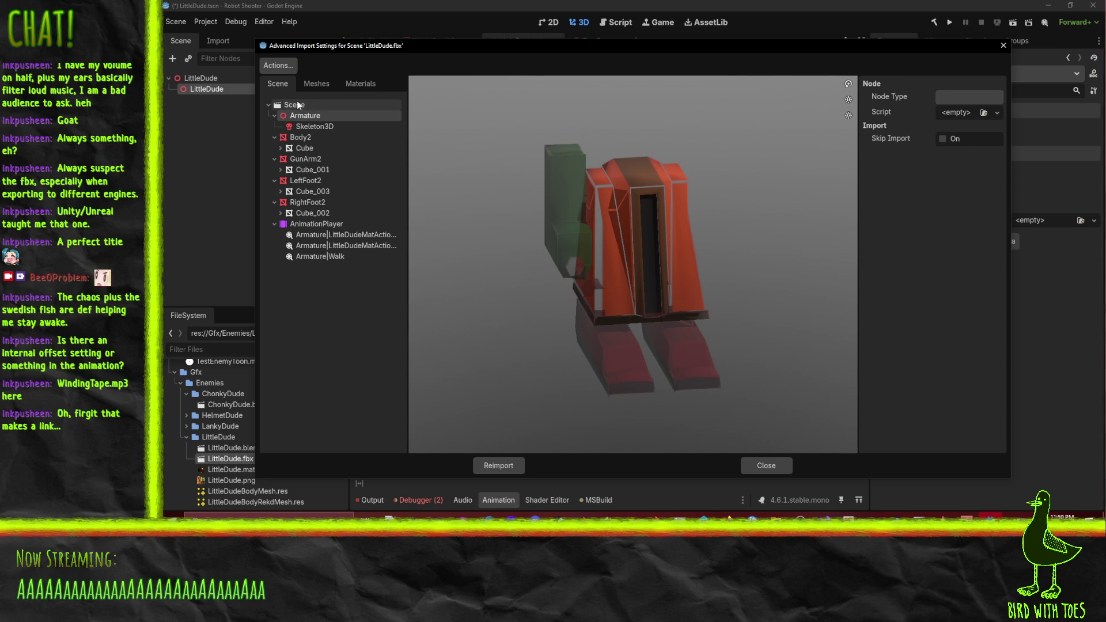
Enable Import as Skeleton Bones on the LittleDude.fbx scene root
left_click(298, 105)
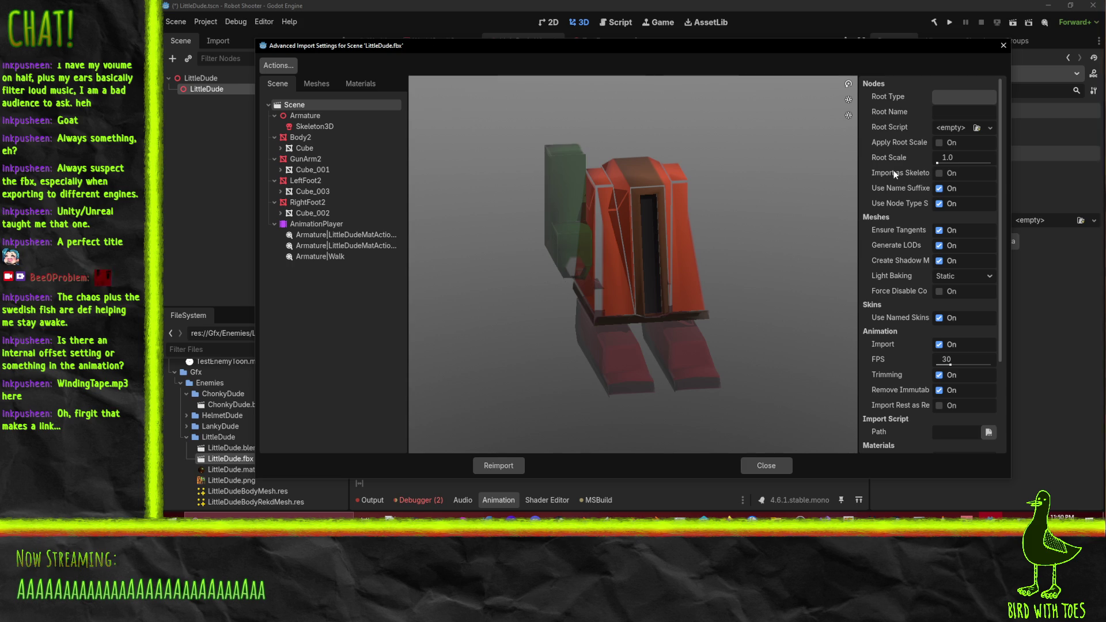
mouse_move(893, 170)
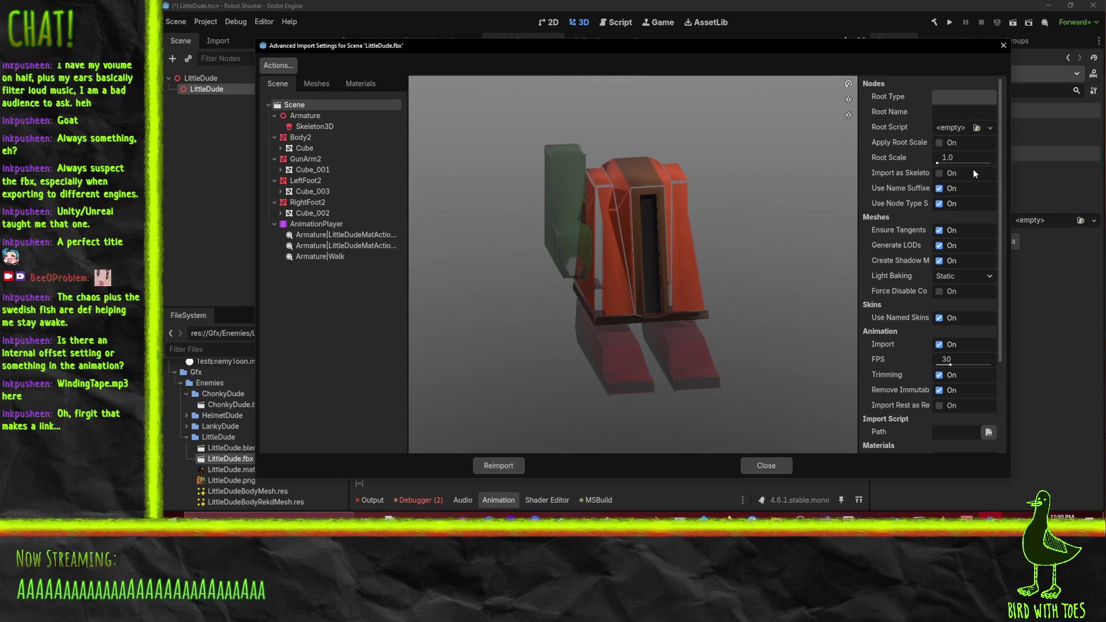
left_click(940, 173)
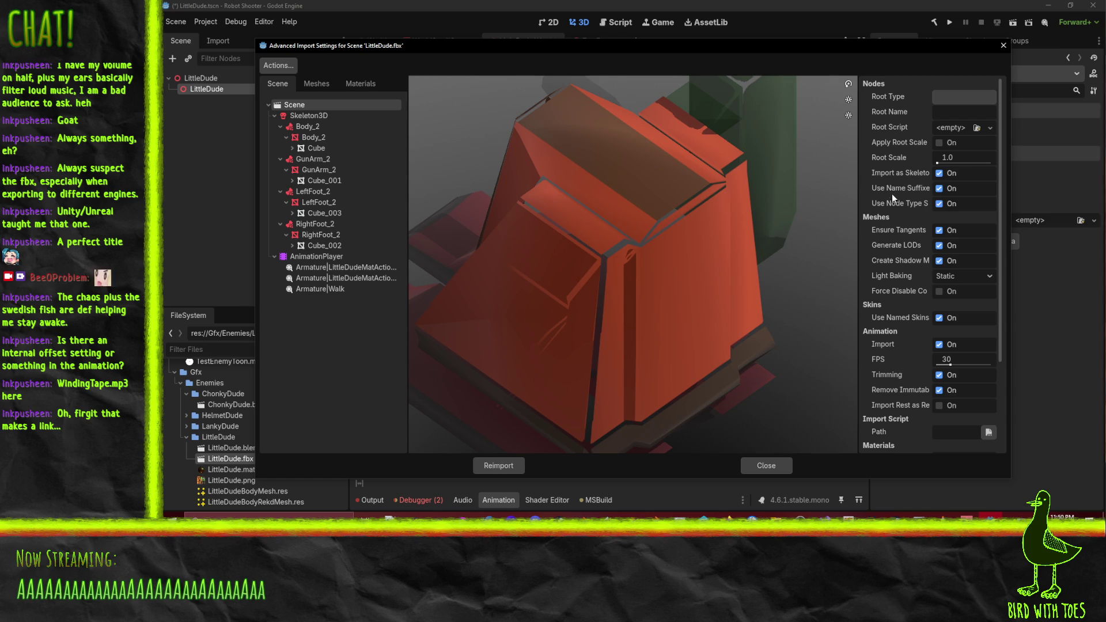
scroll(637, 230, "up", 3)
mouse_move(637, 230)
left_mouse_down()
mouse_move(693, 233)
mouse_move(704, 254)
mouse_move(586, 230)
mouse_move(648, 223)
left_mouse_up()
scroll(703, 254, "down", 5)
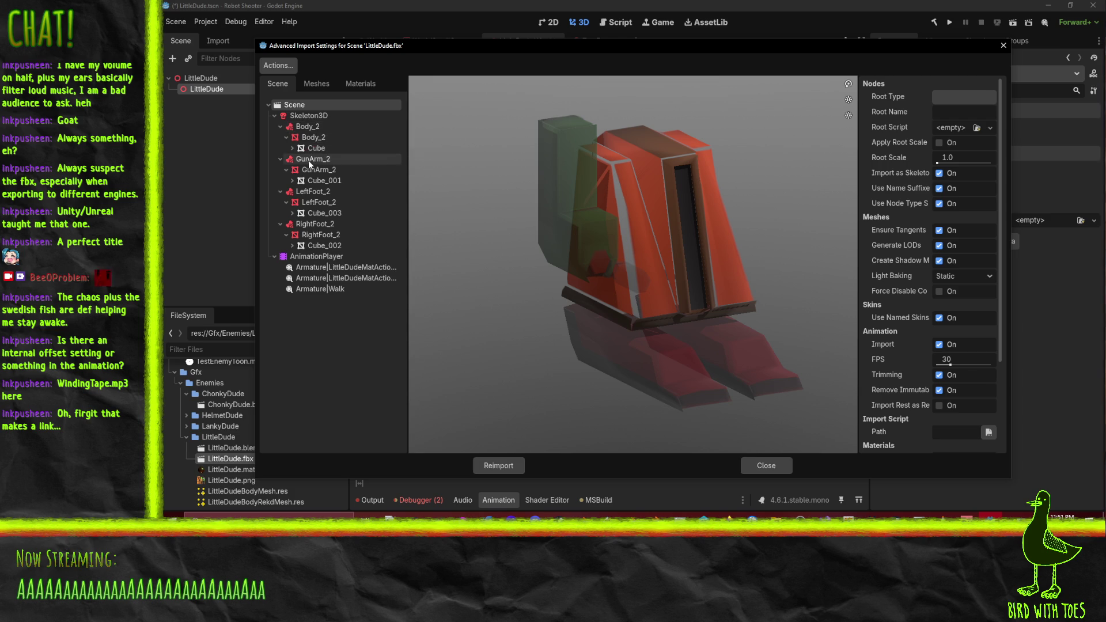
left_click_drag(614, 296, 599, 277)
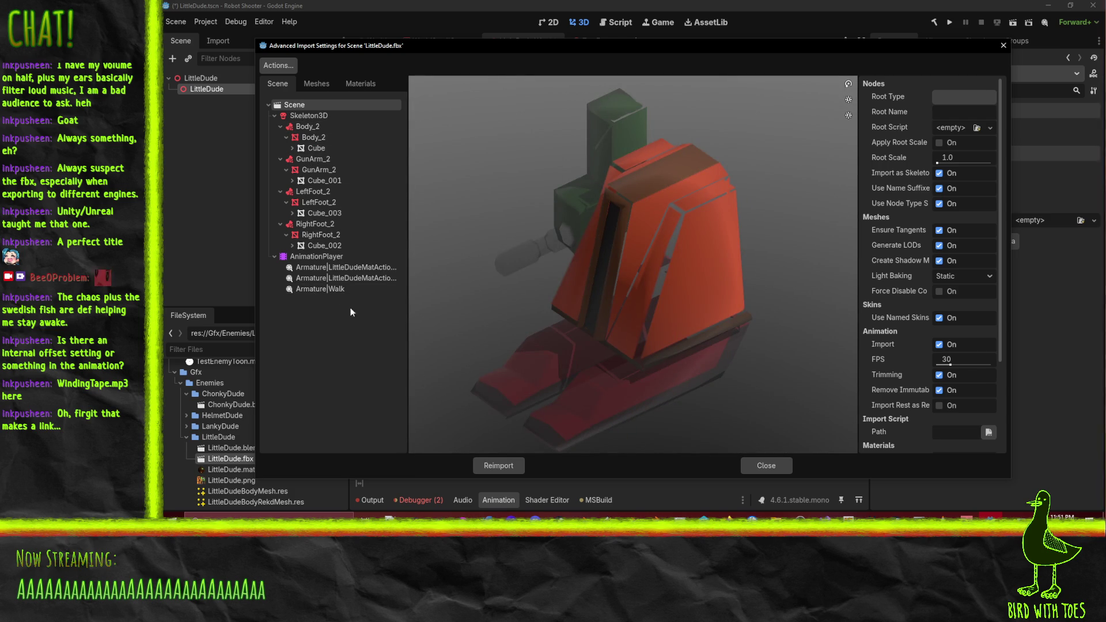
Turn on looping for the Armature|Walk animation and reimport LittleDude.fbx
left_click(329, 289)
left_click(949, 97)
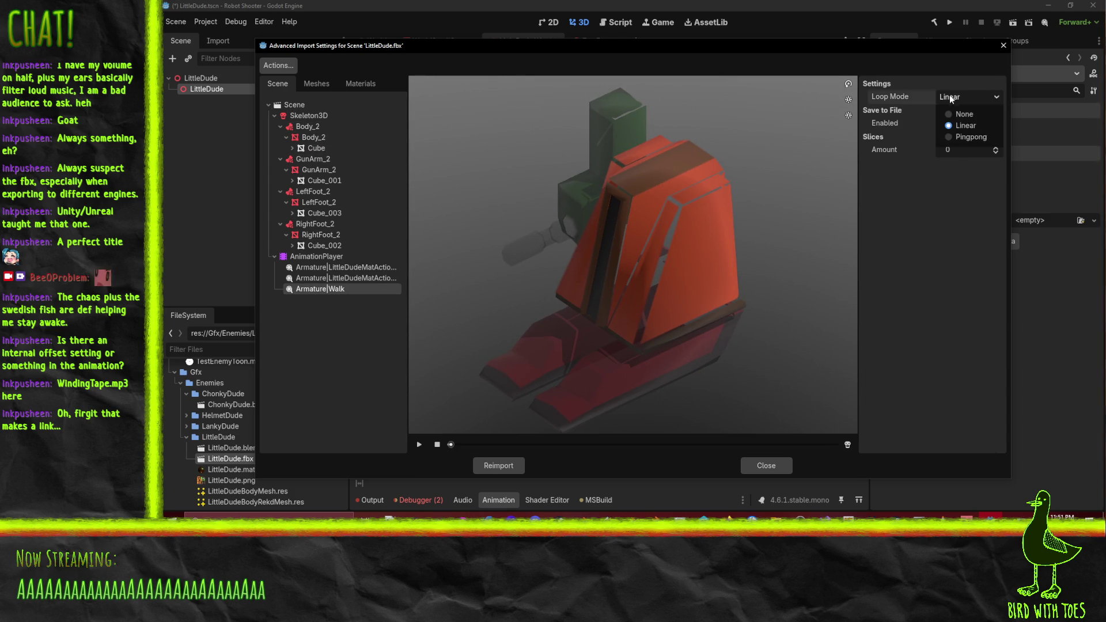
left_click(321, 116)
mouse_move(544, 206)
left_mouse_down()
mouse_move(630, 239)
mouse_move(679, 278)
mouse_move(637, 219)
mouse_move(579, 251)
mouse_move(619, 254)
mouse_move(609, 235)
mouse_move(598, 255)
mouse_move(526, 265)
mouse_move(618, 264)
mouse_move(735, 241)
mouse_move(748, 269)
mouse_move(795, 271)
mouse_move(766, 228)
mouse_move(702, 264)
left_mouse_up()
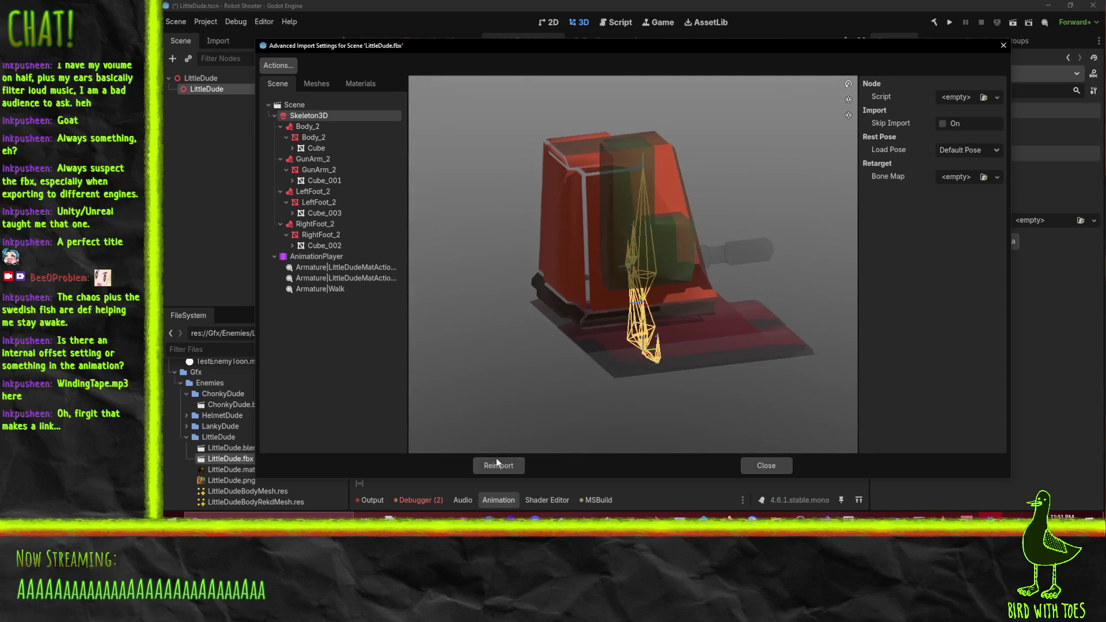
left_click(498, 465)
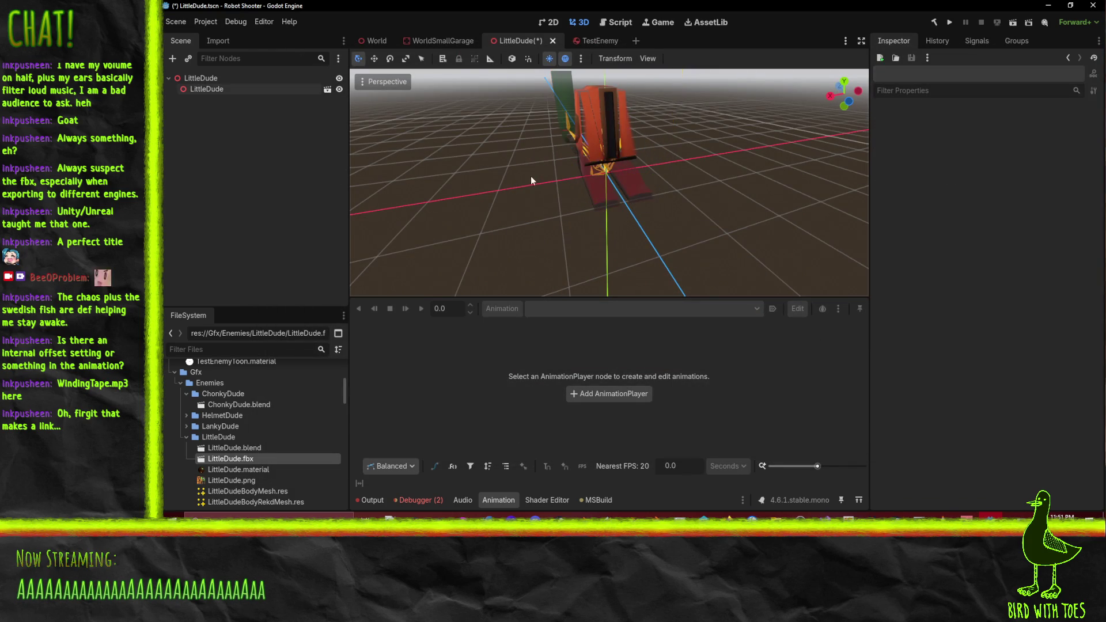
Make the LittleDude instance's children editable and play Armature|Walk in its AnimationPlayer
left_click(207, 89)
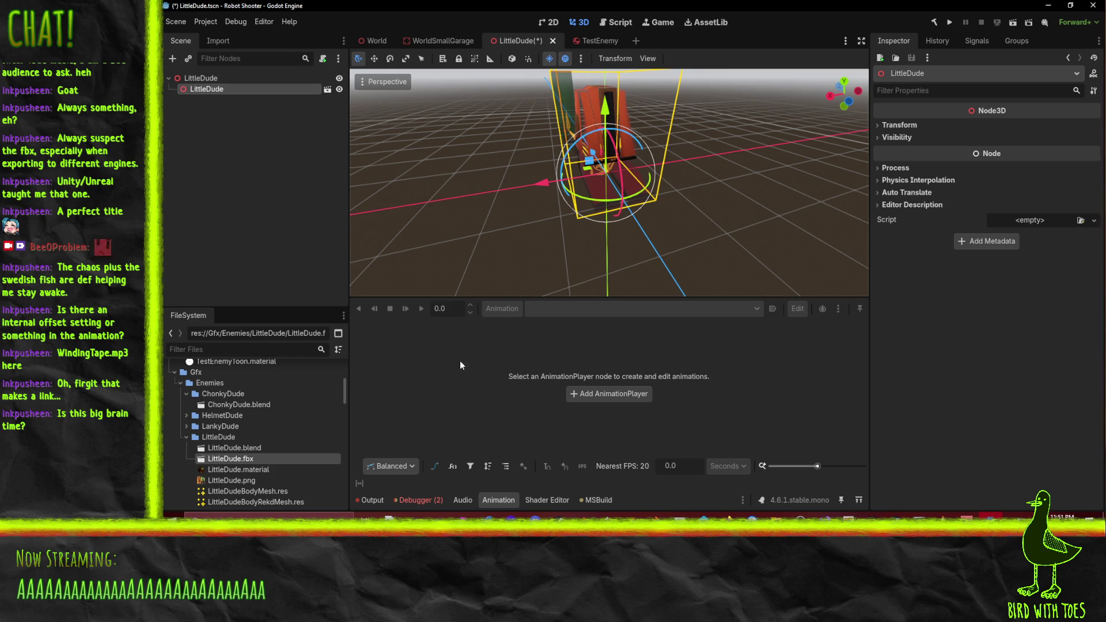
right_click(208, 88)
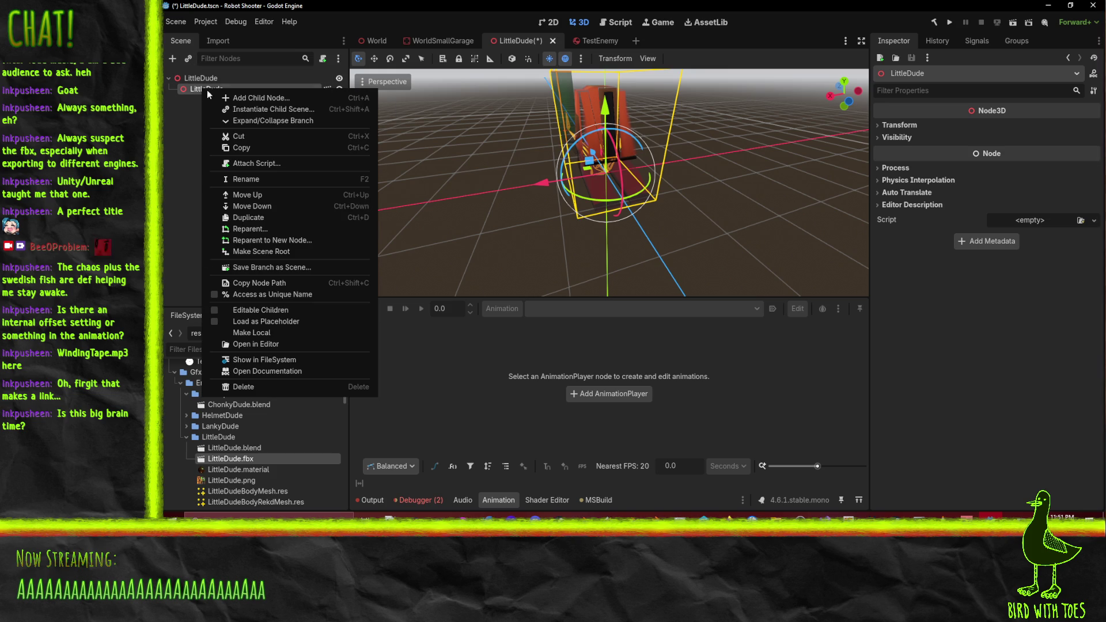
left_click(245, 310)
left_click(227, 197)
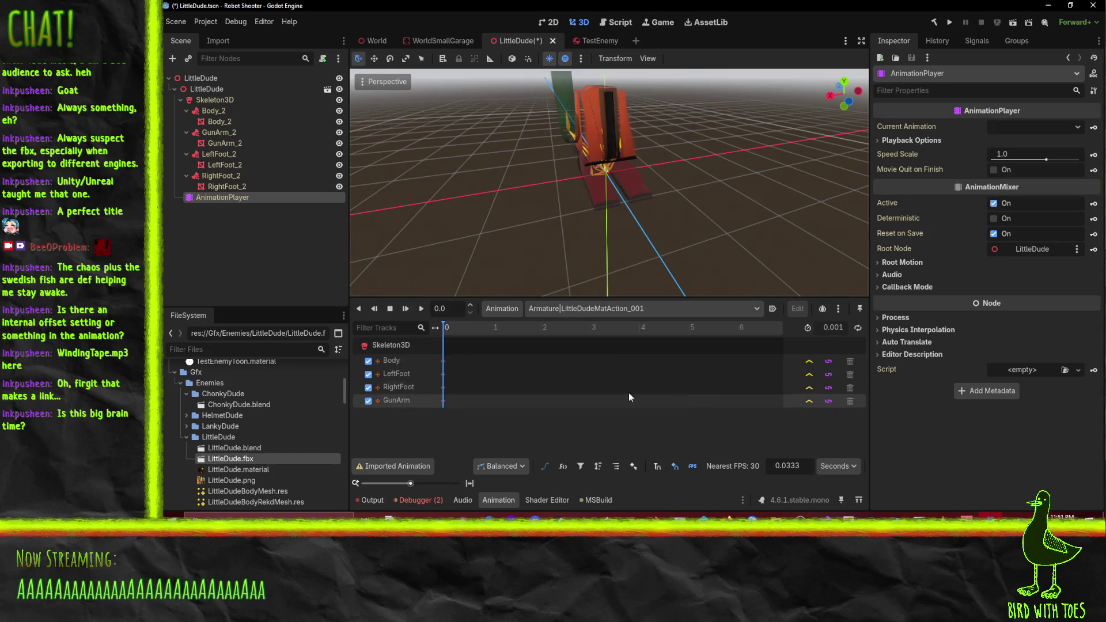
left_click(592, 309)
left_click(592, 350)
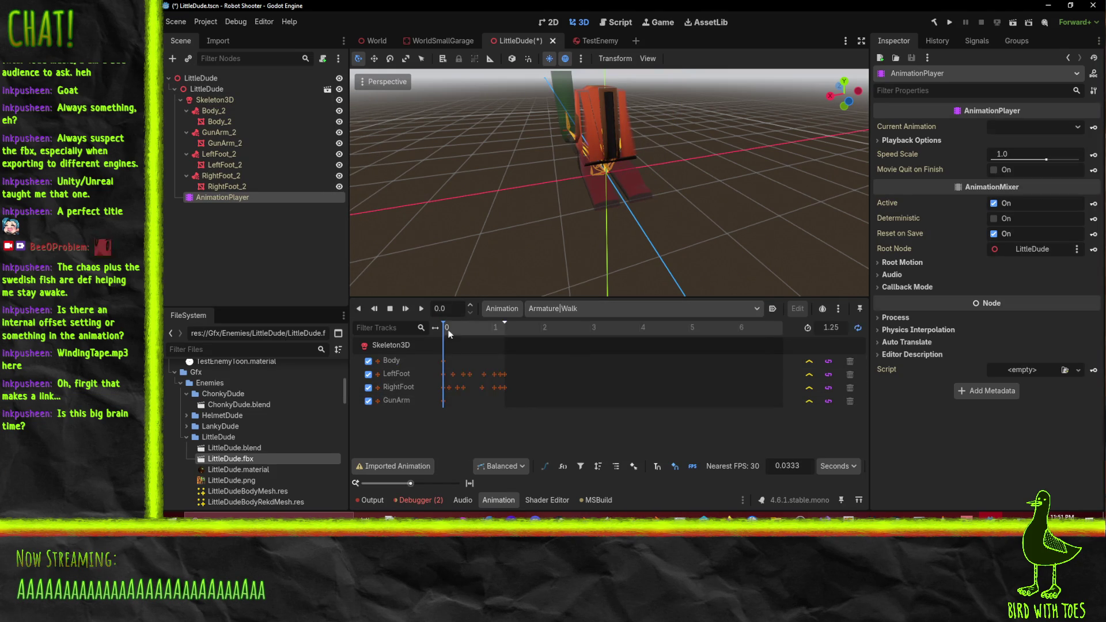
left_click(421, 309)
Check the Debugger errors and Output log, then select the Body_2 bone attachment
mouse_move(530, 195)
left_mouse_down()
mouse_move(665, 190)
mouse_move(679, 206)
left_mouse_up()
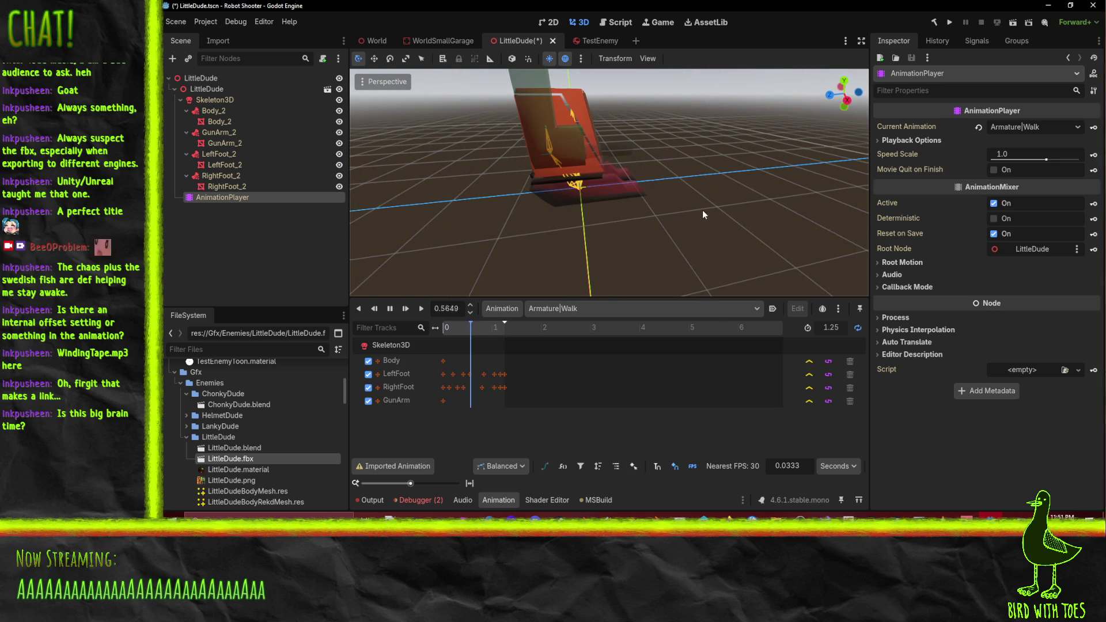
left_click(415, 500)
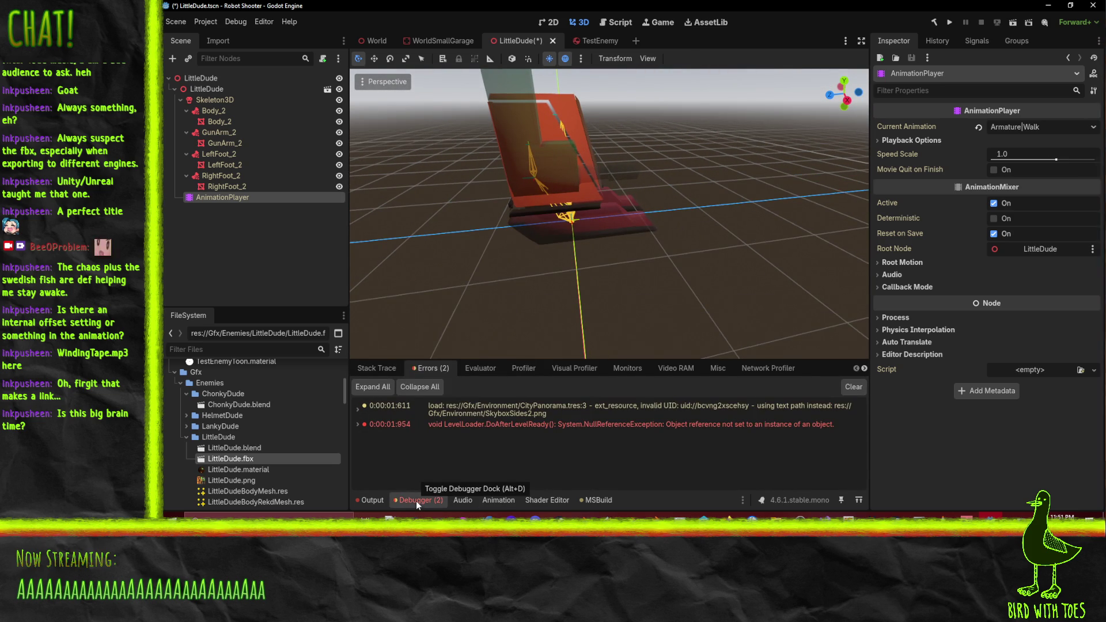
left_click(385, 500)
left_click(395, 501)
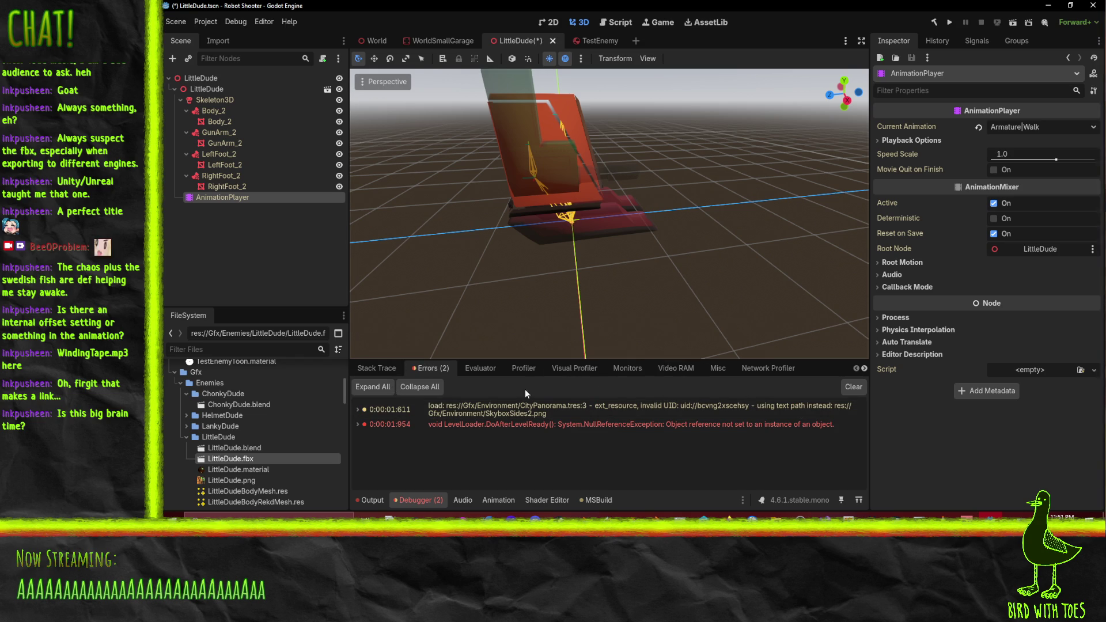
left_click(499, 500)
left_click_drag(633, 191, 509, 195)
left_click(223, 109)
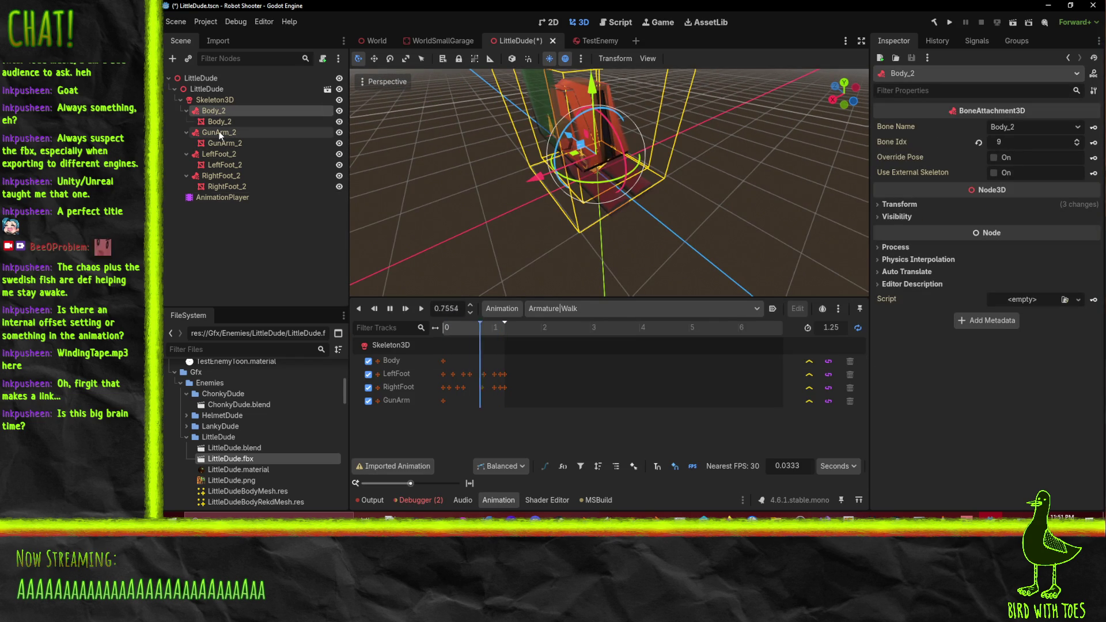
Attach Body_2 to the Body bone
left_click(225, 102)
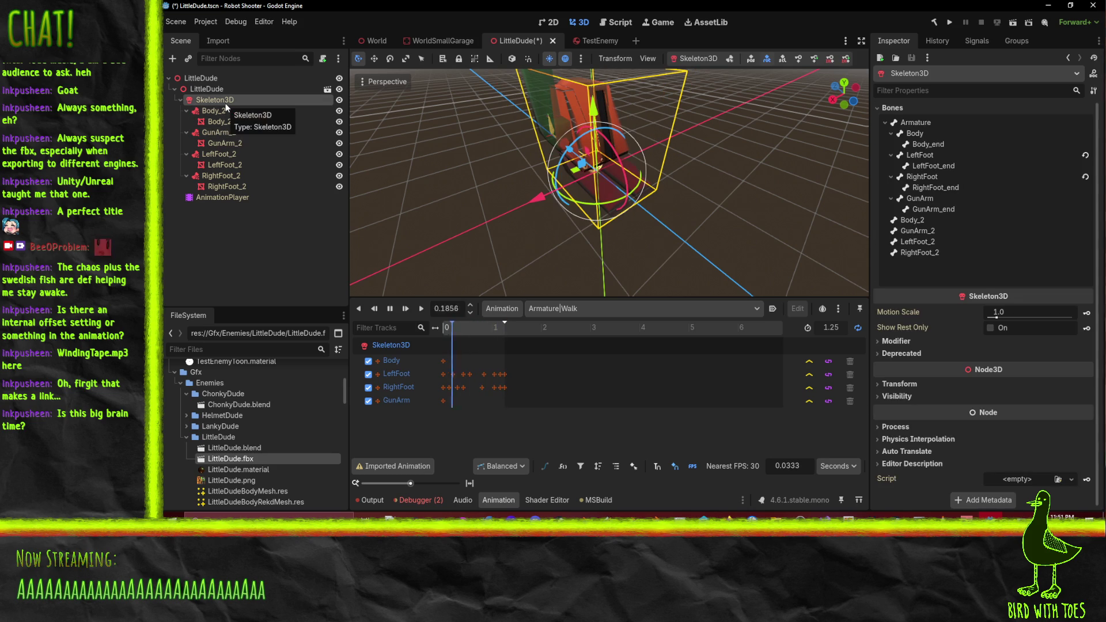
left_click(222, 111)
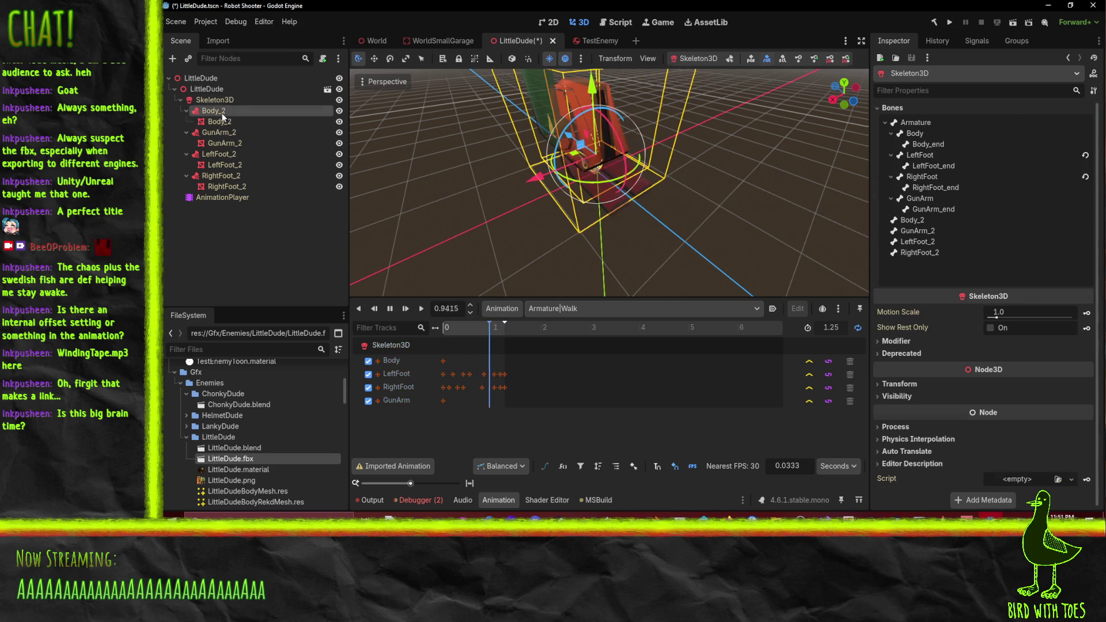
left_click(1076, 126)
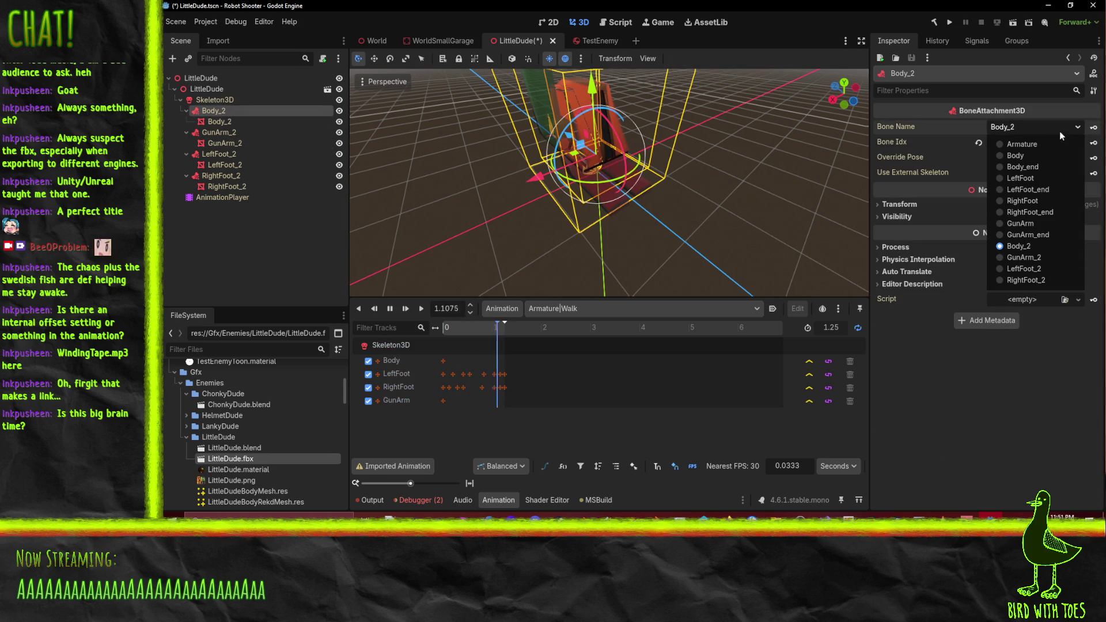
left_click(1025, 155)
mouse_move(464, 153)
left_mouse_down()
mouse_move(493, 119)
mouse_move(717, 134)
mouse_move(403, 149)
left_mouse_up()
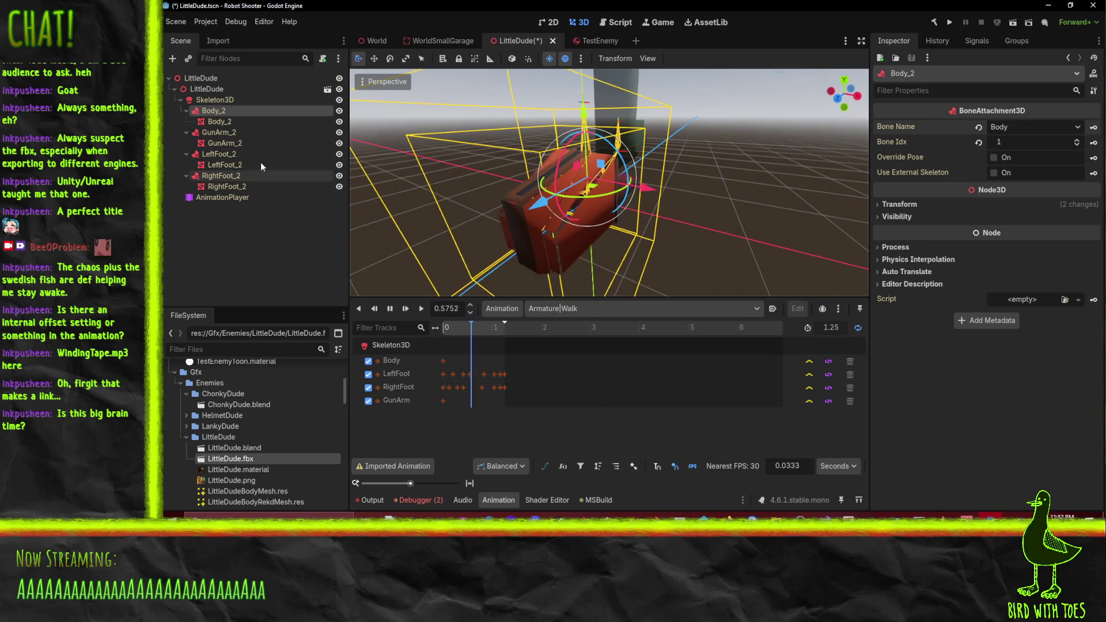
Attach GunArm_2 to the GunArm bone
left_click(221, 131)
left_click(1067, 127)
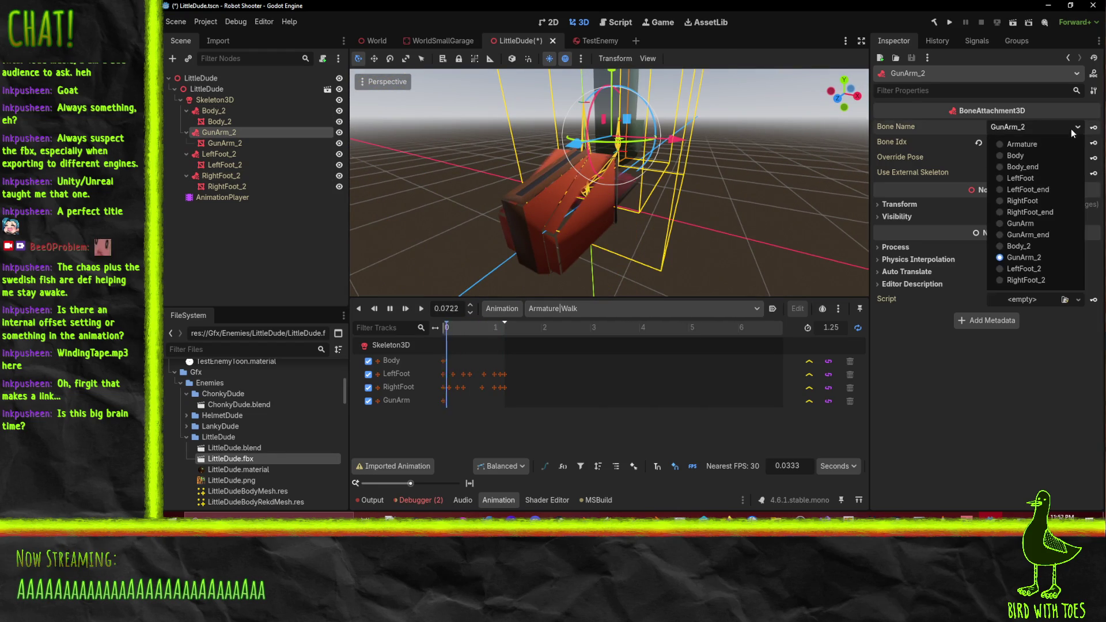
left_click(1028, 224)
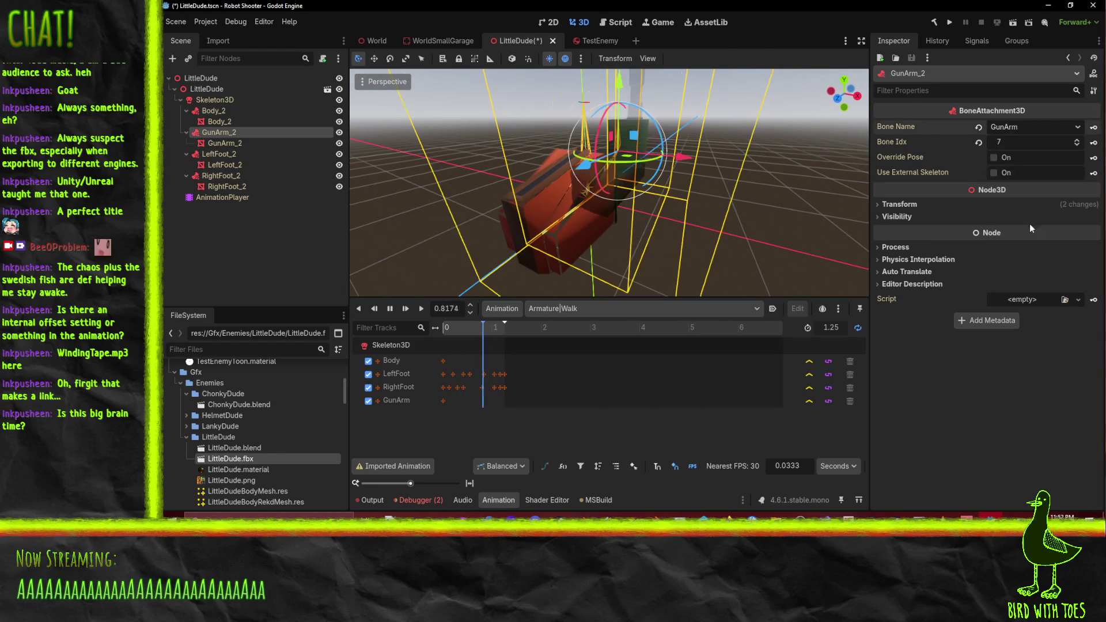
left_click(772, 154)
left_click_drag(773, 153, 634, 156)
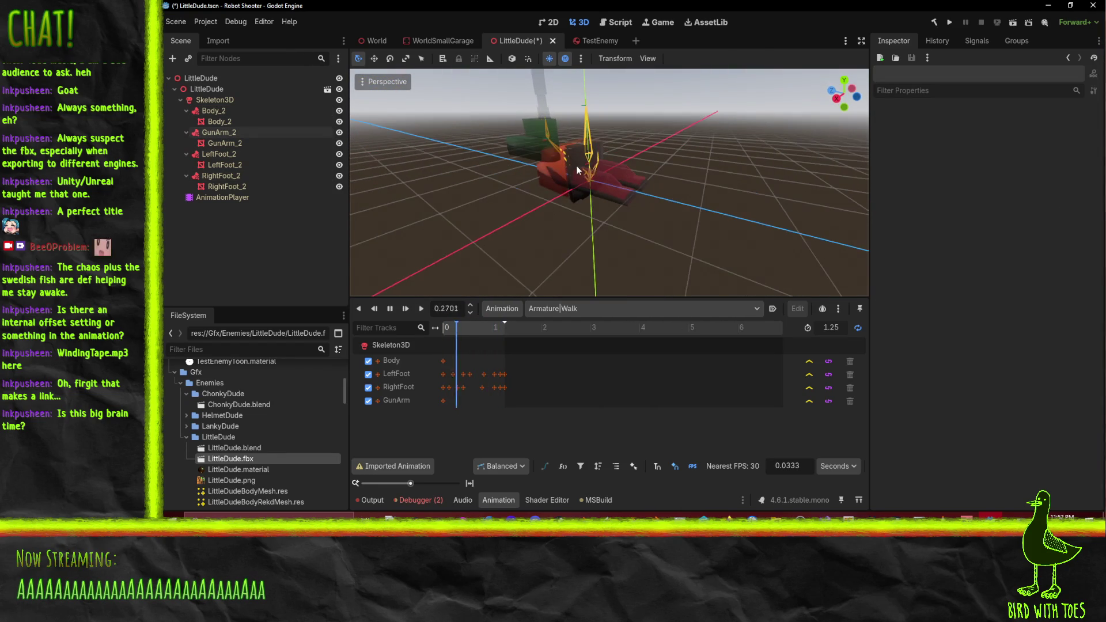
Attach LeftFoot_2 to LeftFoot and RightFoot_2 to RightFoot, then inspect the feet
left_click(259, 154)
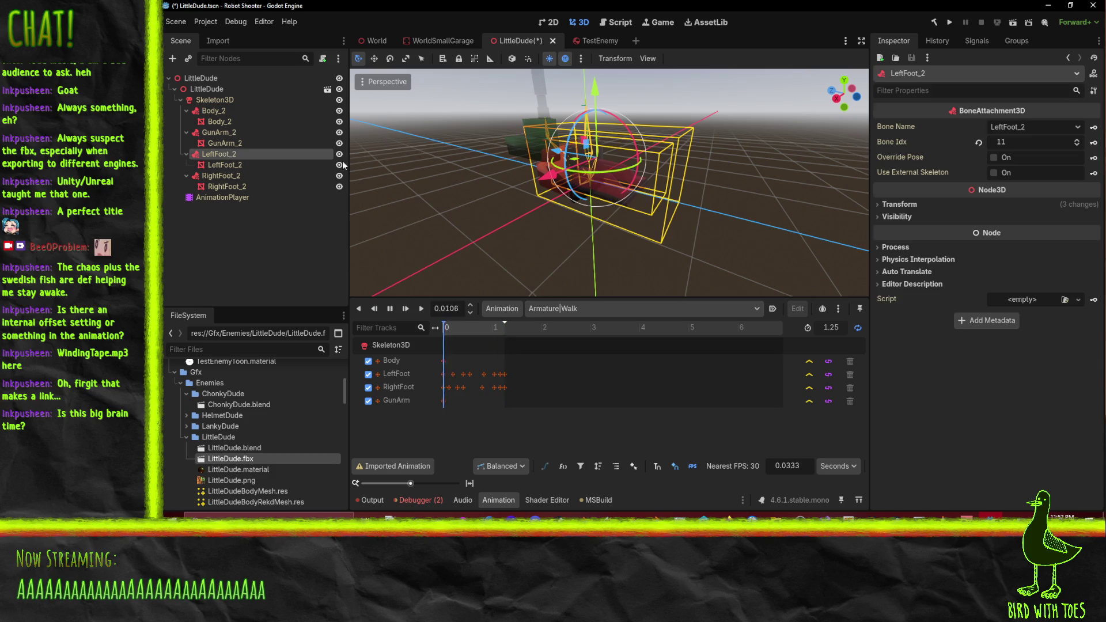
left_click(1077, 127)
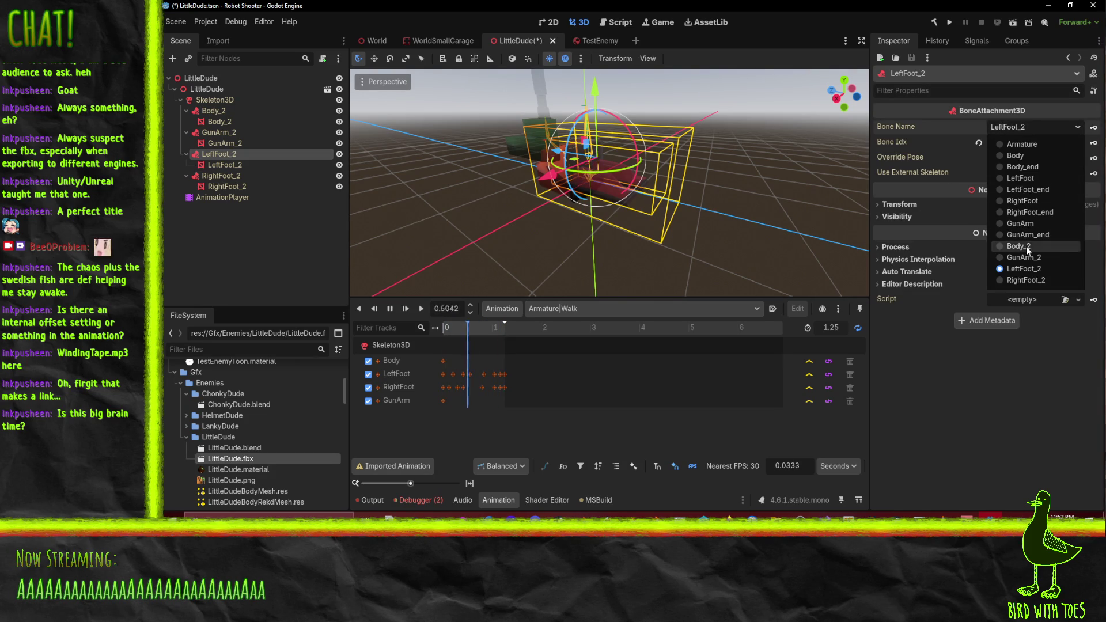
left_click(1035, 182)
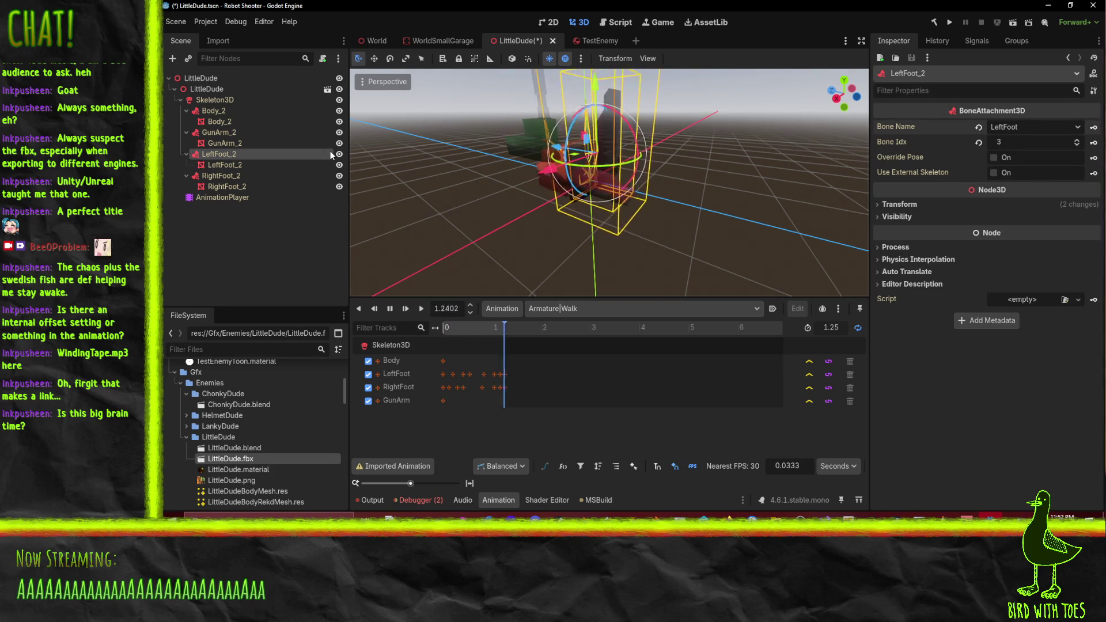
left_click(217, 176)
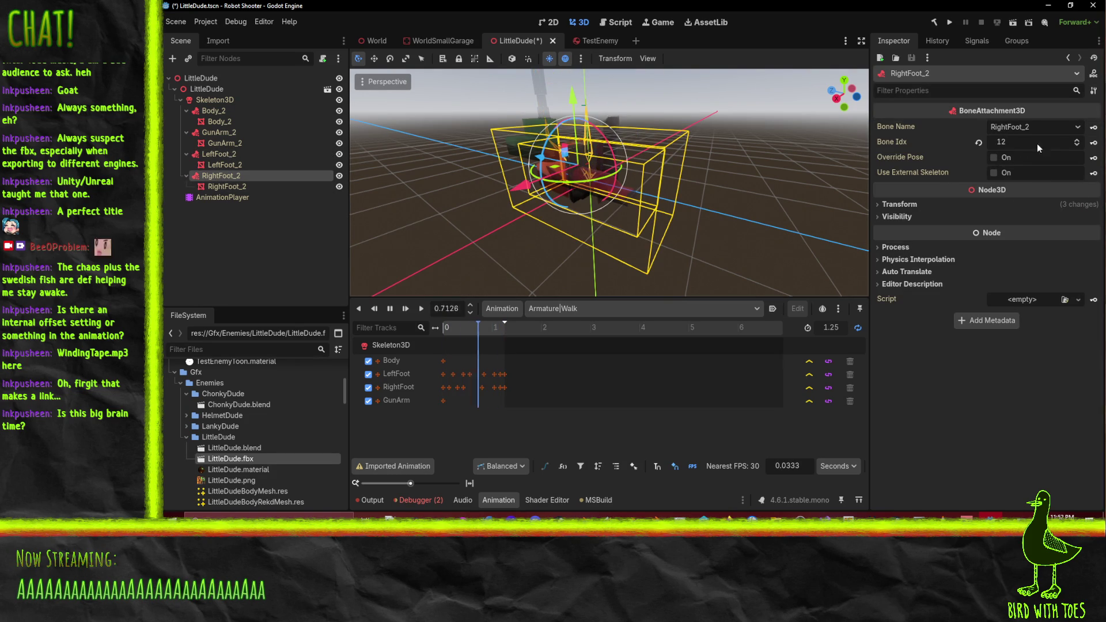
left_click(1065, 128)
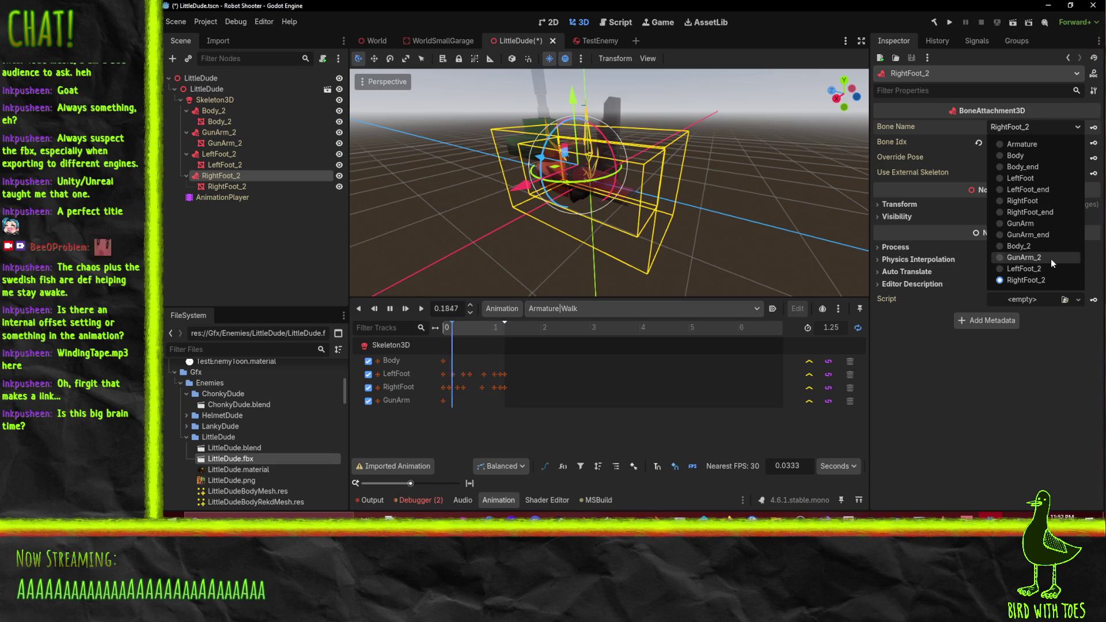
left_click(1050, 201)
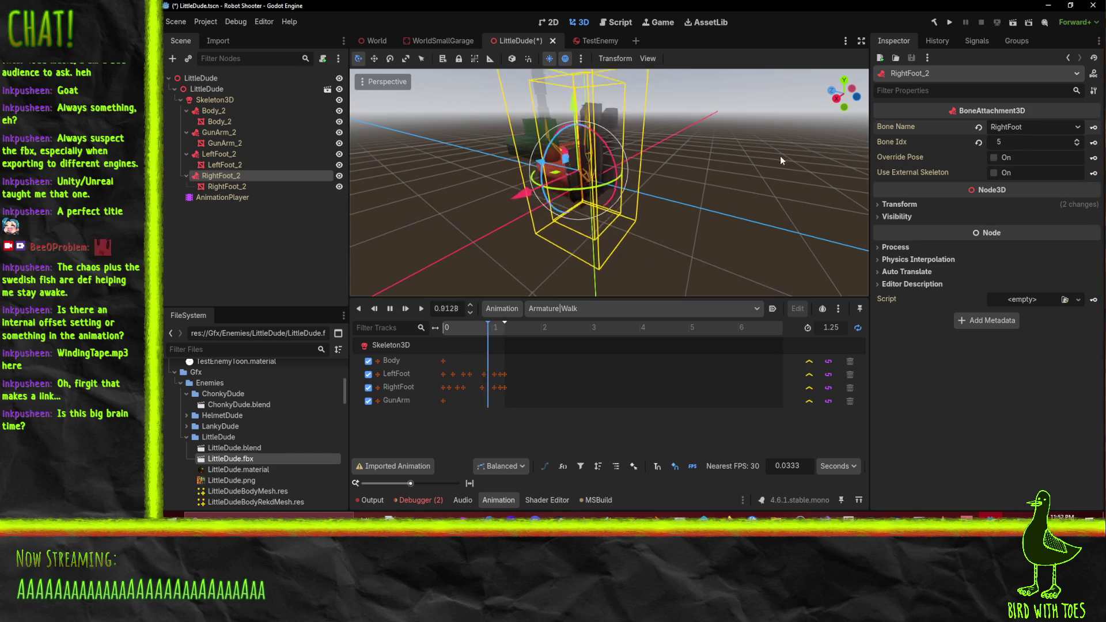
mouse_move(780, 155)
left_mouse_down()
mouse_move(651, 275)
mouse_move(655, 69)
left_mouse_up()
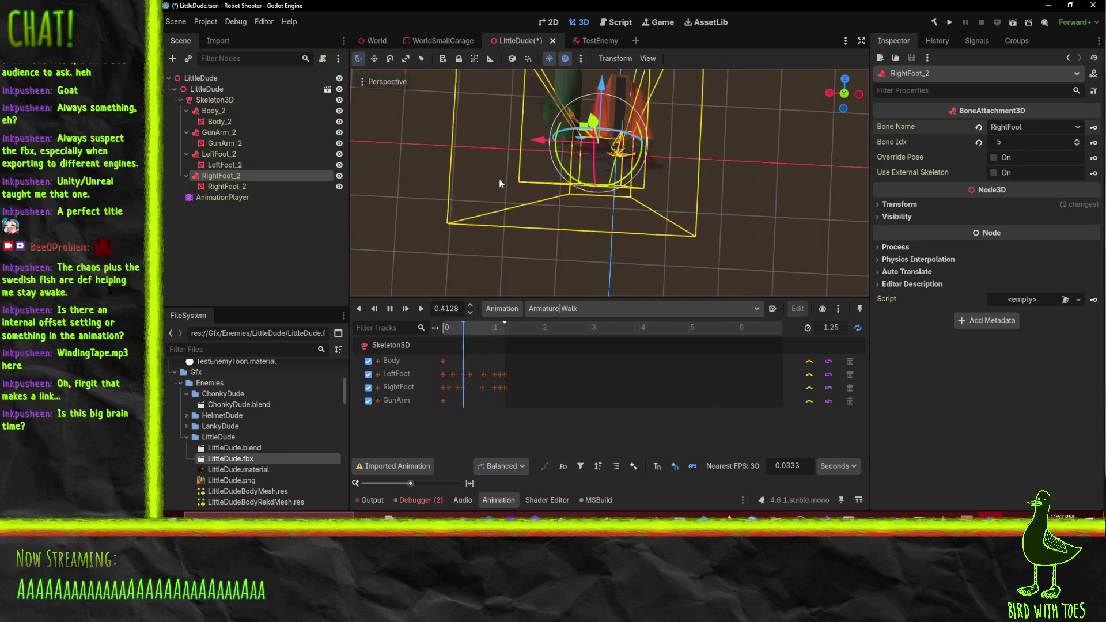
mouse_move(499, 178)
left_mouse_down()
mouse_move(707, 88)
mouse_move(779, 288)
mouse_move(789, 283)
mouse_move(662, 210)
mouse_move(693, 227)
mouse_move(702, 249)
left_mouse_up()
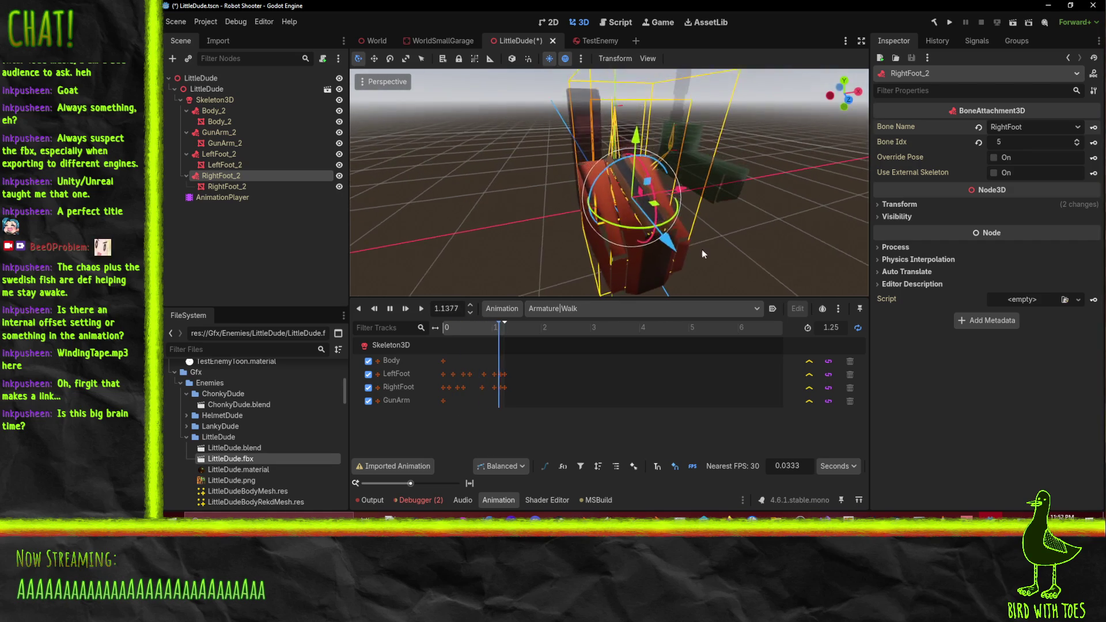
left_click(230, 132)
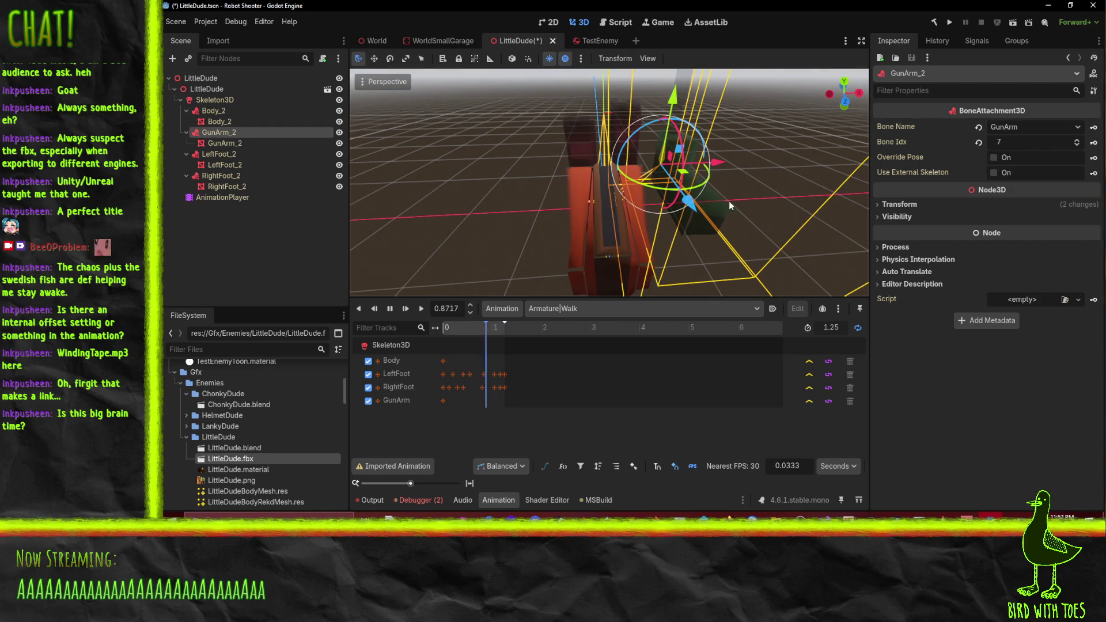
mouse_move(728, 202)
left_mouse_down()
mouse_move(689, 188)
mouse_move(723, 186)
left_mouse_up()
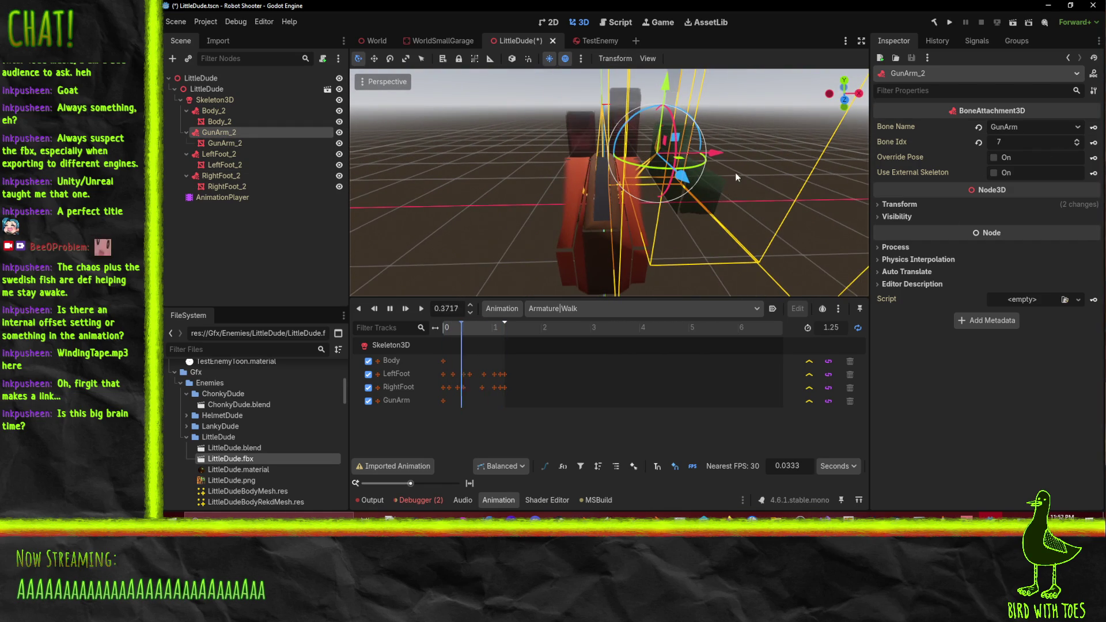
left_click(213, 111)
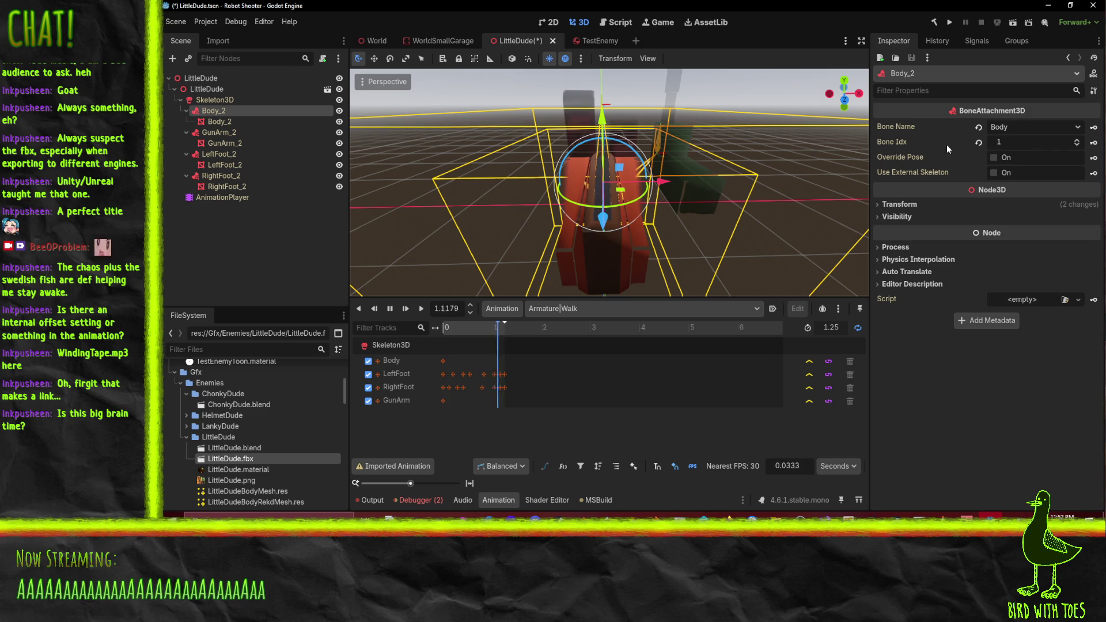
left_click(207, 132)
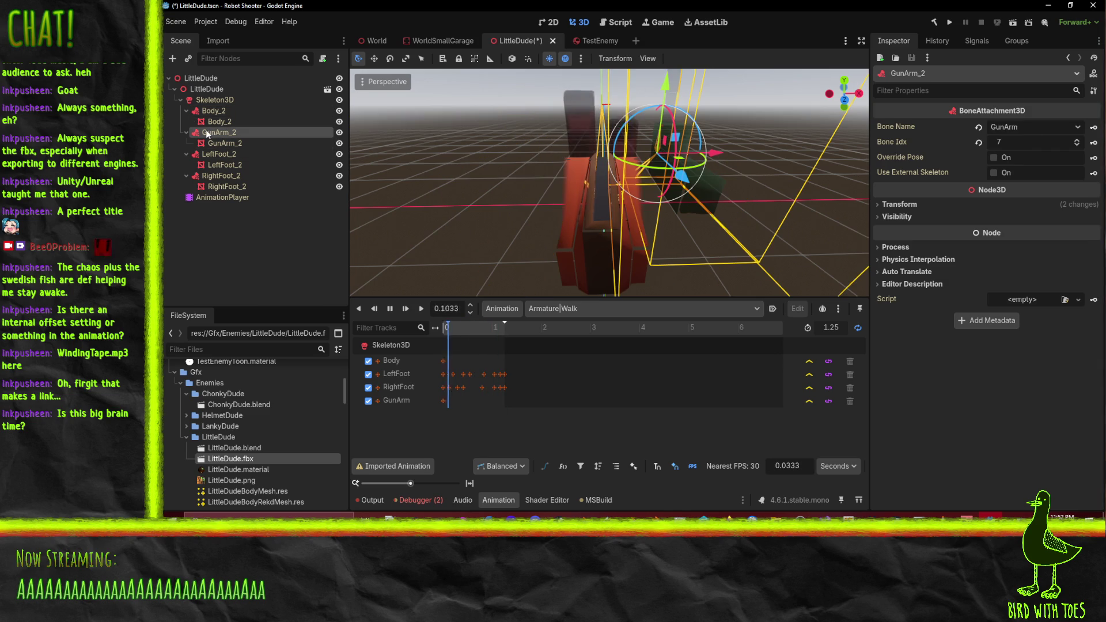
left_click(226, 154)
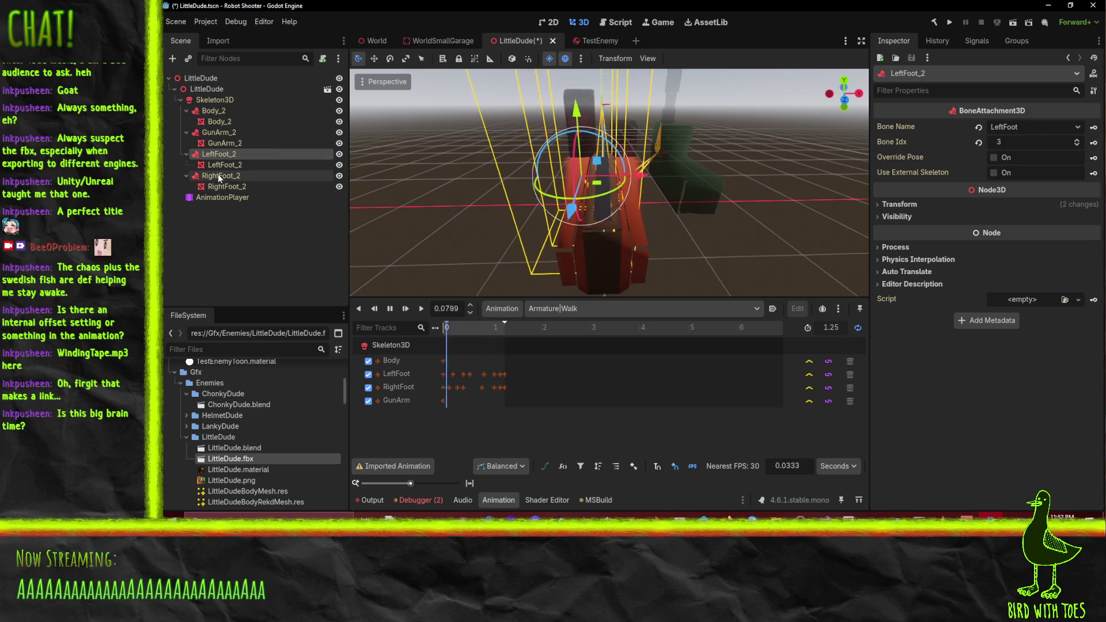
left_click(218, 175)
left_click_drag(664, 205, 407, 195)
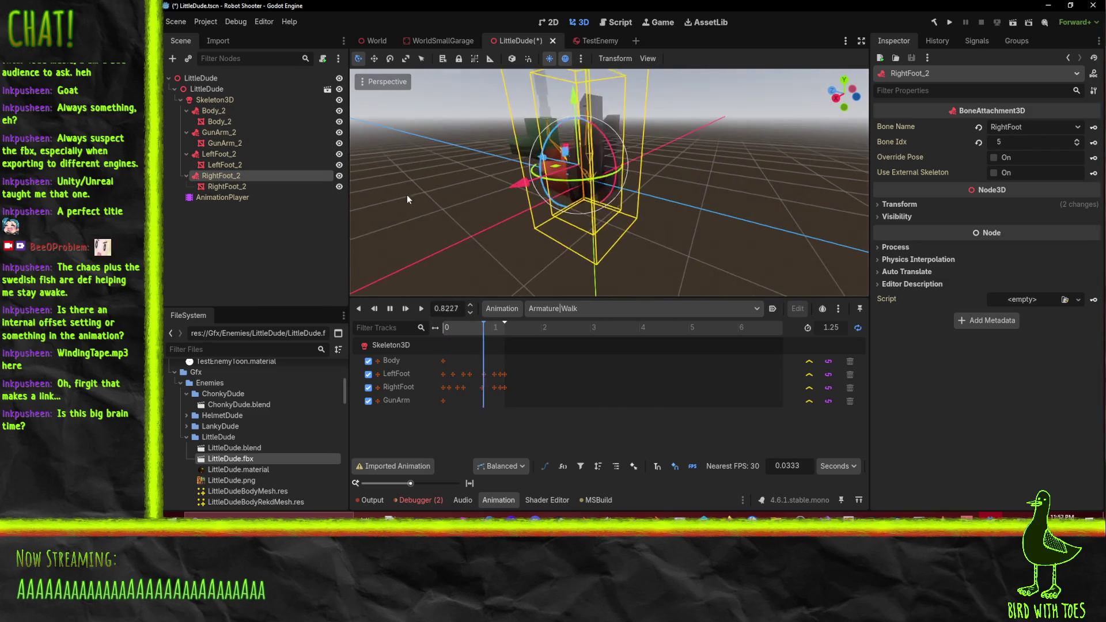
left_click(224, 133)
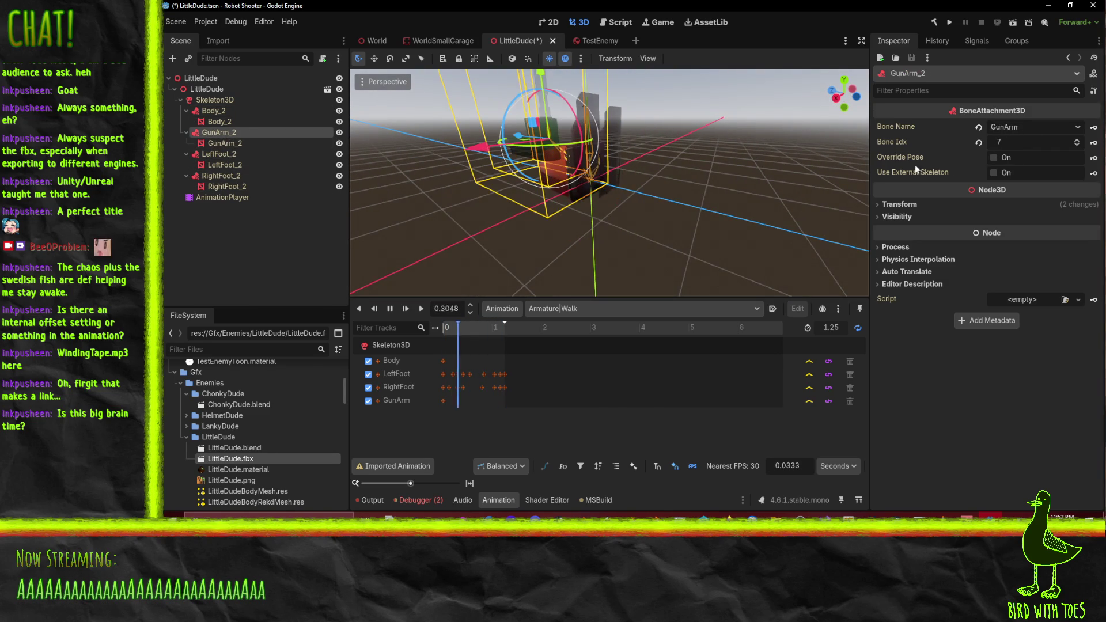
left_click(1069, 130)
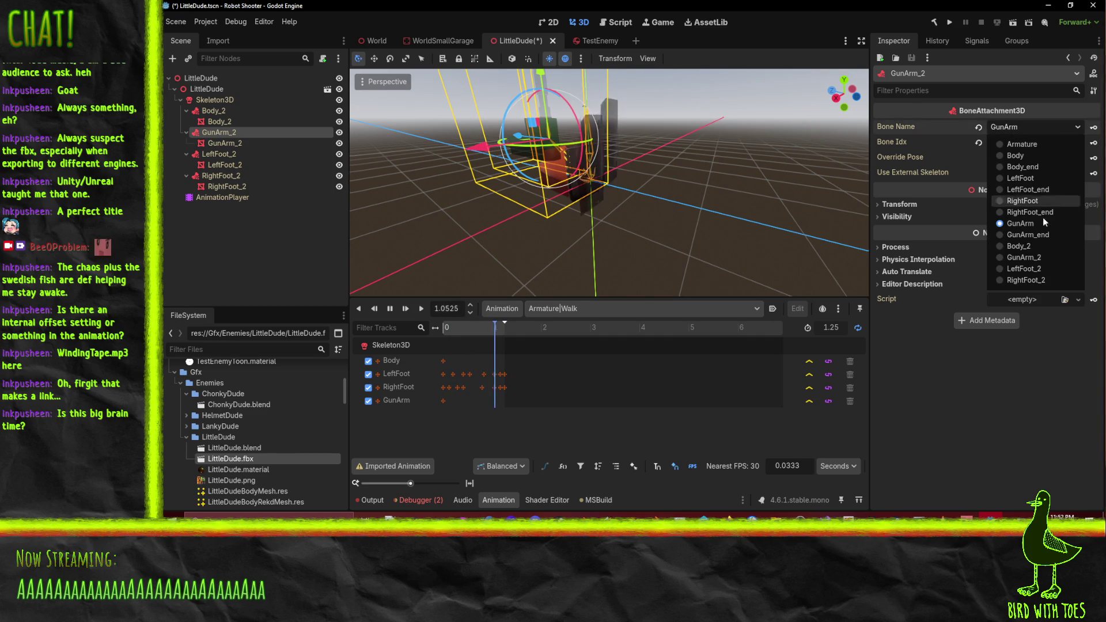
left_click(1043, 235)
left_click(1062, 127)
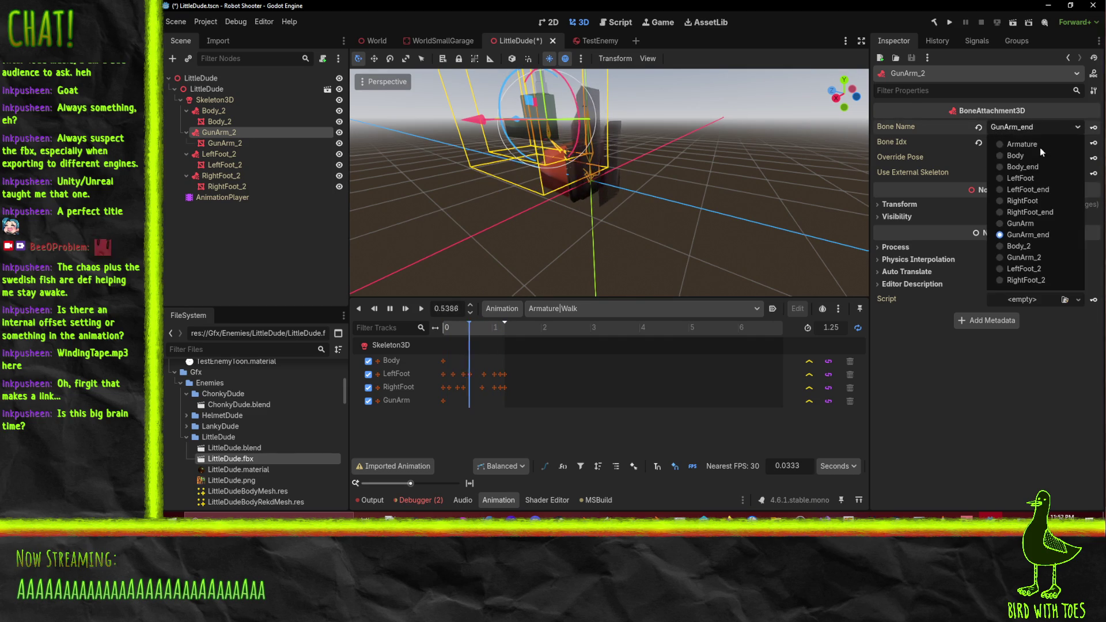
left_click(1039, 257)
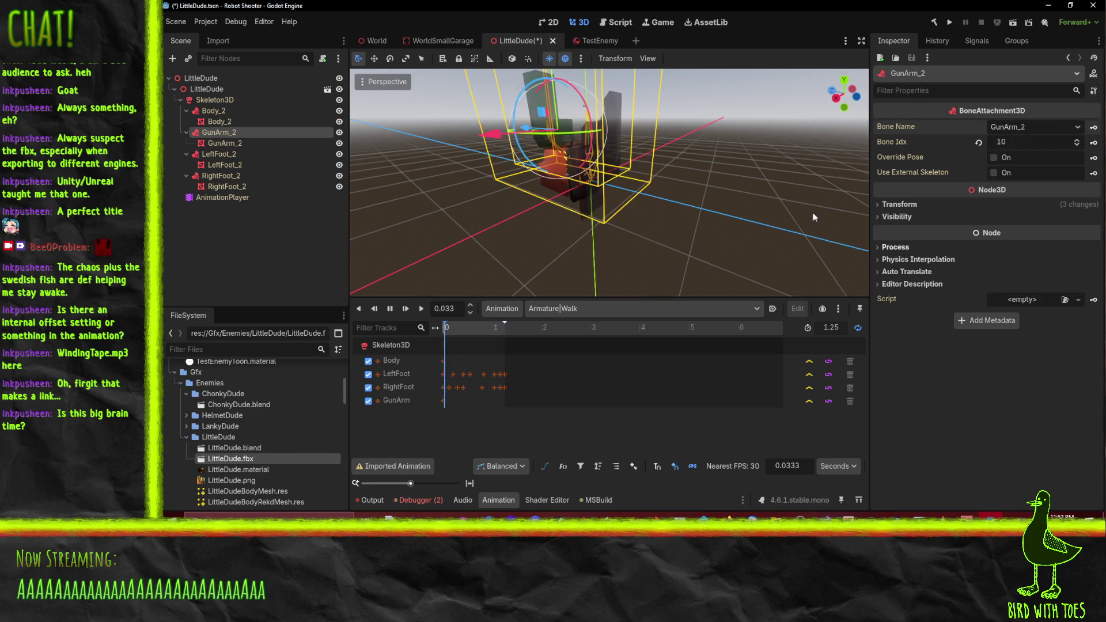
left_click(1041, 125)
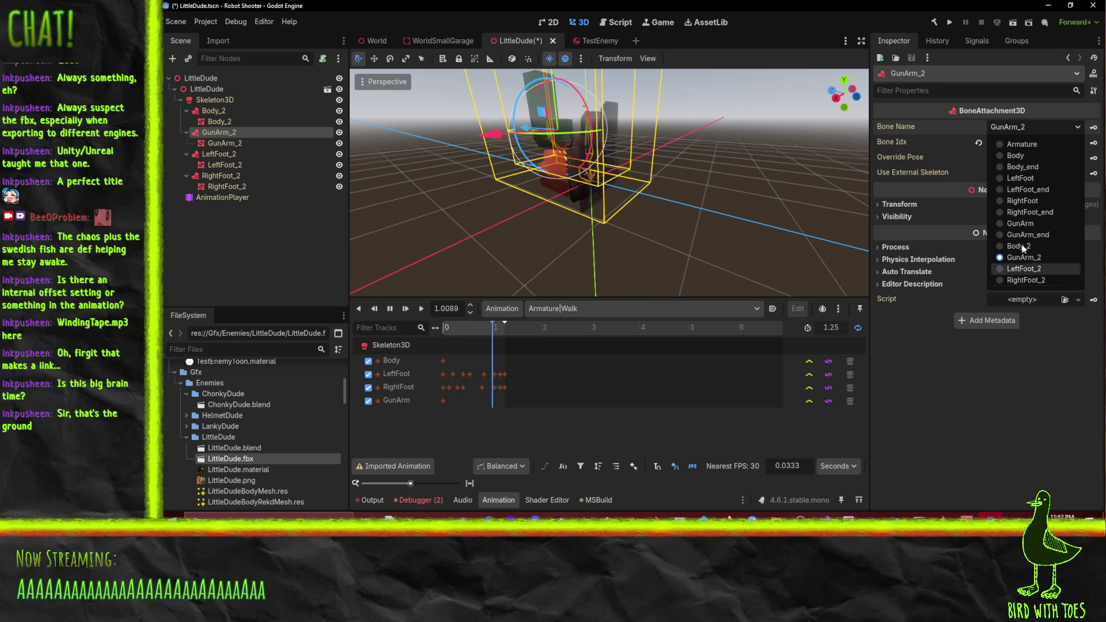
left_click(1019, 222)
mouse_move(671, 141)
left_mouse_down()
mouse_move(848, 115)
mouse_move(401, 133)
mouse_move(451, 129)
left_mouse_up()
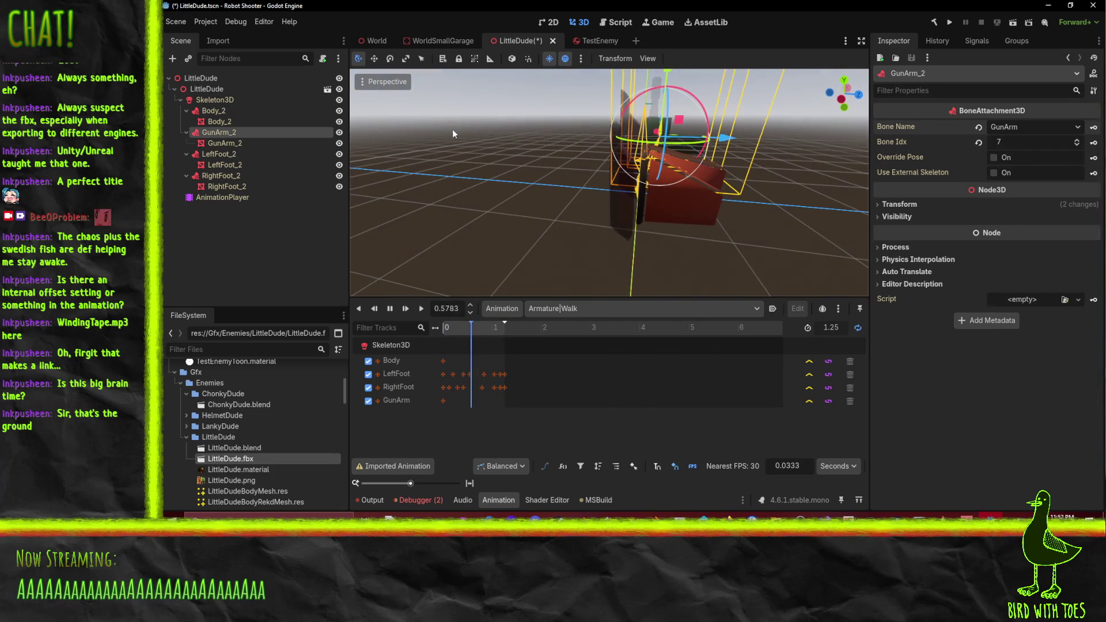
Rotate the inner LittleDude node by about -88 degrees with the rotation gizmo
left_click(196, 88)
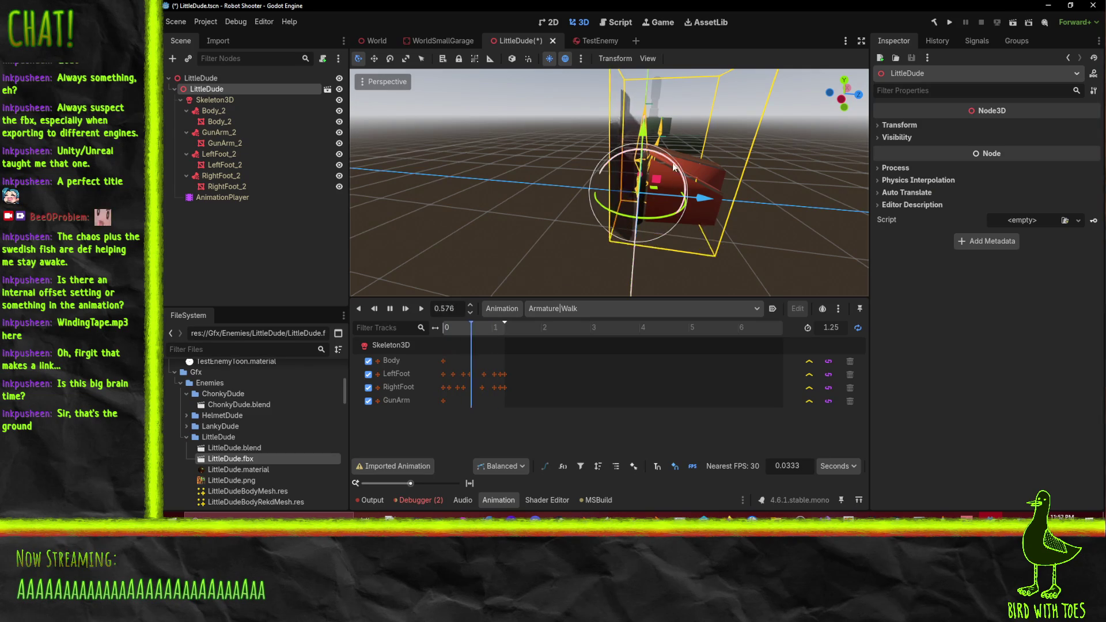
mouse_move(676, 180)
left_mouse_down()
mouse_move(607, 139)
mouse_move(619, 194)
mouse_move(738, 184)
mouse_move(776, 199)
mouse_move(730, 224)
mouse_move(641, 194)
mouse_move(668, 223)
mouse_move(514, 227)
mouse_move(550, 164)
mouse_move(753, 159)
mouse_move(752, 223)
left_mouse_up()
scroll(641, 194, "up", 3)
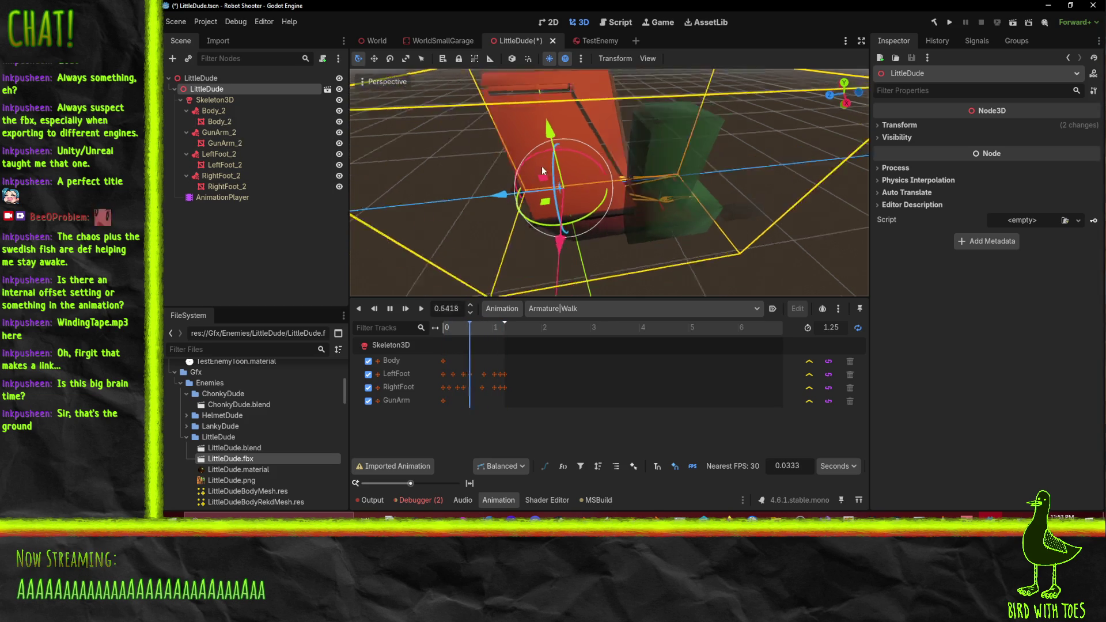
View the model from below and select the RightFoot_2 and GunArm_2 nodes
mouse_move(541, 165)
left_mouse_down()
mouse_move(507, 112)
mouse_move(427, 290)
mouse_move(378, 85)
mouse_move(843, 113)
mouse_move(866, 146)
left_mouse_up()
left_click(211, 187)
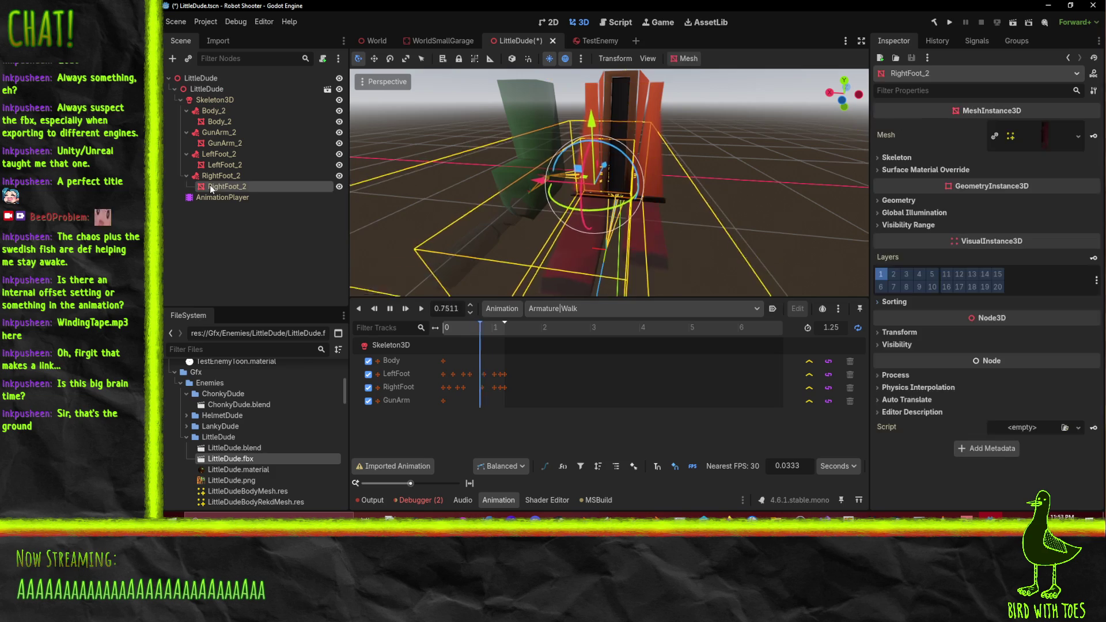
left_click(222, 132)
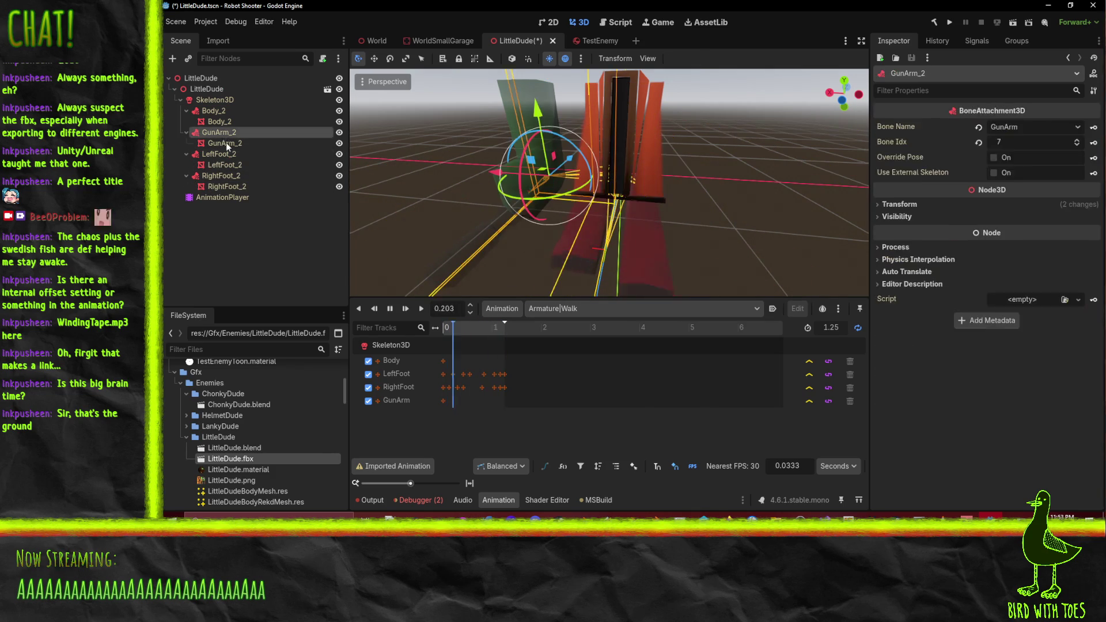
left_click(226, 142)
Search 'coll' for a child node under Body_2, then cancel without adding one
right_click(217, 111)
left_click(238, 121)
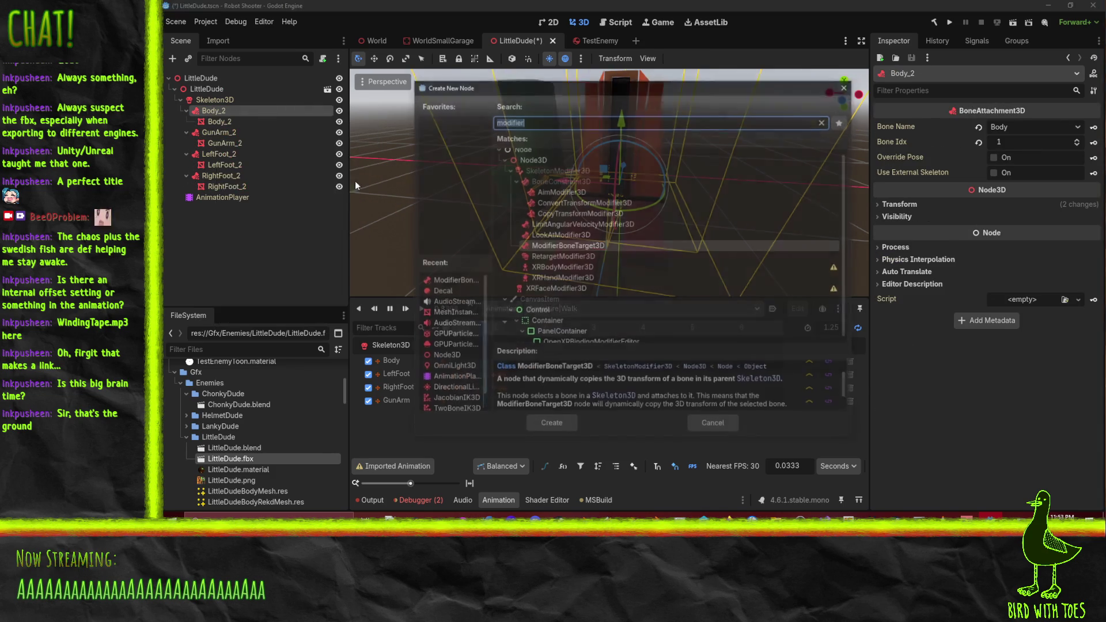
type("coll")
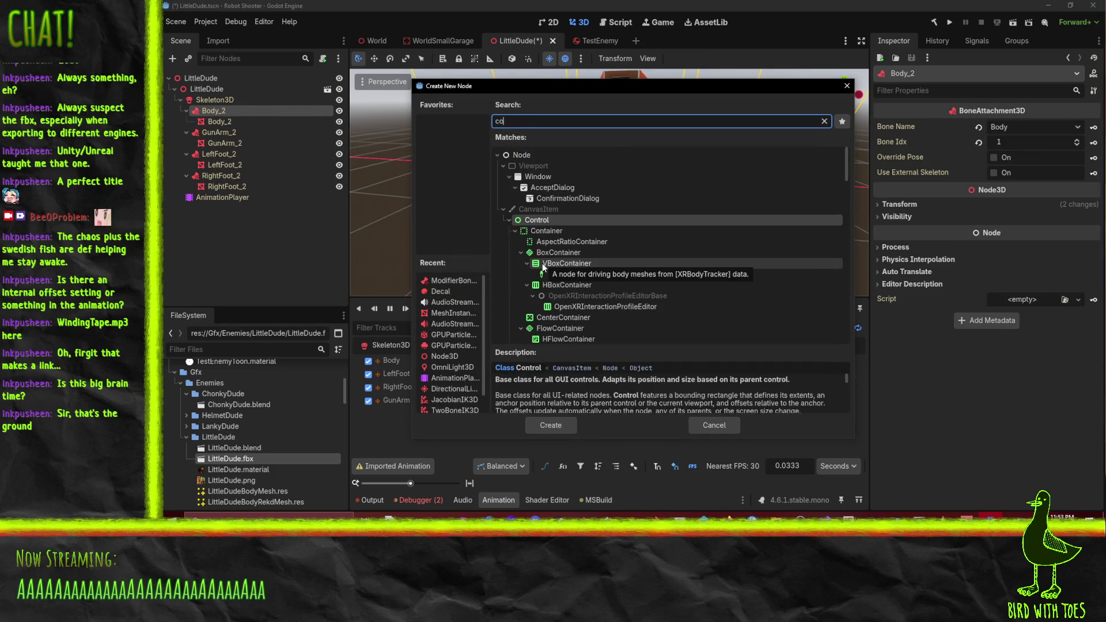
left_click(704, 426)
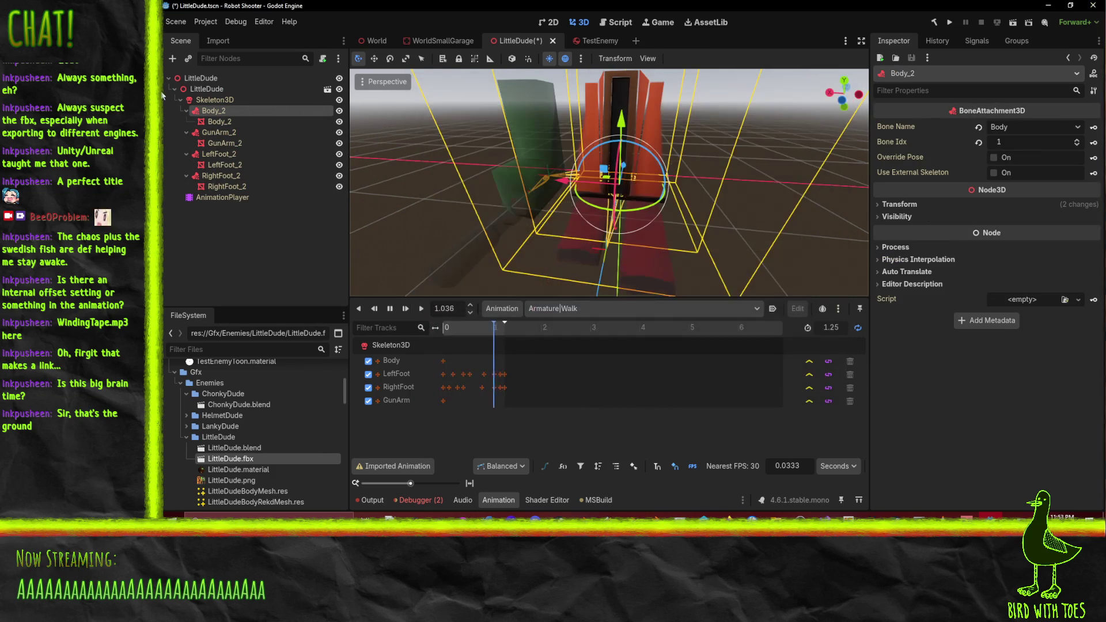
Delete the inner LittleDude node, then reopen LittleDude.fbx's import settings
left_click(214, 99)
left_click(223, 89)
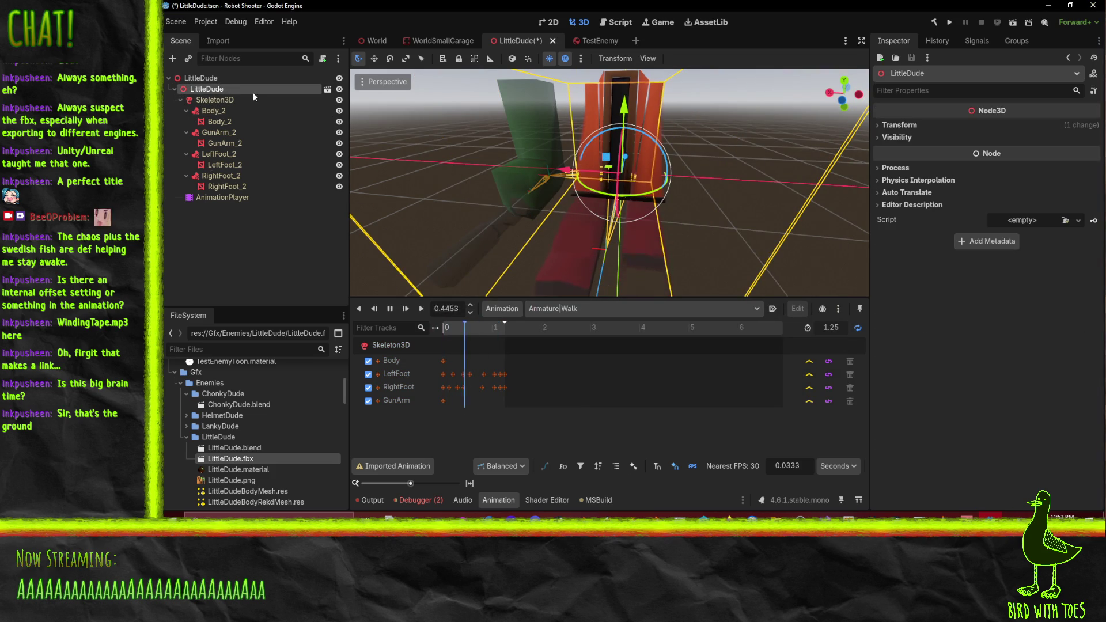
key("Delete")
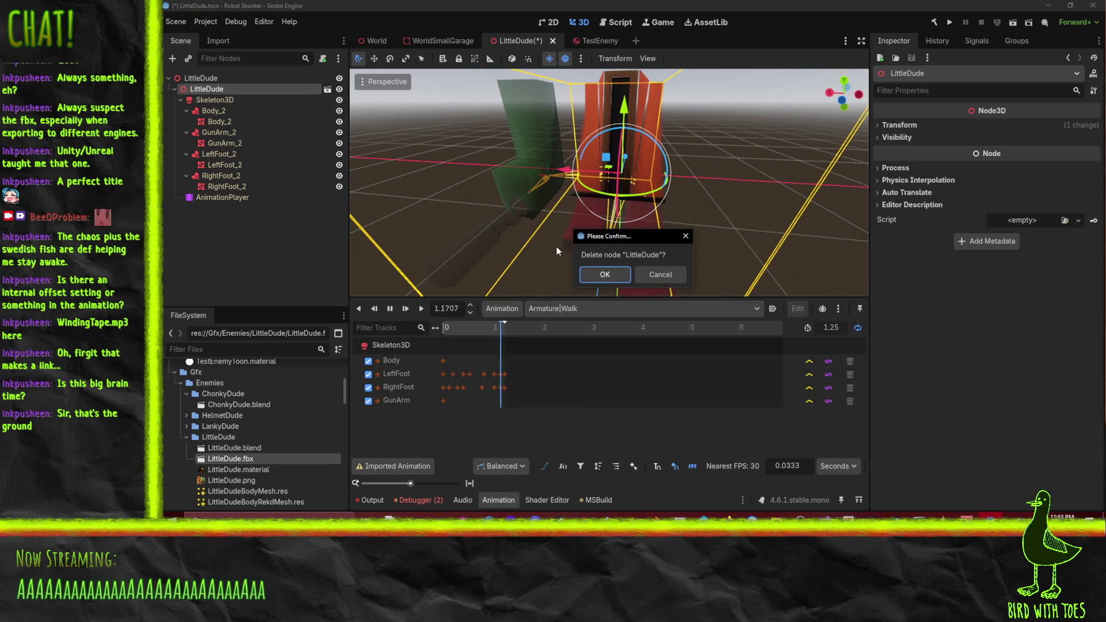
left_click(624, 275)
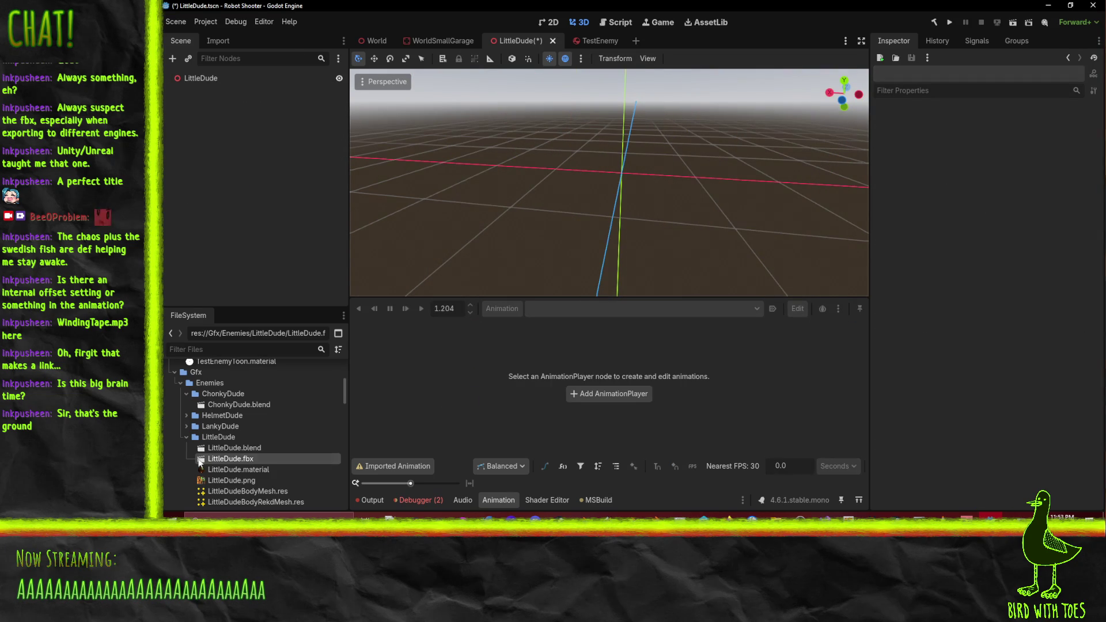
double_click(234, 458)
scroll(710, 220, "up", 5)
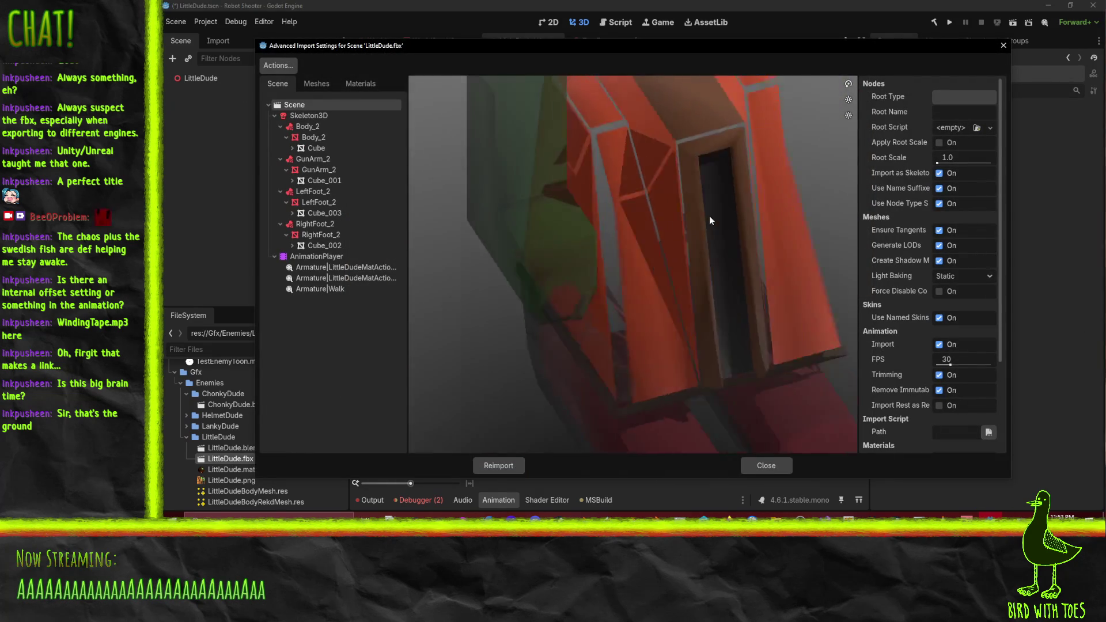
mouse_move(710, 217)
left_mouse_down()
mouse_move(671, 197)
mouse_move(717, 373)
left_mouse_up()
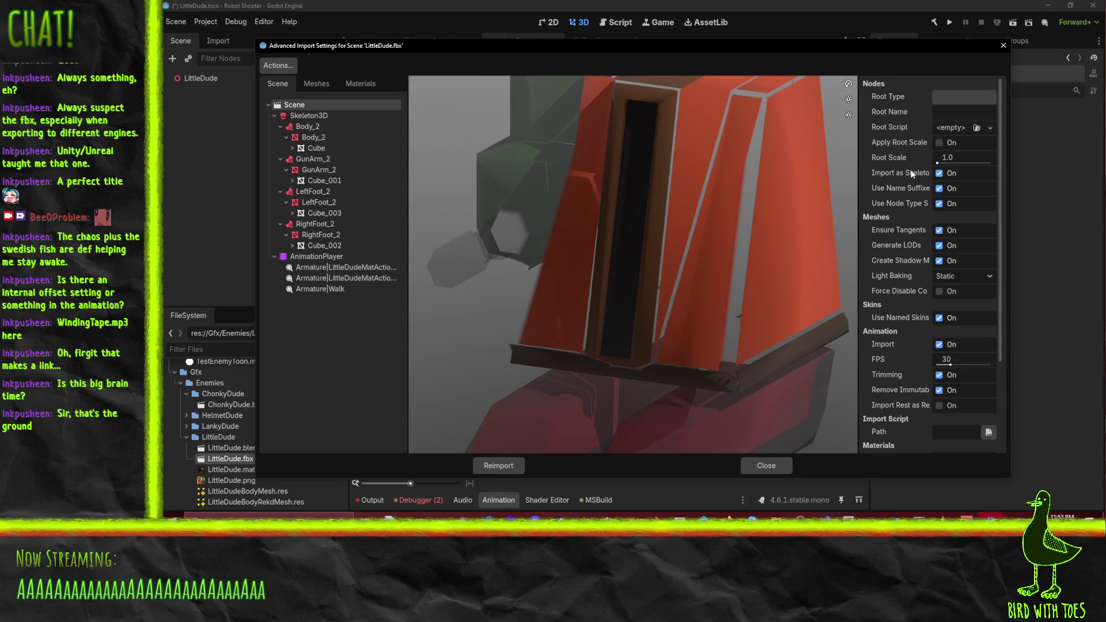
mouse_move(918, 187)
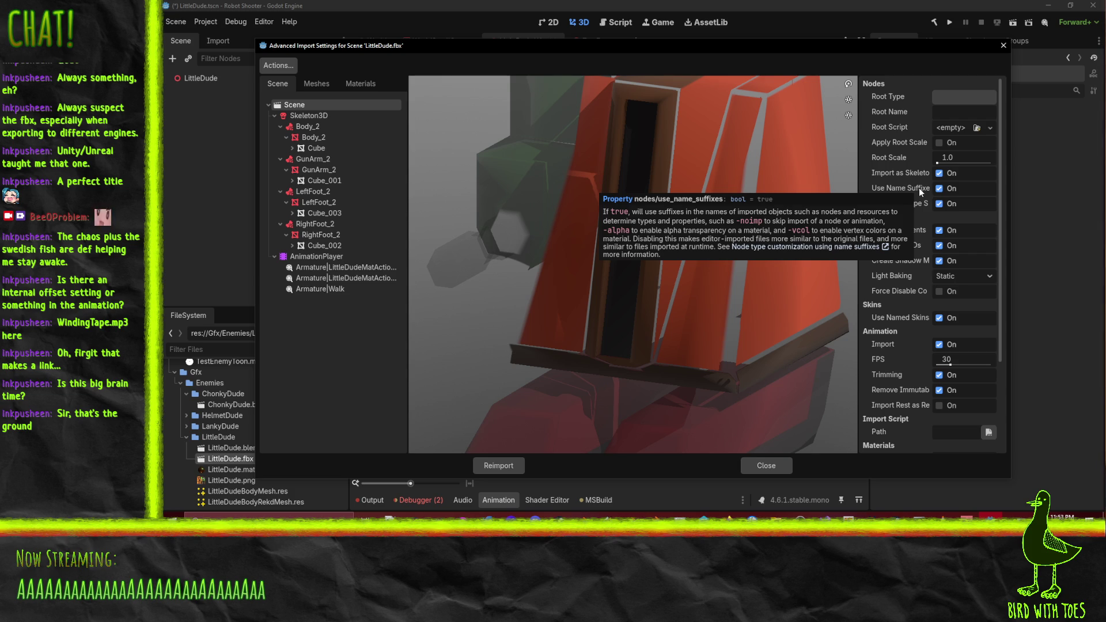
left_click(947, 193)
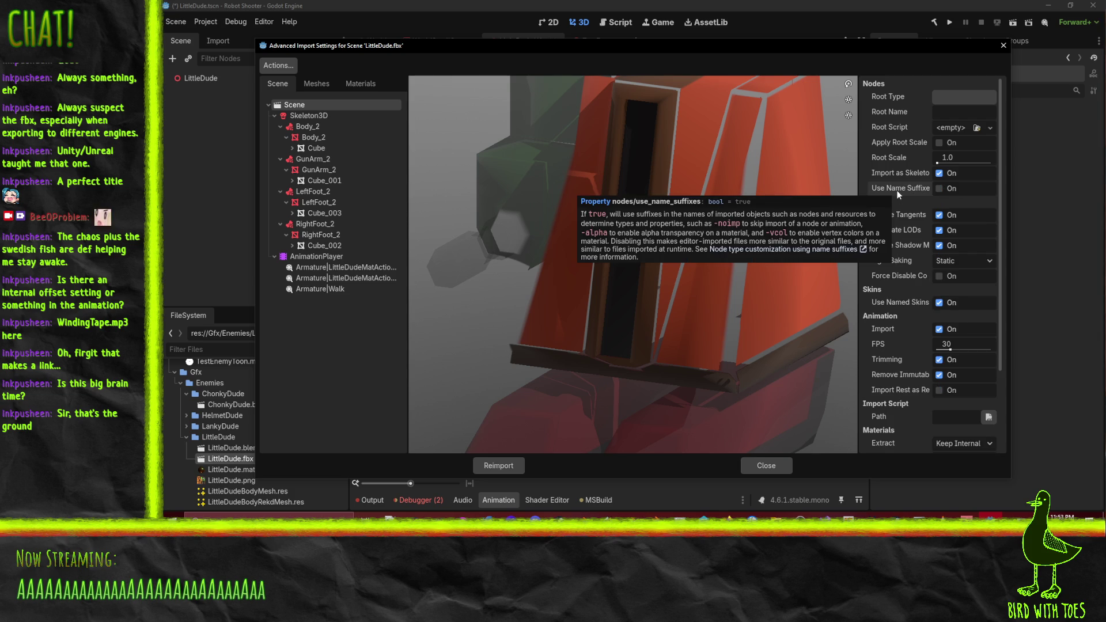
left_click(305, 126)
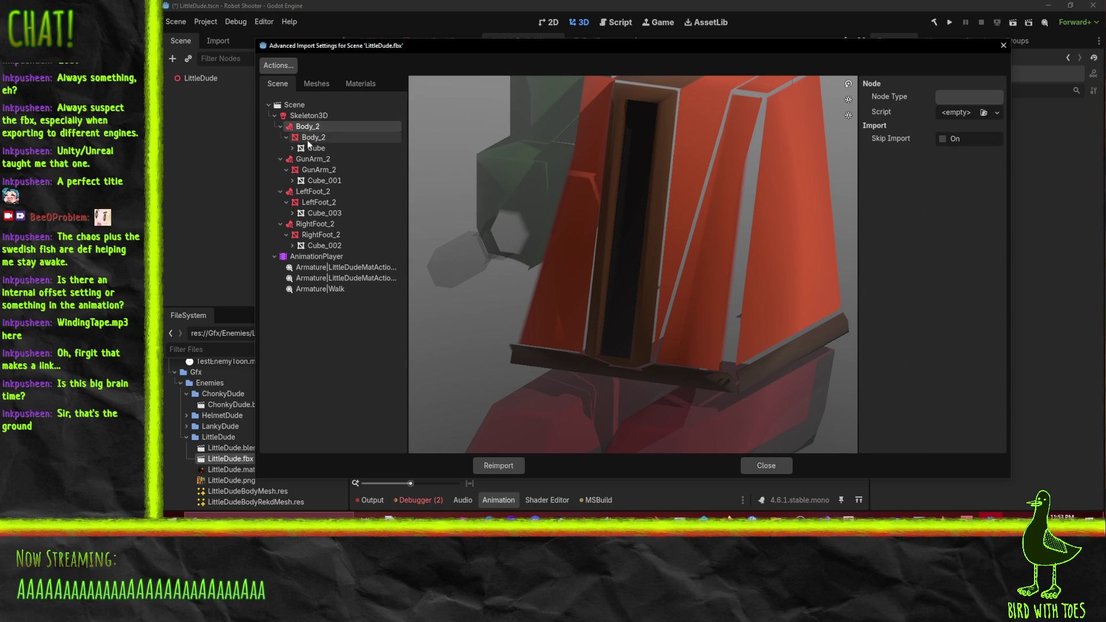
left_click(307, 139)
left_click(312, 150)
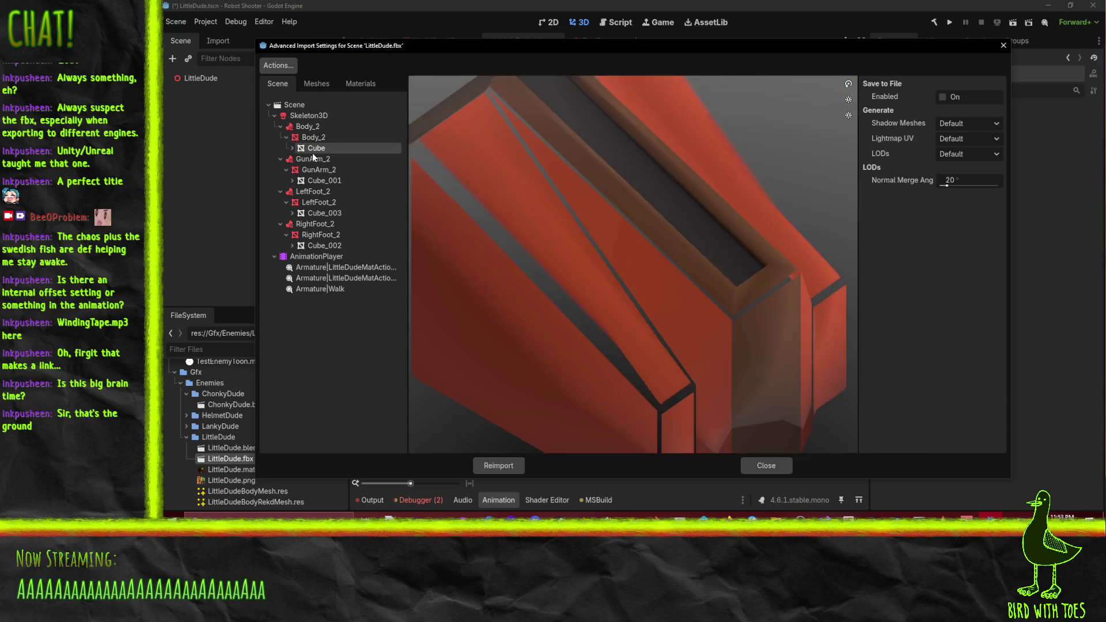
left_click(307, 117)
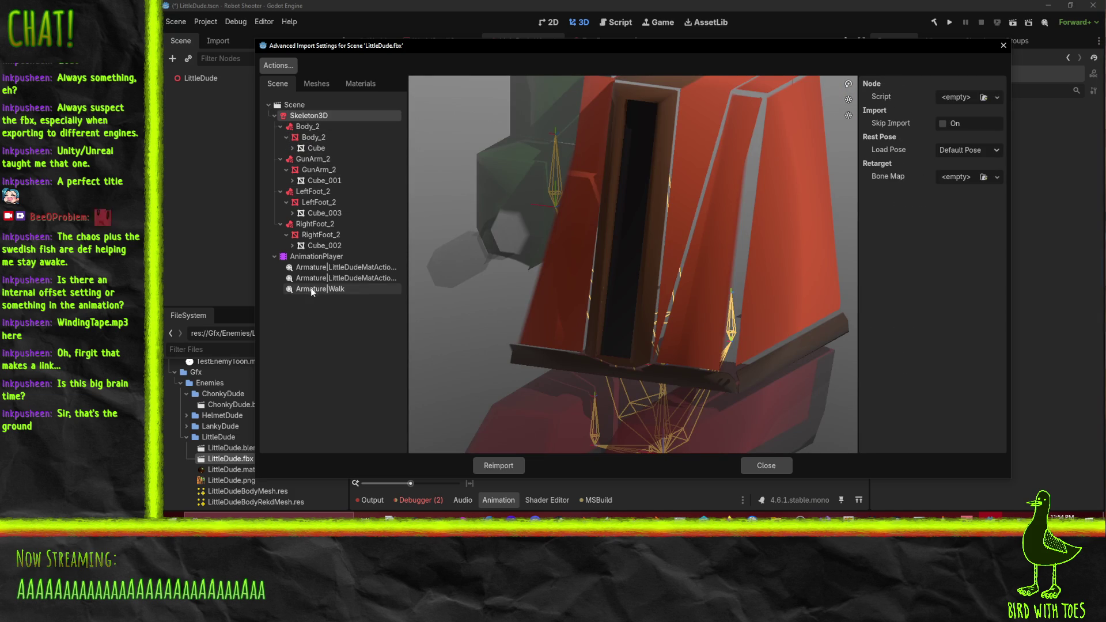
left_click(317, 83)
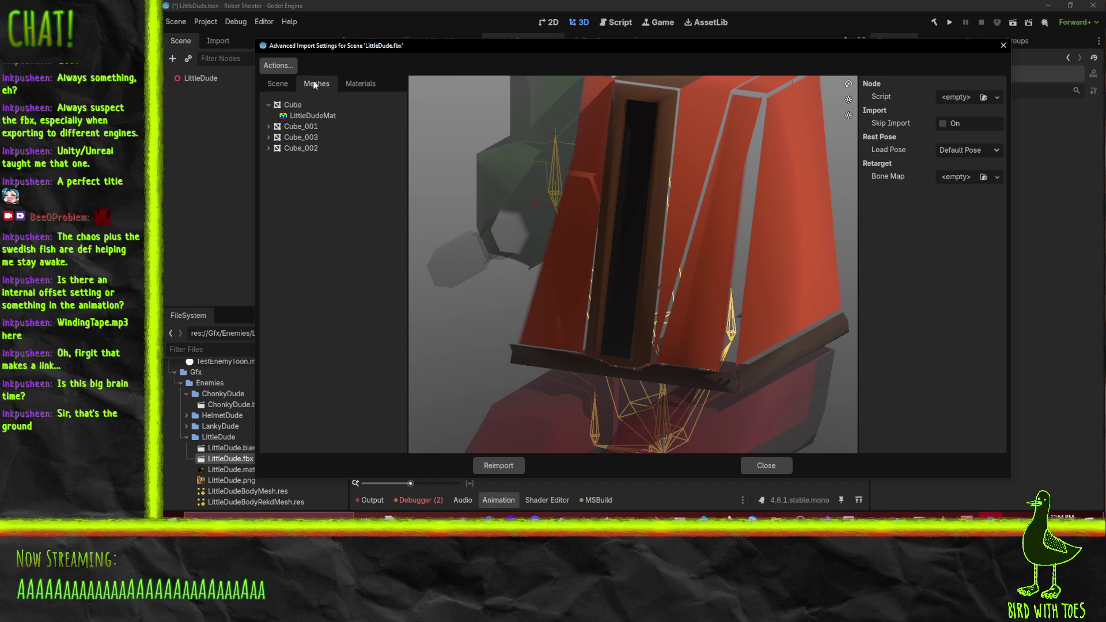
left_click(301, 139)
left_click(299, 105)
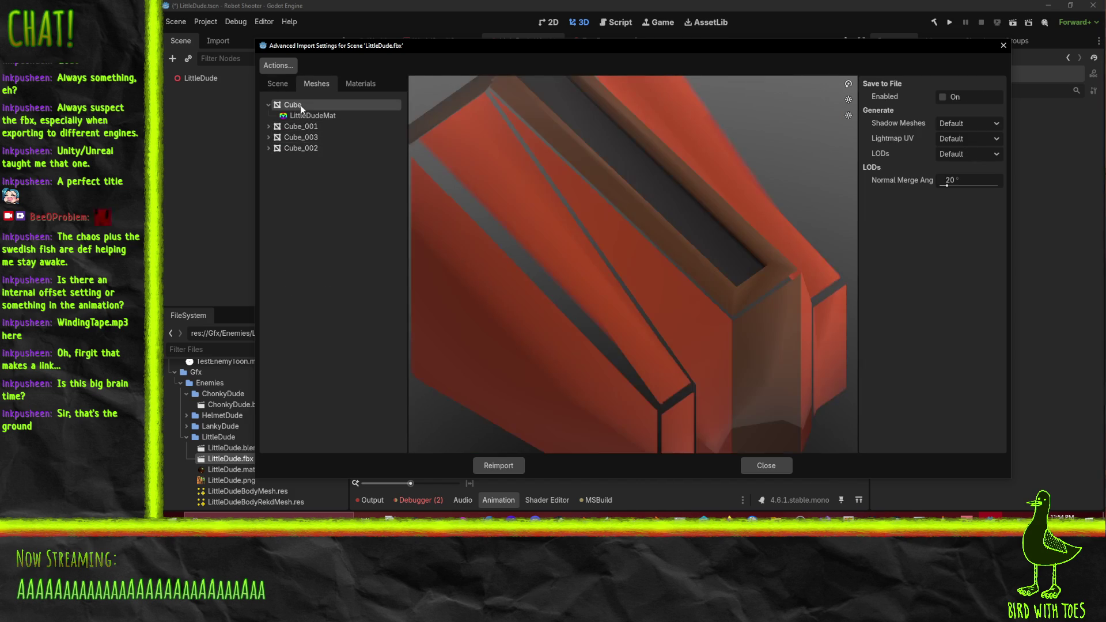
scroll(630, 257, "down", 5)
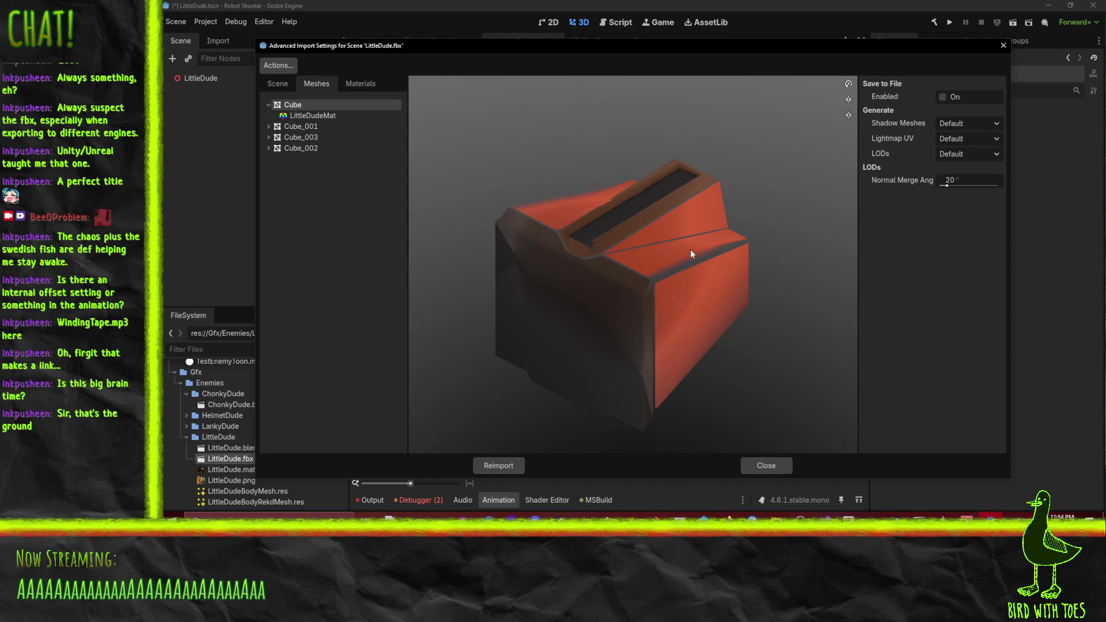
left_click(276, 86)
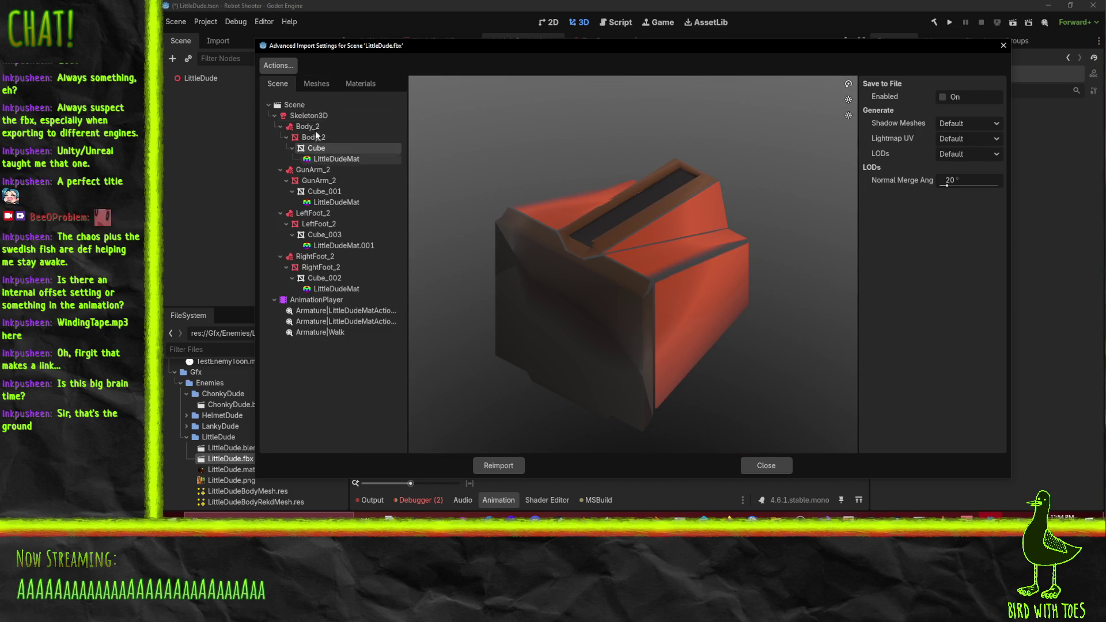
left_click(278, 64)
left_click(516, 173)
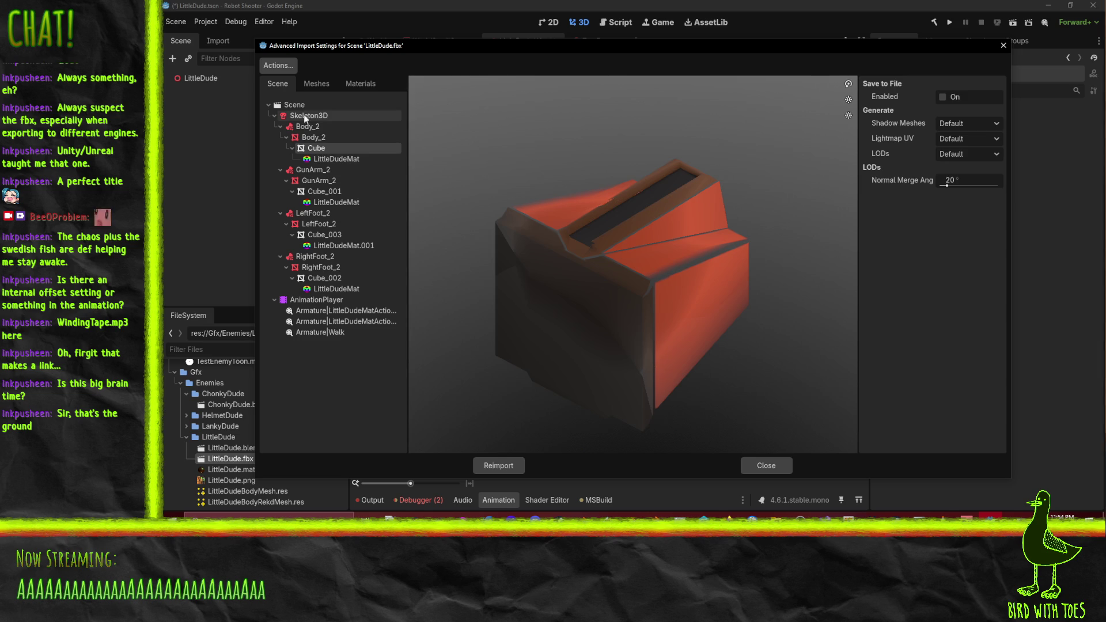
left_click(313, 138)
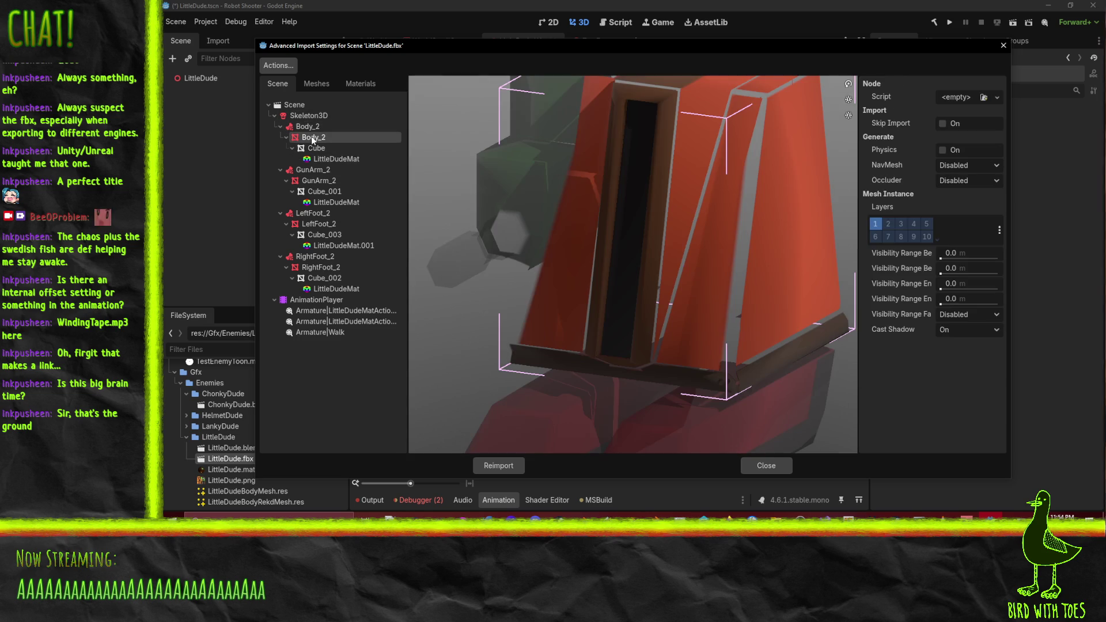
Enable physics collision generation for the Body_2 and GunArm_2 meshes
left_click(946, 150)
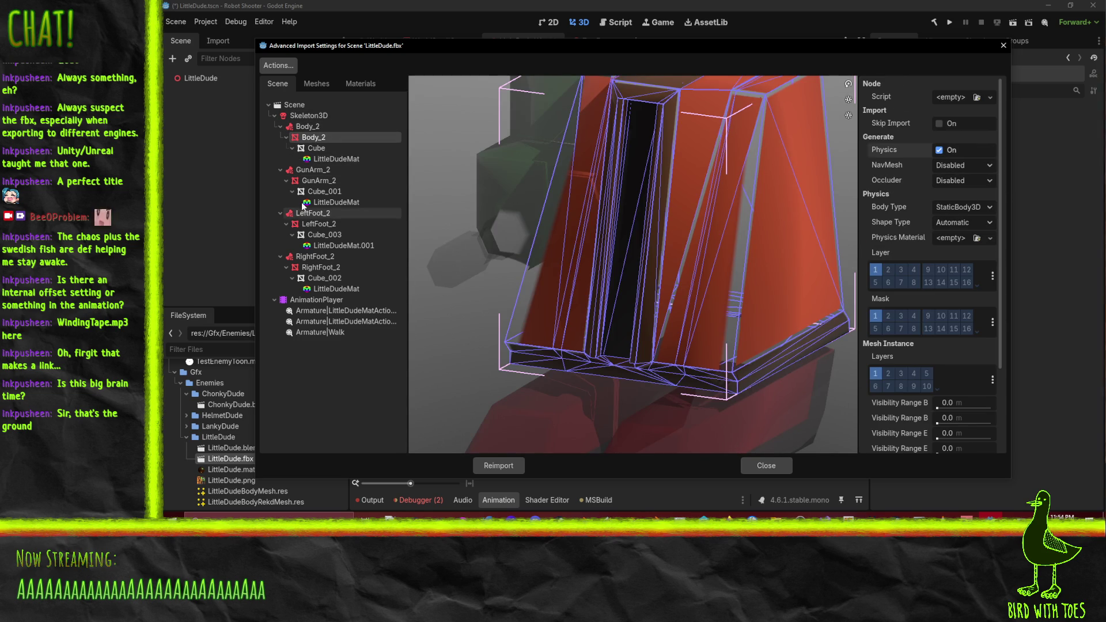
left_click(951, 209)
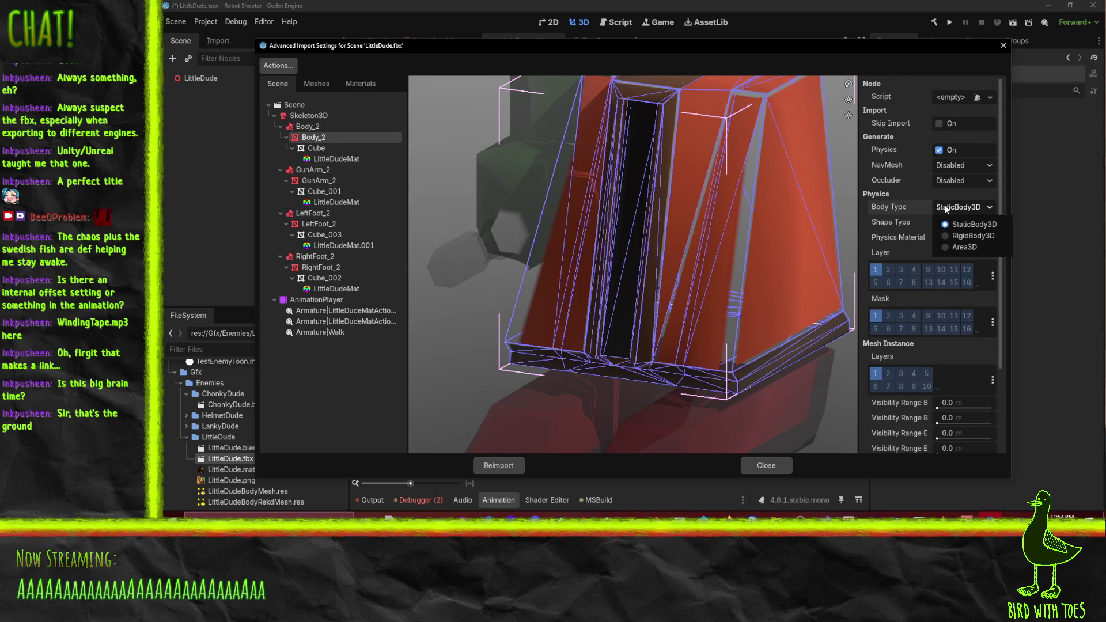
left_click(959, 233)
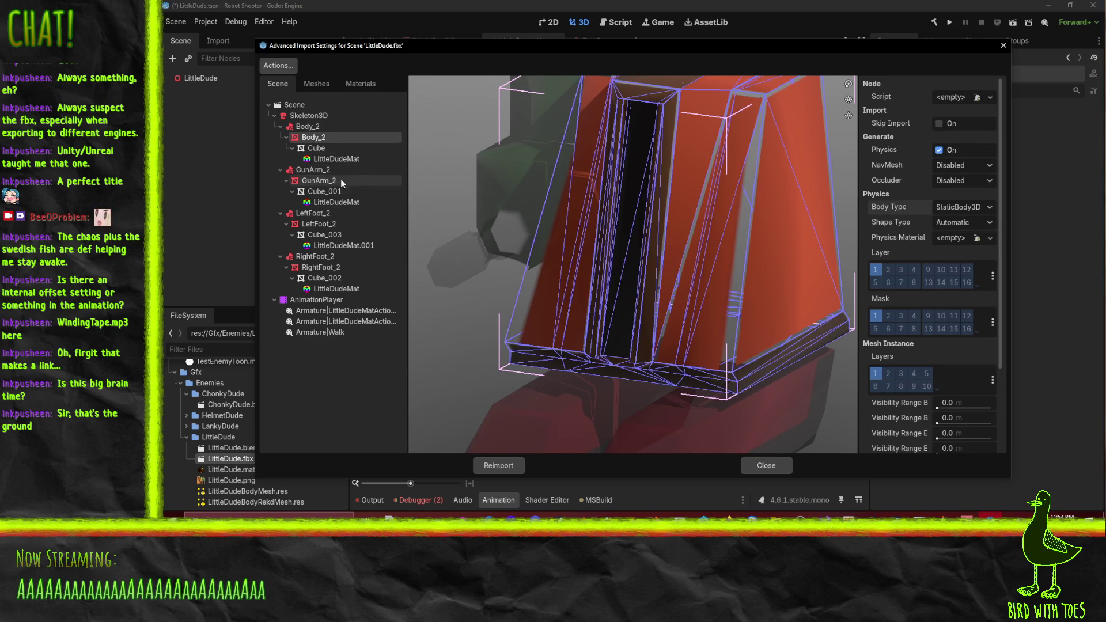
left_click(312, 169)
left_click(317, 181)
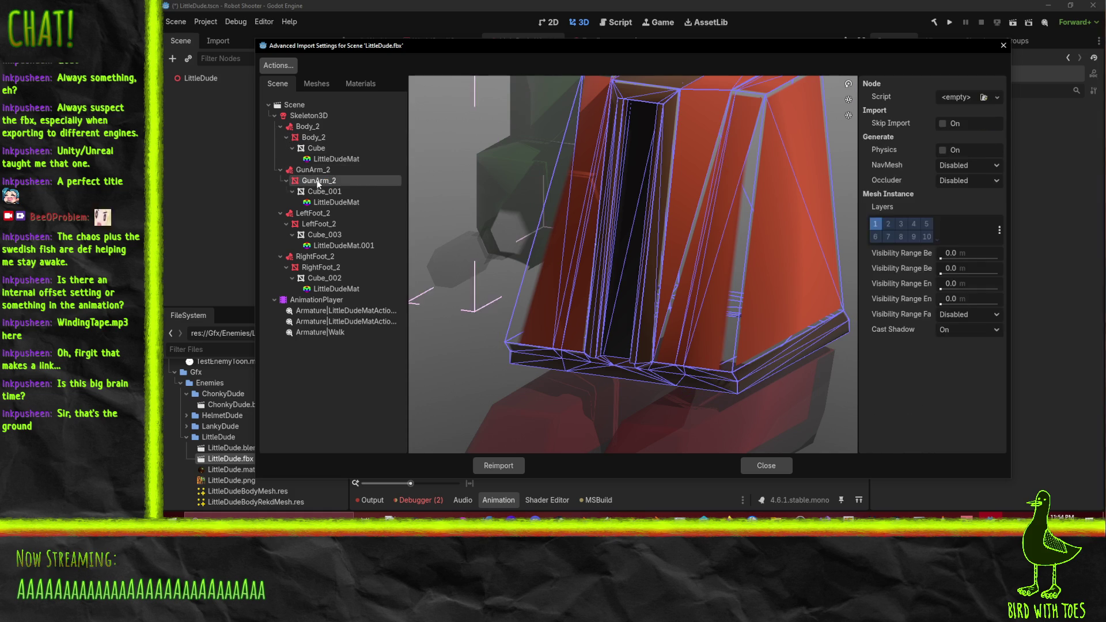
left_click(944, 151)
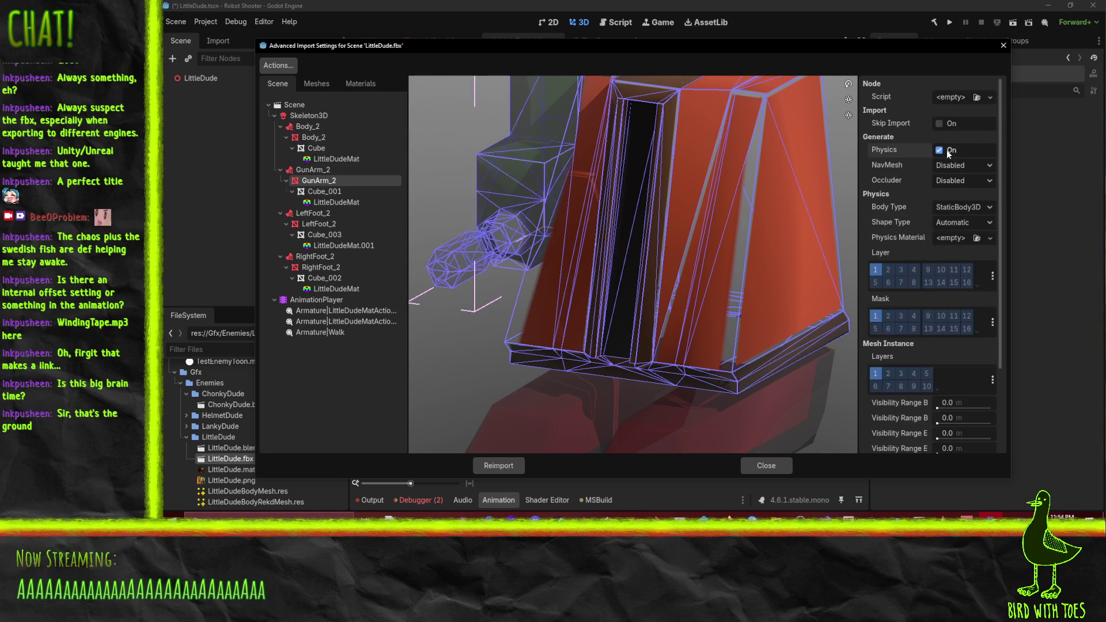
Enable physics collision for the LeftFoot_2 and RightFoot_2 meshes, then reimport
left_click(313, 227)
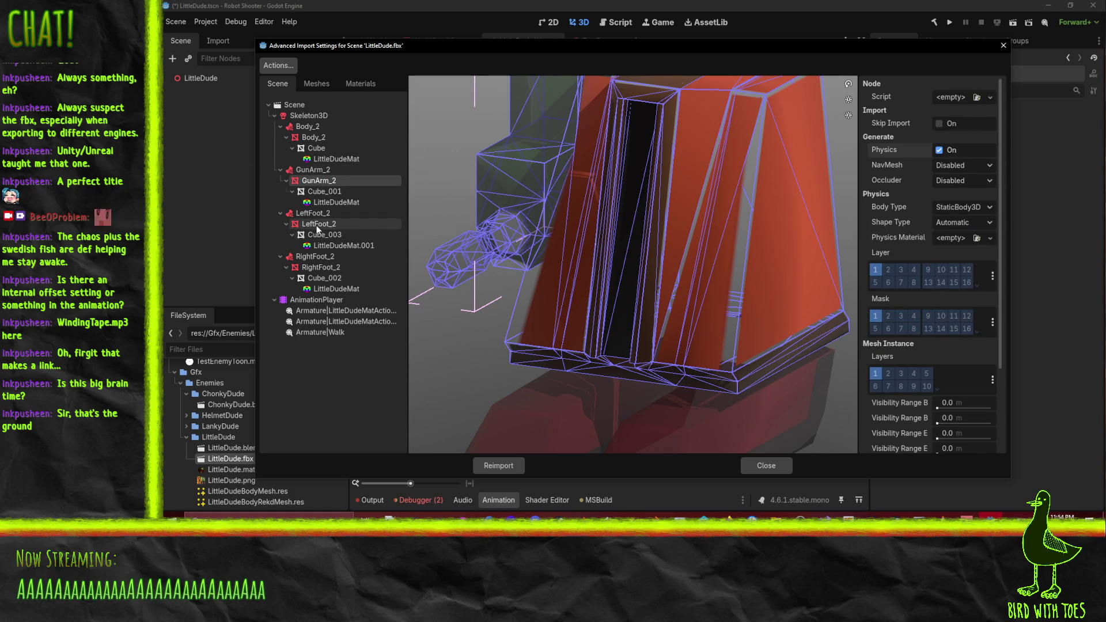
left_click(940, 150)
left_click(941, 150)
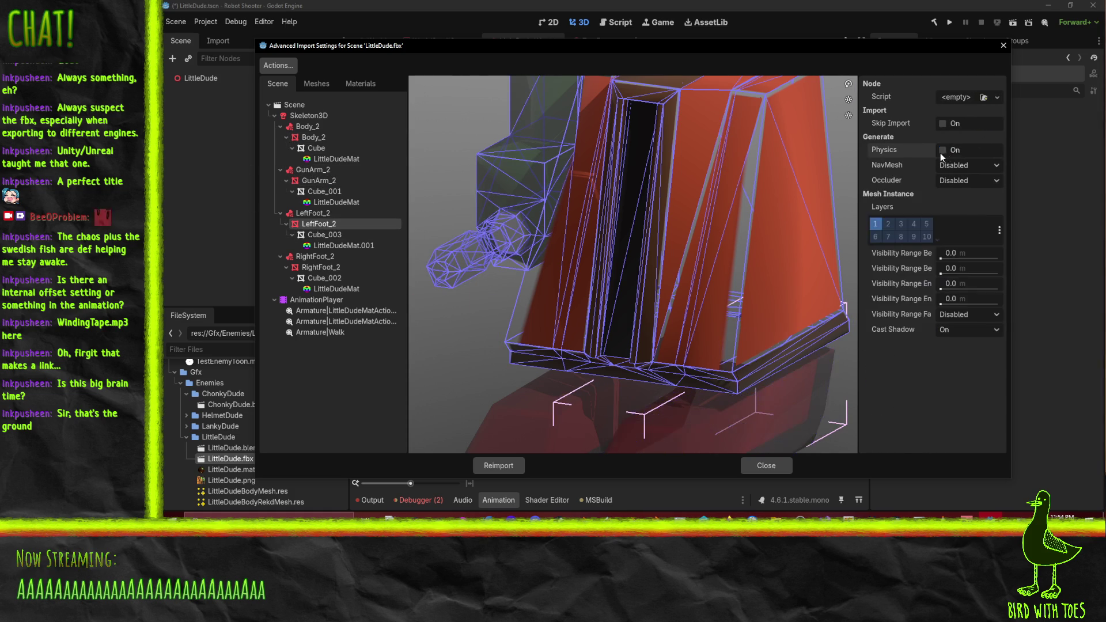
left_click(941, 150)
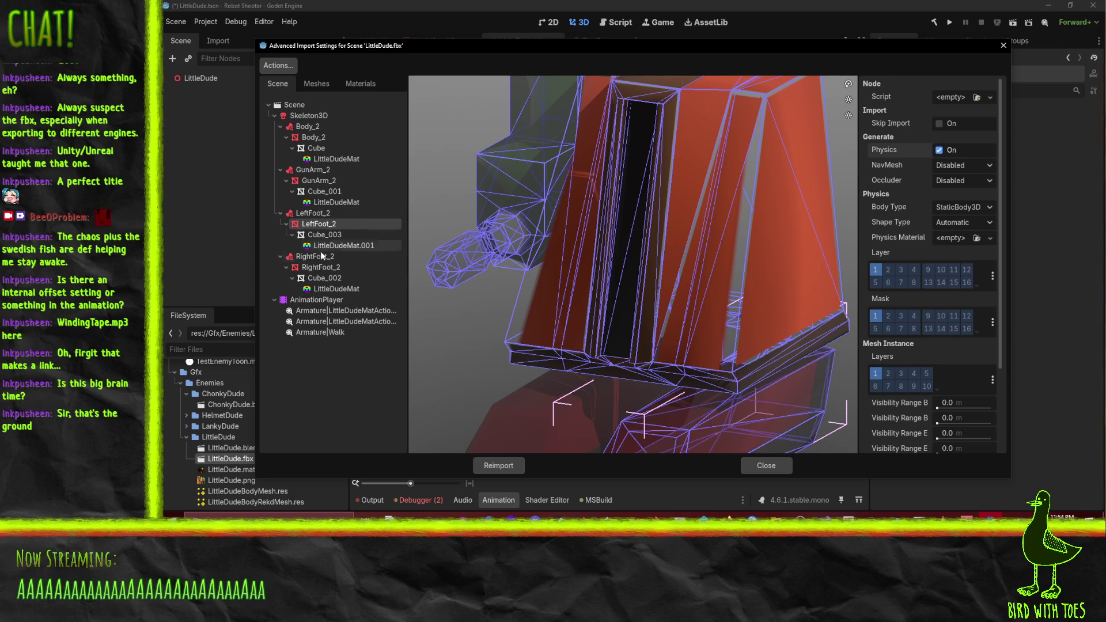
left_click(316, 268)
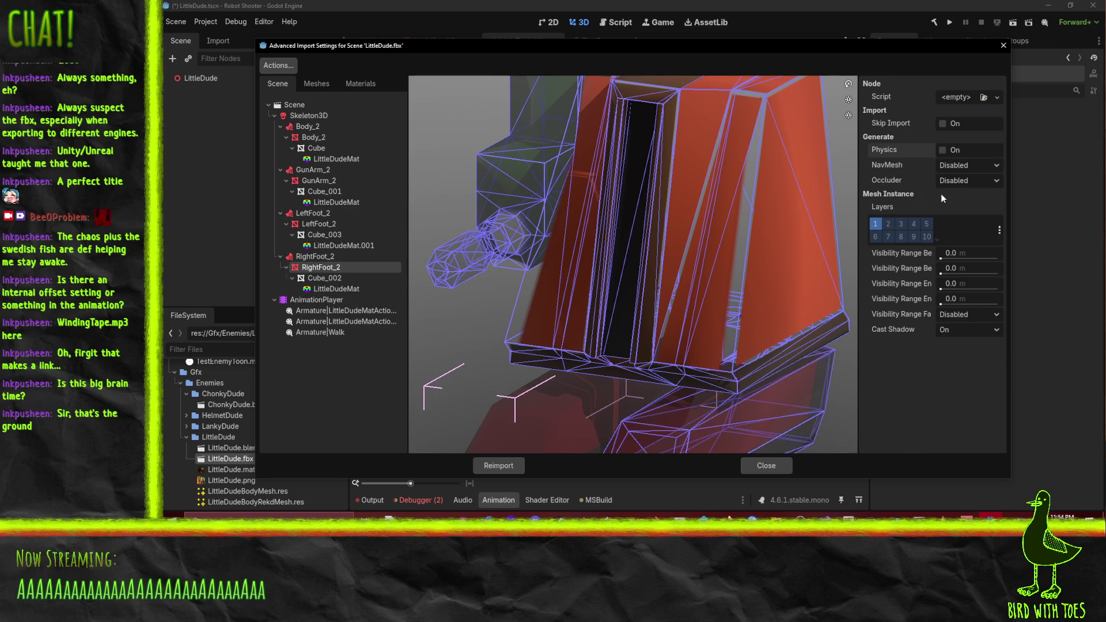
left_click(943, 150)
left_click(497, 464)
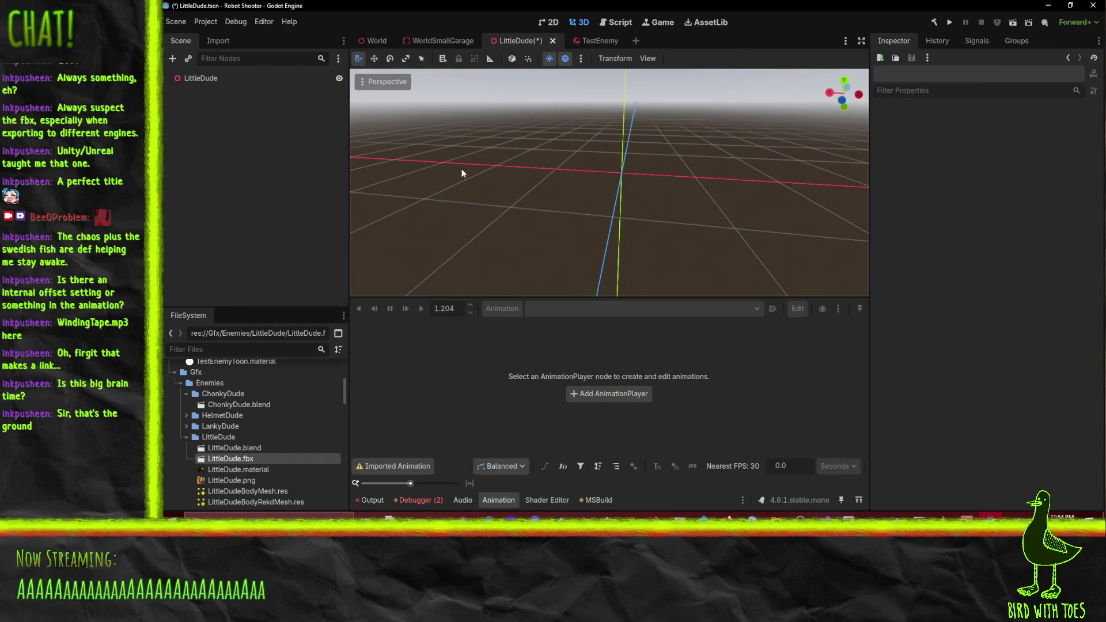
Add LittleDude.fbx under the scene root, enable Editable Children, and select Skeleton3D
left_click_drag(216, 460, 221, 86)
mouse_move(534, 195)
left_mouse_down()
mouse_move(528, 169)
mouse_move(538, 176)
left_mouse_up()
right_click(207, 89)
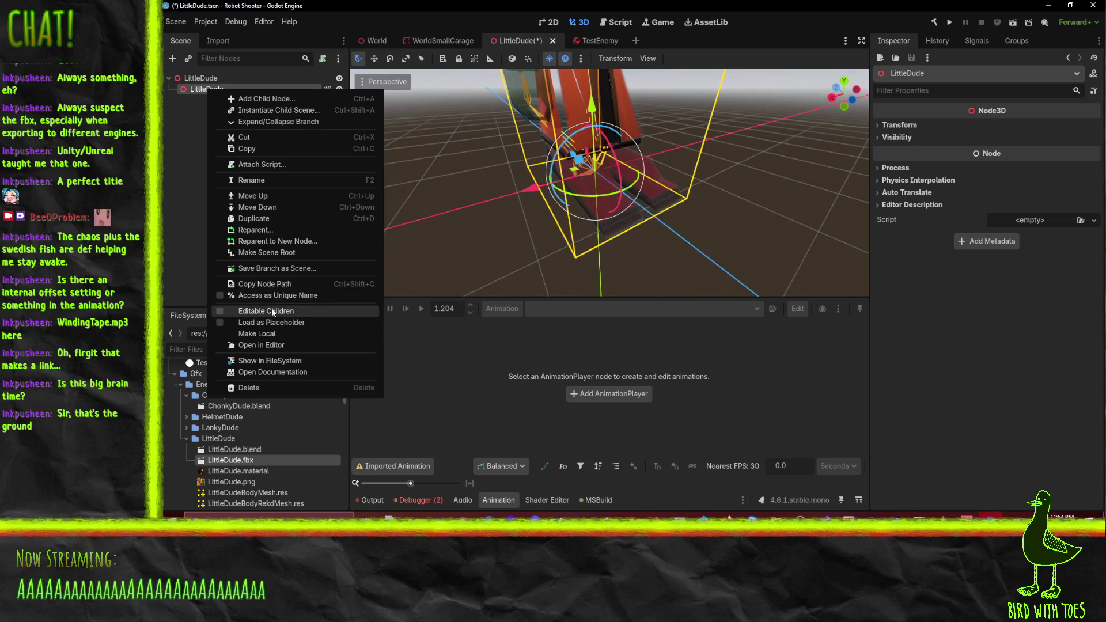
left_click(265, 311)
mouse_move(596, 195)
left_mouse_down()
mouse_move(746, 172)
mouse_move(718, 191)
mouse_move(598, 213)
mouse_move(593, 273)
left_mouse_up()
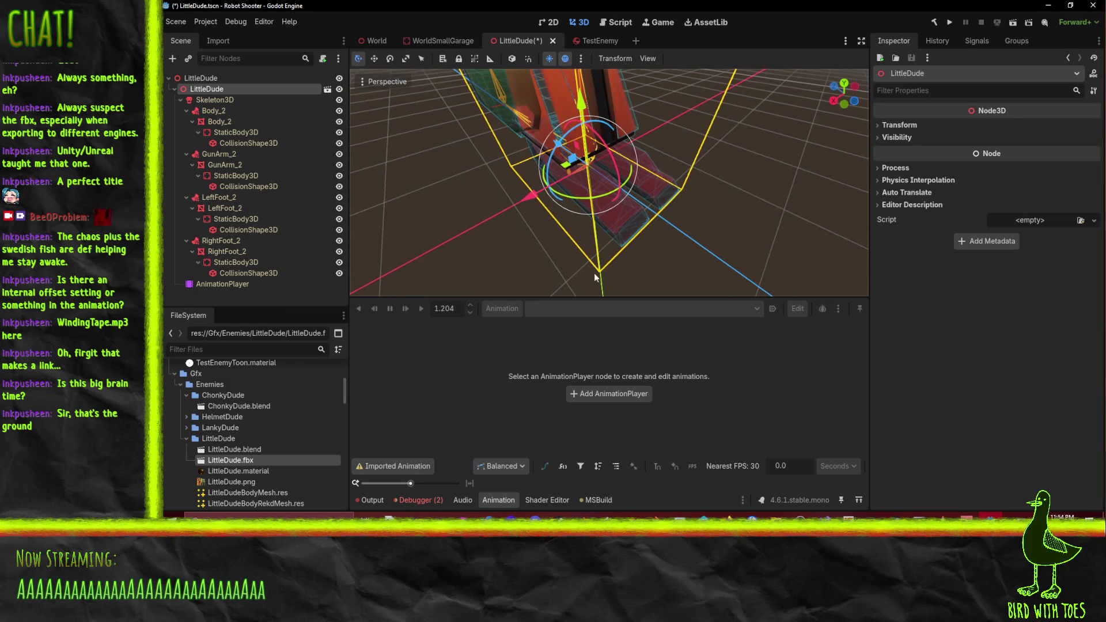
left_click(214, 100)
Play Armature|Walk from the AnimationPlayer, stop it at the start, then select Body_2
left_click(208, 285)
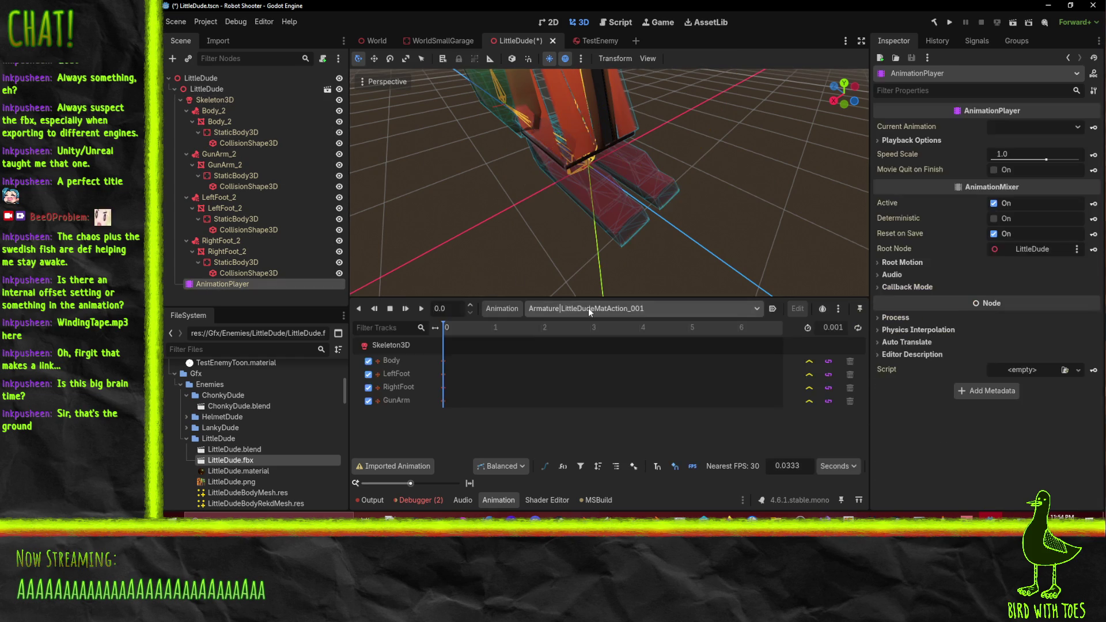
left_click(589, 308)
left_click(586, 349)
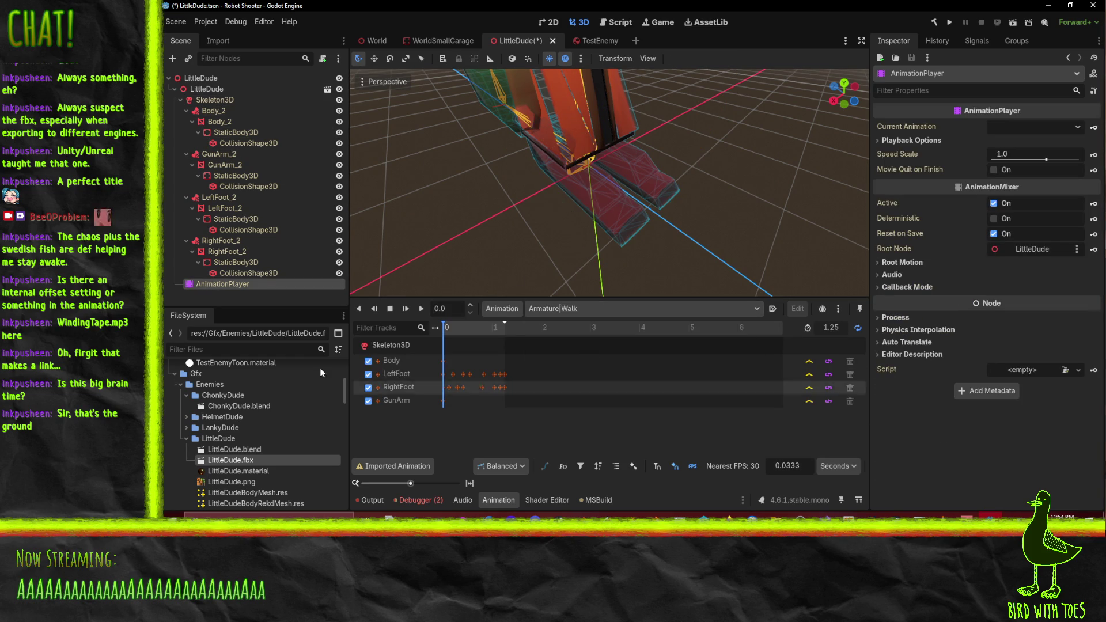
left_click(419, 311)
mouse_move(605, 206)
left_mouse_down()
mouse_move(688, 157)
mouse_move(748, 140)
mouse_move(682, 175)
mouse_move(548, 213)
mouse_move(566, 213)
left_mouse_up()
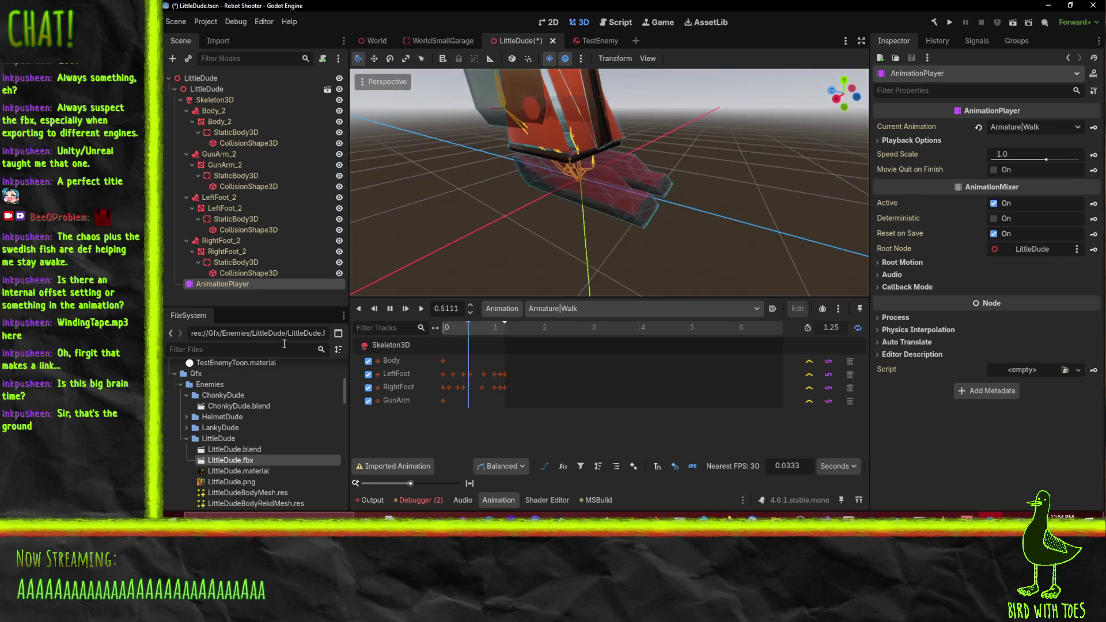
left_click(392, 311)
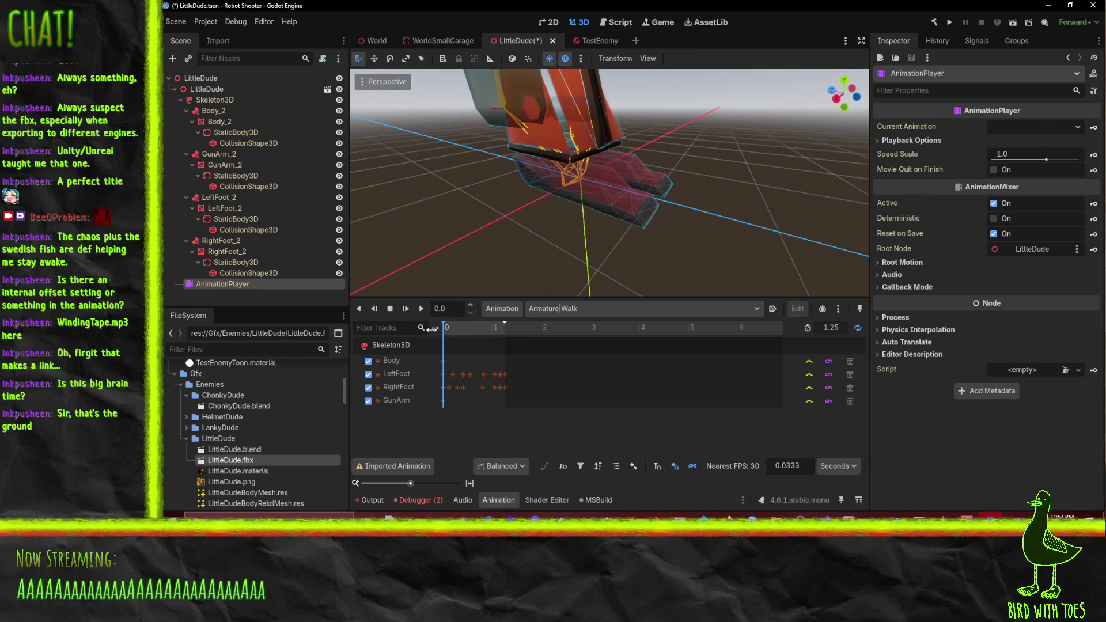
mouse_move(718, 180)
left_mouse_down()
mouse_move(603, 211)
mouse_move(727, 172)
mouse_move(759, 189)
left_mouse_up()
left_click(236, 113)
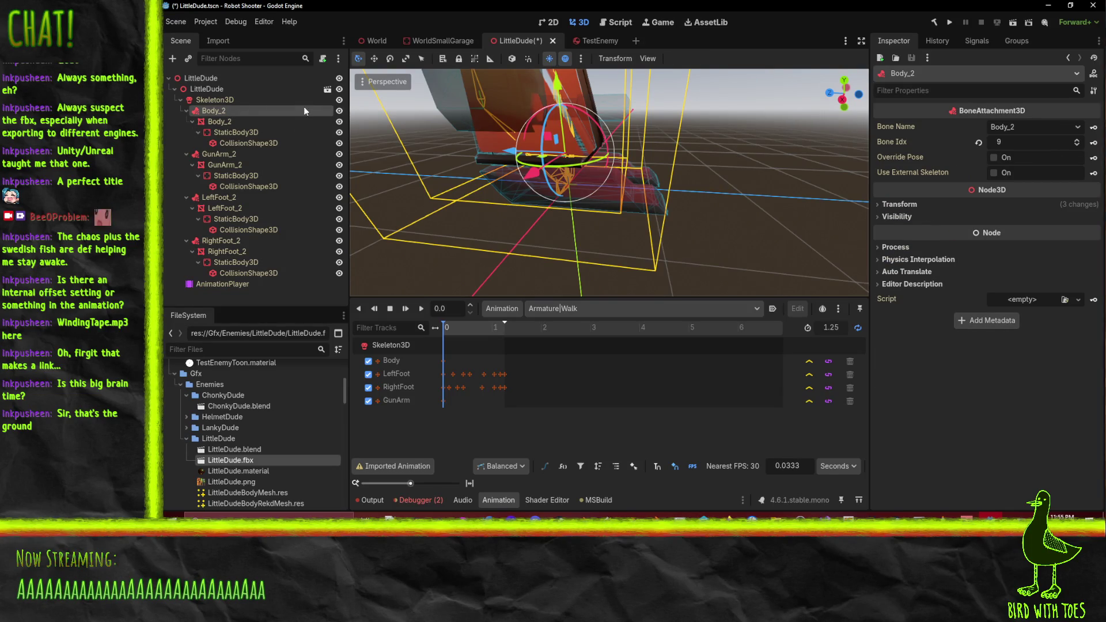
Review the Body_2, GunArm_2 and GunArm_end bone poses in Skeleton3D's Bones list
left_click(237, 99)
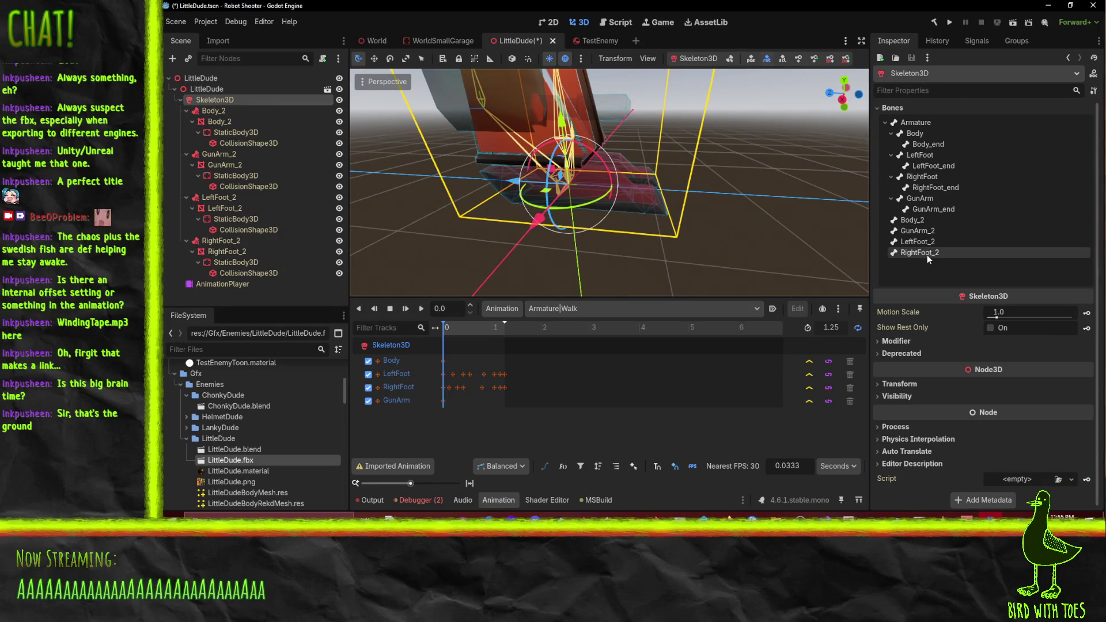
left_click(913, 220)
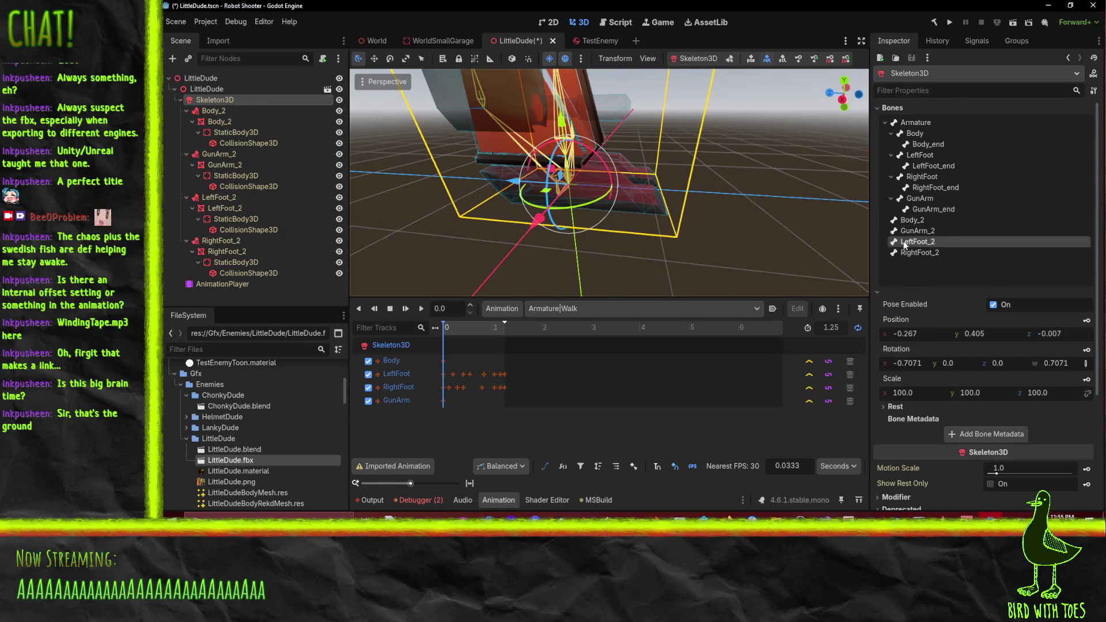
left_click(908, 231)
left_click(941, 147)
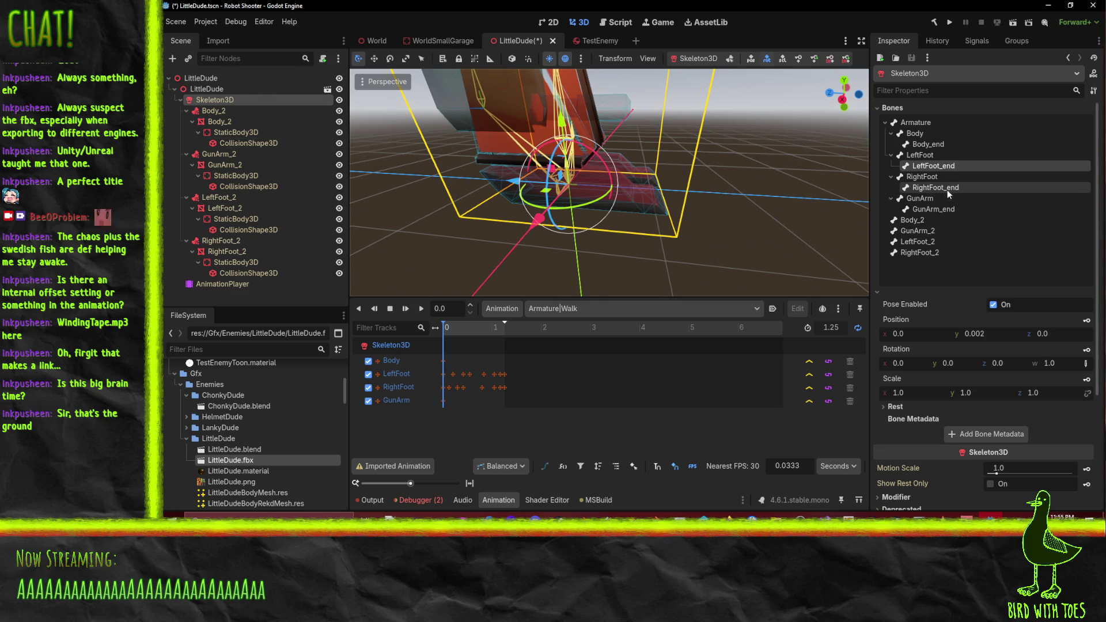
left_click(945, 211)
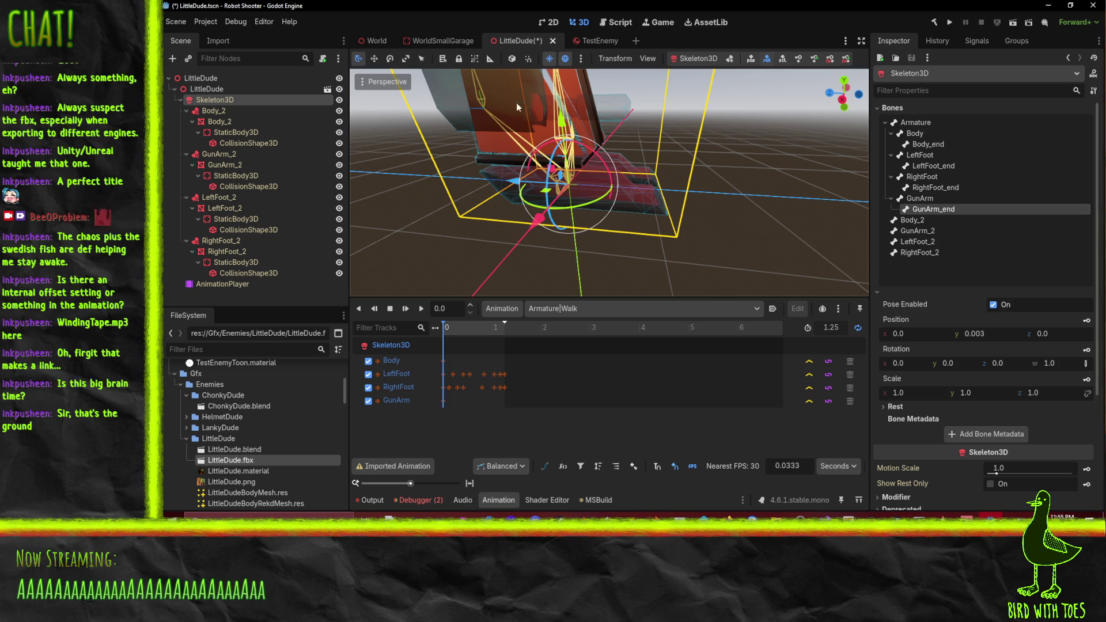
left_click_drag(516, 103, 687, 178)
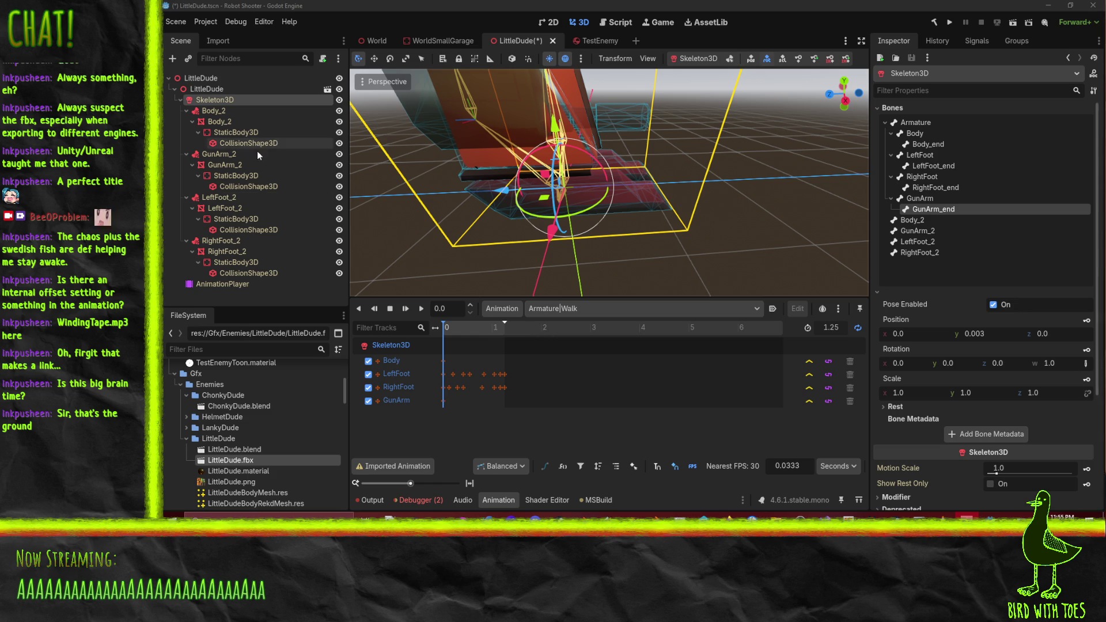
Set Body_2's bone to Body and GunArm_2's bone to GunArm
left_click(207, 111)
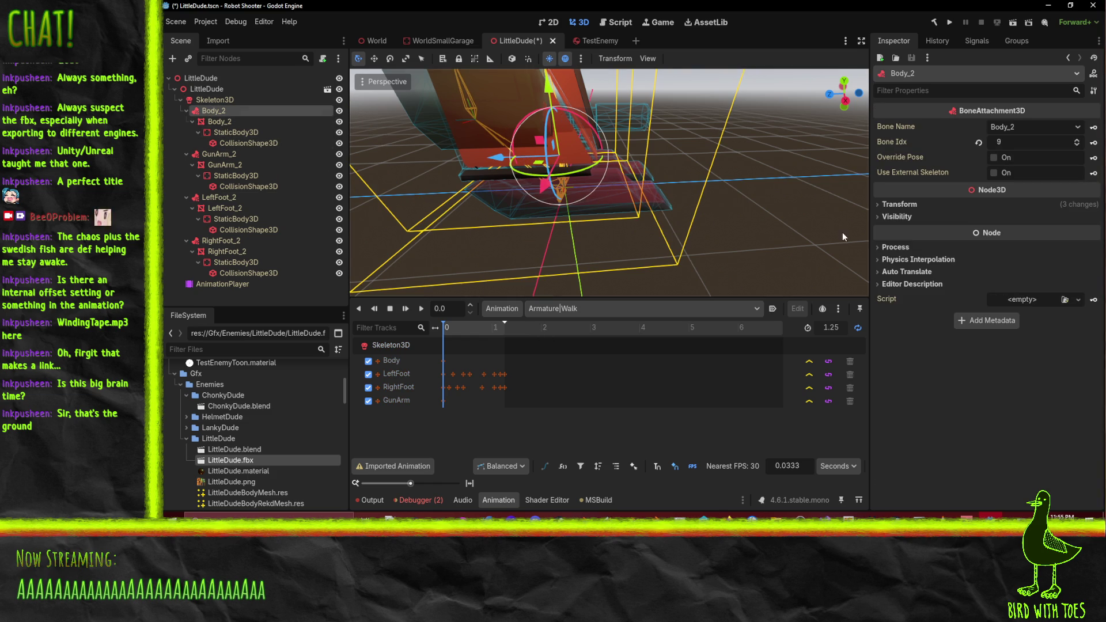
left_click(1052, 128)
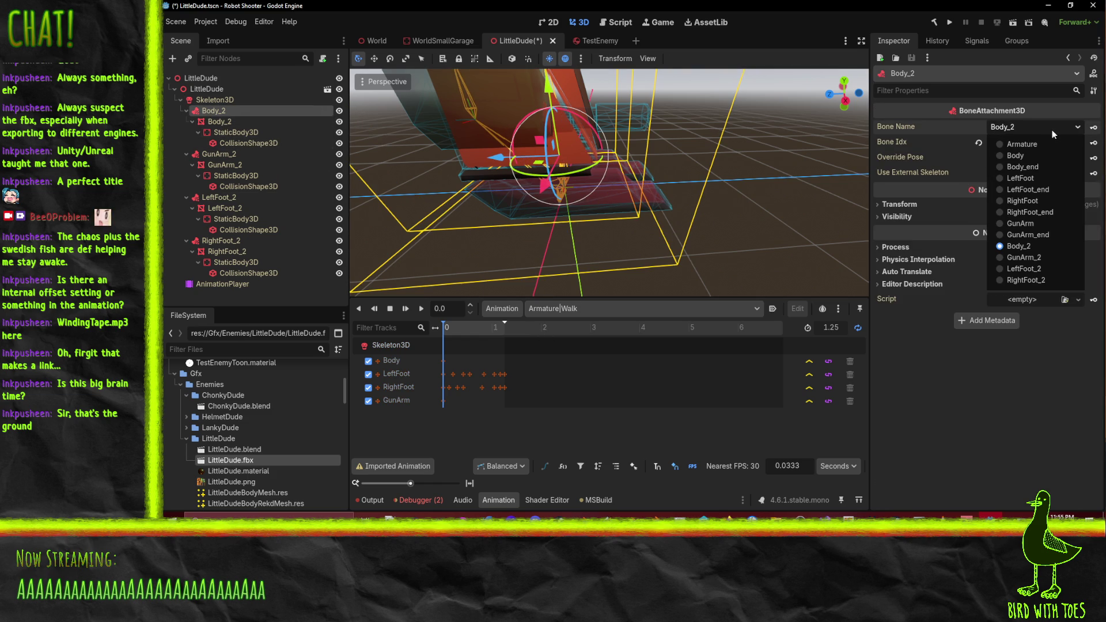
left_click(1029, 151)
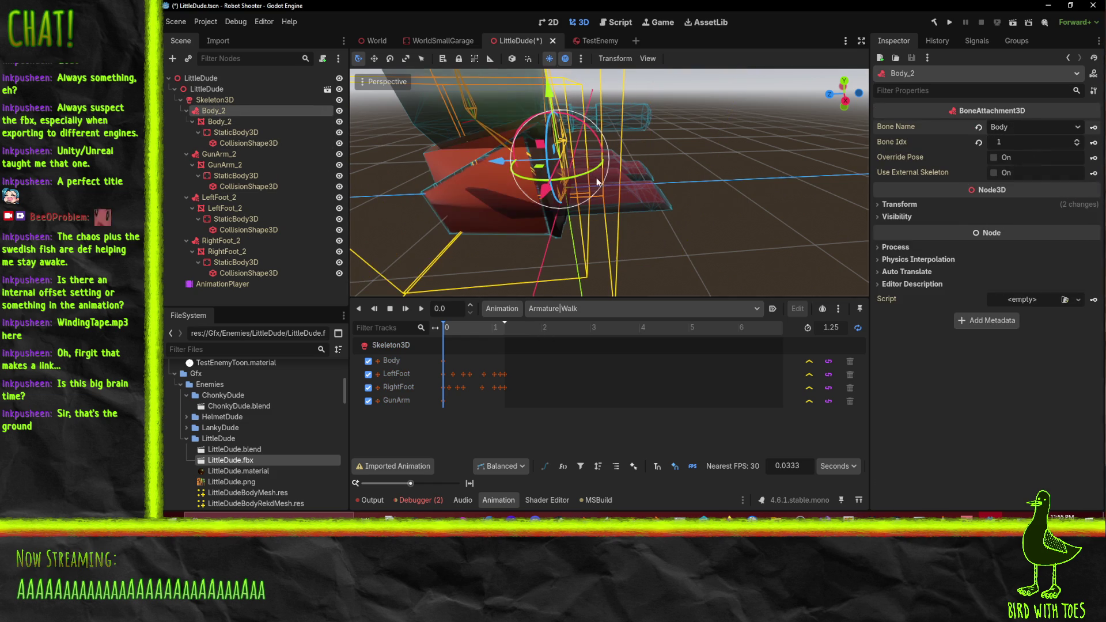
left_click(220, 158)
left_click(1028, 130)
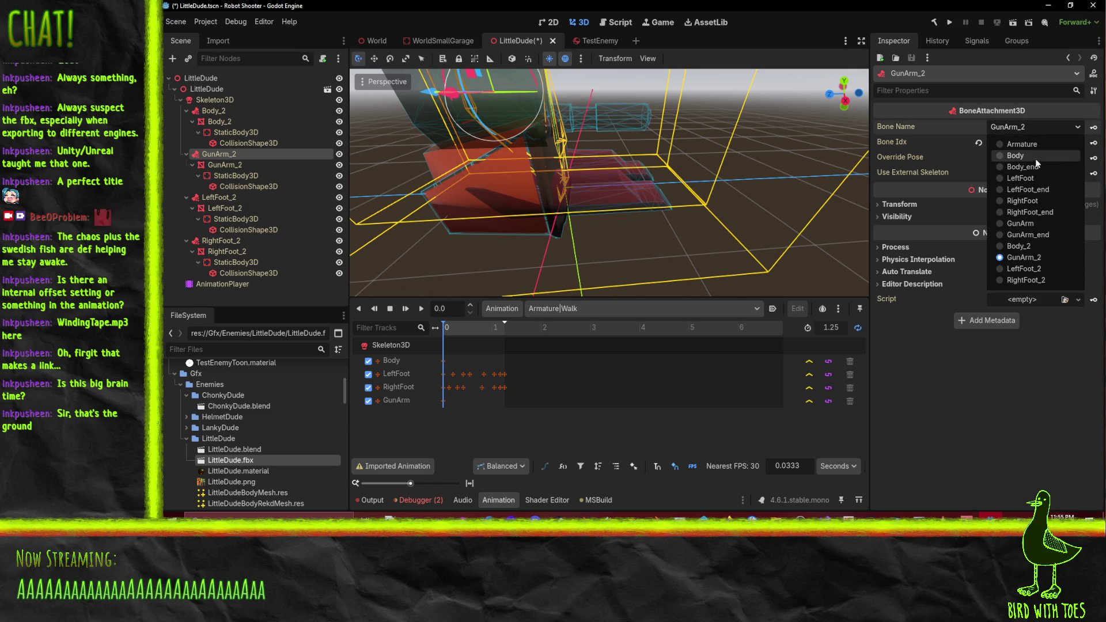
left_click(1031, 223)
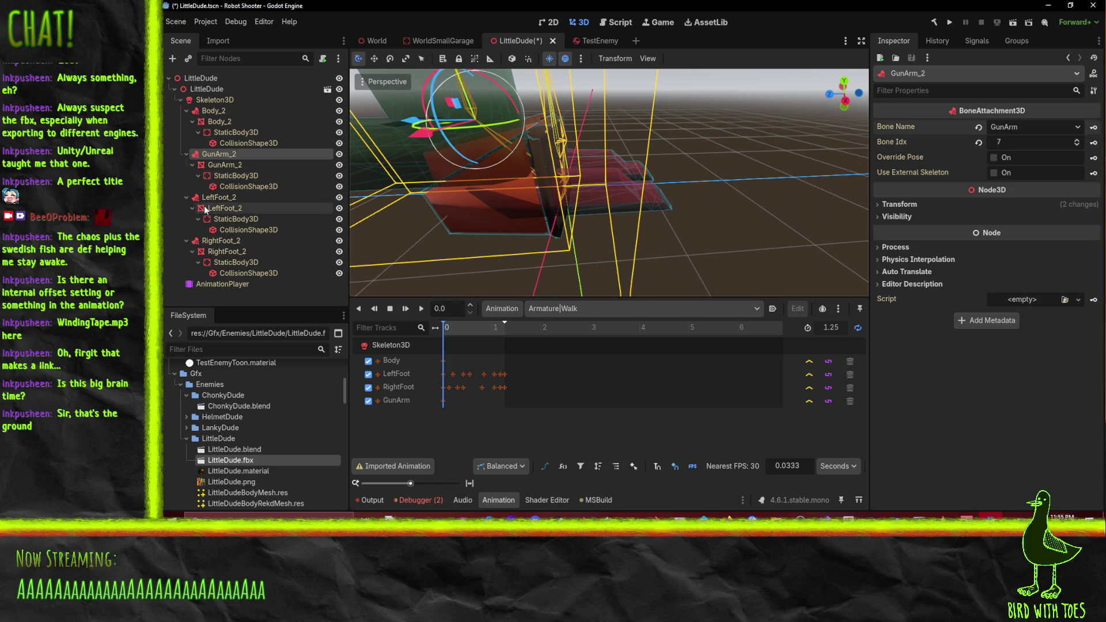
Set LeftFoot_2's bone to LeftFoot and RightFoot_2's bone to RightFoot
left_click(257, 198)
left_click(1028, 127)
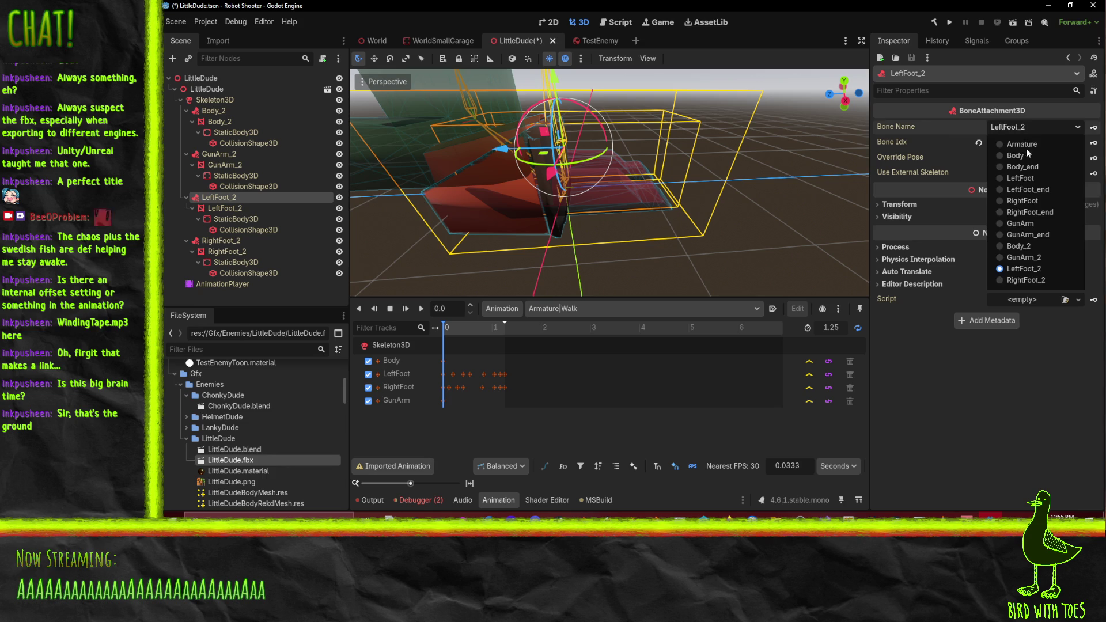
left_click(1031, 177)
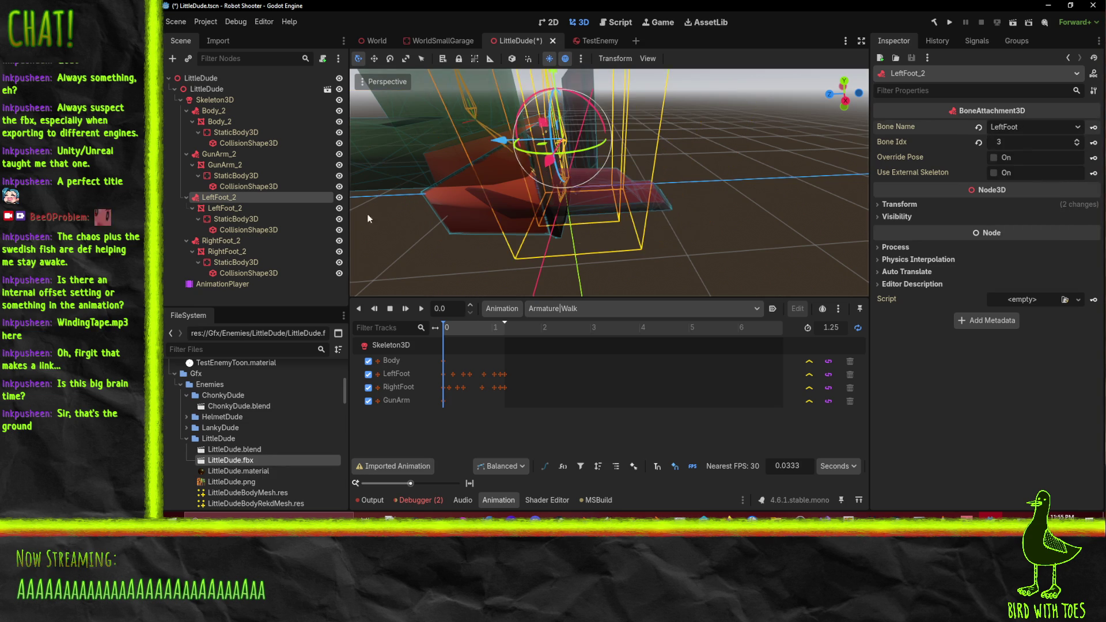
left_click(217, 243)
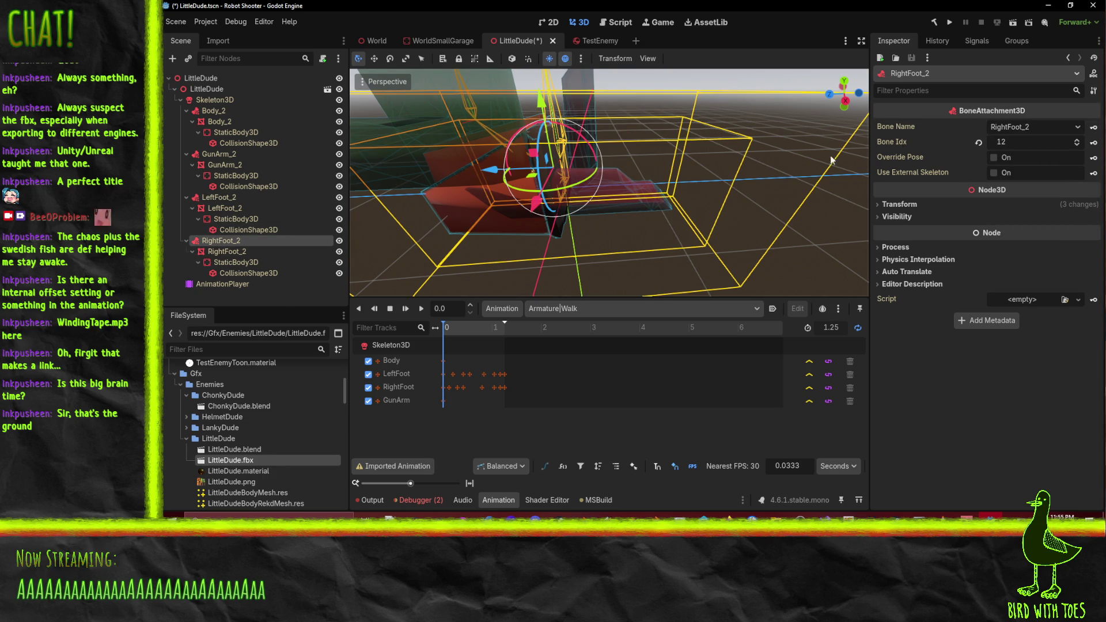
left_click(1004, 128)
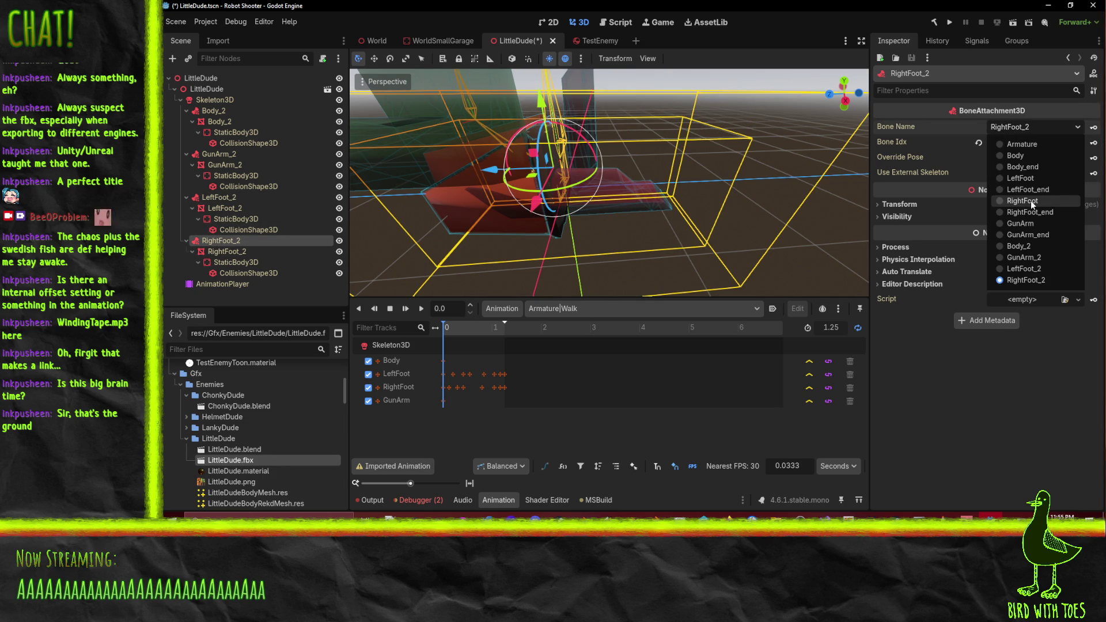
left_click(1023, 201)
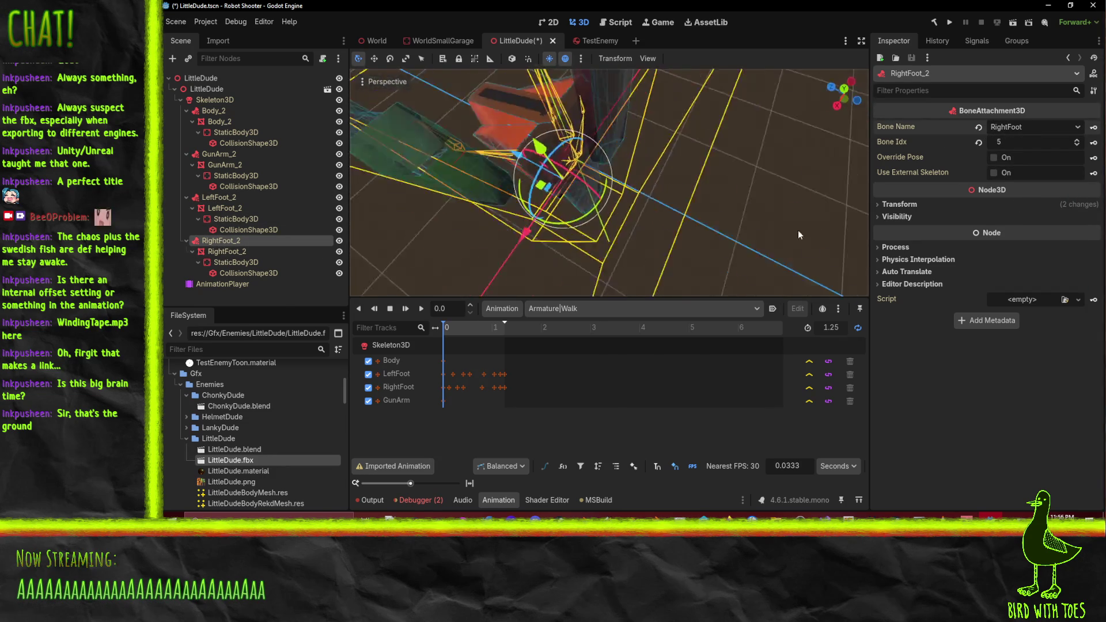
Select Skeleton3D and play the Walk animation, viewing the robot's feet at a level angle
scroll(603, 135, "down", 3)
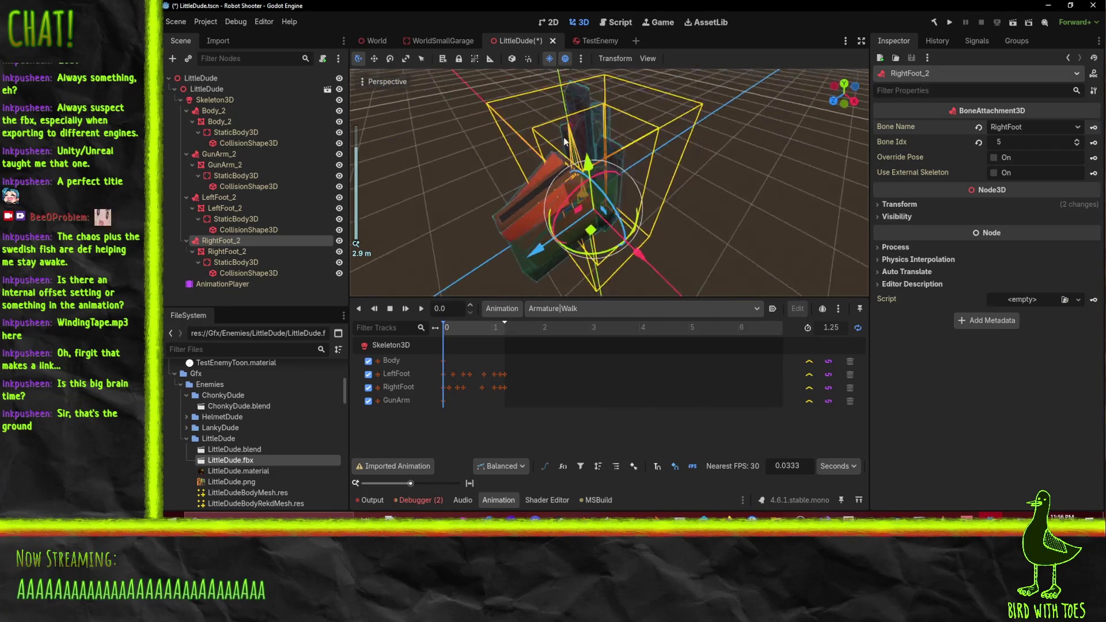
mouse_move(564, 141)
left_mouse_down()
mouse_move(609, 89)
mouse_move(562, 117)
left_mouse_up()
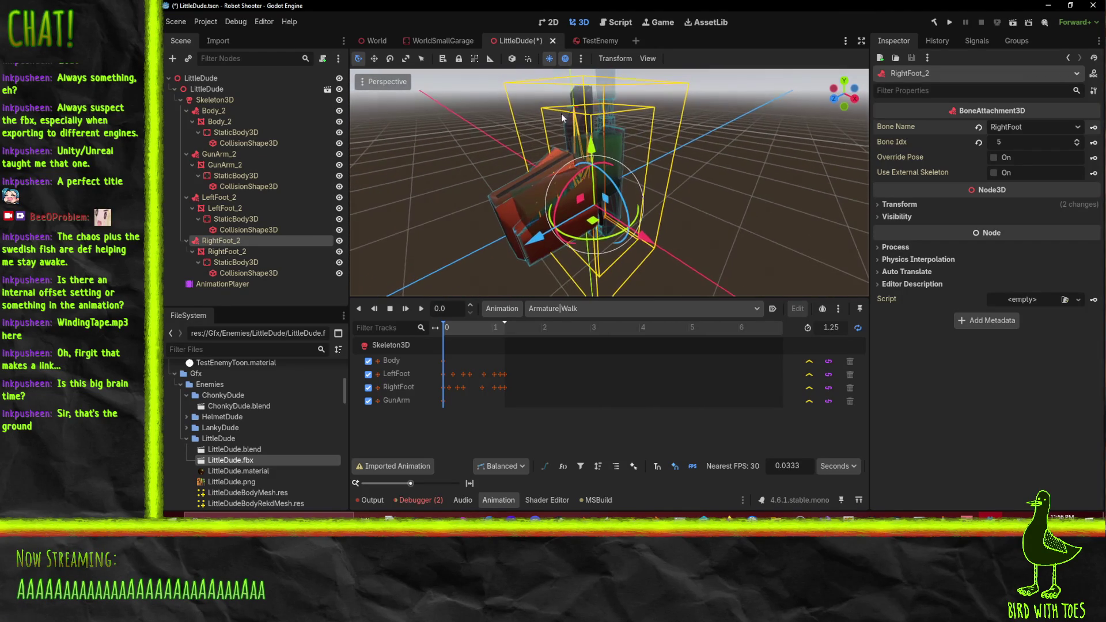
left_click(214, 100)
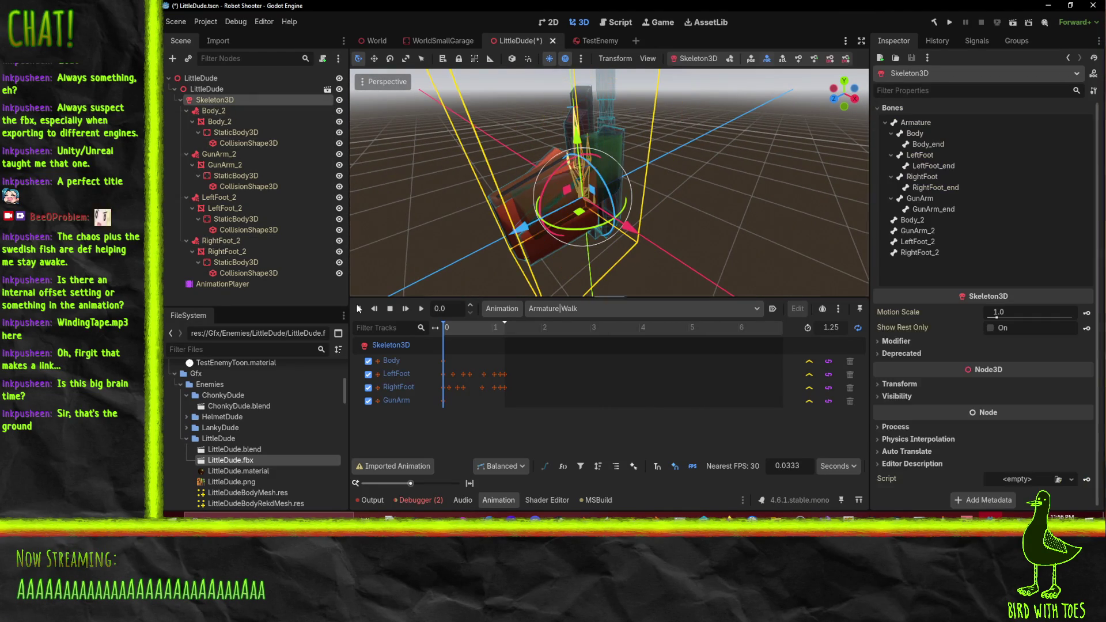
left_click(419, 309)
mouse_move(662, 230)
left_mouse_down()
mouse_move(719, 205)
mouse_move(686, 247)
left_mouse_up()
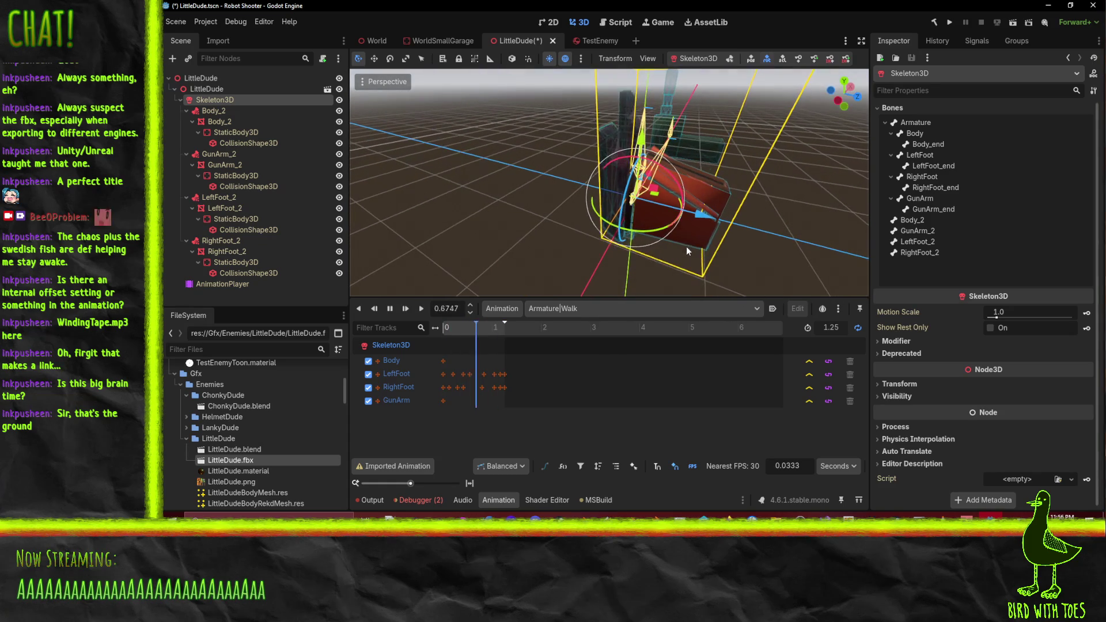
Rotate the LittleDude node by -90 degrees and orbit around the model to check it
left_click(203, 90)
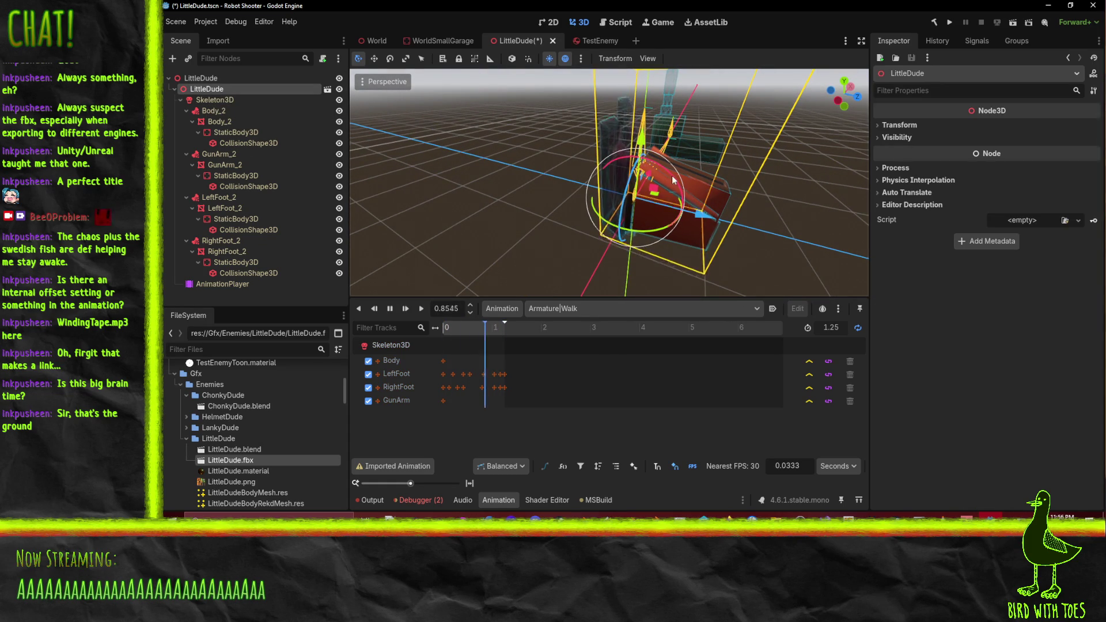
left_click_drag(675, 179, 599, 144)
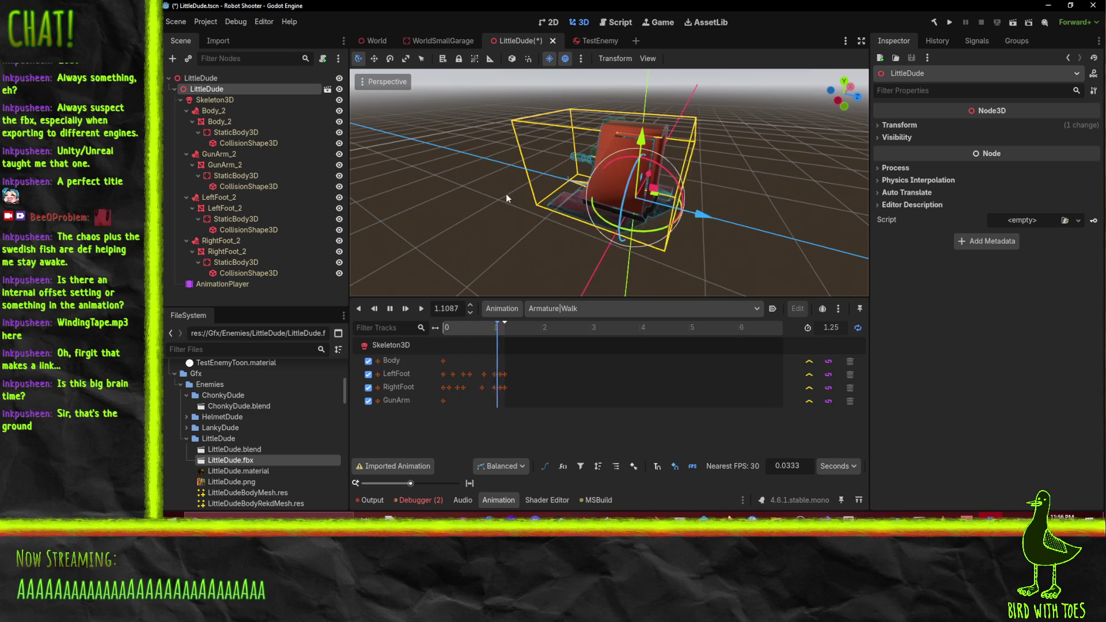
mouse_move(505, 194)
left_mouse_down()
mouse_move(638, 161)
mouse_move(731, 165)
left_mouse_up()
scroll(638, 164, "up", 4)
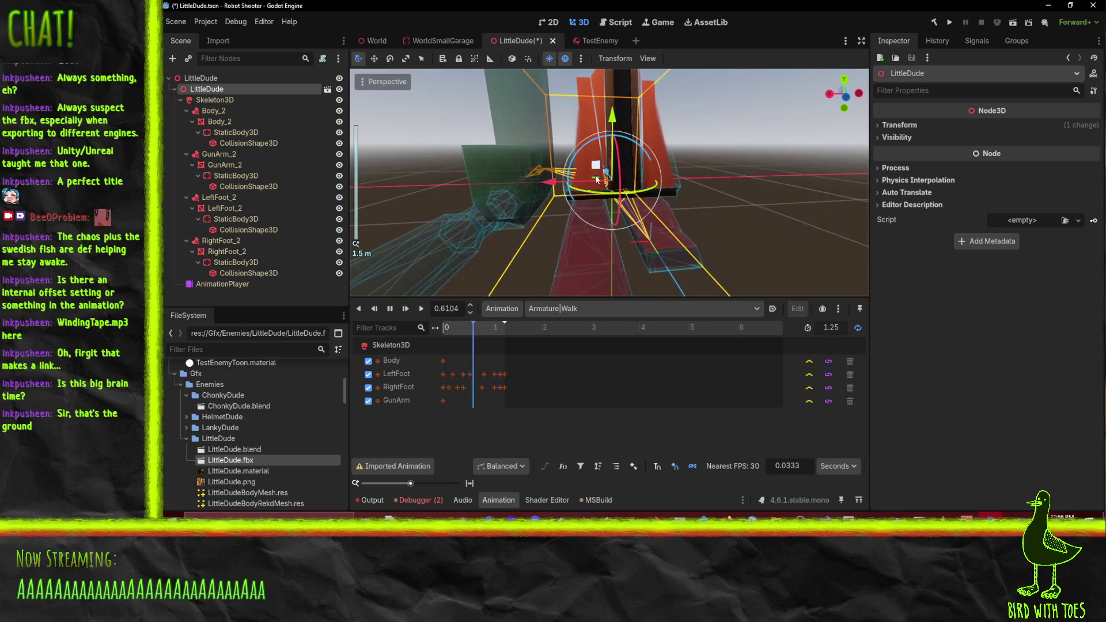
mouse_move(639, 164)
left_mouse_down()
mouse_move(755, 88)
mouse_move(848, 115)
mouse_move(514, 232)
mouse_move(472, 235)
mouse_move(544, 228)
left_mouse_up()
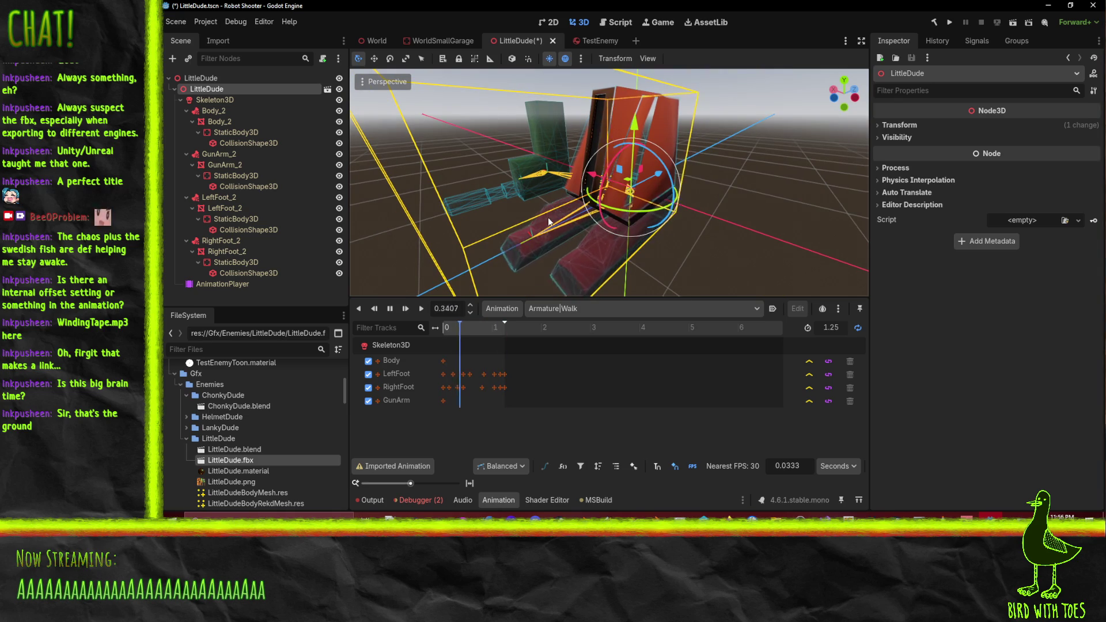
Inspect the body's StaticBody3D and its CollisionShape3D, also checking LeftFoot_2 and Body_2
left_click(227, 132)
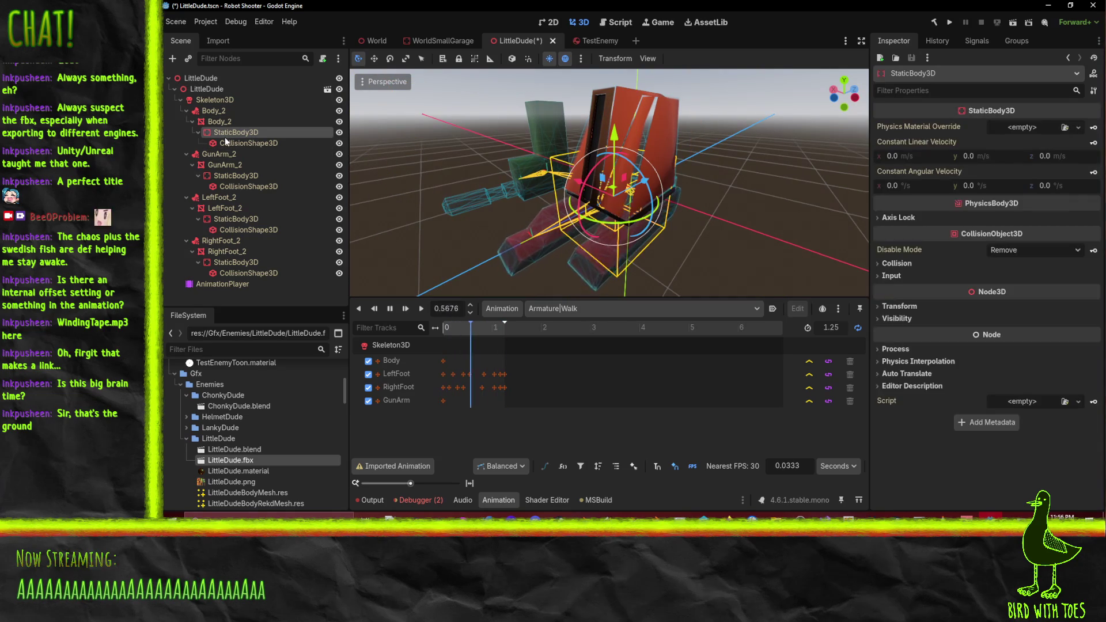
left_click(222, 197)
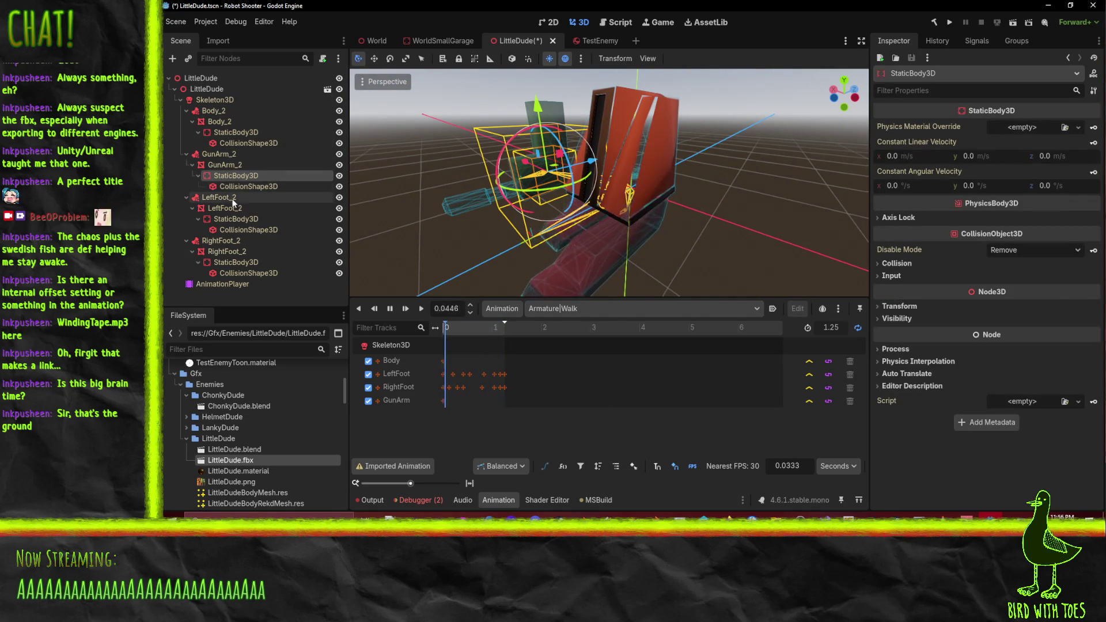
left_click(229, 186)
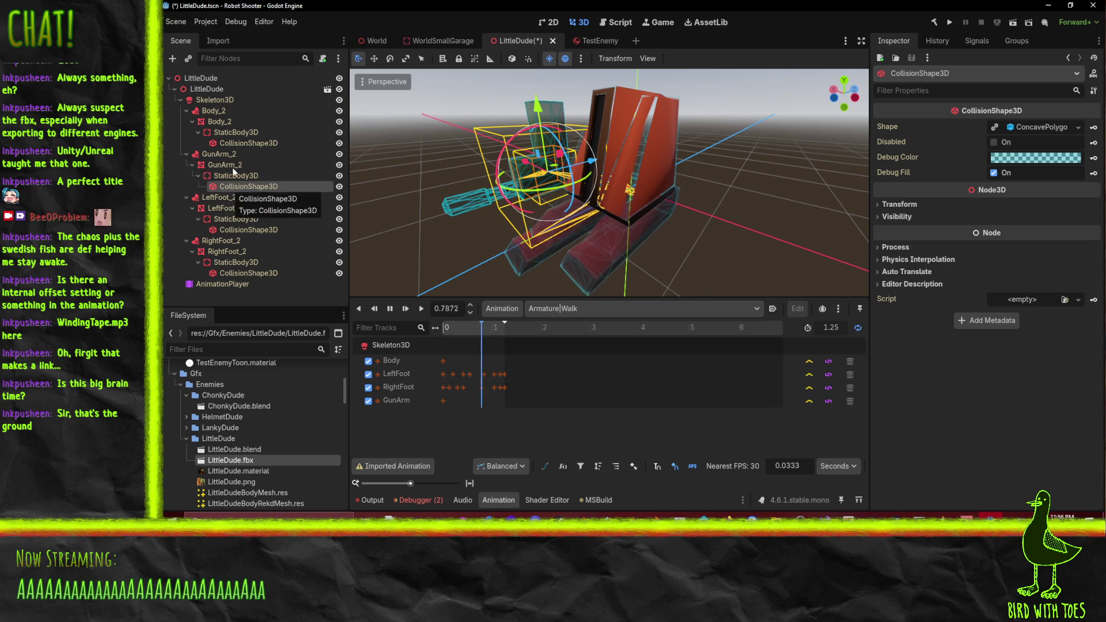
left_click(234, 143)
left_click(230, 121)
left_click(233, 133)
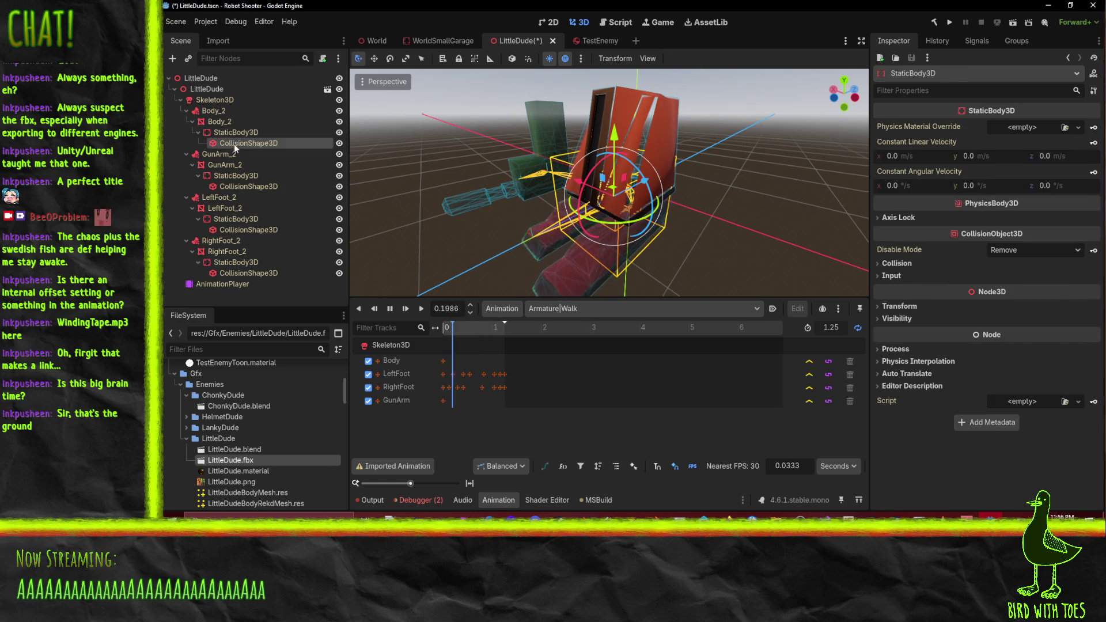
left_click(234, 143)
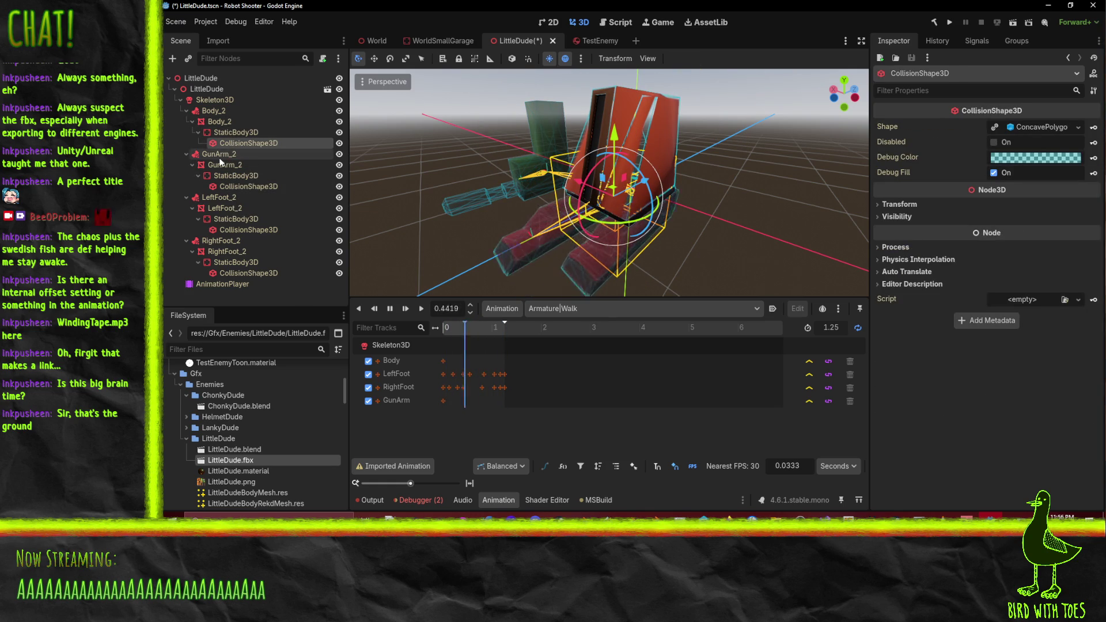
Check the GunArm_2 attachment against the body collision shape, then stop the Walk animation
left_click(219, 156)
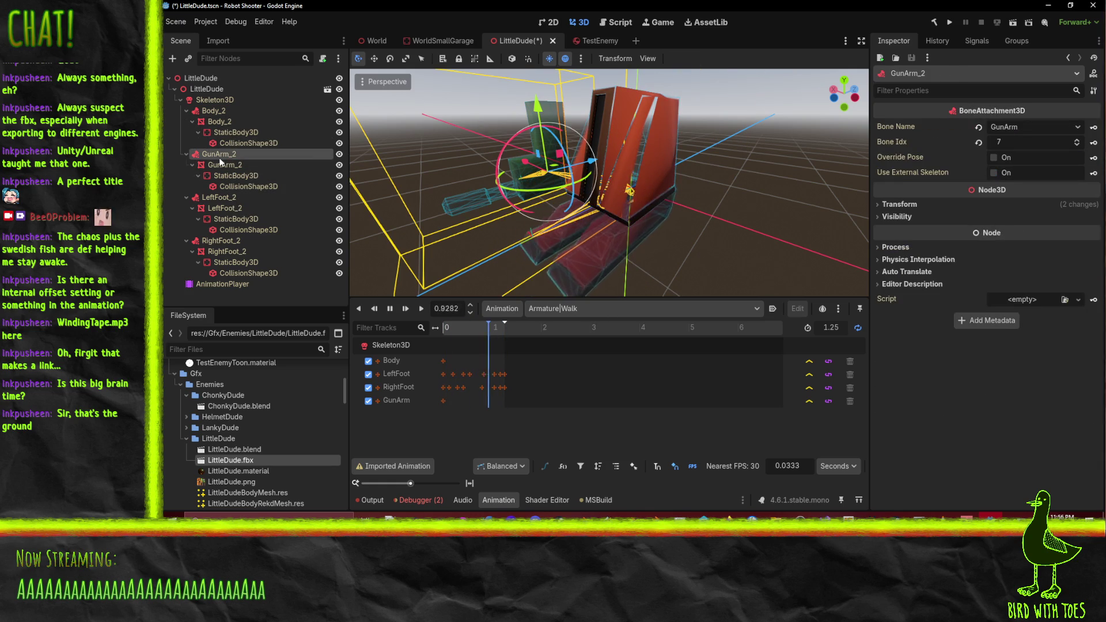
left_click(266, 142)
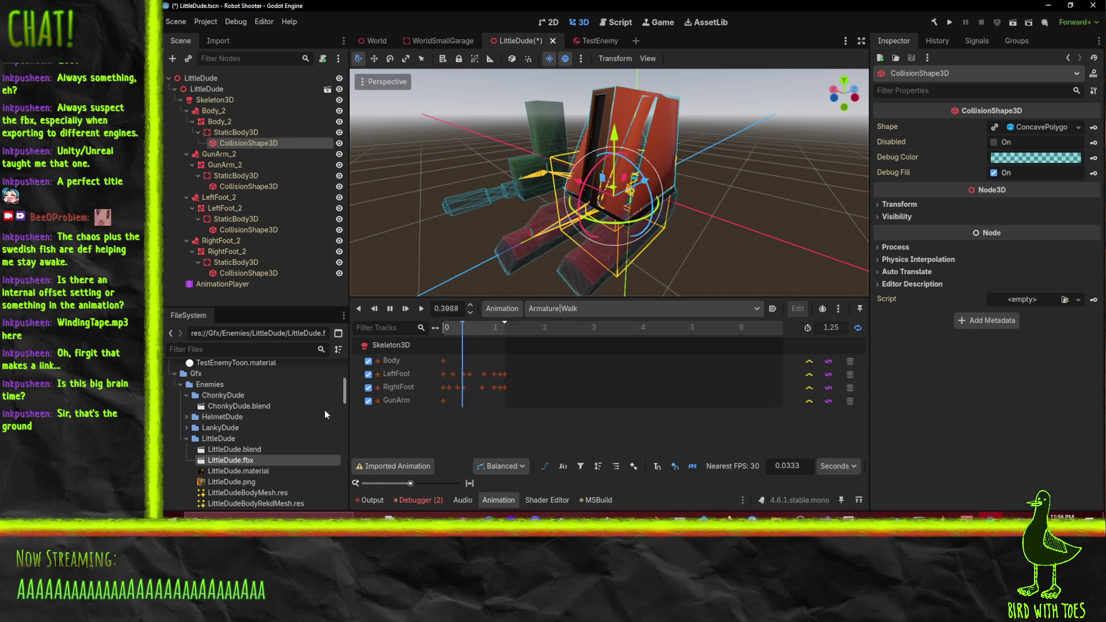
left_click(406, 309)
left_click(206, 22)
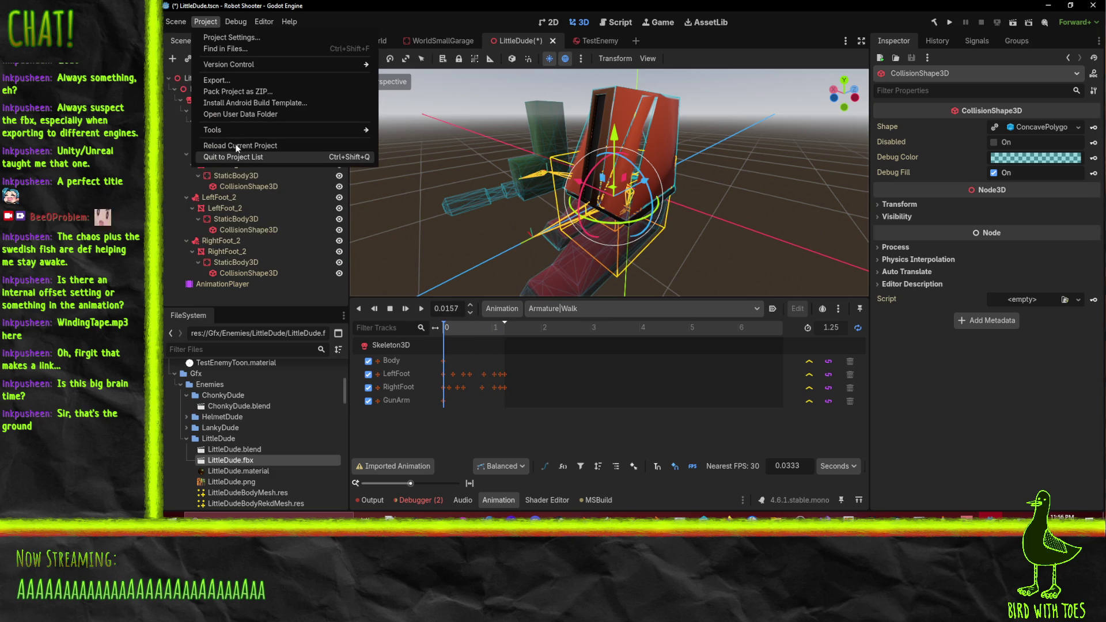
Use Project > Quit to Project List and choose Save & Quit to save LittleDude
left_click(176, 21)
left_click(489, 158)
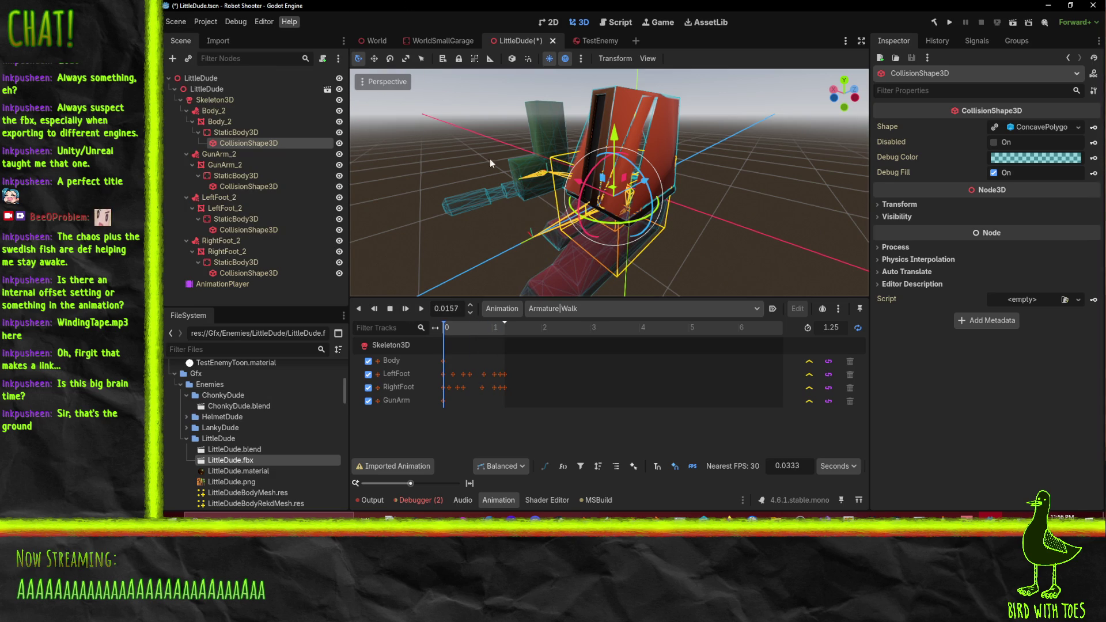
left_click(258, 21)
left_click(220, 22)
left_click(209, 23)
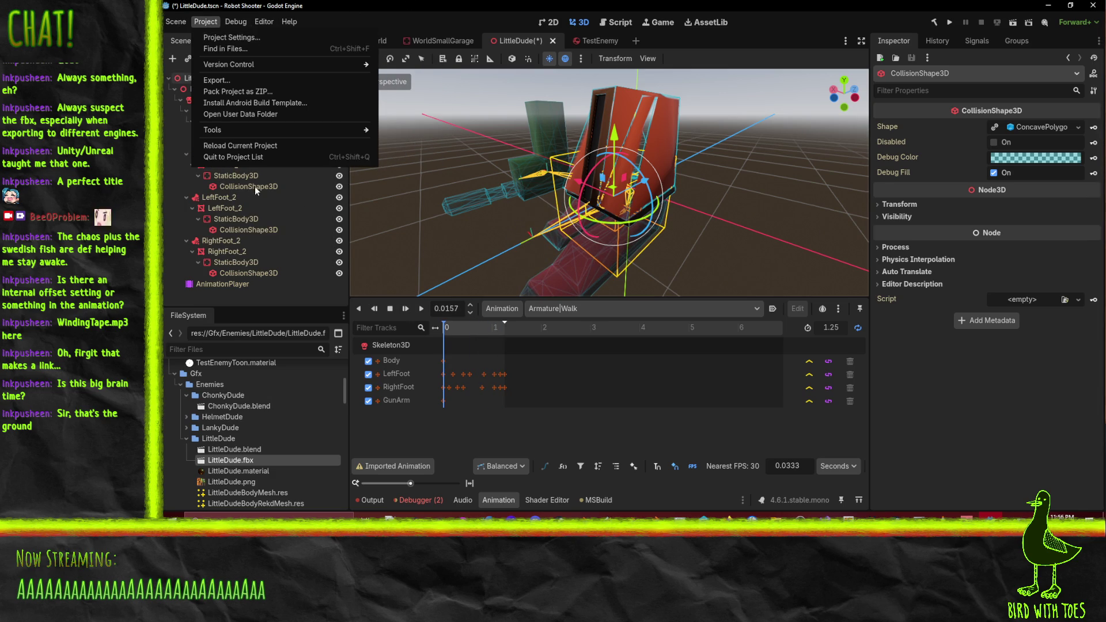
left_click(255, 158)
left_click(545, 296)
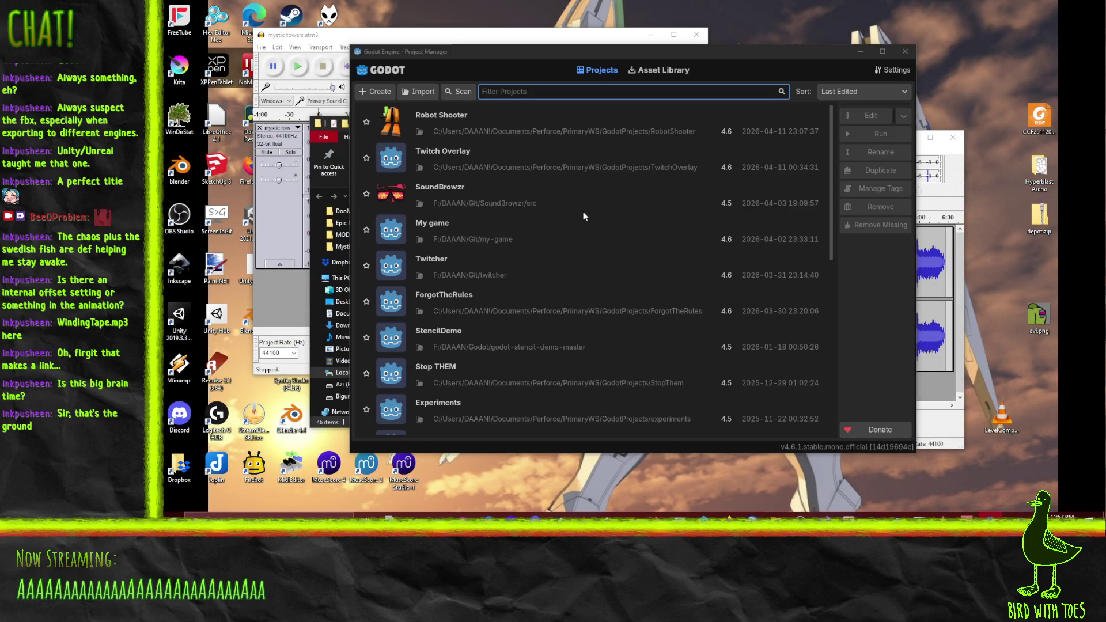
Open the Experiments project from the list and accept its upgrade to Godot 4.6
scroll(570, 242, "down", 3)
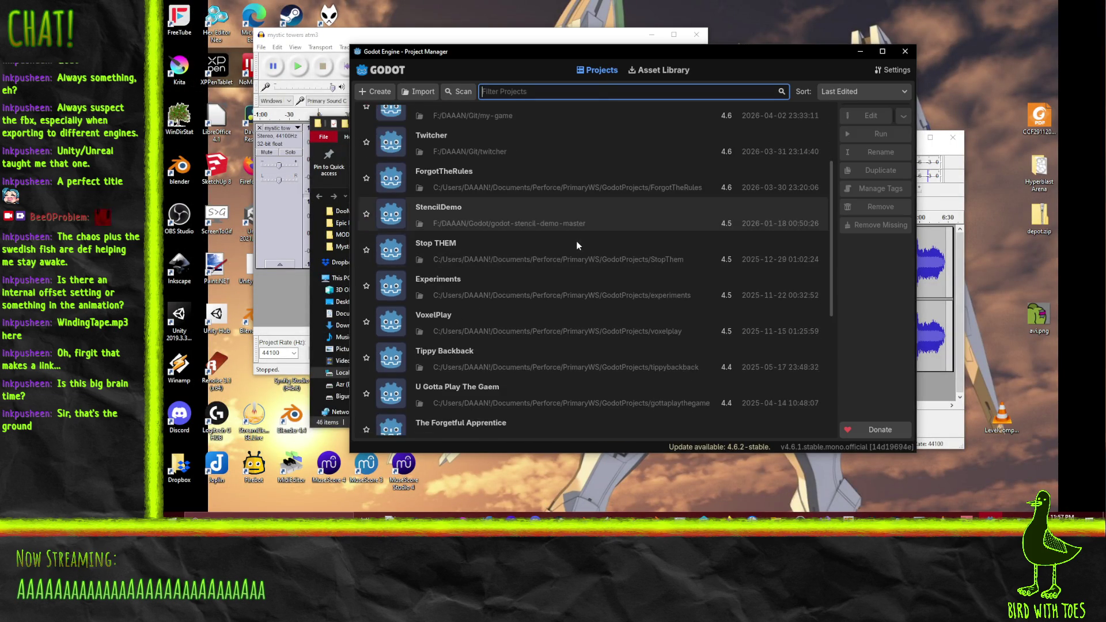
double_click(489, 285)
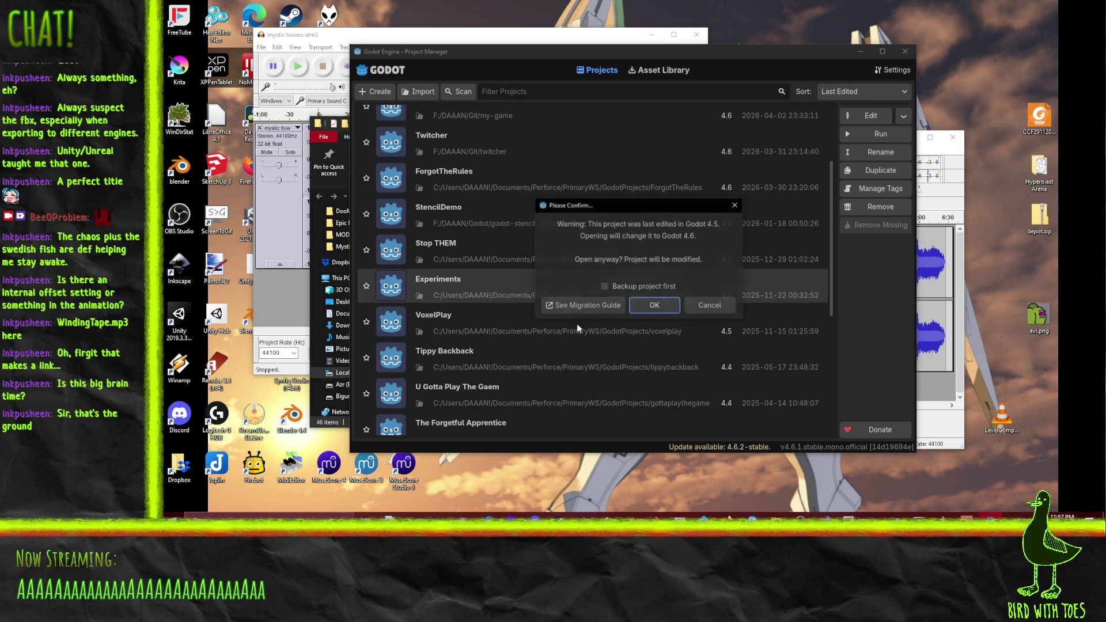
left_click(656, 310)
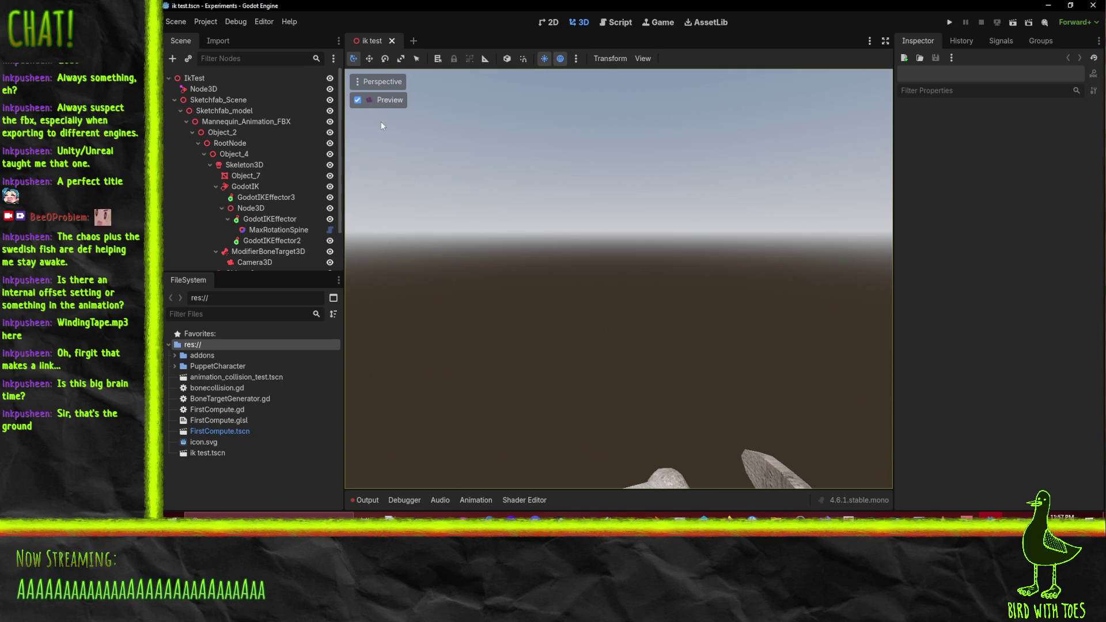
Leave the camera preview for the editor view and expand, then collapse, the PuppetCharacter folder
left_click(362, 100)
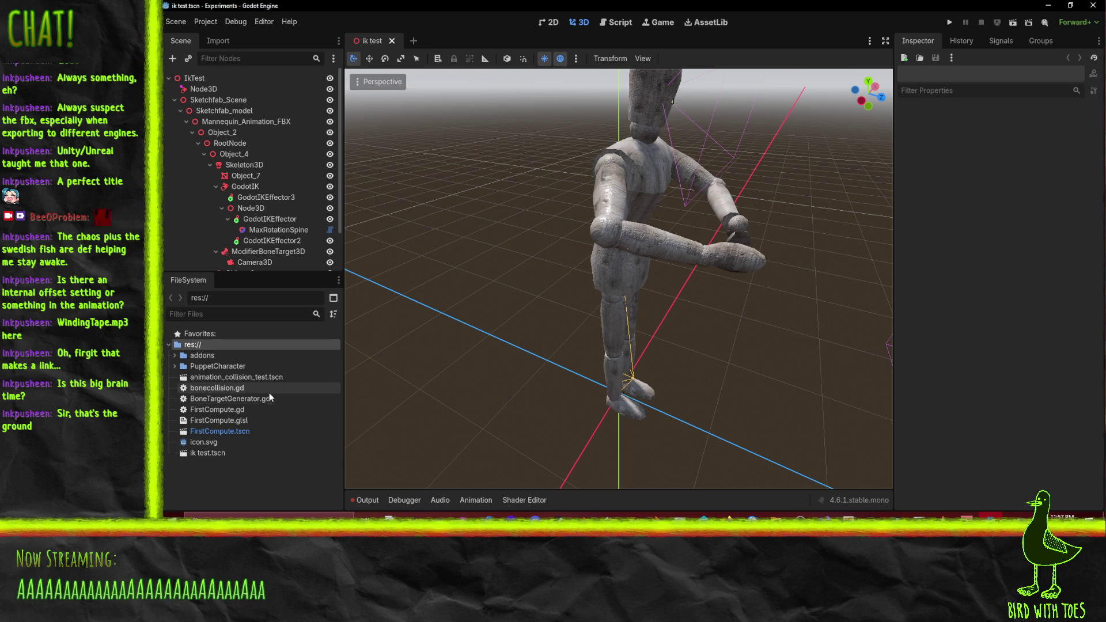
left_click(170, 366)
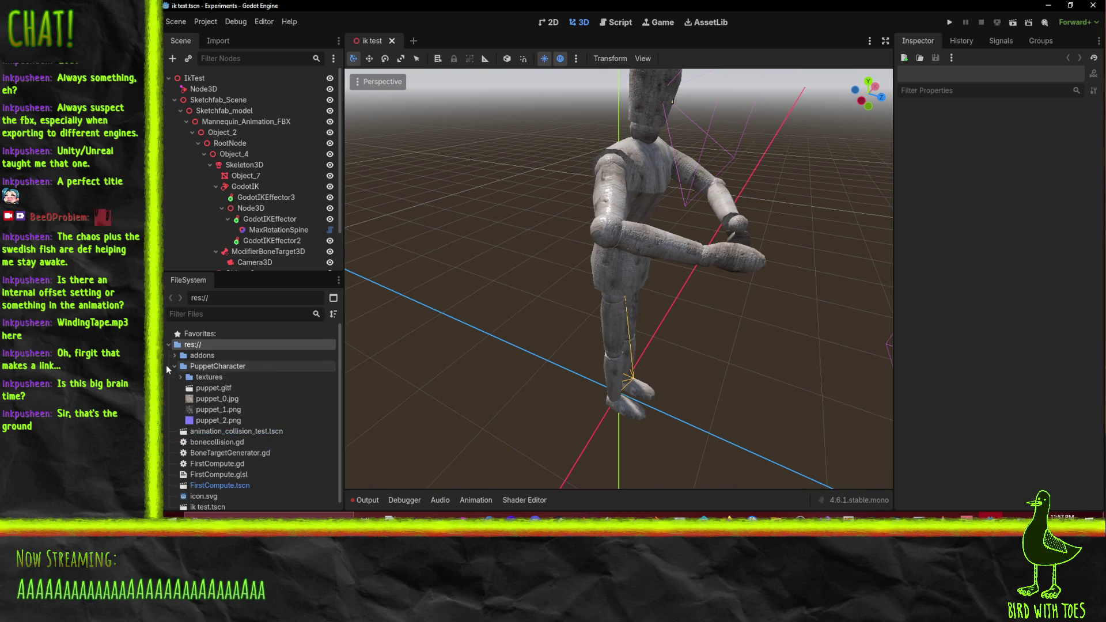
left_click(170, 366)
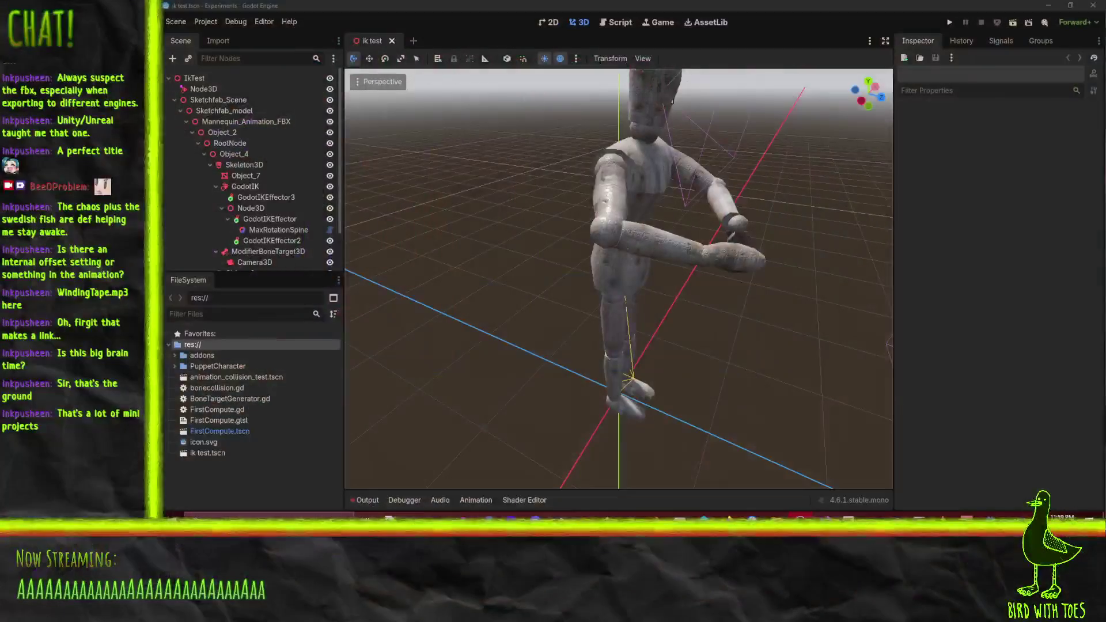
Open animation_collision_test.tscn from the FileSystem dock in a new tab
left_click(175, 22)
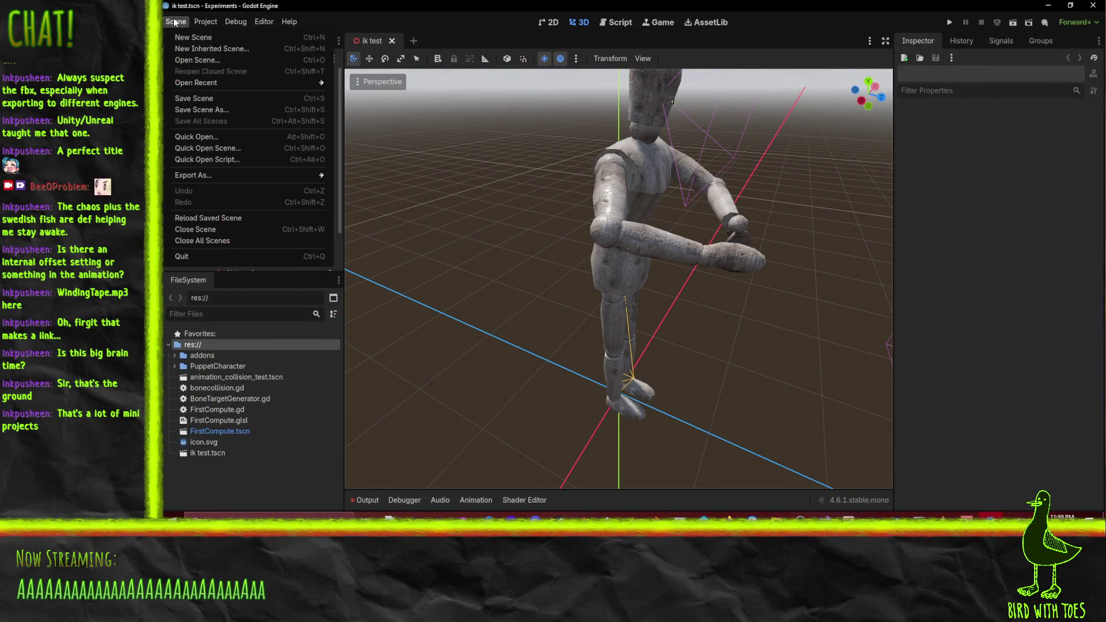
mouse_move(194, 25)
left_click(430, 185)
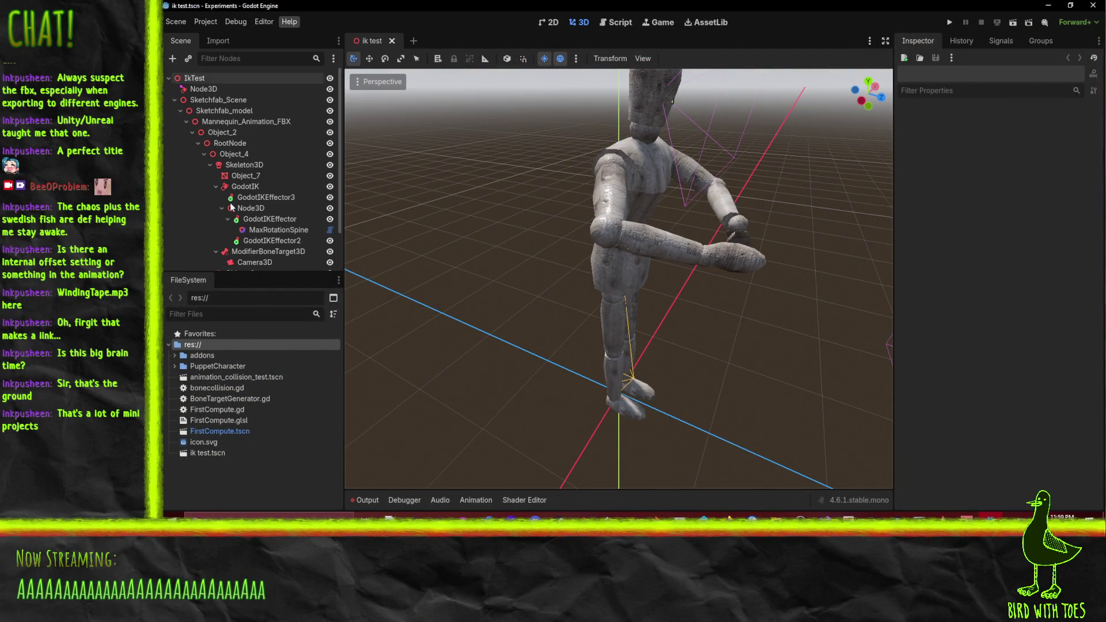
scroll(240, 217, "down", 2)
scroll(251, 226, "up", 2)
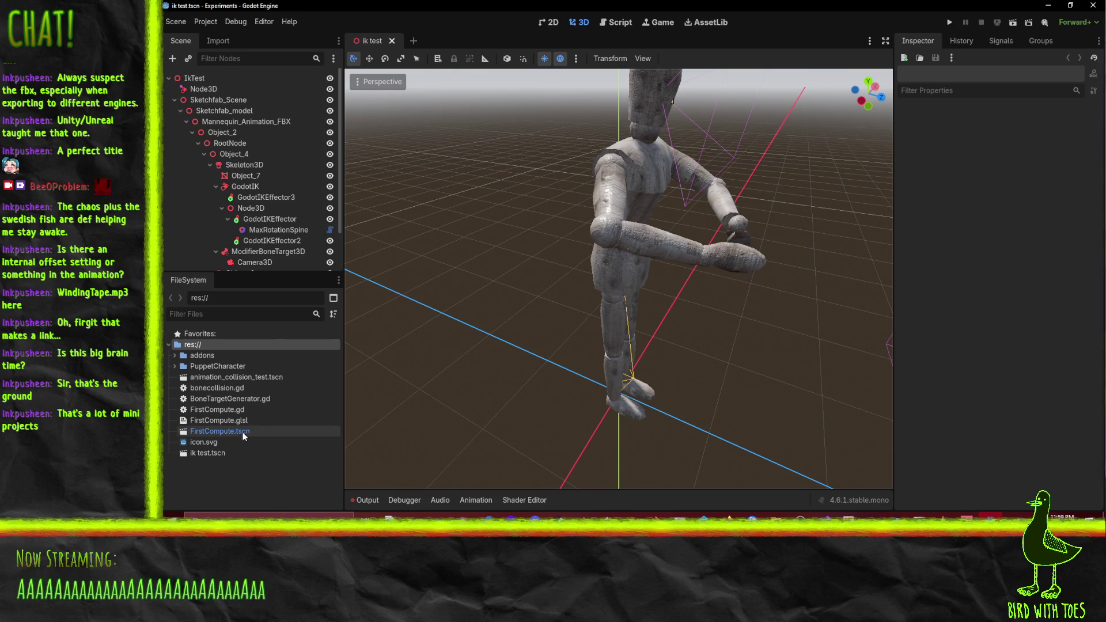
left_click(250, 378)
double_click(250, 379)
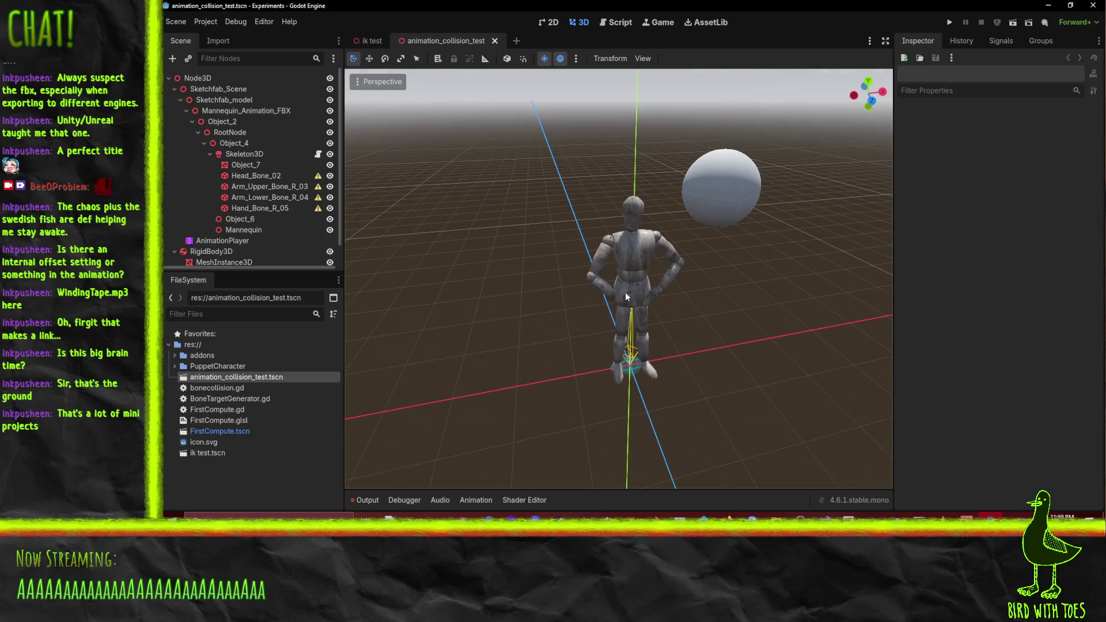
Orbit around the mannequin and sphere, then open bonecollision.gd for editing
scroll(625, 292, "down", 3)
mouse_move(589, 268)
left_mouse_down()
mouse_move(687, 233)
mouse_move(755, 246)
mouse_move(446, 273)
left_mouse_up()
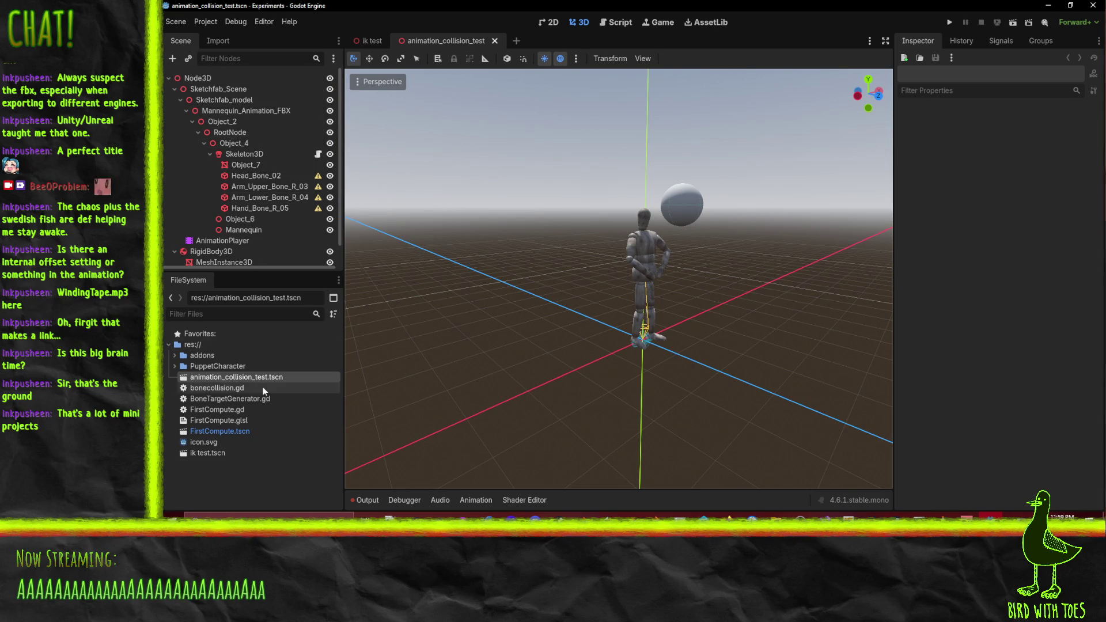
double_click(219, 387)
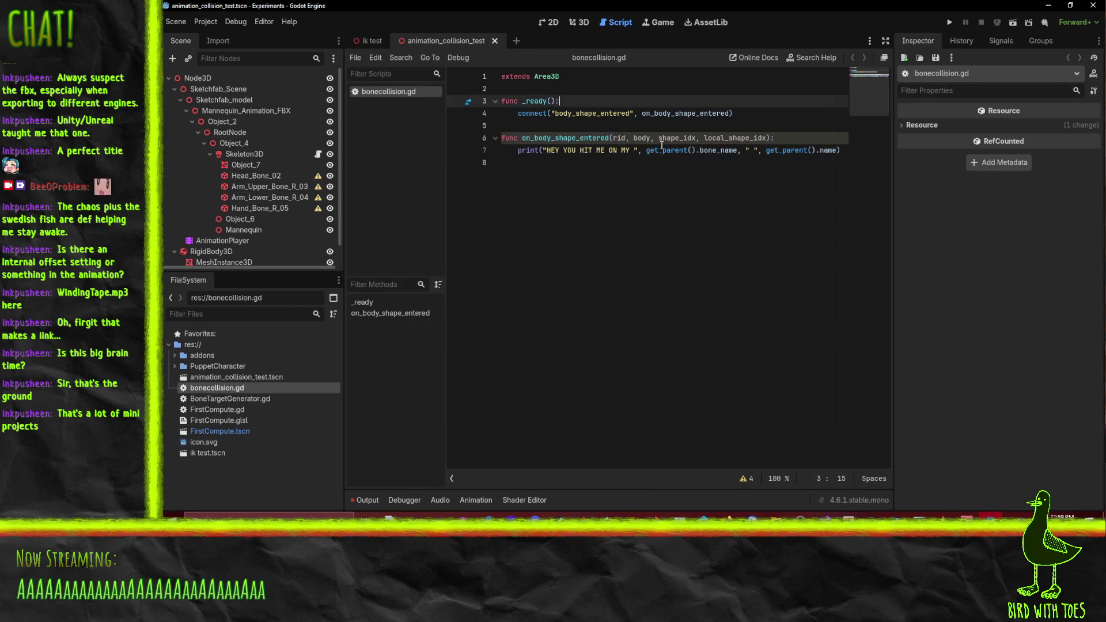
Read through bonecollision.gd's connect call, hit handler signature and bone_name print line
left_click(514, 113)
left_click(659, 113)
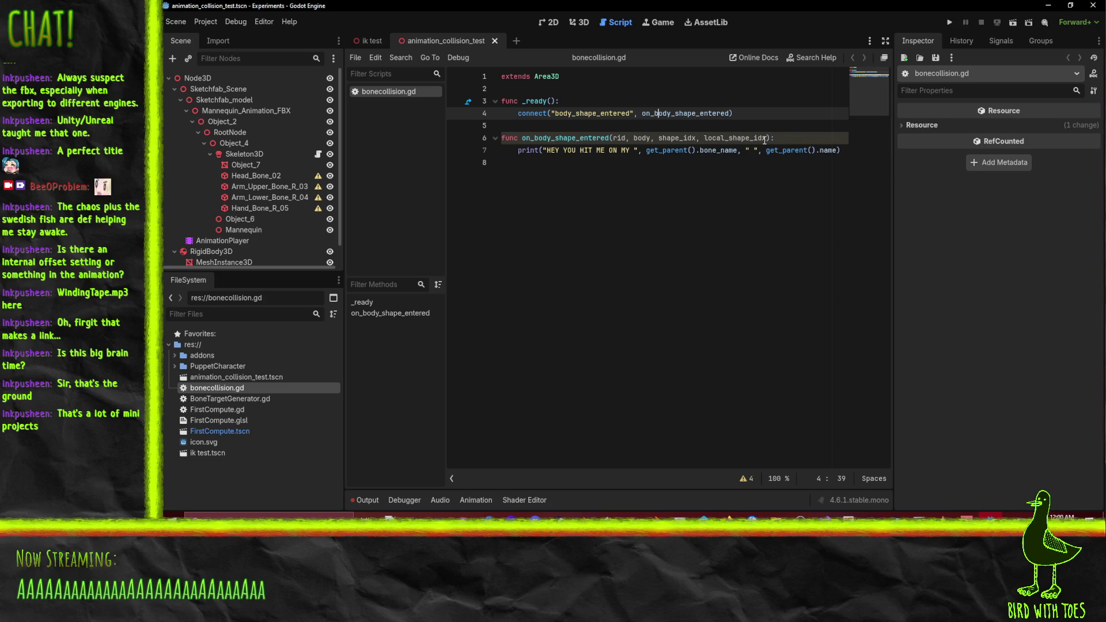
left_click(766, 137)
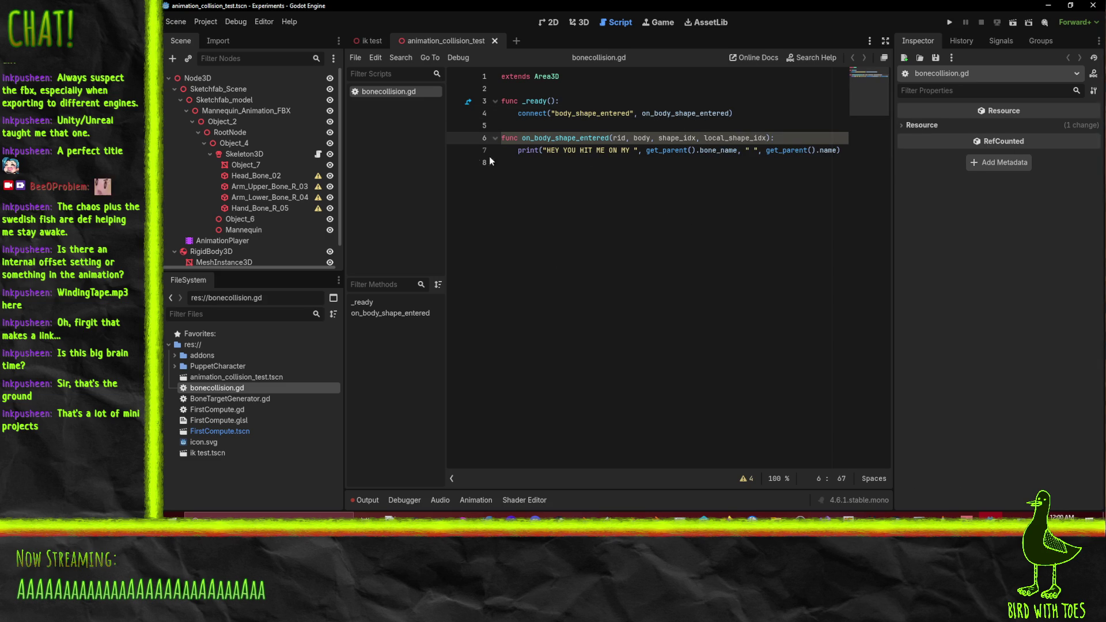
left_click(691, 162)
left_click(717, 150)
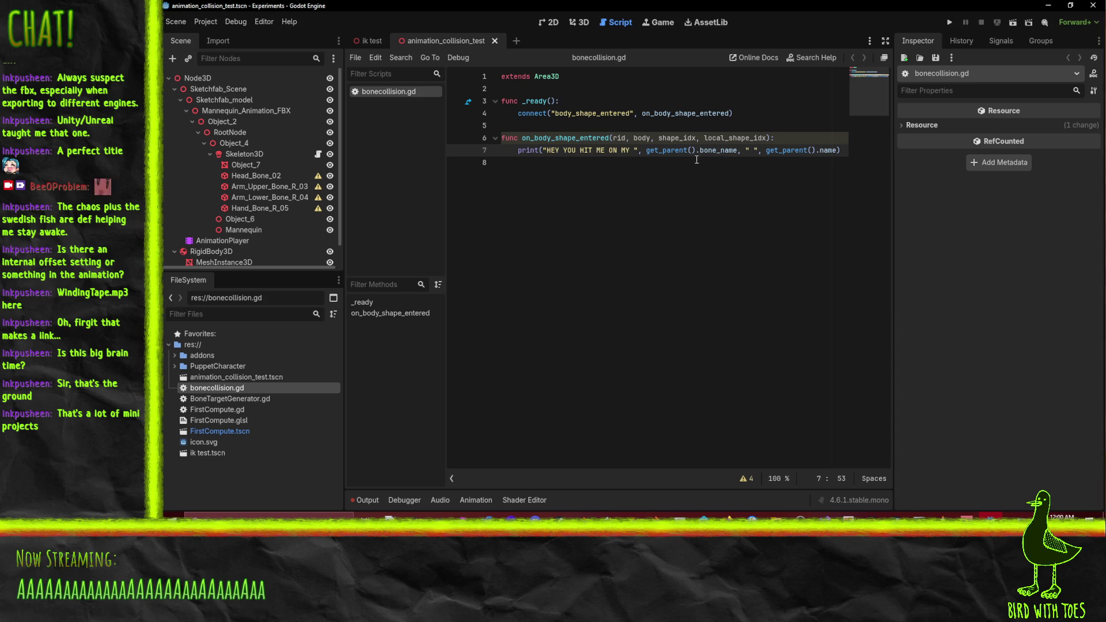
left_click(820, 151)
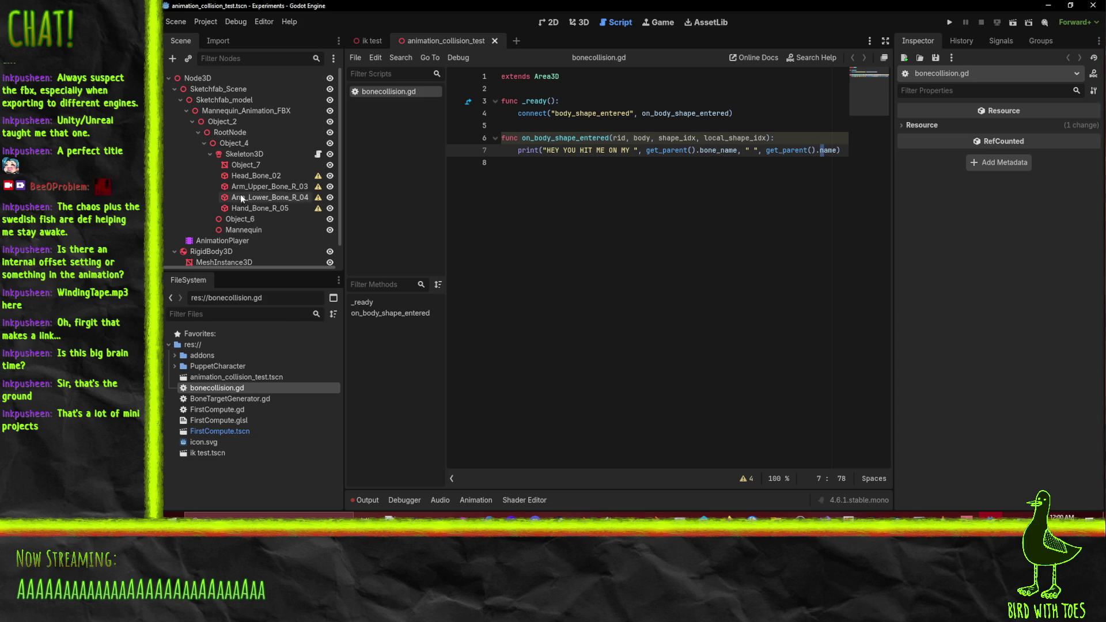
Inspect the Head_Bone_02 collision shape, then the Skeleton3D node's properties down to Script
left_click(253, 176)
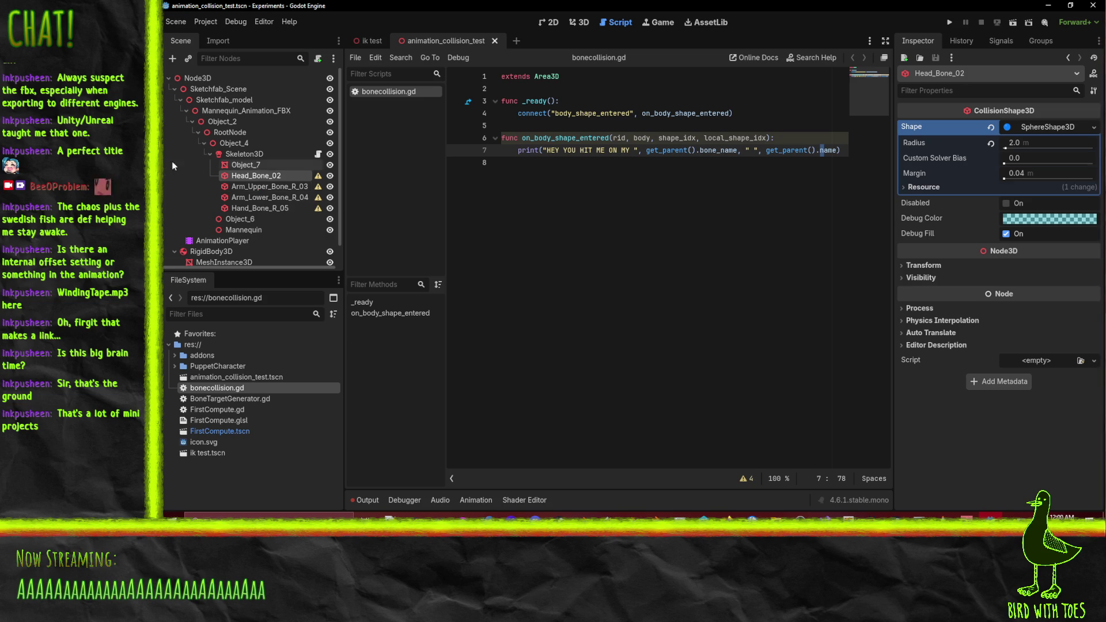
left_click(253, 155)
scroll(951, 317, "down", 3)
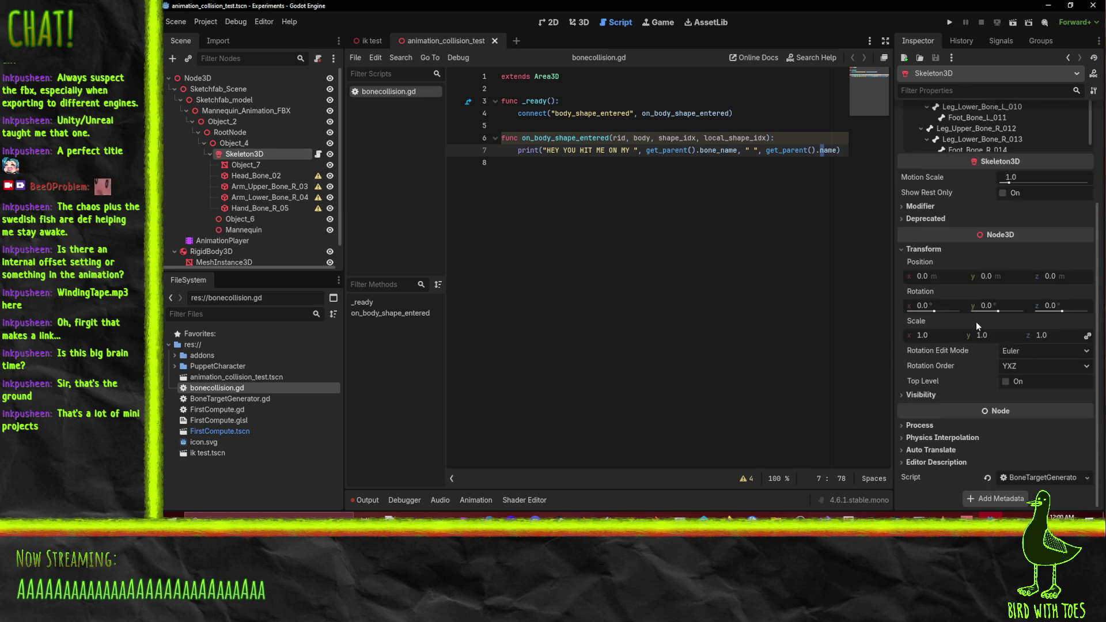
Open BoneTargetGenerator.gd and study its children loop, CollisionShape3D check and ModifierBoneTarget3D creation
left_click(1045, 478)
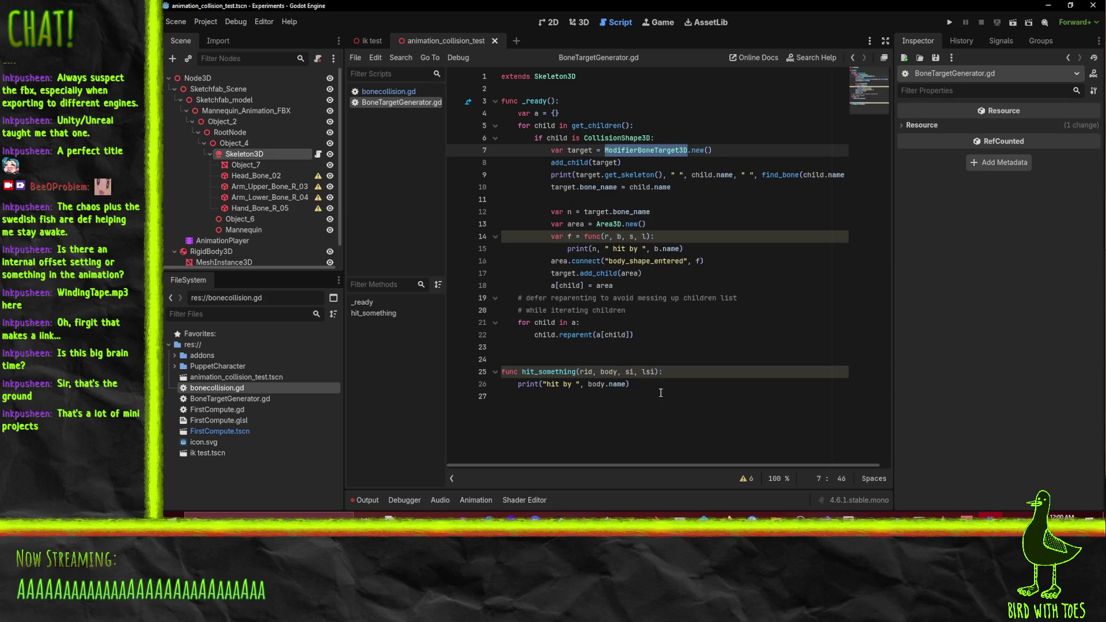
mouse_move(657, 403)
left_mouse_down()
mouse_move(451, 148)
mouse_move(424, 86)
left_mouse_up()
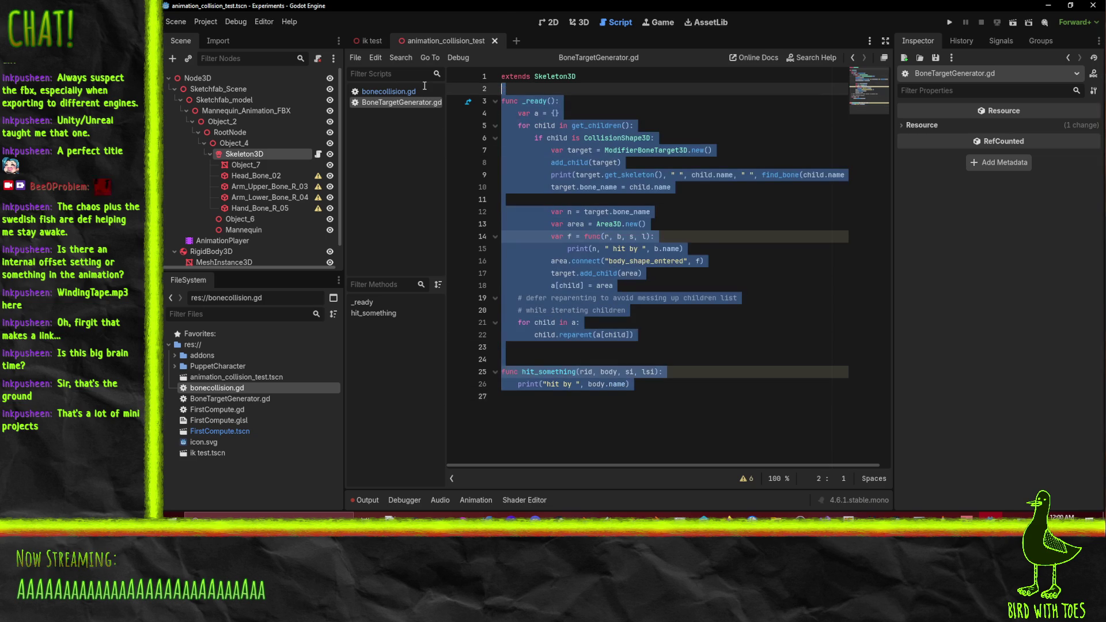
left_click(765, 331)
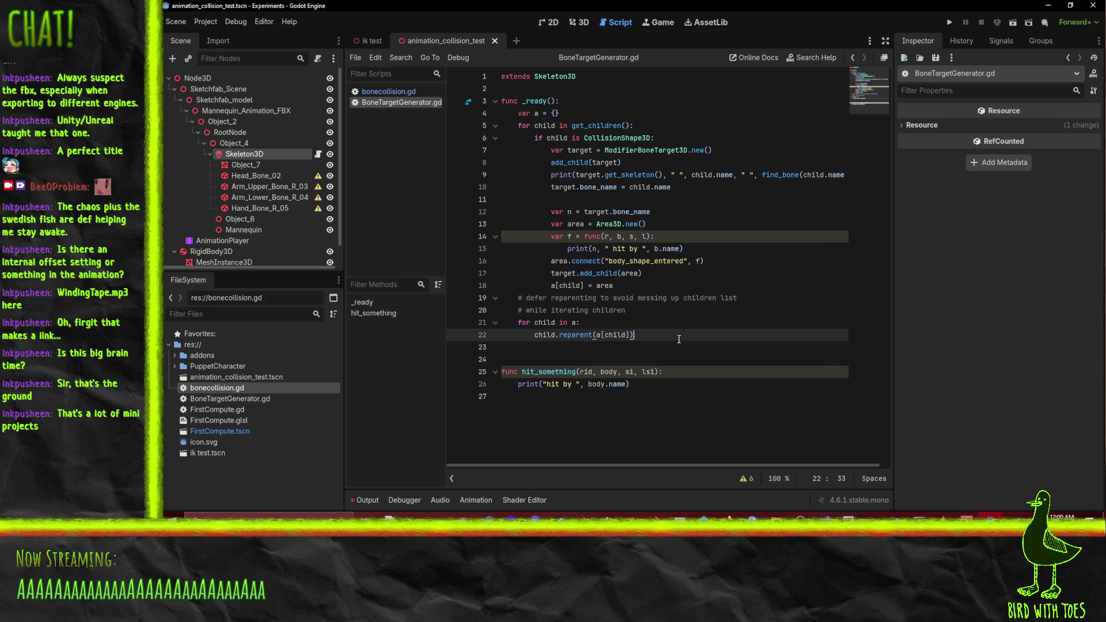
left_click(563, 125)
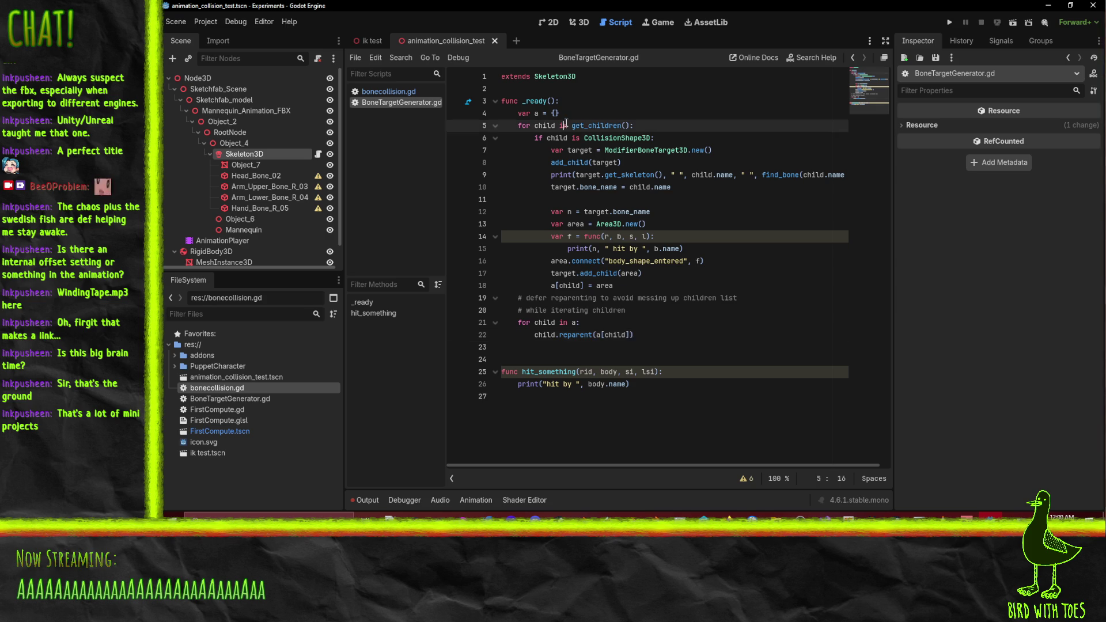
left_click(614, 138)
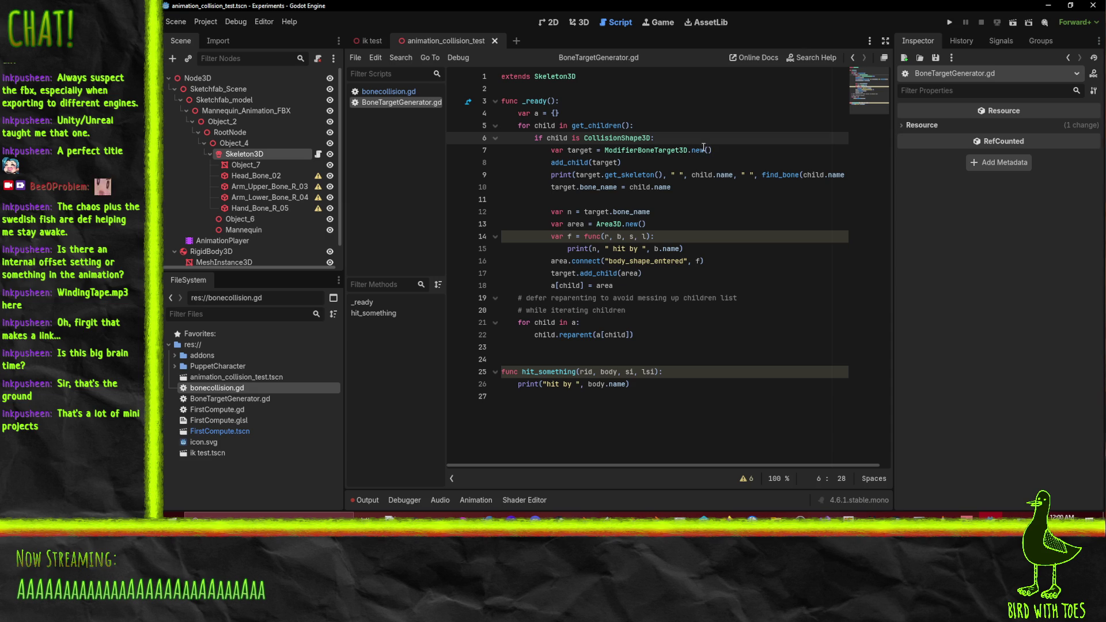
left_click(639, 150)
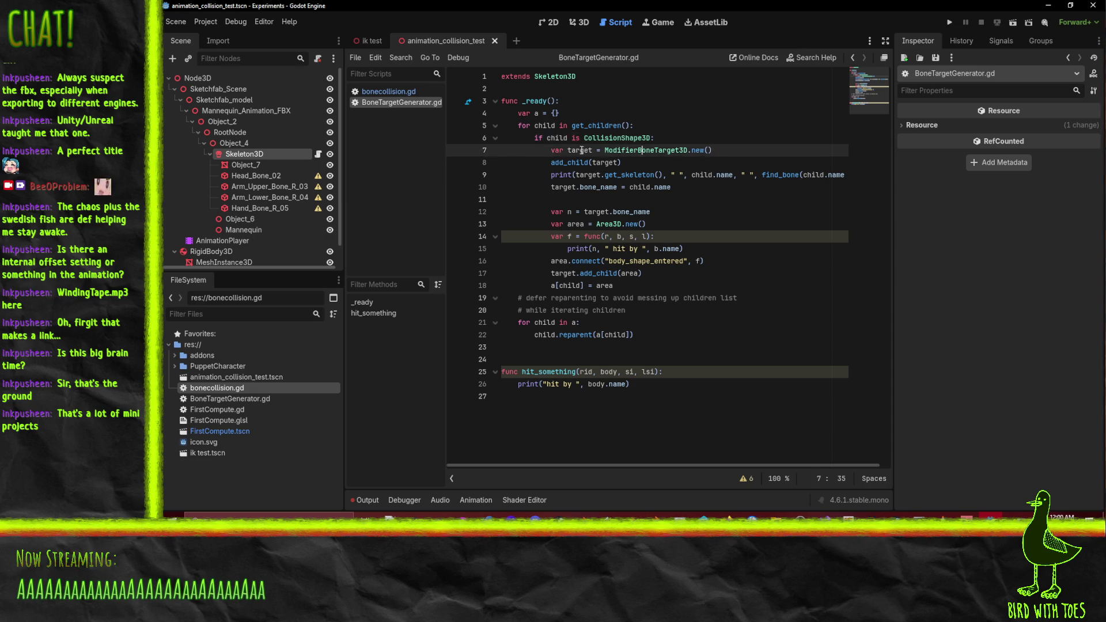
double_click(627, 151)
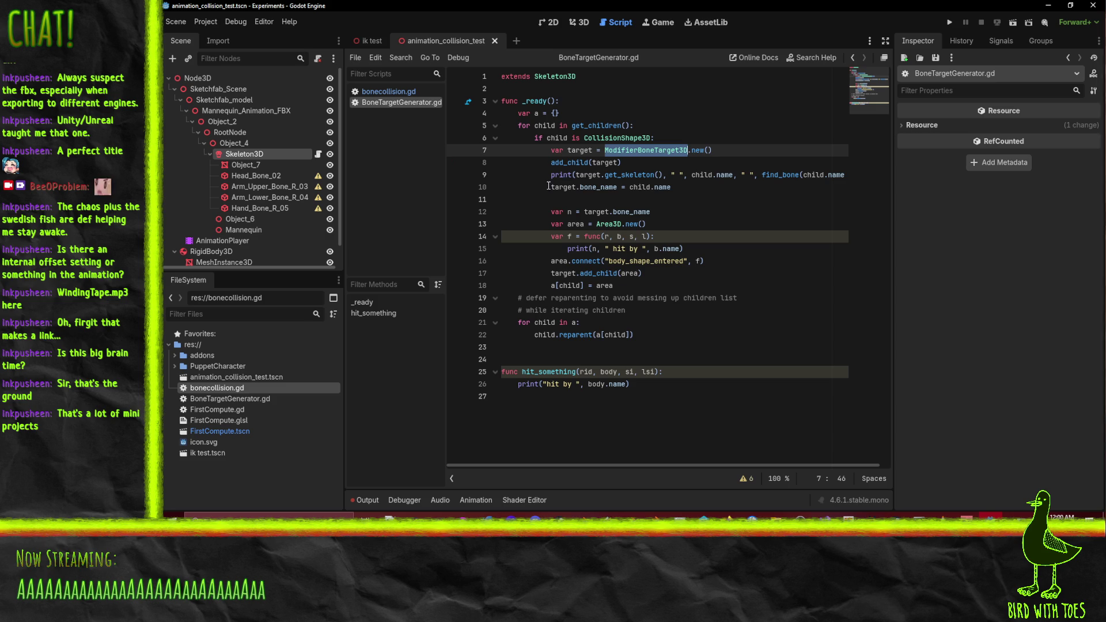
Review the add_child calls, bone_name assignment on line 12 and hit-printing line 15
left_click(560, 163)
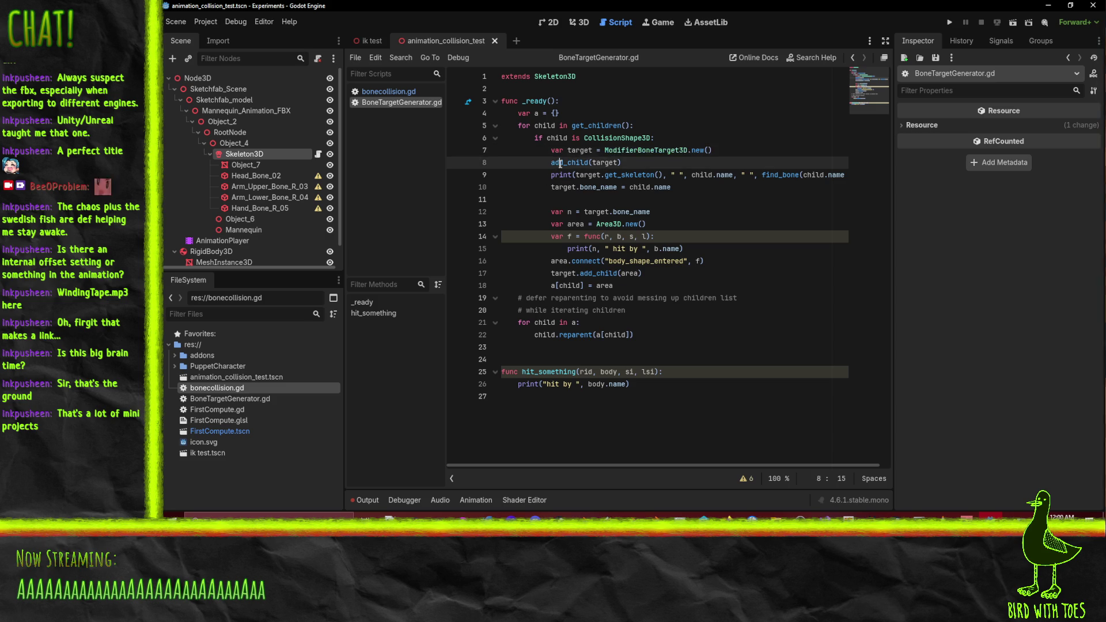
double_click(564, 162)
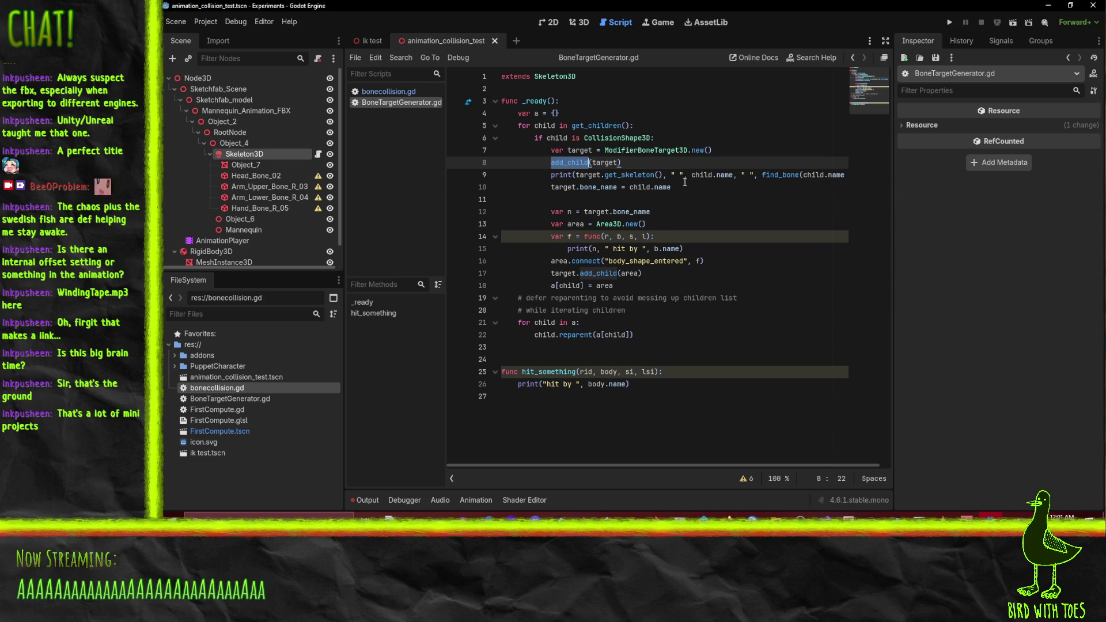
left_click(583, 188)
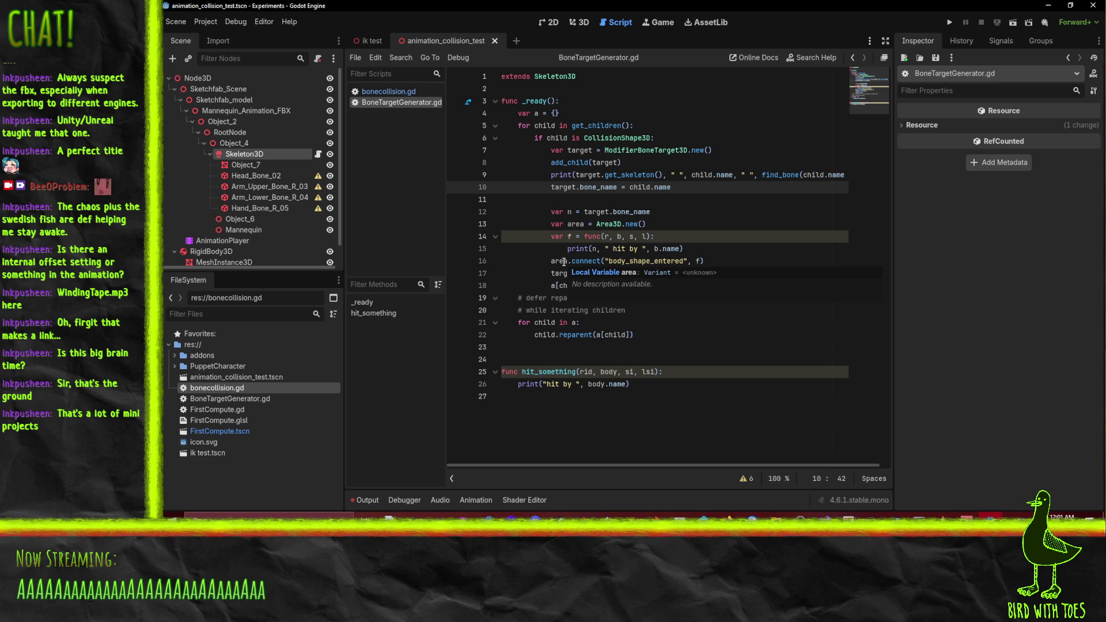
left_click(631, 248)
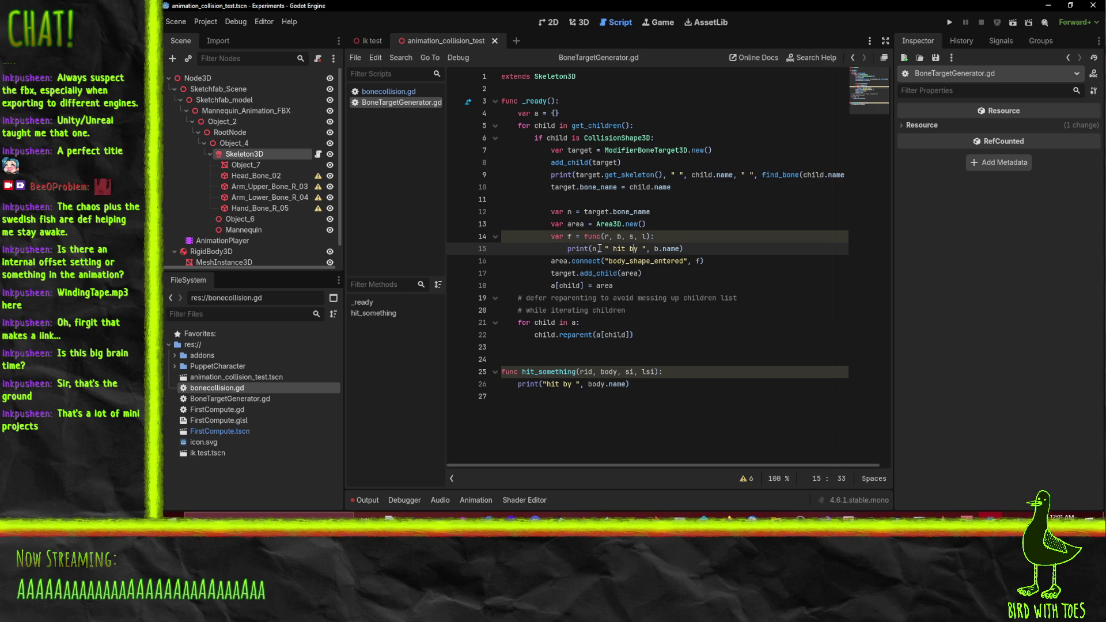
type(",")
left_click(627, 249)
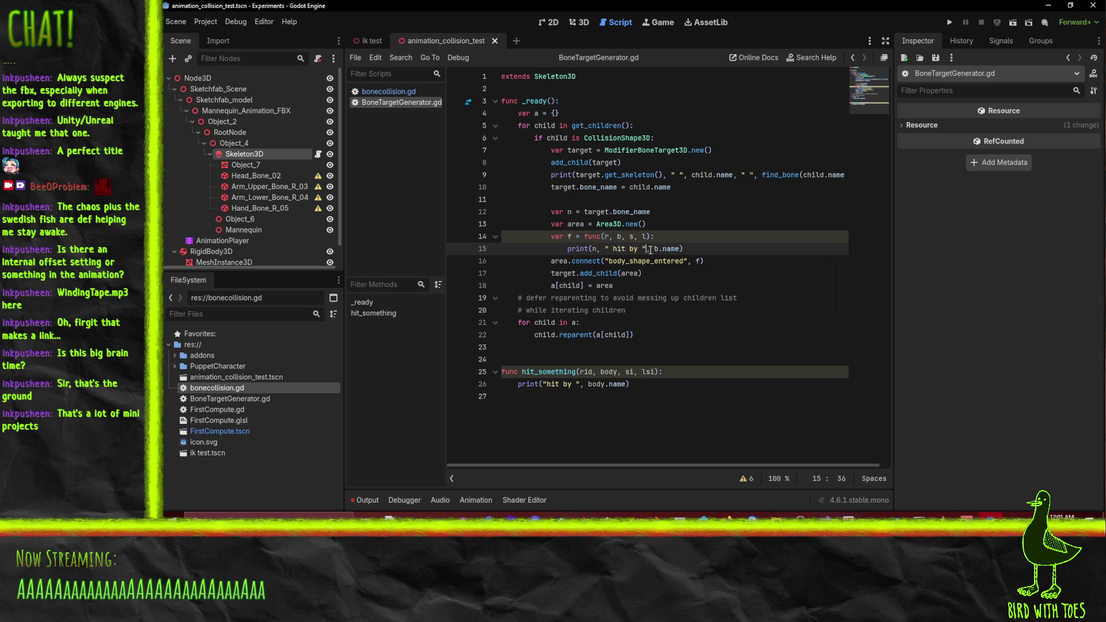
left_click(668, 249)
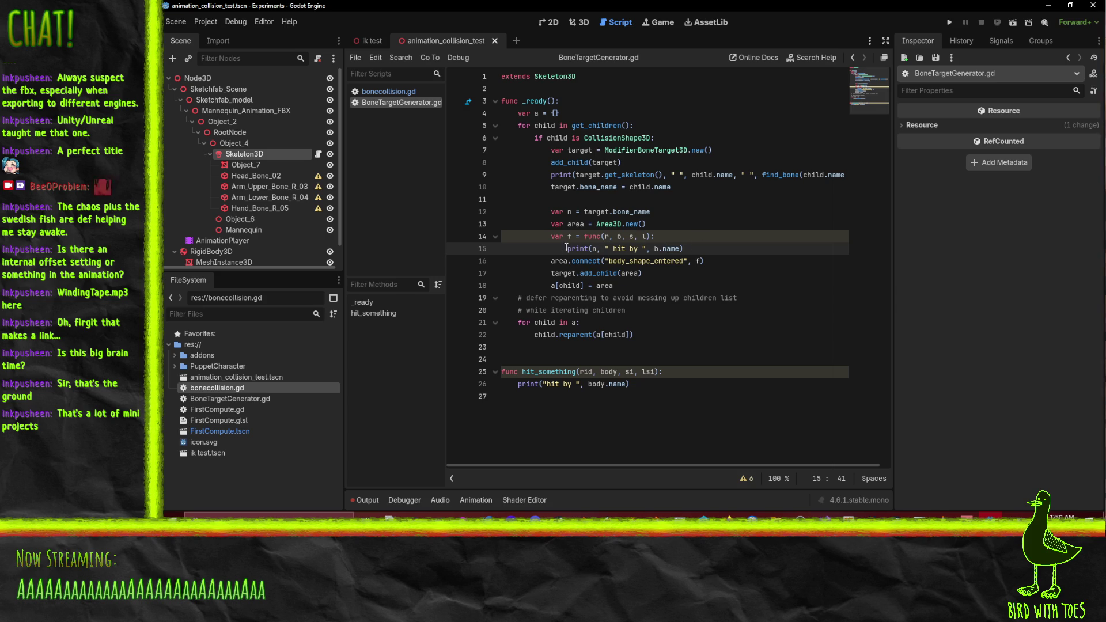
double_click(659, 211)
left_click(659, 224)
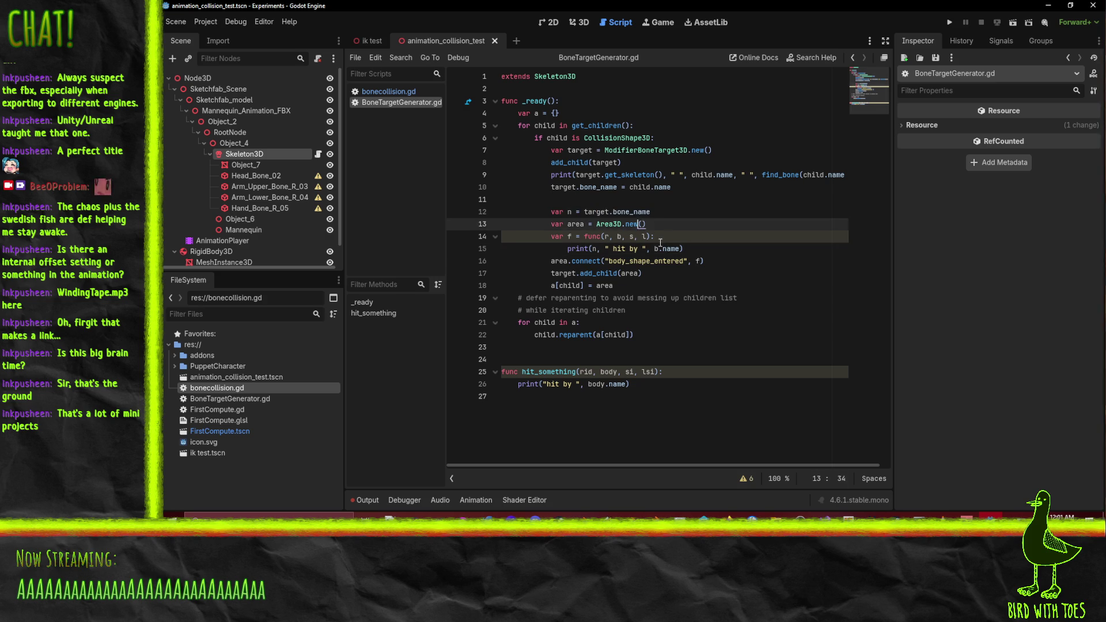
left_click(662, 236)
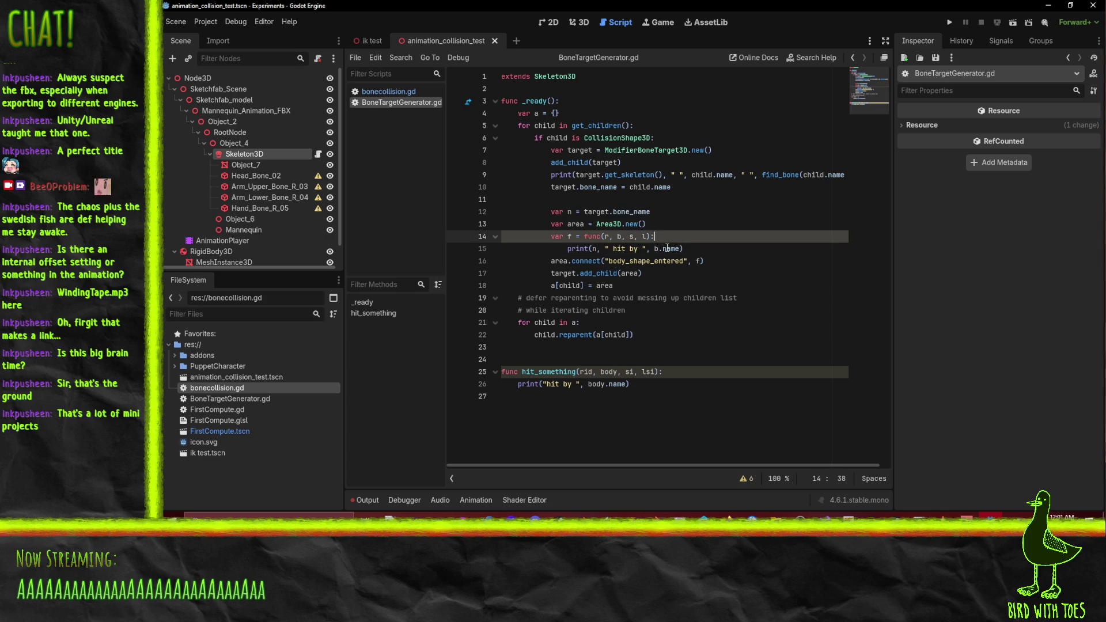
left_click(546, 262)
left_click(617, 248)
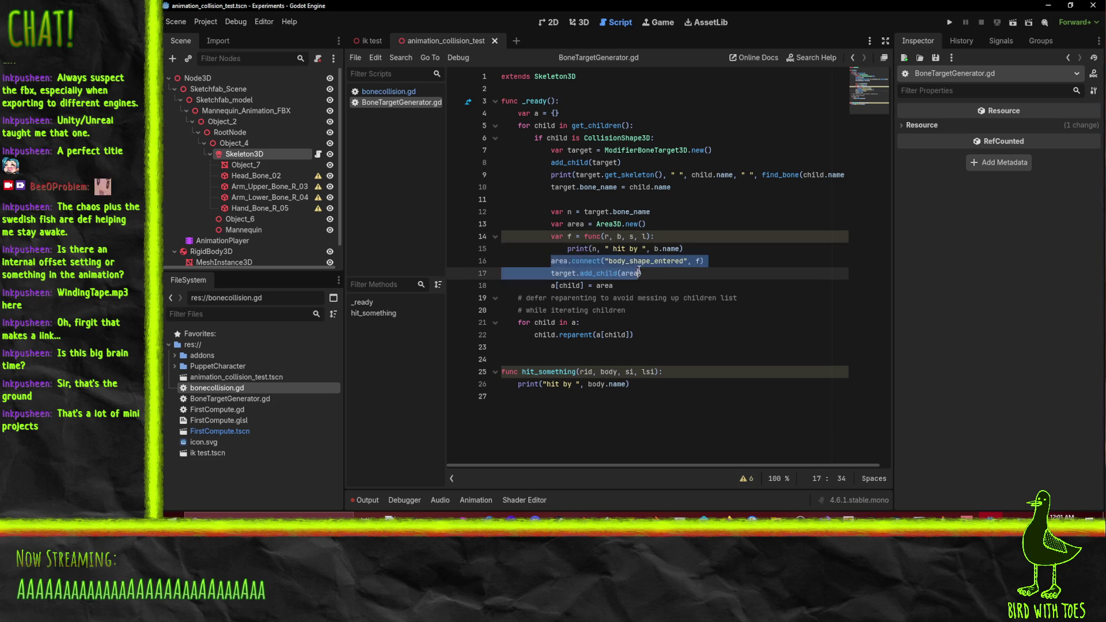
left_click(657, 262)
left_click(688, 261)
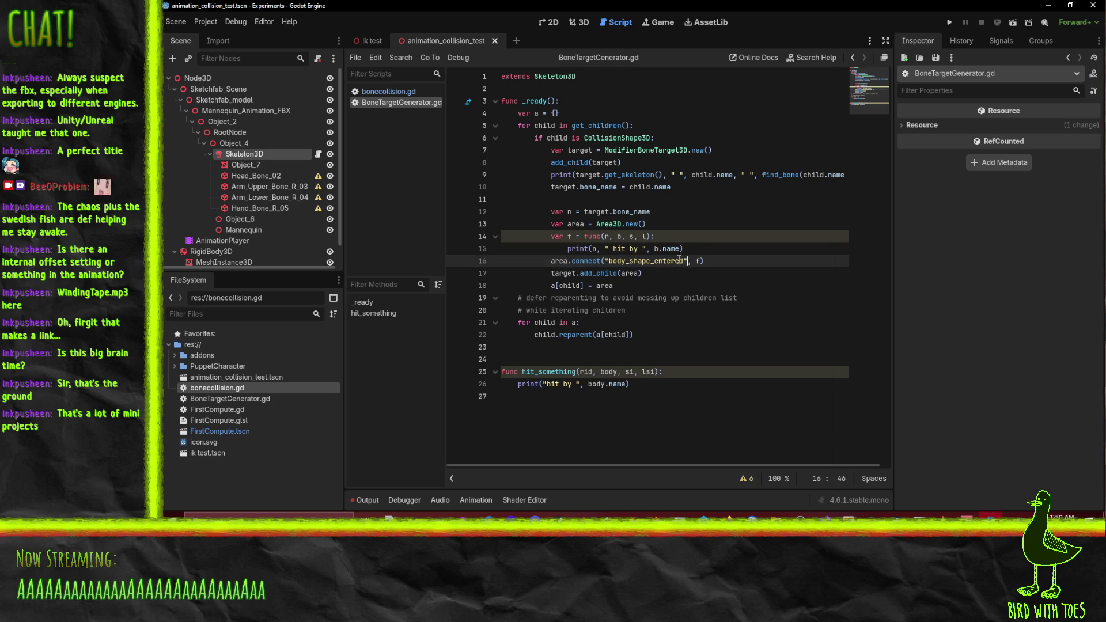
double_click(698, 261)
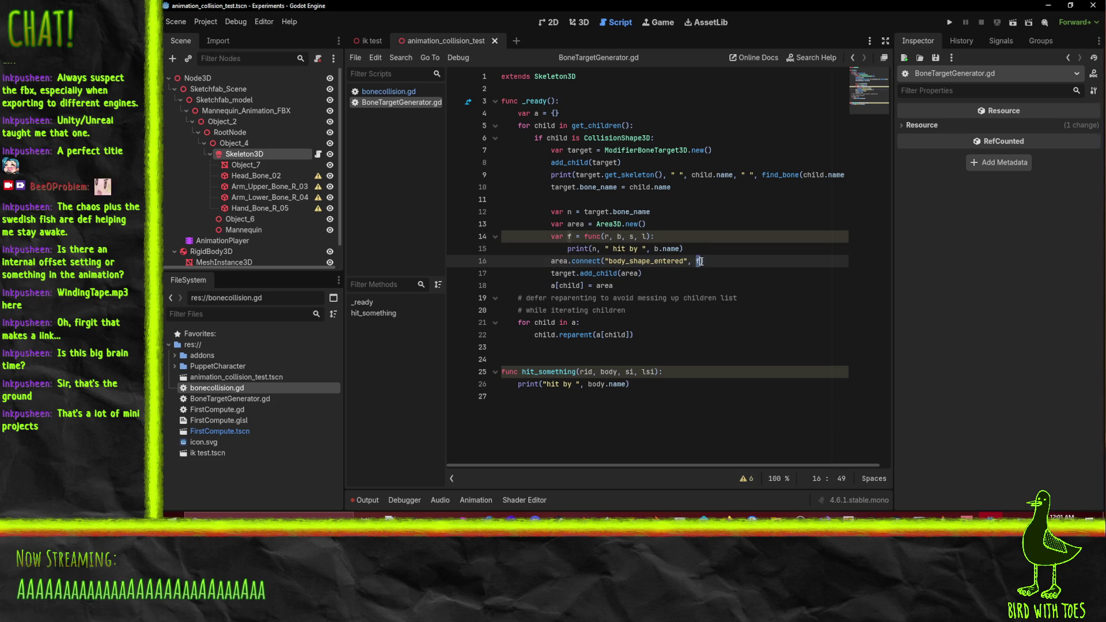
key("End")
double_click(560, 262)
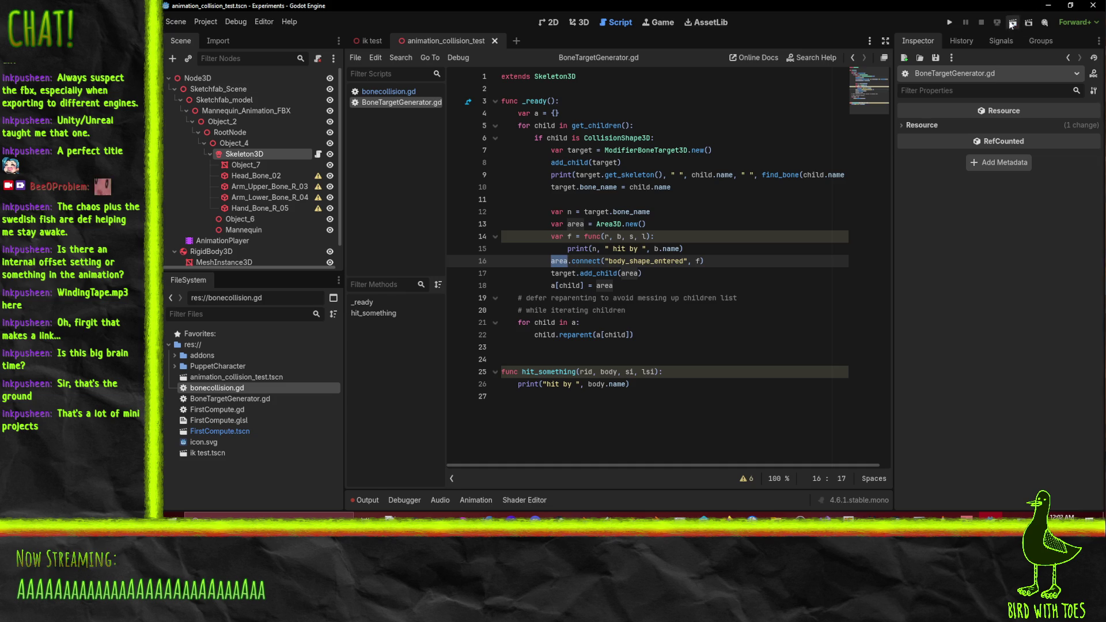
Run the collision test scene with 3D picking and camera override, and pick the sphere
left_click(1013, 22)
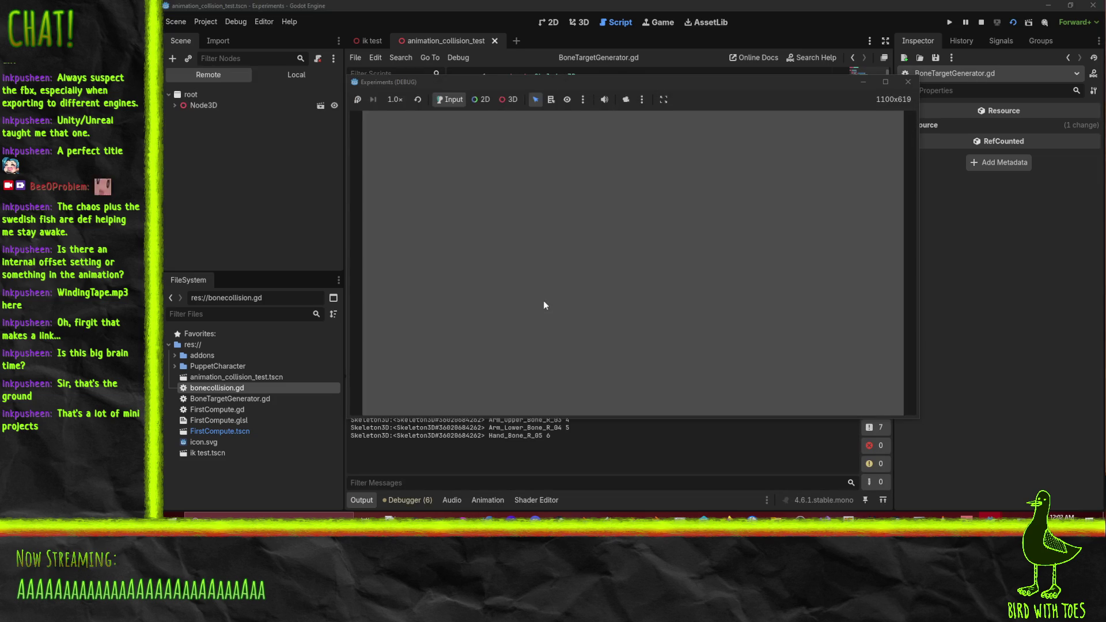
left_click(508, 99)
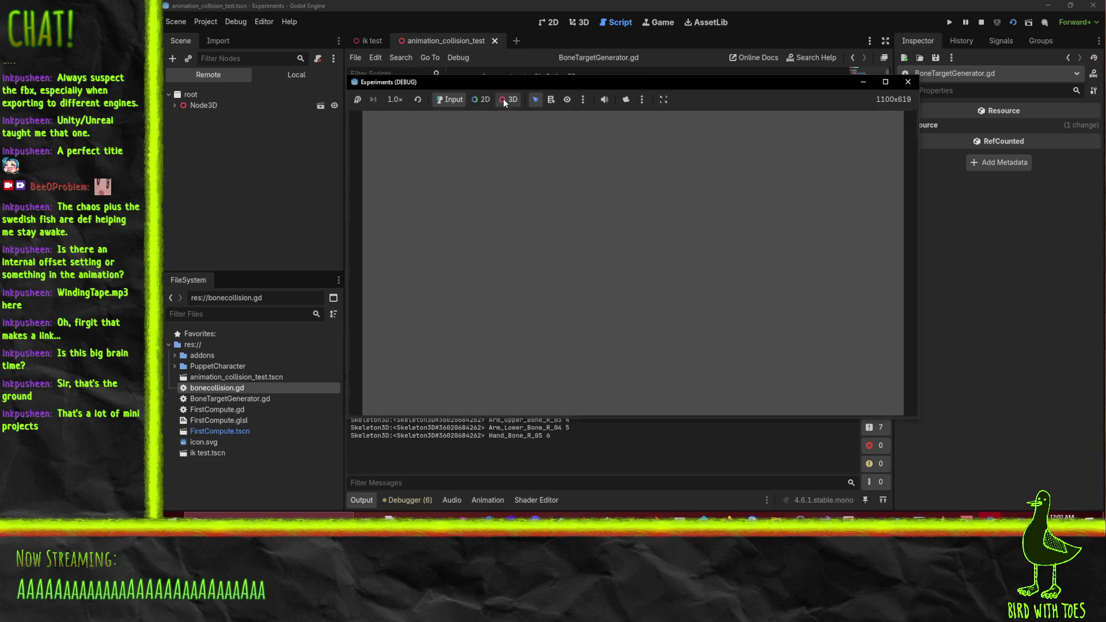
left_click(624, 99)
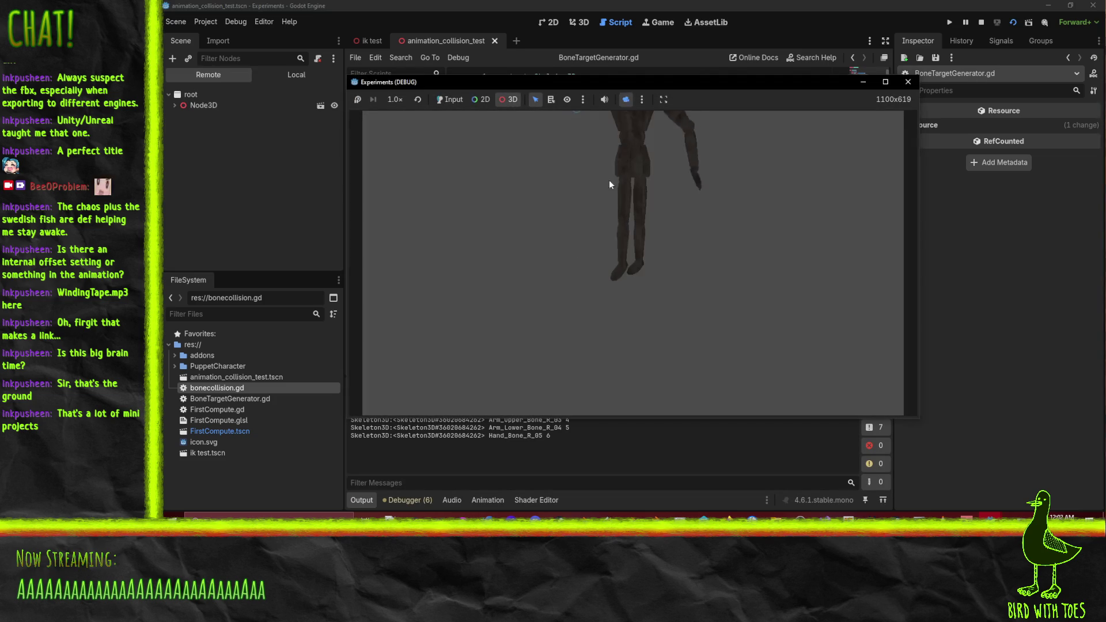
left_click(647, 205)
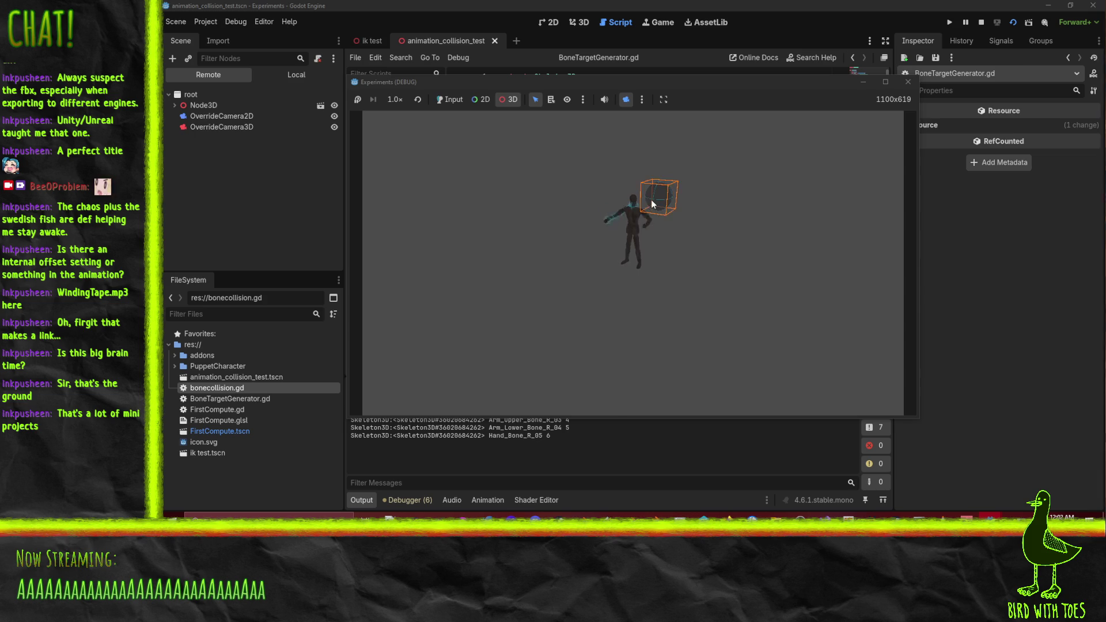
Frame the character and sphere in the game view, then bring the editor back in front
scroll(644, 205, "up", 5)
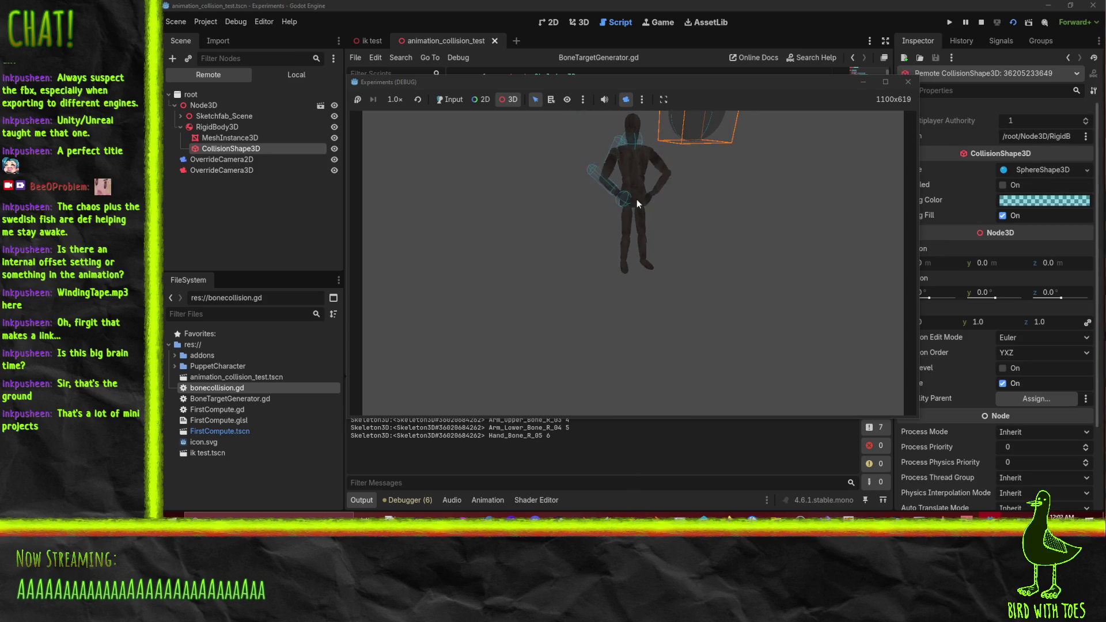
left_click_drag(666, 188, 648, 278)
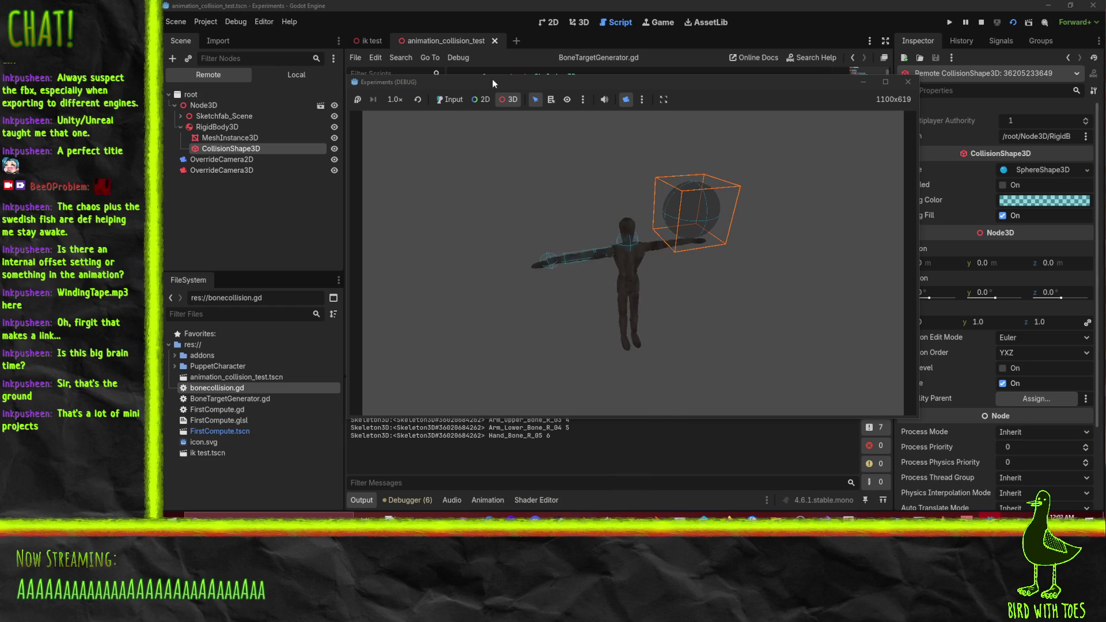
left_click_drag(492, 87, 554, 99)
left_click(559, 260)
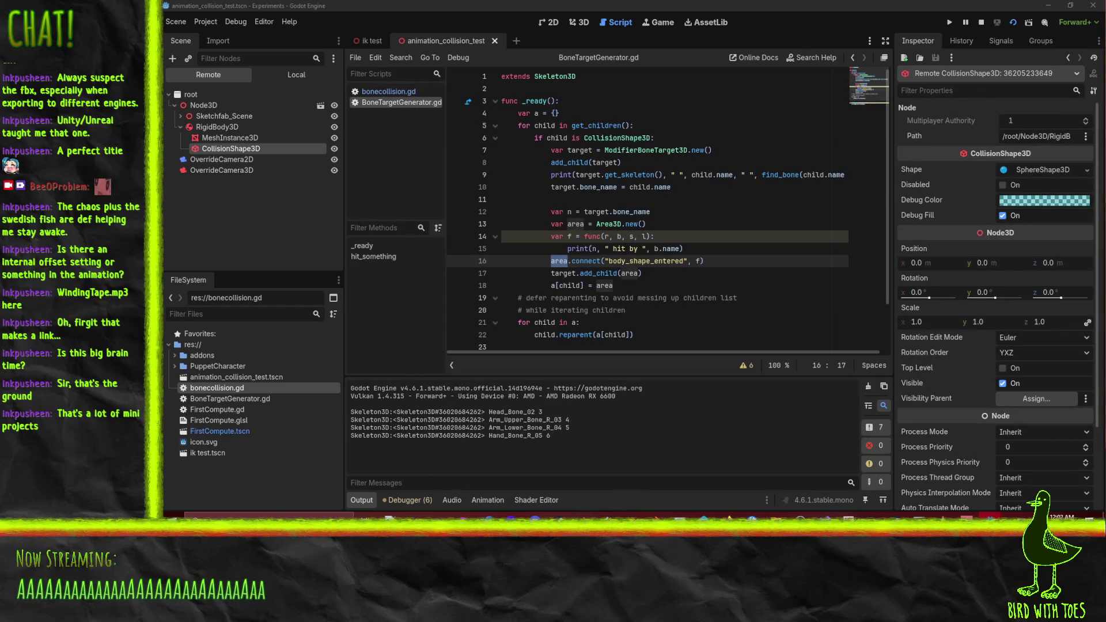
Minimize the editor with Super+Down to reveal the running game window
key("super+Down")
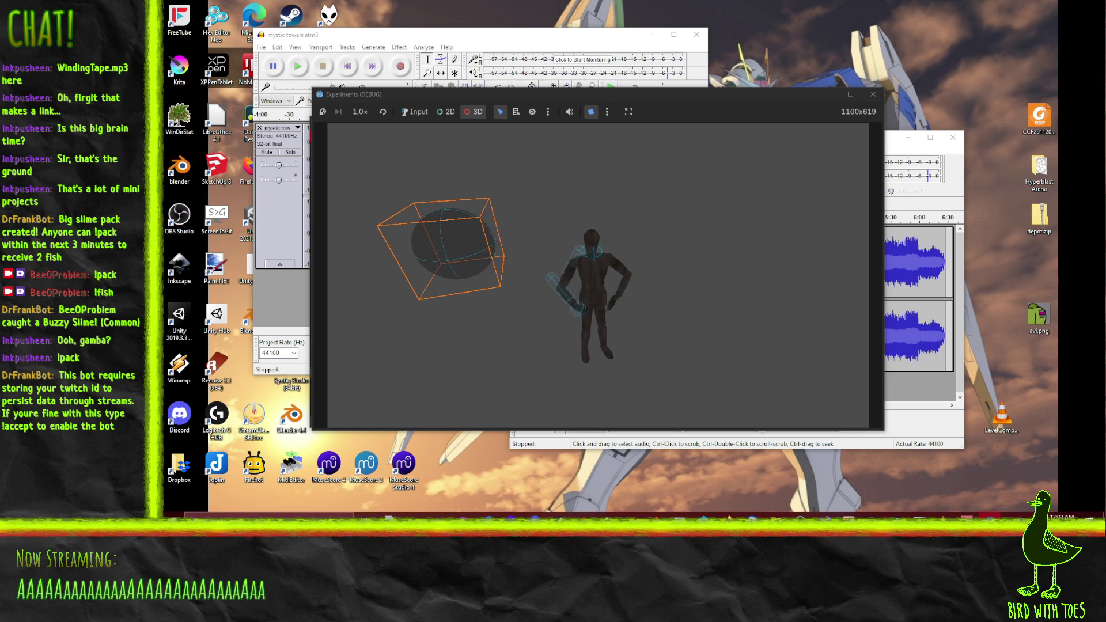
Switch back to the Godot editor to see the arm and hand bone hits in Output
key("alt+Tab")
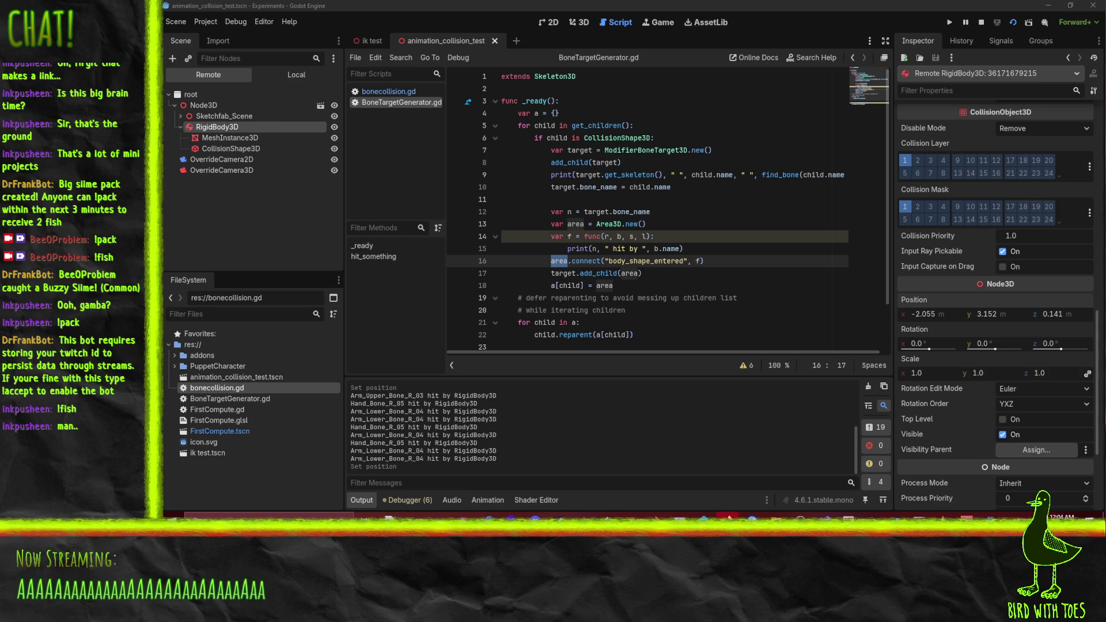
key("alt+Tab")
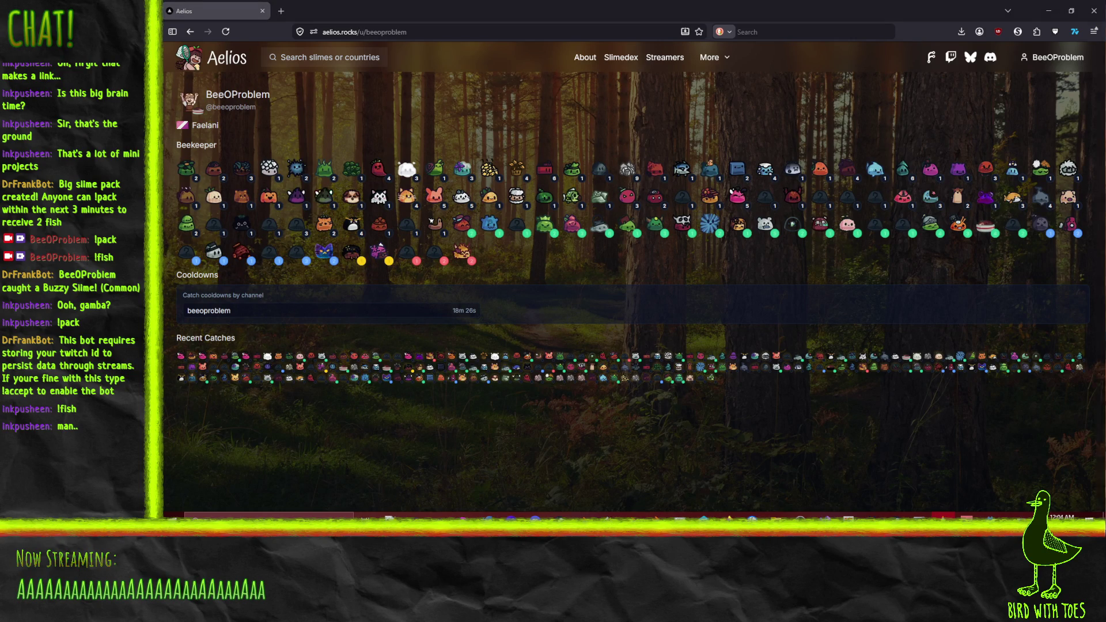
mouse_move(459, 197)
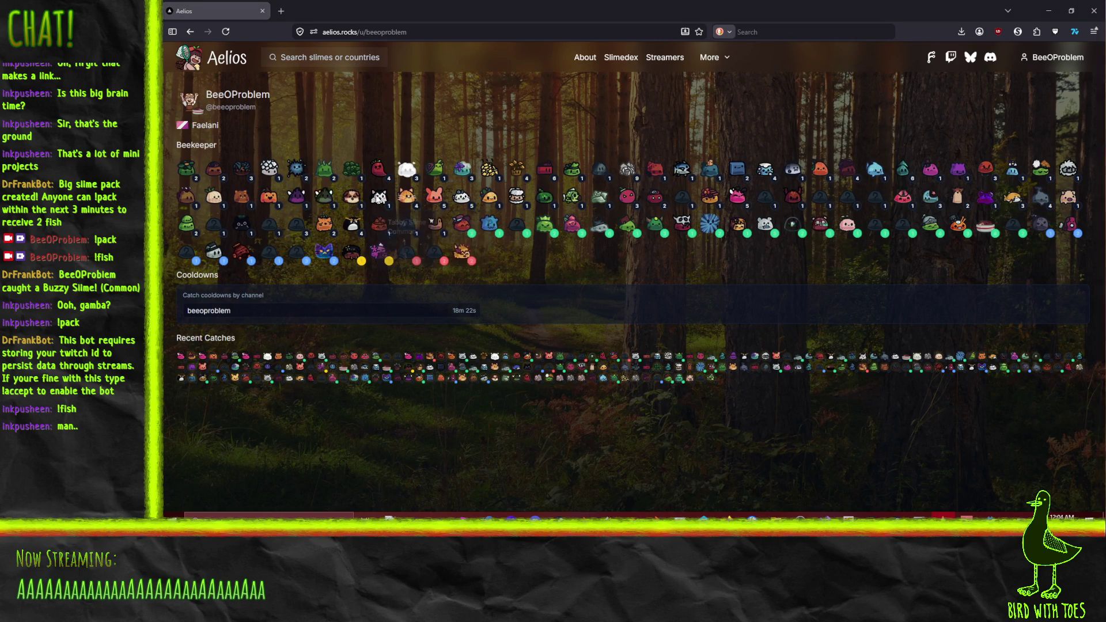
mouse_move(514, 199)
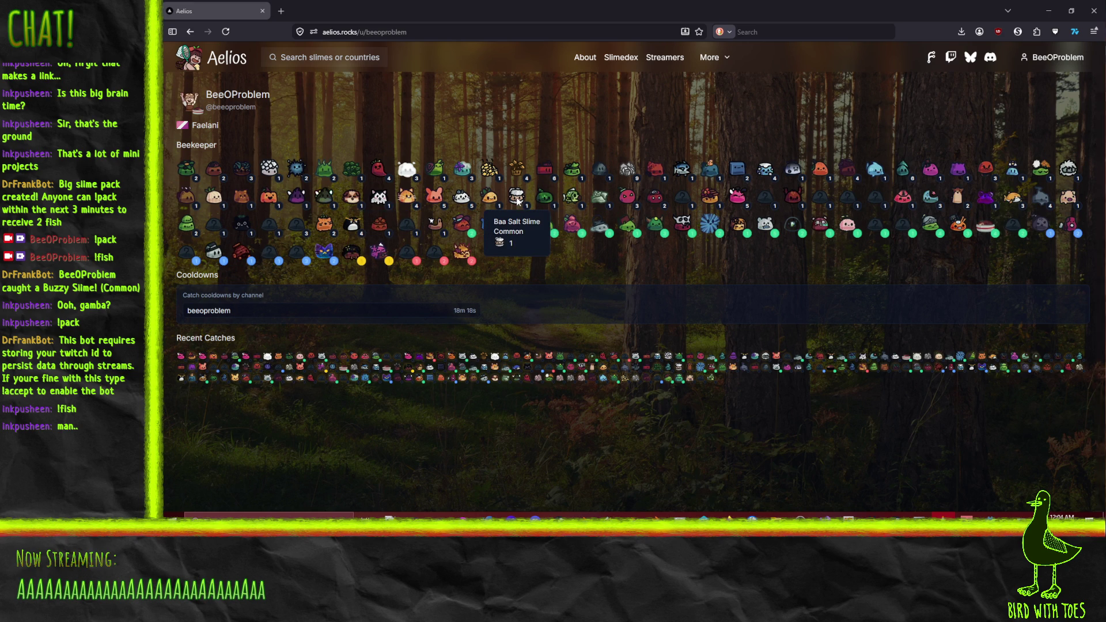
mouse_move(547, 203)
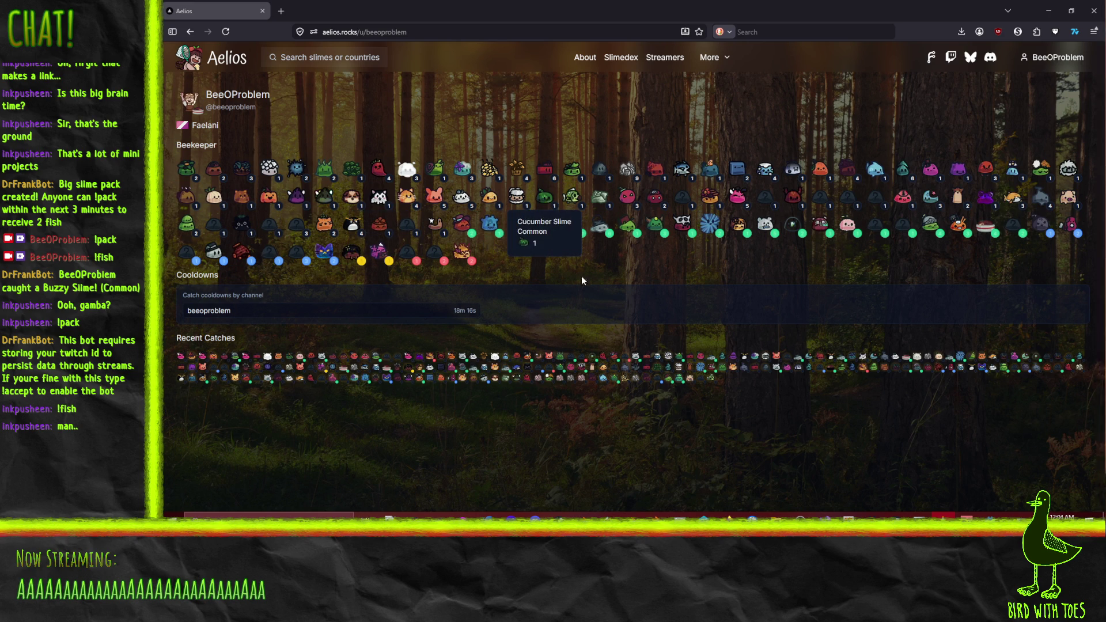
mouse_move(845, 226)
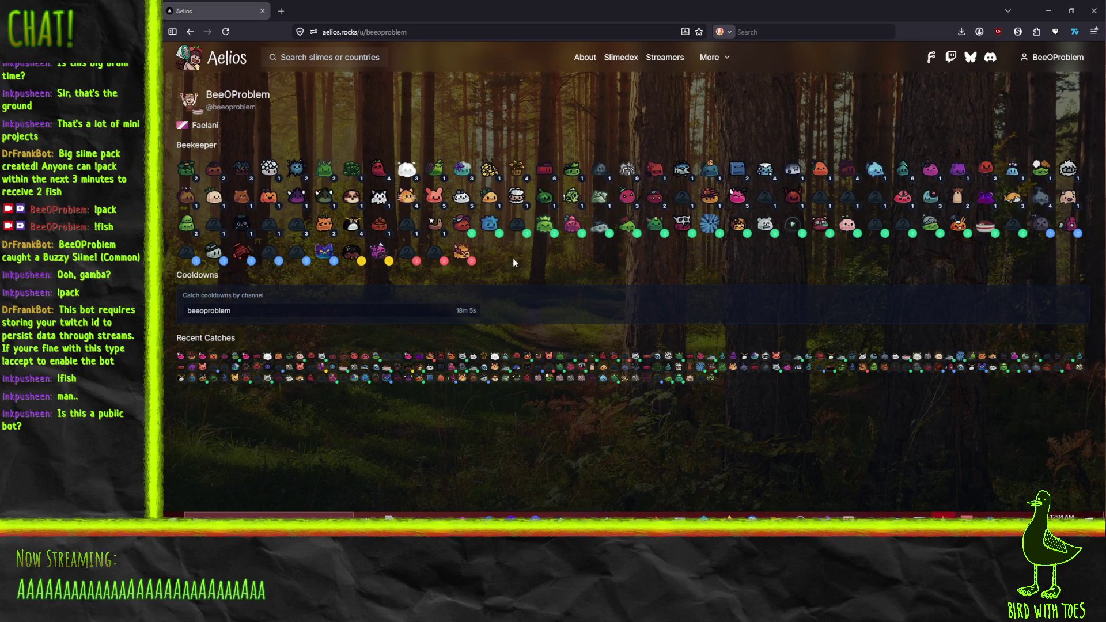
mouse_move(241, 256)
left_click(1047, 11)
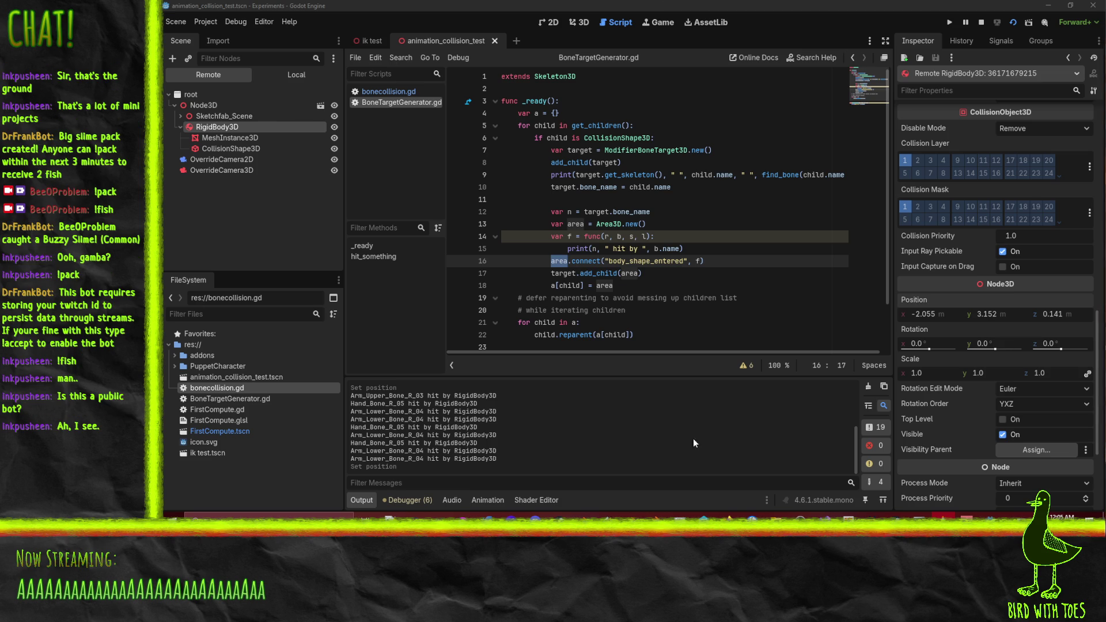
Switch to Firefox's Slime pack results page listing Pollen Slime and Verdant Slime
mouse_move(728, 515)
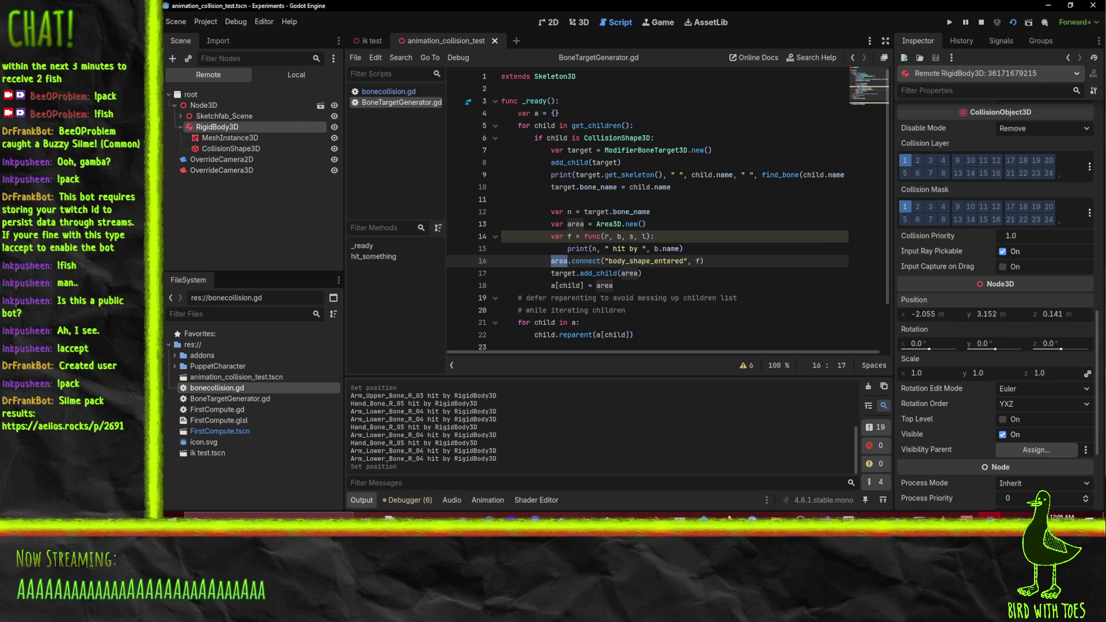
key("alt+Tab")
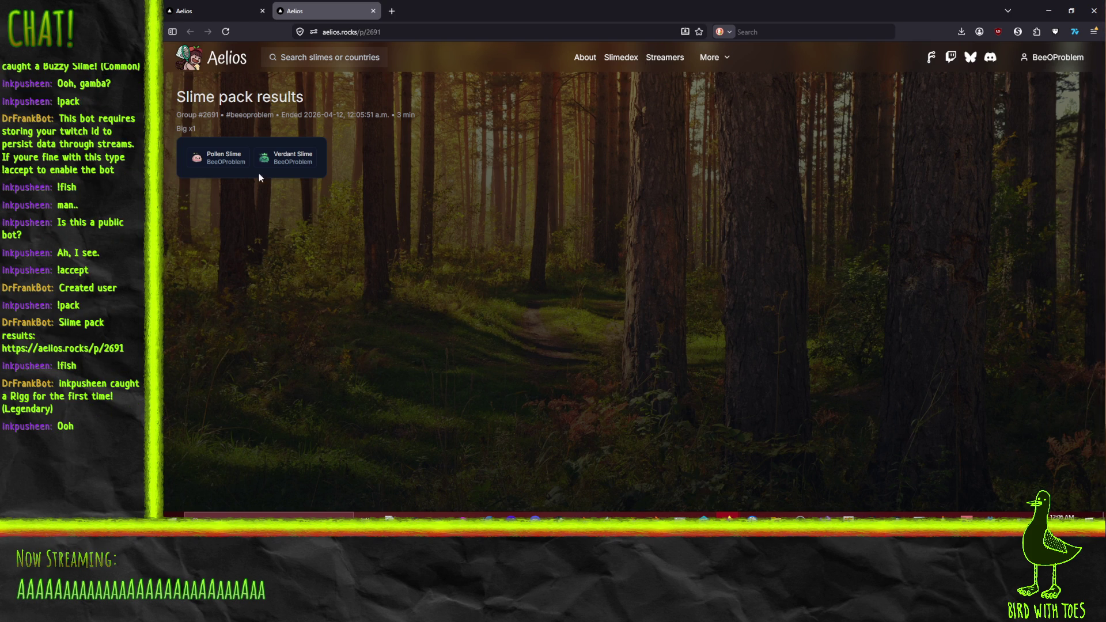
Search the site for 'rigg' and open the Rigg result
left_click(311, 62)
left_click(592, 278)
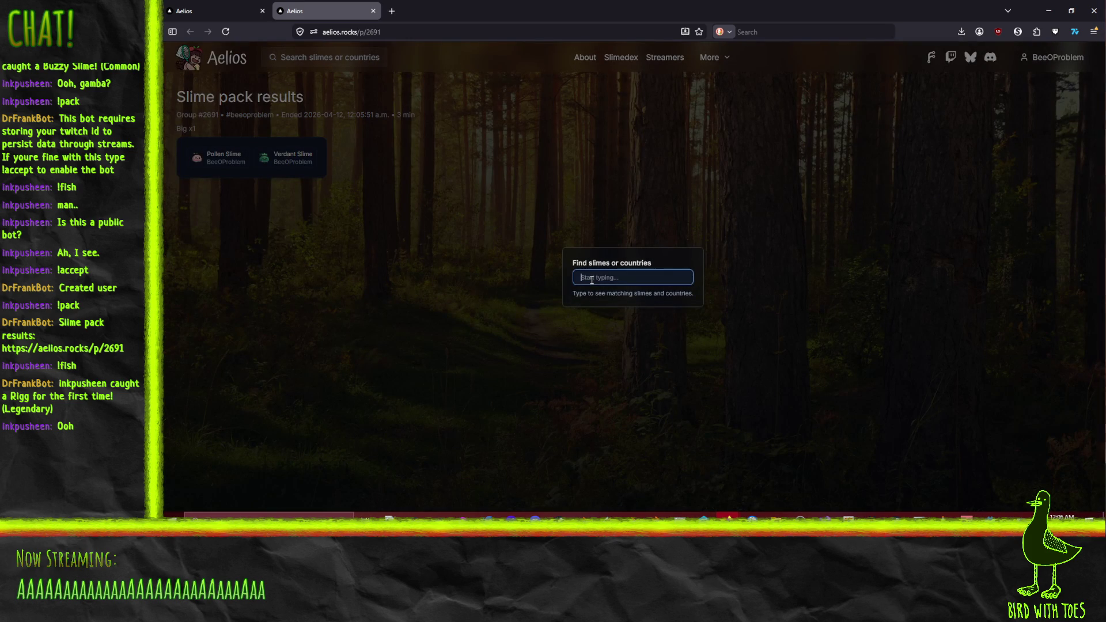
type("rigg")
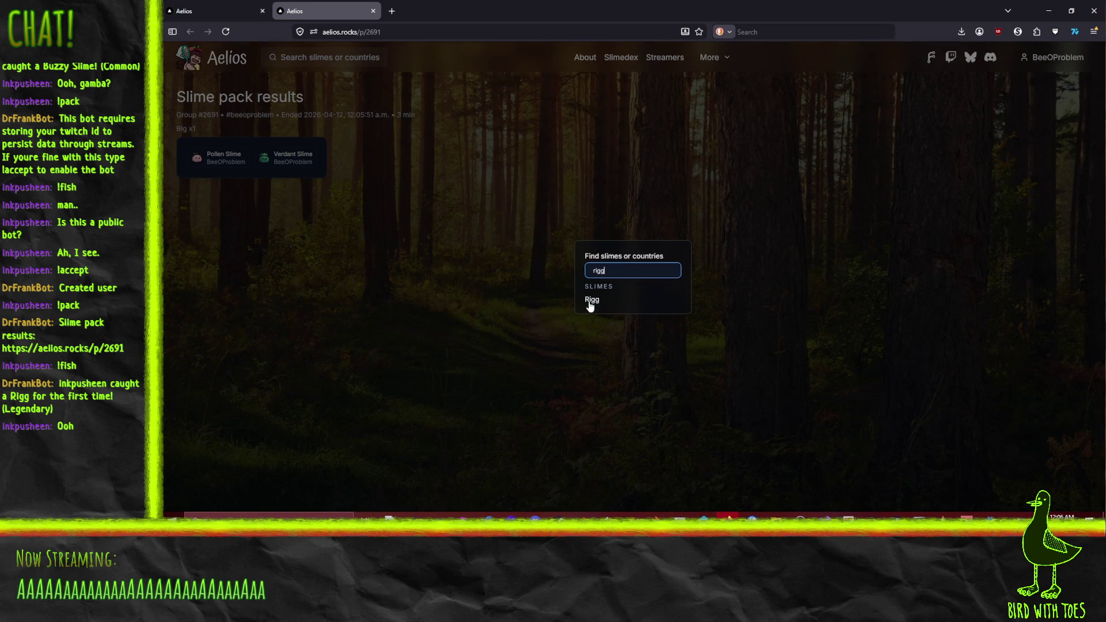
left_click(591, 300)
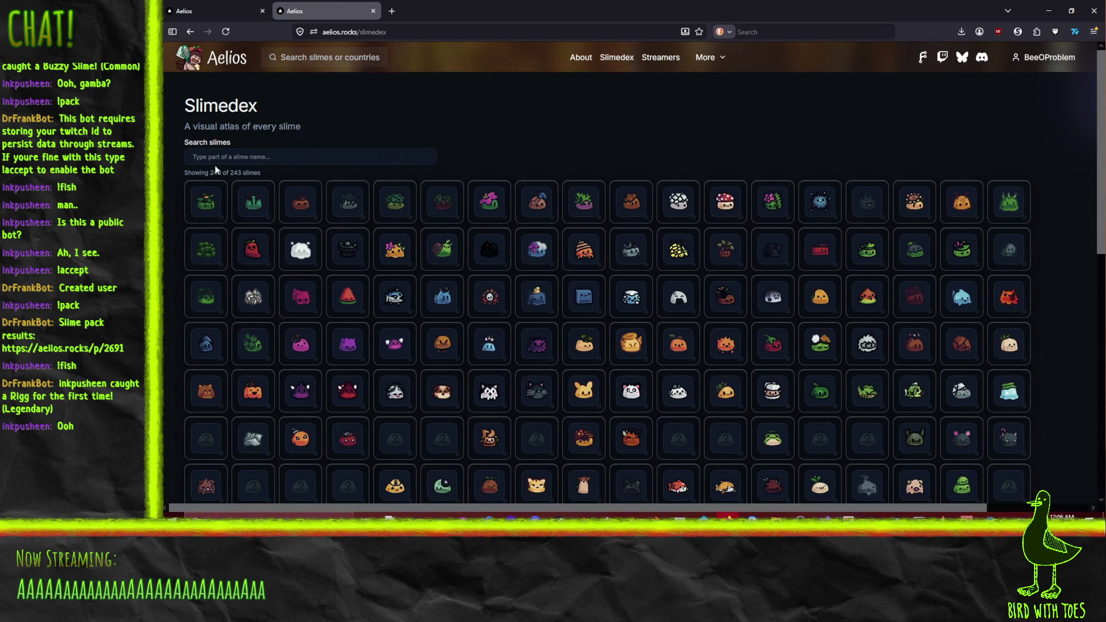
Search 'rigg' in the Slimedex, view the Legendary Rigg tile, then close that tab
left_click(242, 157)
type("rigg")
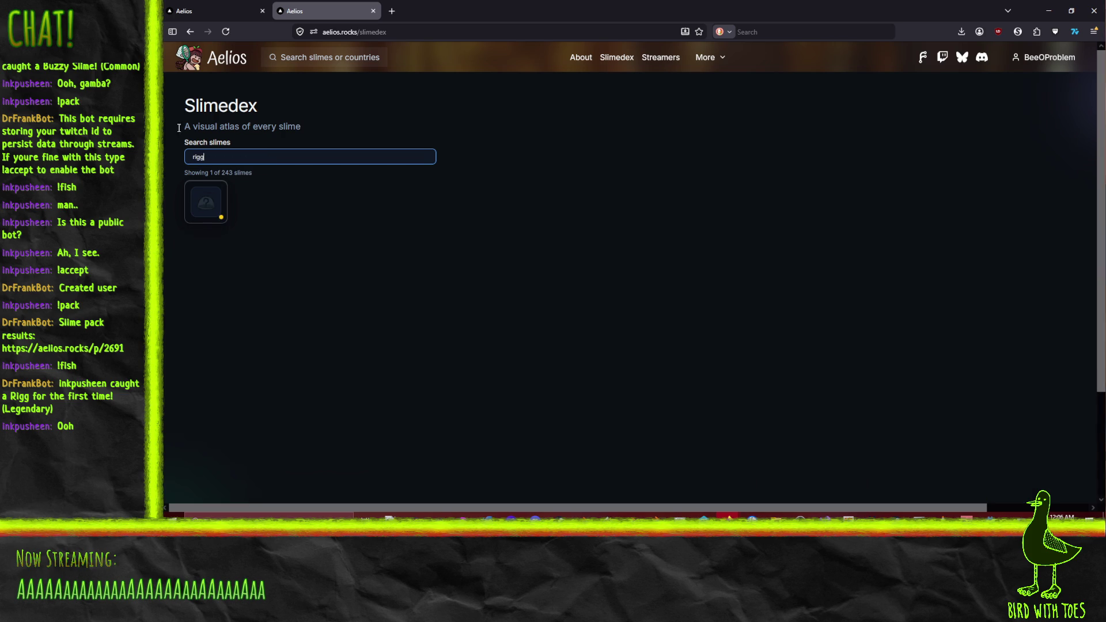
mouse_move(203, 206)
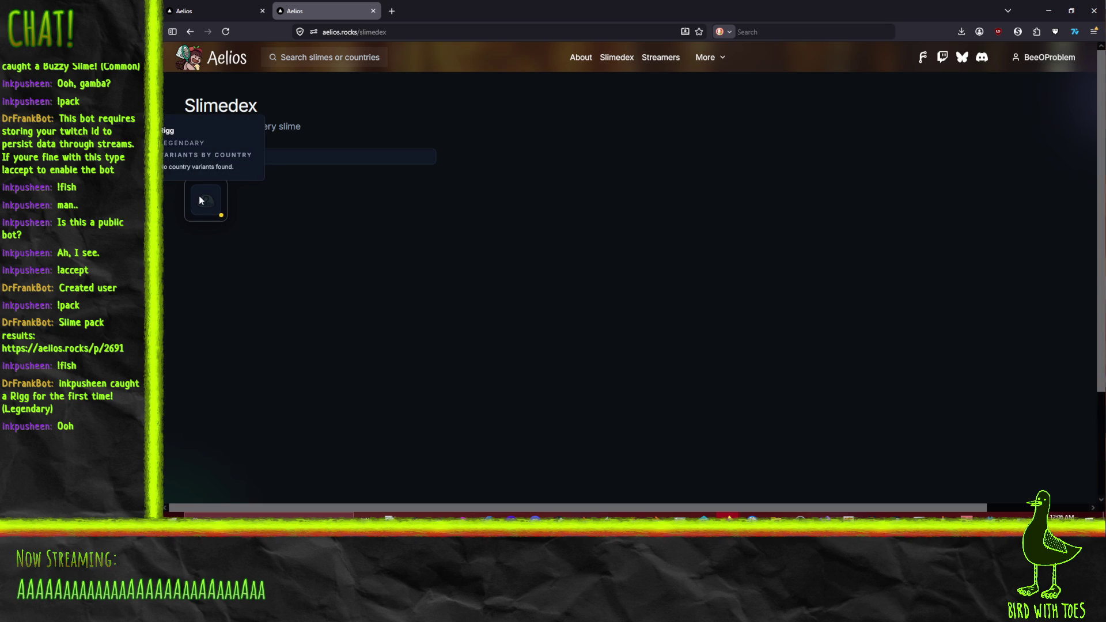
left_click(373, 10)
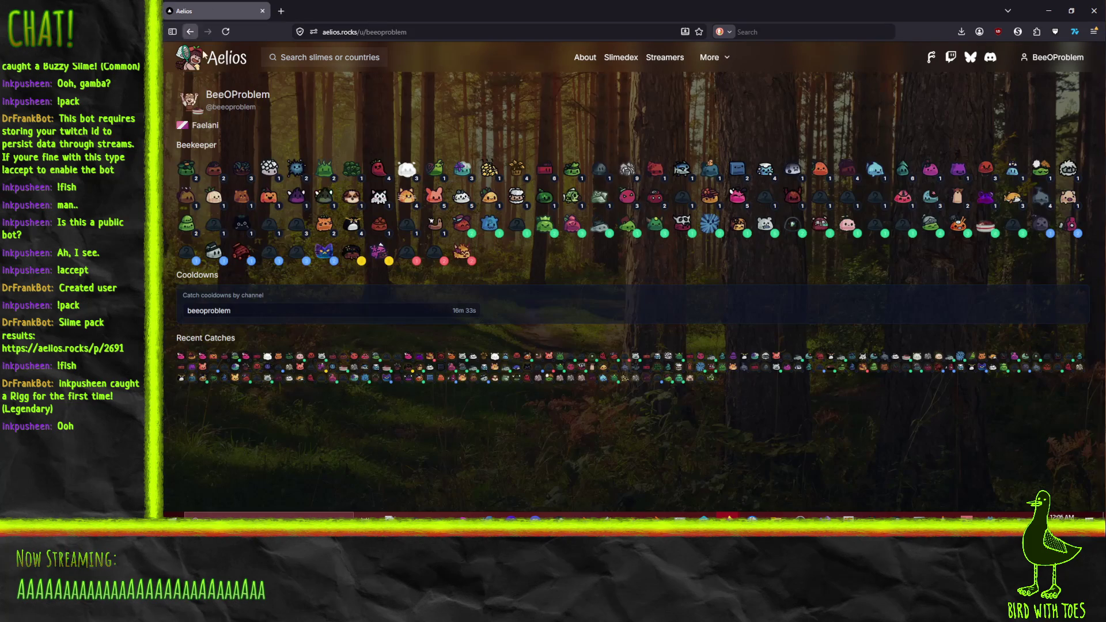
Minimize Firefox and place the cursor at the end of line 13 in BoneTargetGenerator.gd
left_click(1049, 10)
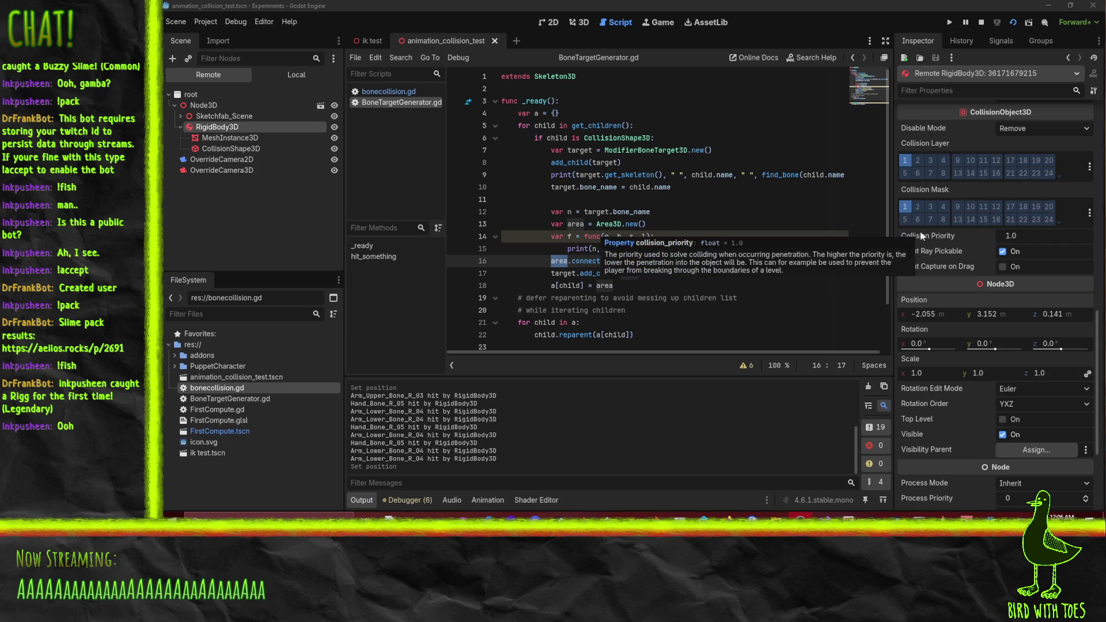
left_click(675, 221)
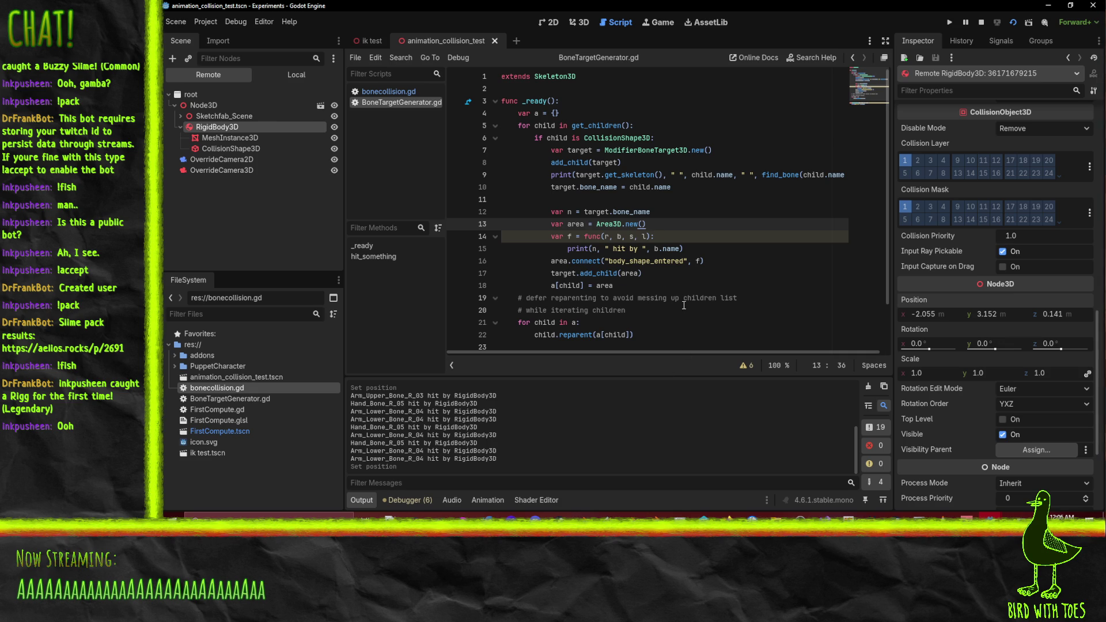
left_click(684, 260)
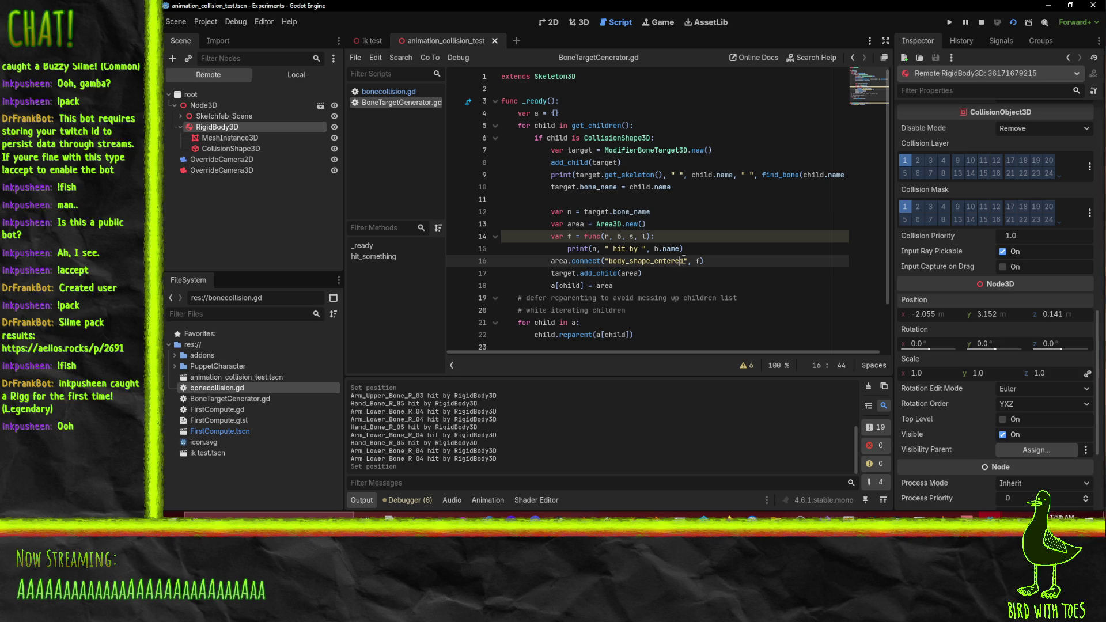
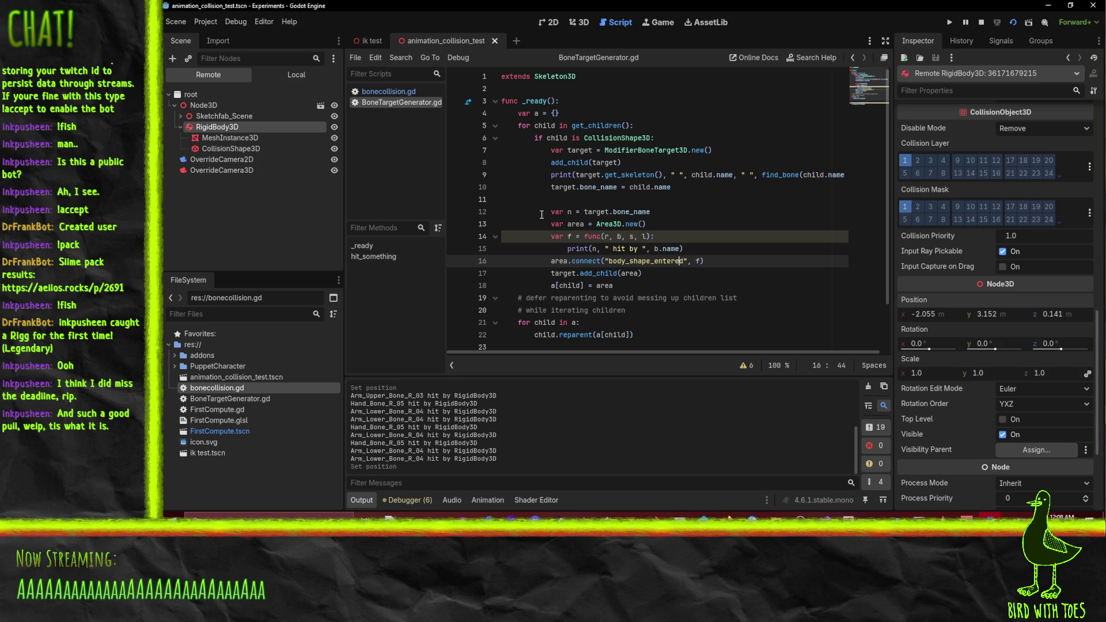
Read through BoneTargetGenerator.gd: the deferred reparenting loop, add_child(area), the print call and CollisionShape3D
left_click(683, 312)
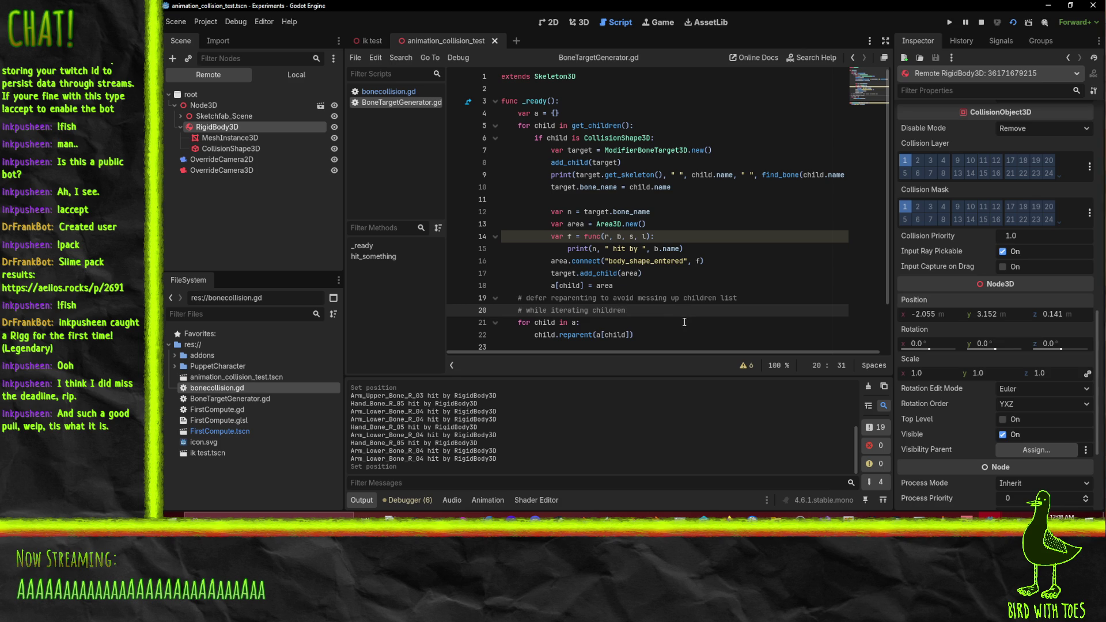
left_click(685, 322)
mouse_move(675, 334)
left_mouse_down()
mouse_move(473, 295)
mouse_move(470, 313)
left_mouse_up()
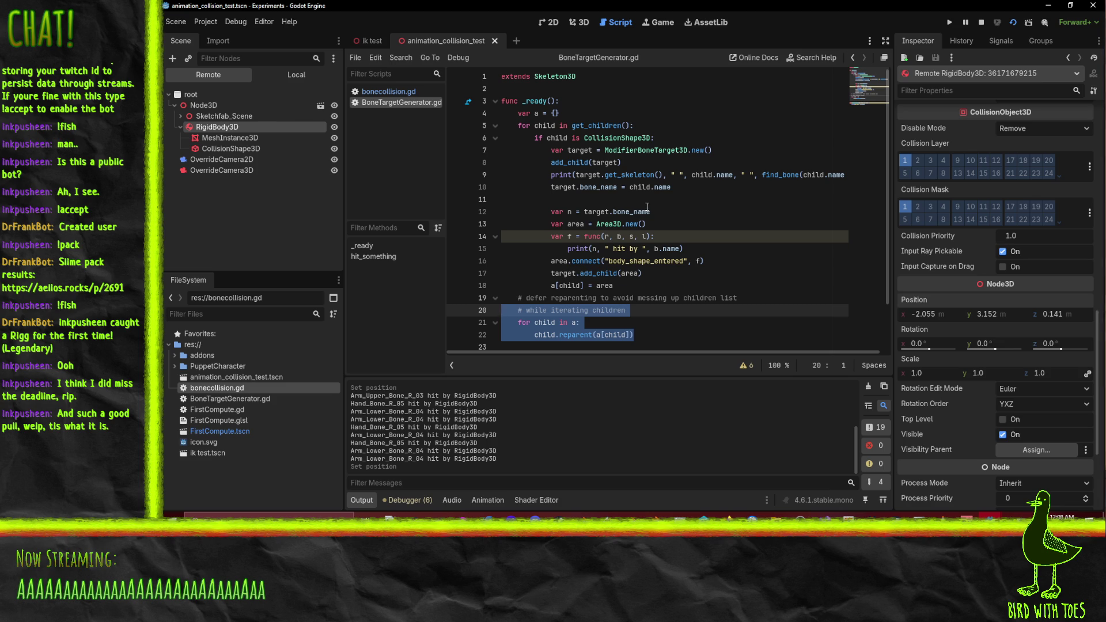
left_click(777, 174)
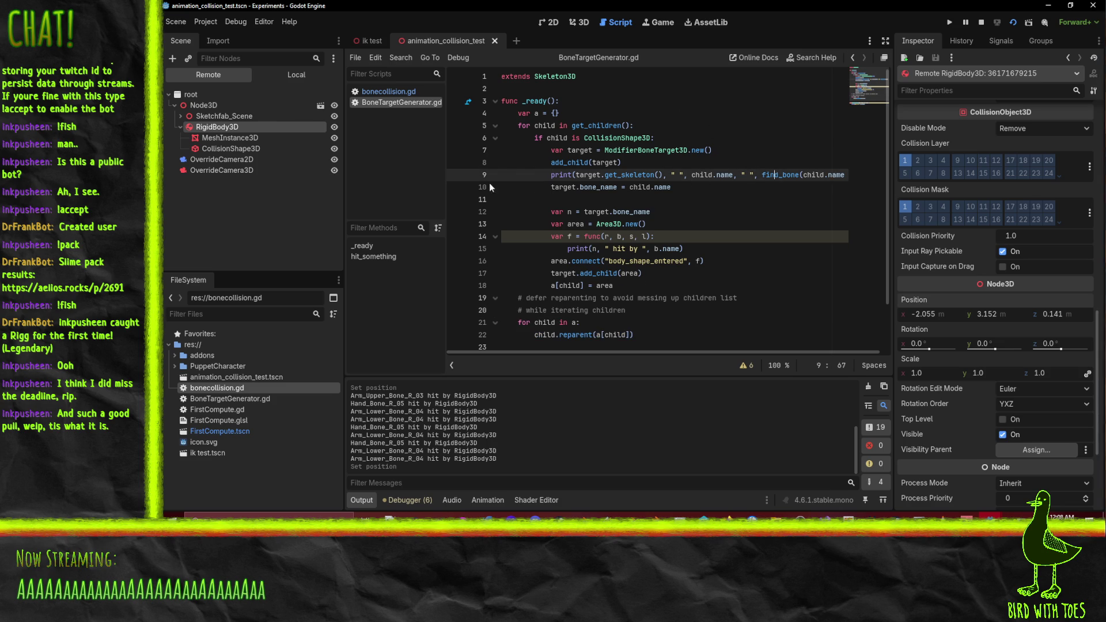
left_click(660, 278)
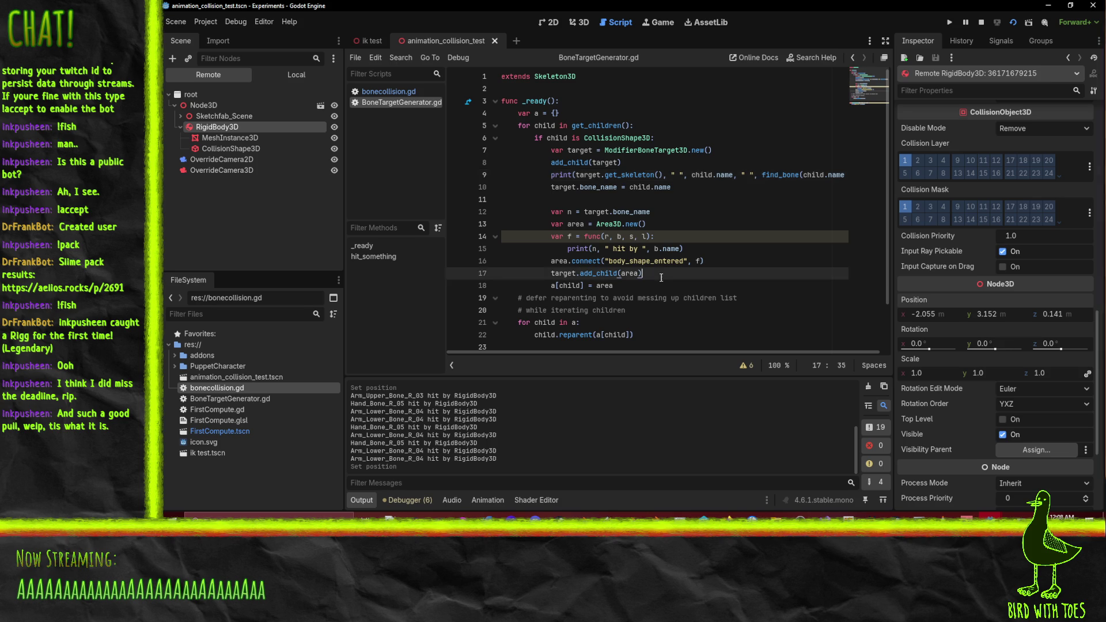
double_click(560, 263)
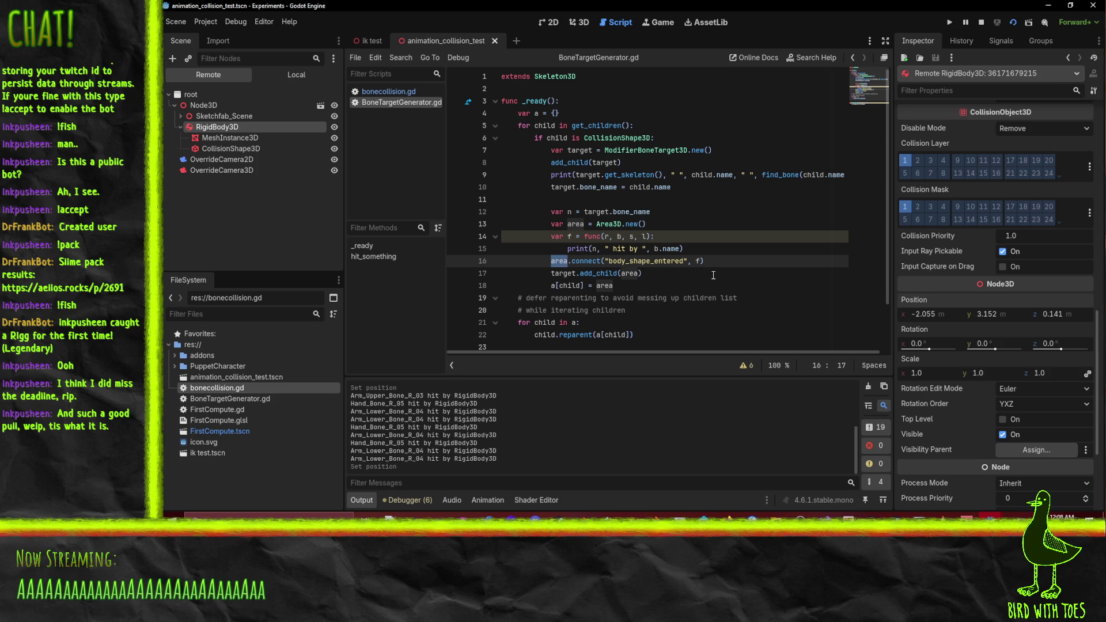
left_click(650, 150)
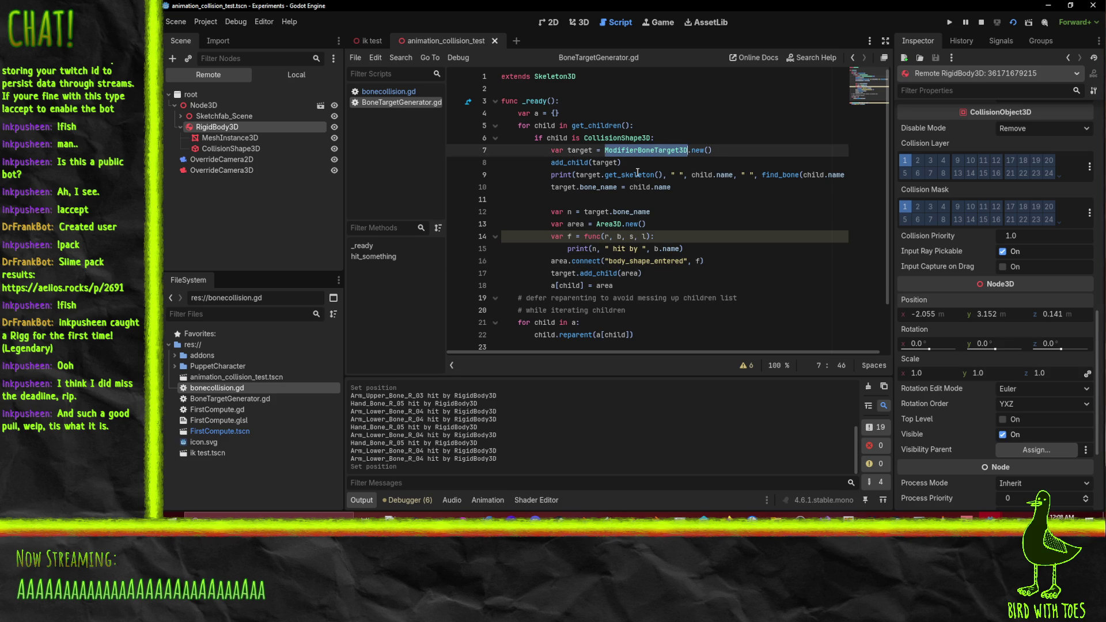
left_click(742, 175)
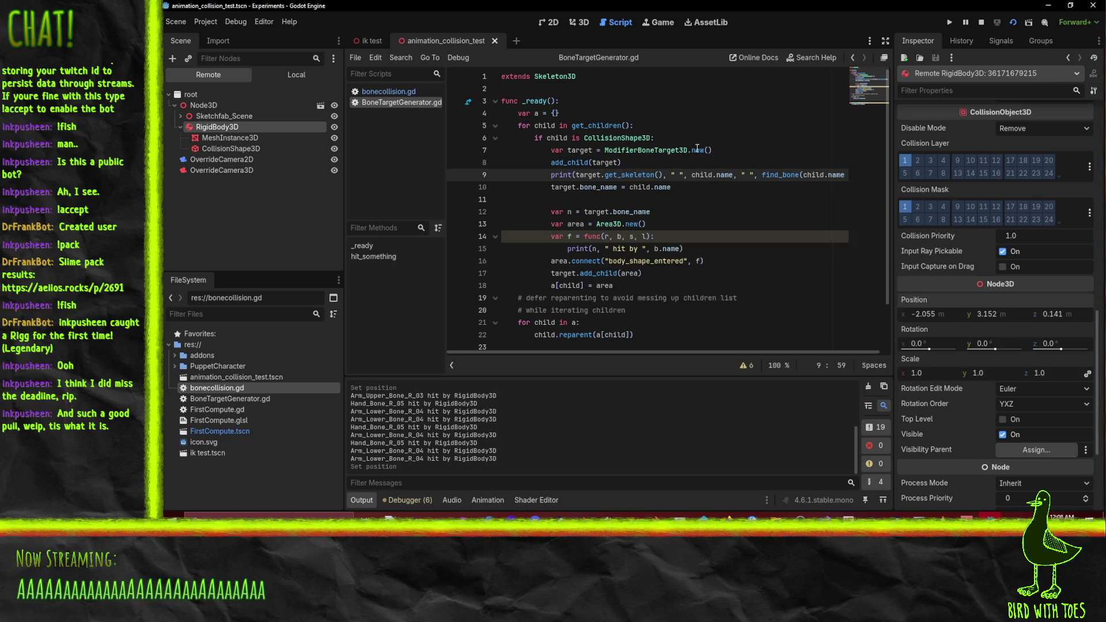
double_click(612, 138)
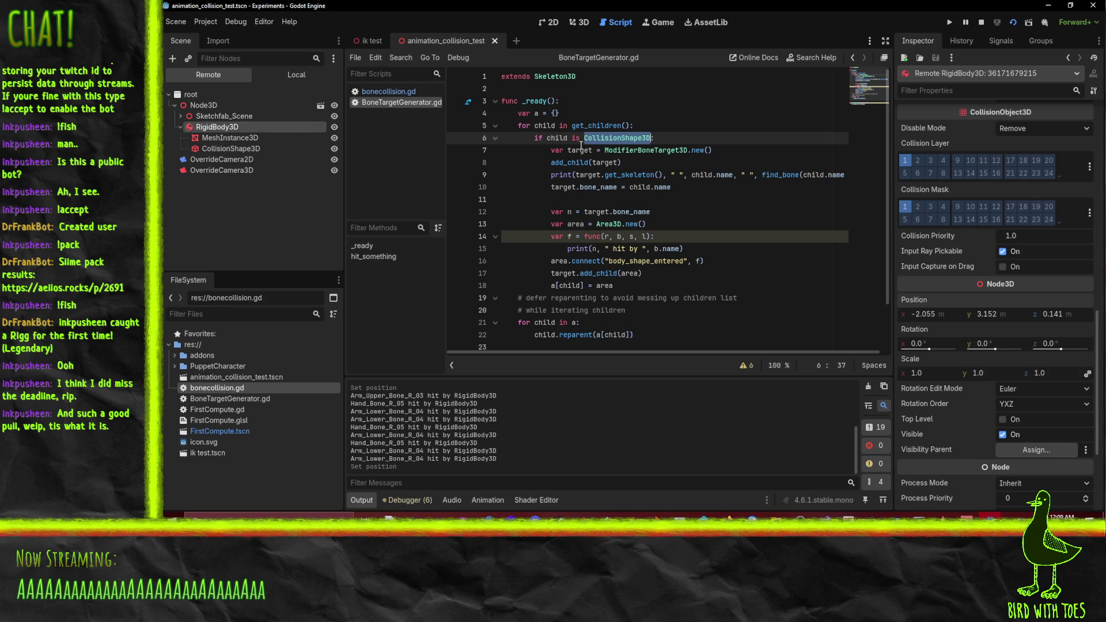
View the mannequin from the front in 3D and inspect its remote MeshInstance3D and CollisionShape3D nodes
mouse_move(640, 141)
left_click(578, 22)
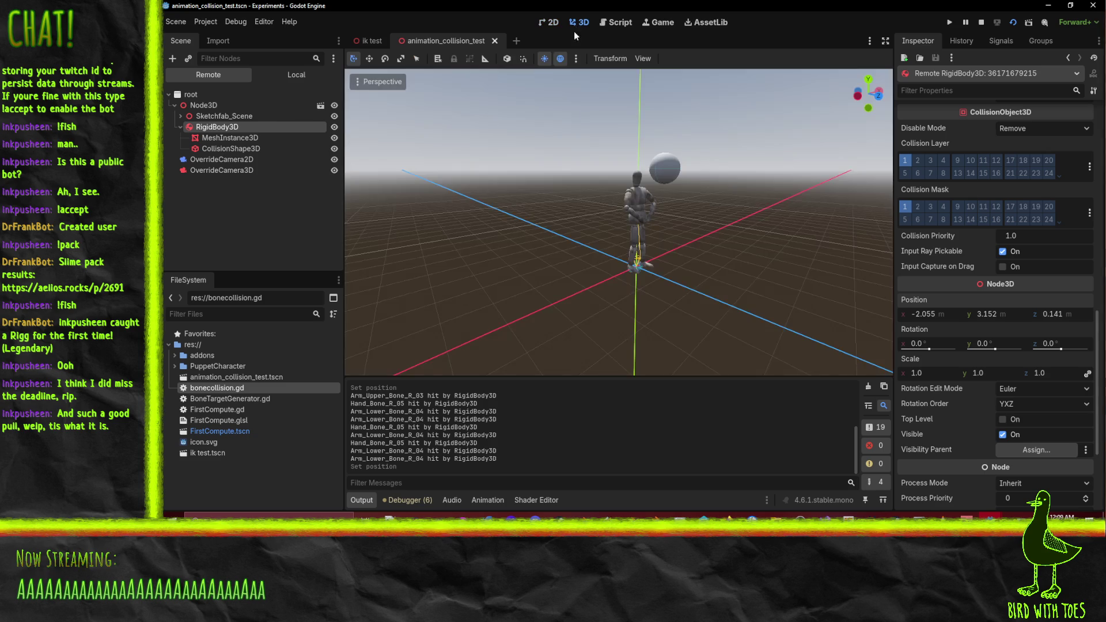
key("KP_1")
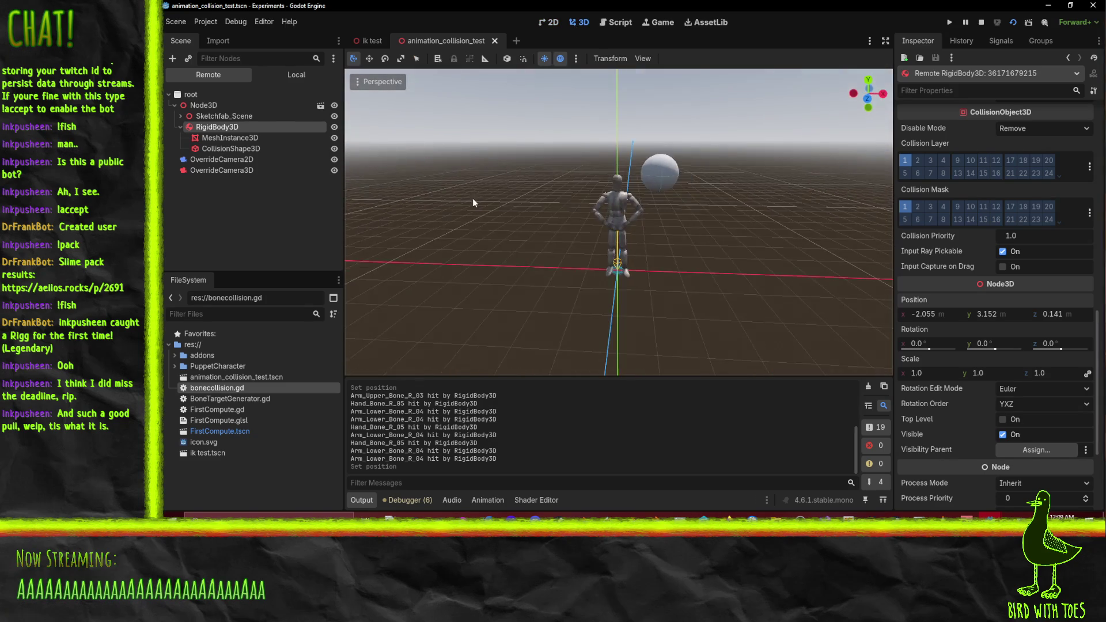
scroll(579, 225, "up", 4)
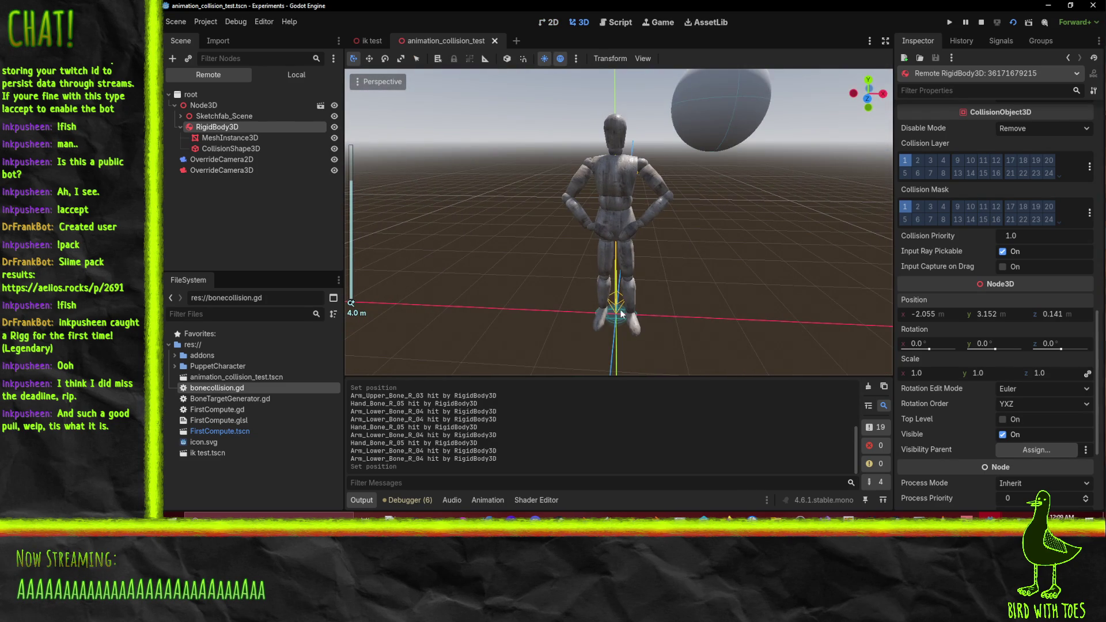
left_click(622, 314)
left_click(229, 139)
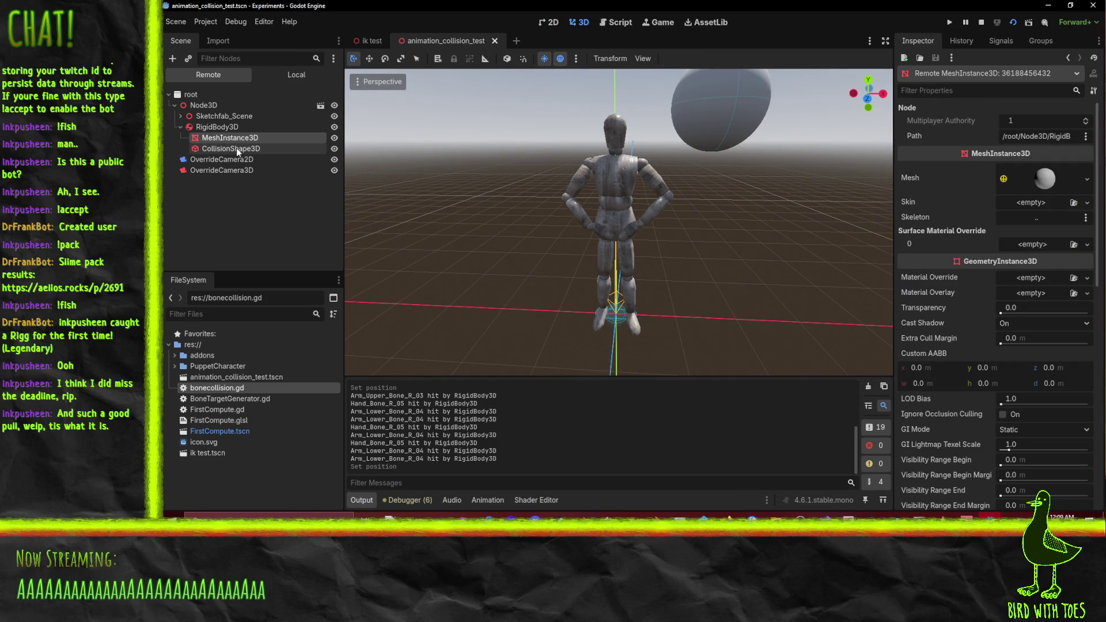
left_click(231, 148)
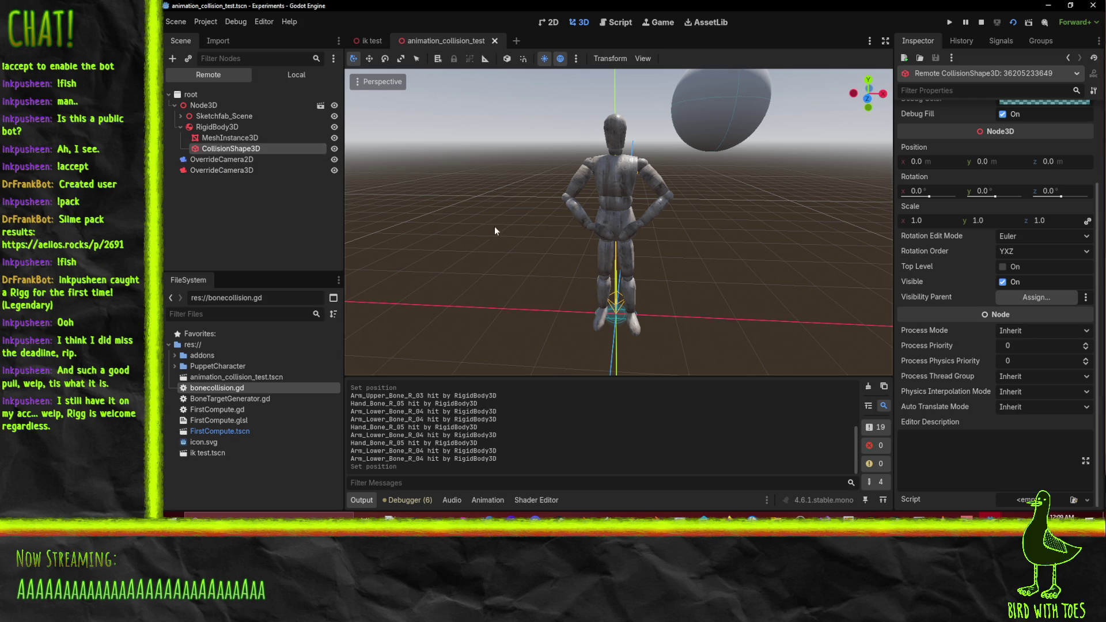
mouse_move(677, 300)
left_mouse_down()
mouse_move(698, 252)
mouse_move(770, 221)
mouse_move(438, 247)
left_mouse_up()
scroll(435, 249, "up", 5)
scroll(434, 249, "up", 2)
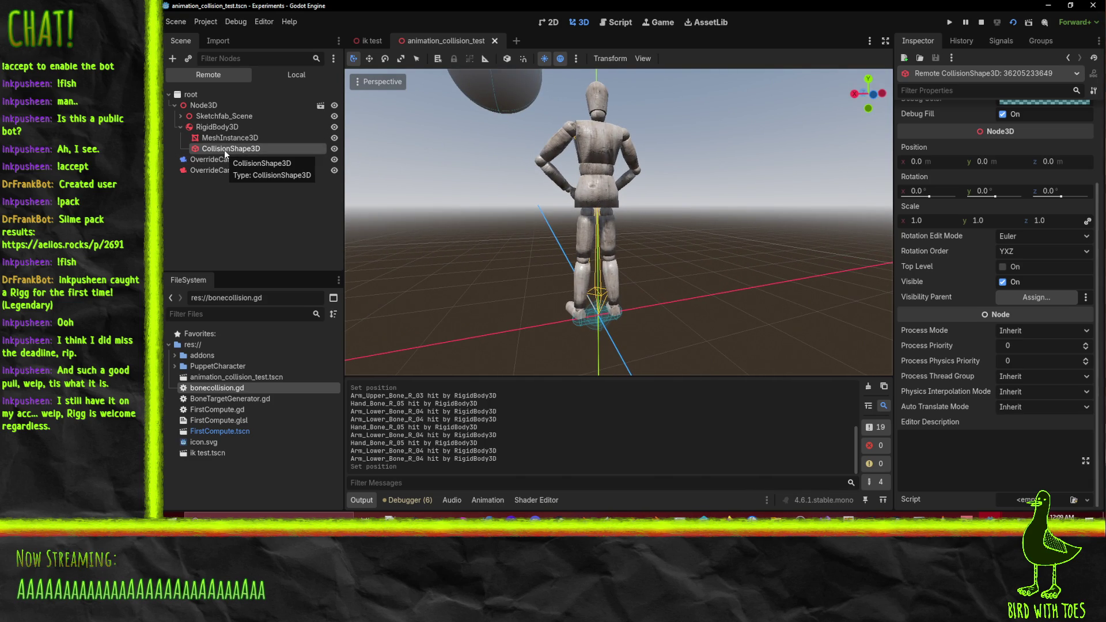
scroll(1035, 284, "up", 4)
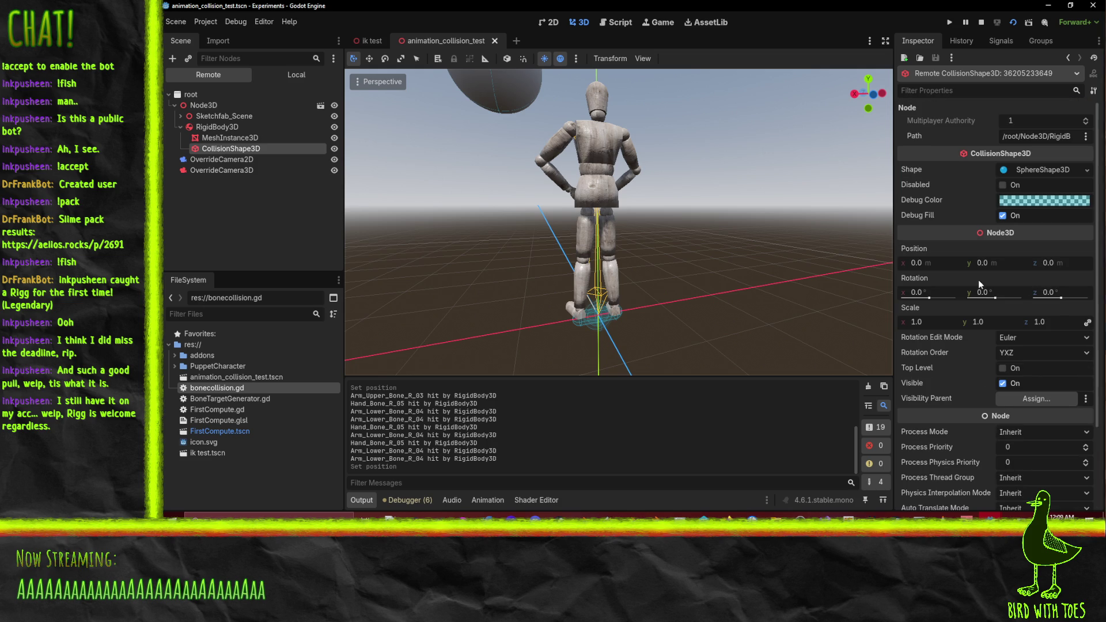
Stop the game and compare the Head_Bone_02 and Hand_Bone_R_05 collision radii (2.0 m, 1.5 m)
left_click(982, 23)
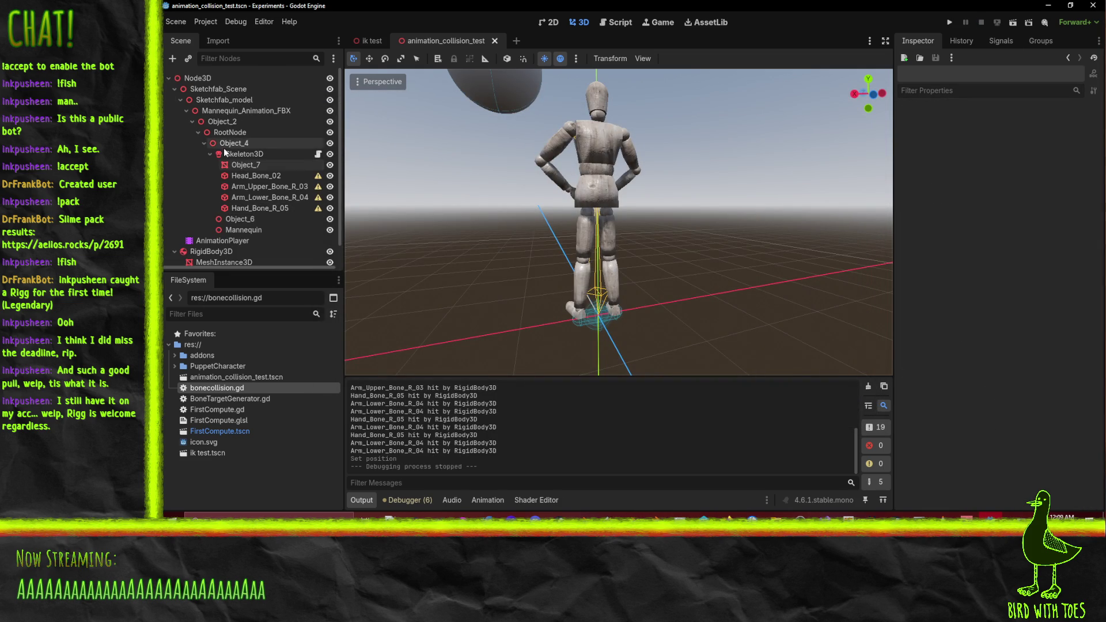
left_click(260, 208)
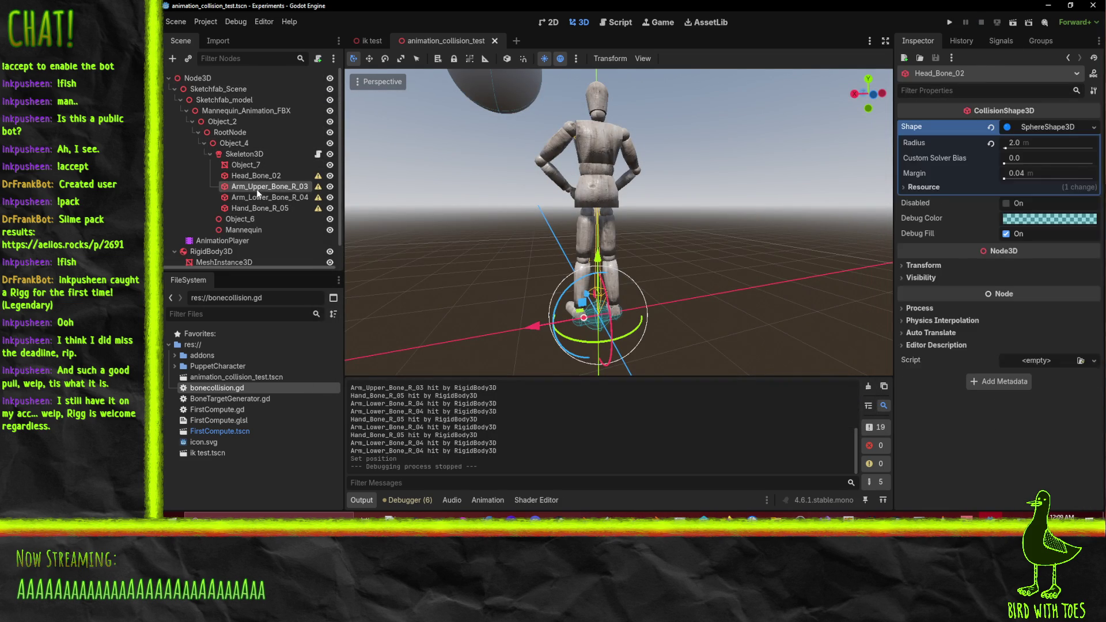
left_click(269, 177)
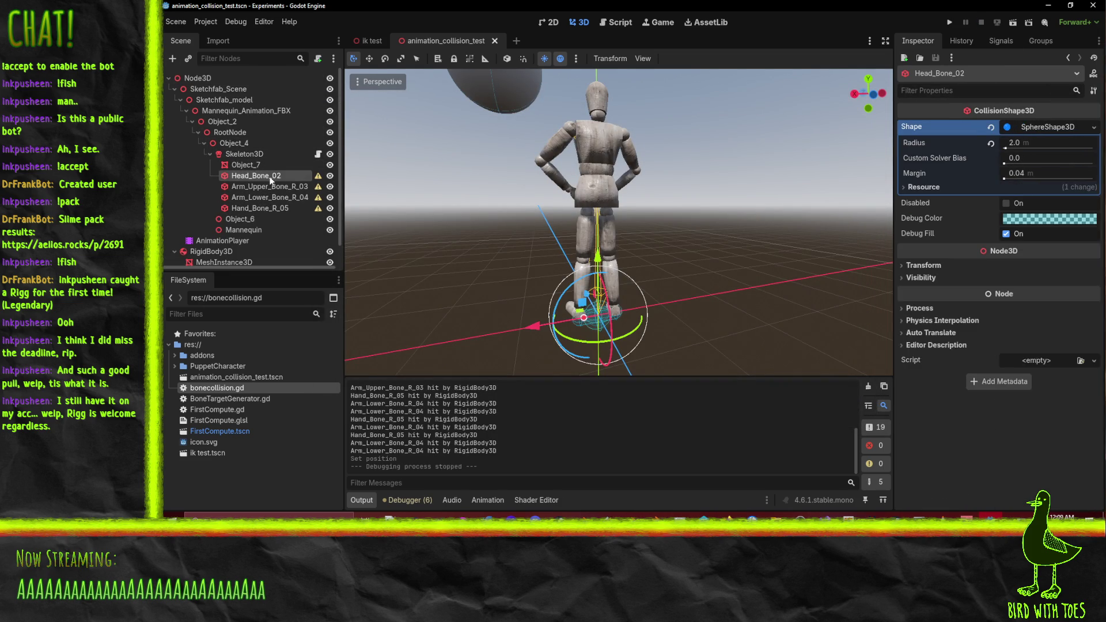
left_click(273, 209)
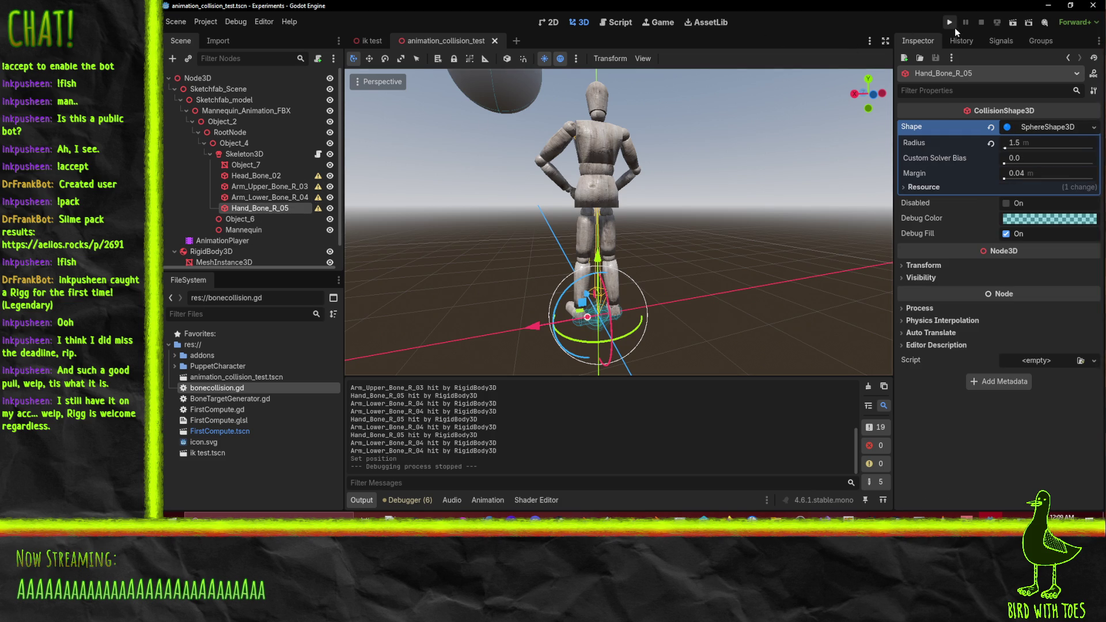
left_click(1005, 26)
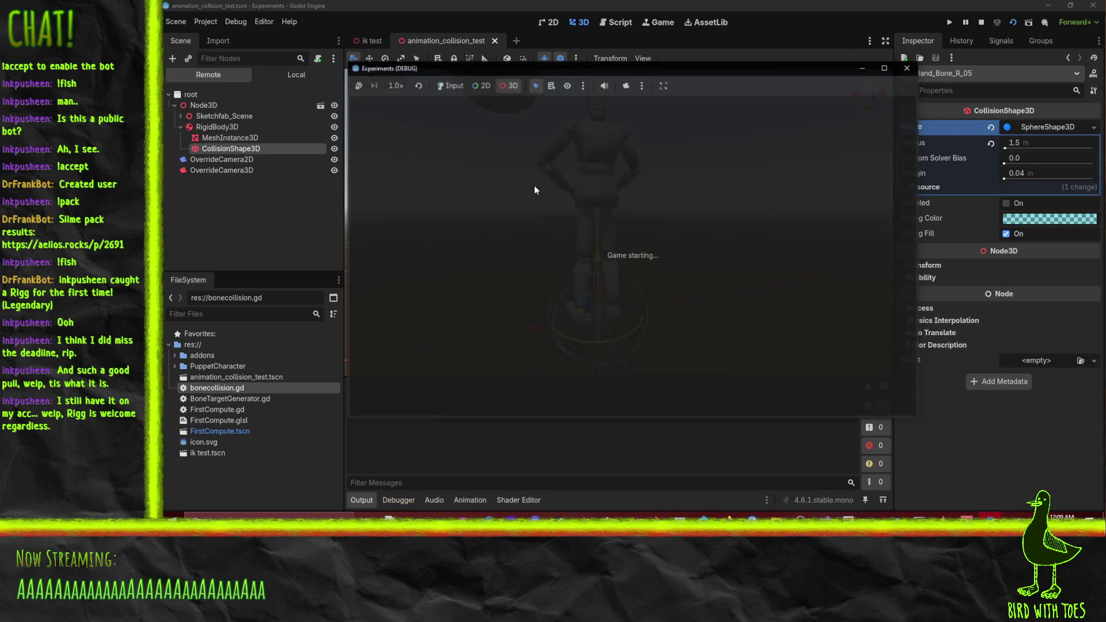
left_click(199, 149)
left_click(190, 109)
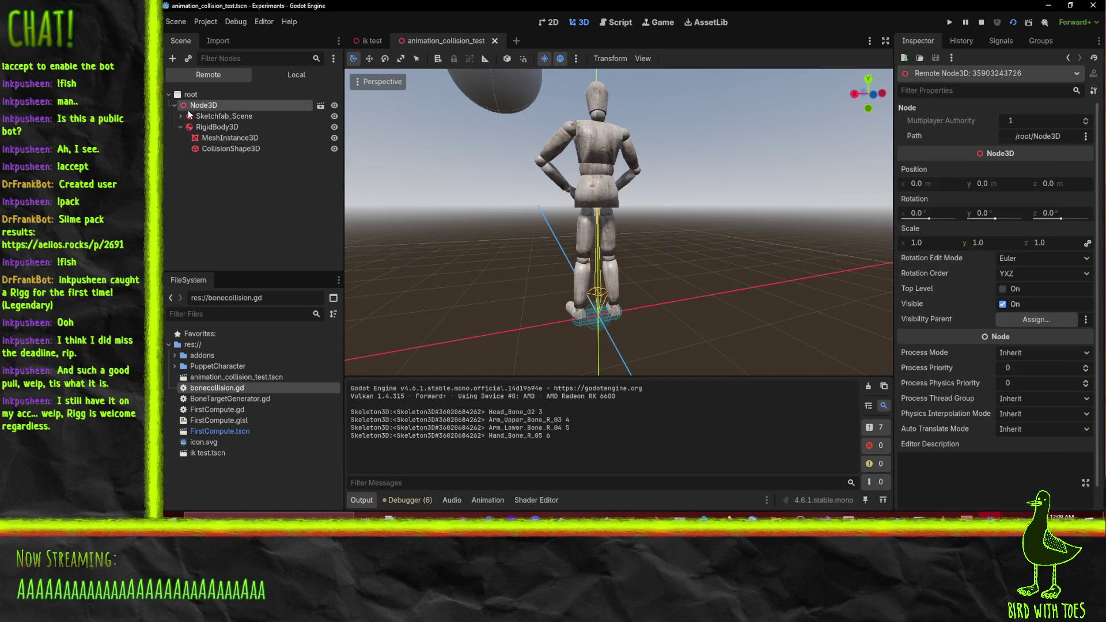
left_click(187, 116)
left_click(199, 127)
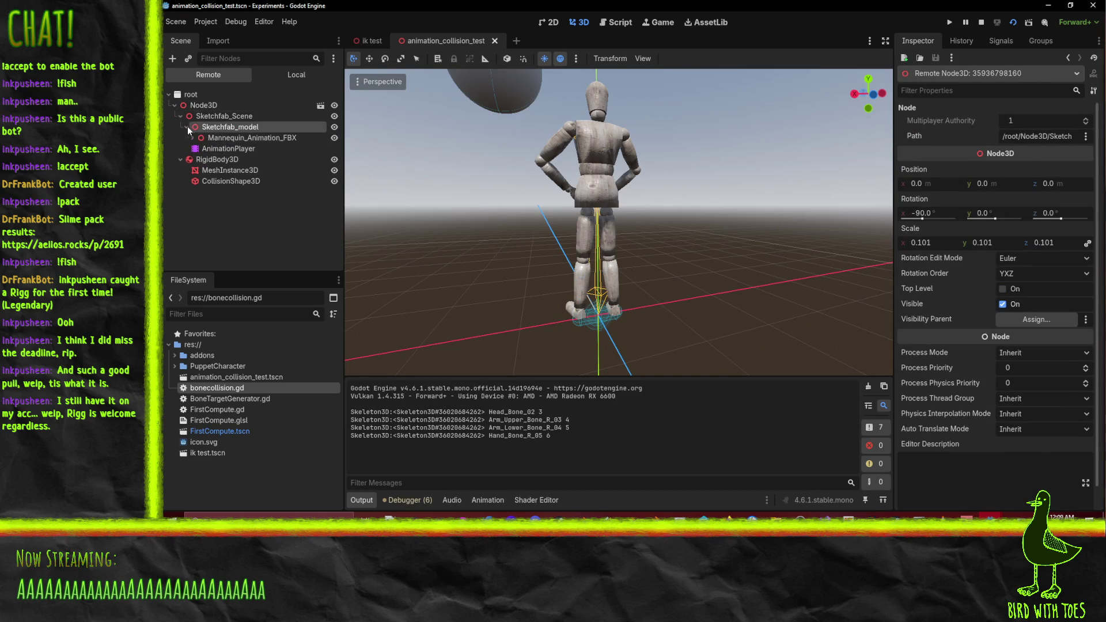
left_click(186, 126)
left_click(192, 138)
left_click(198, 148)
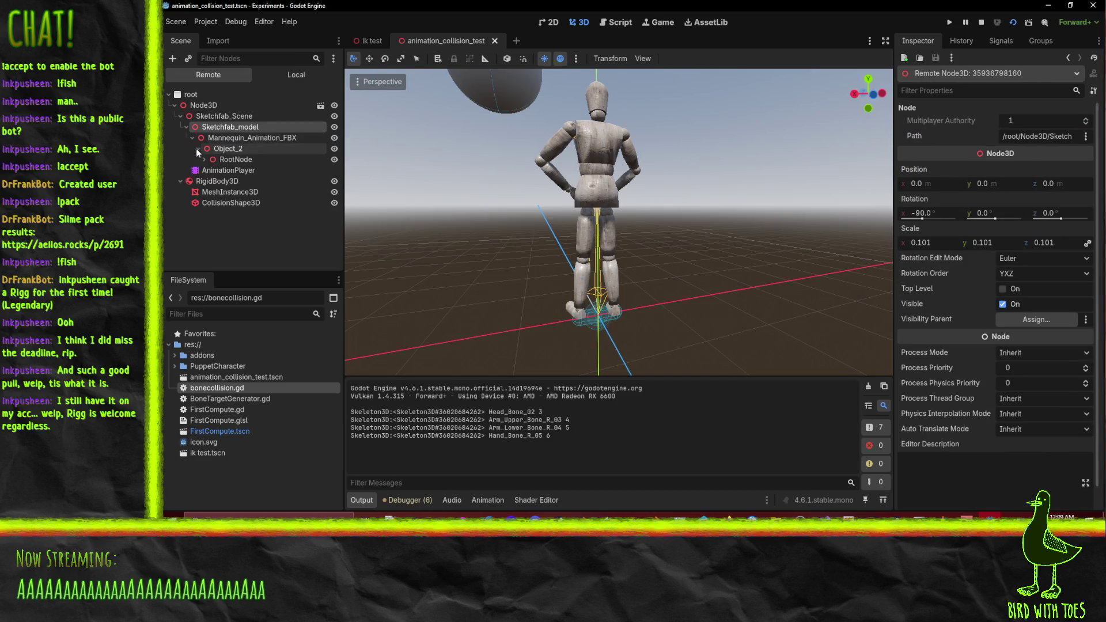
left_click(207, 161)
left_click(210, 170)
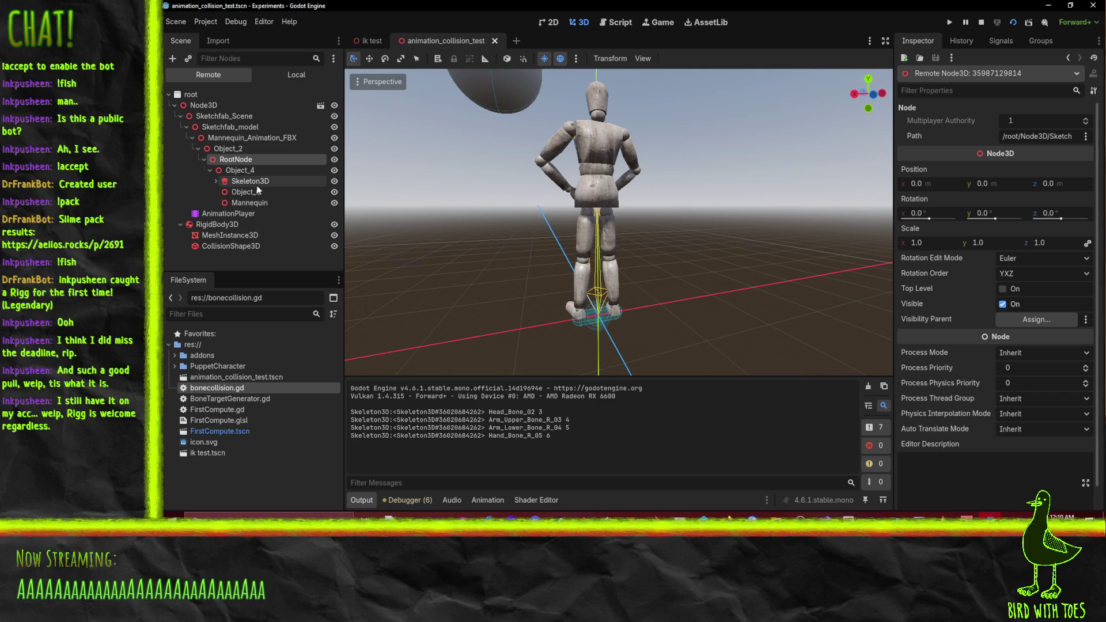
left_click(216, 181)
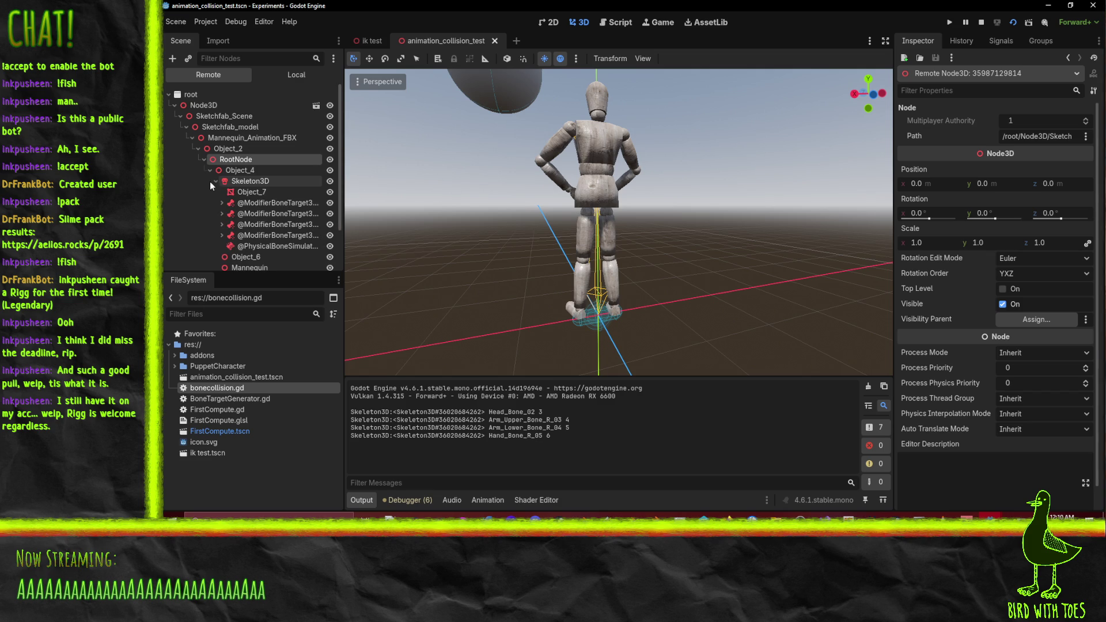
left_click(257, 203)
left_click(249, 234)
scroll(249, 234, "down", 2)
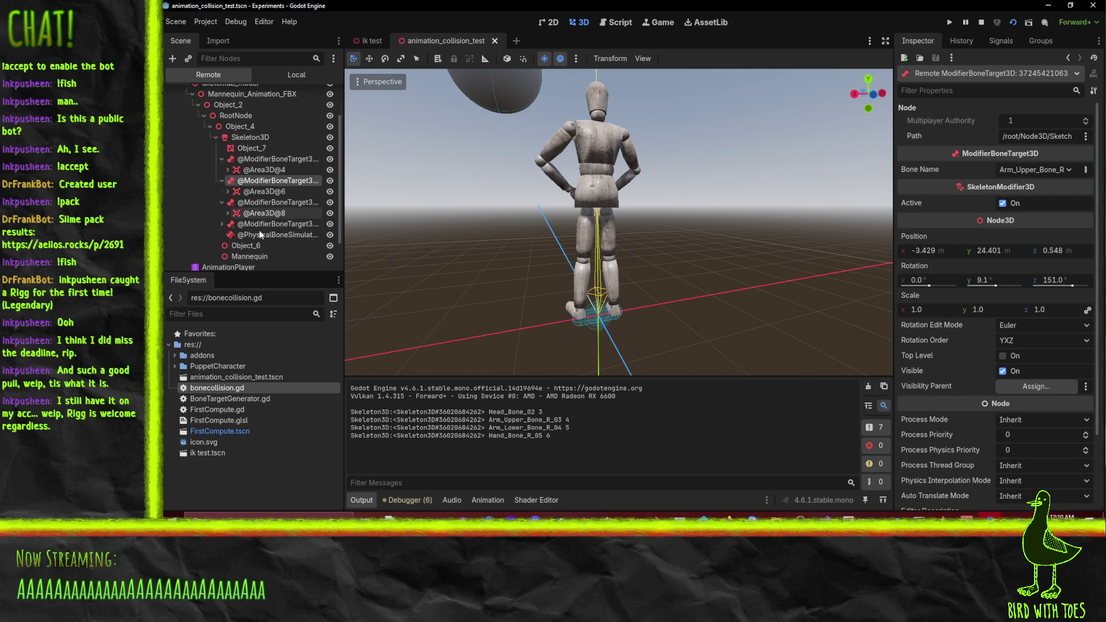
left_click(261, 227)
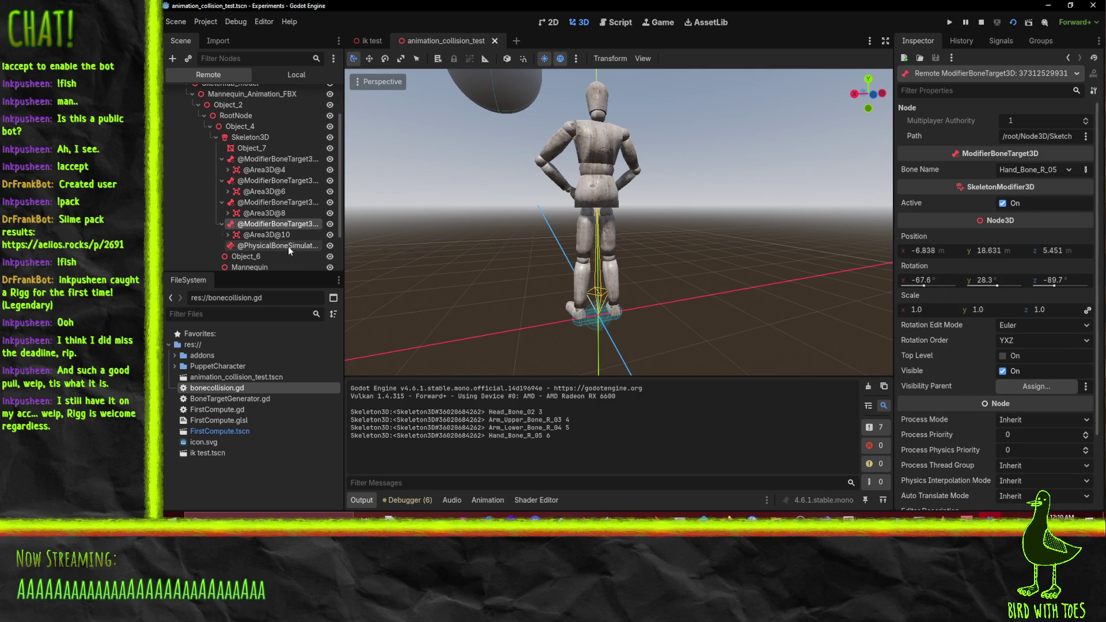
left_click(264, 213)
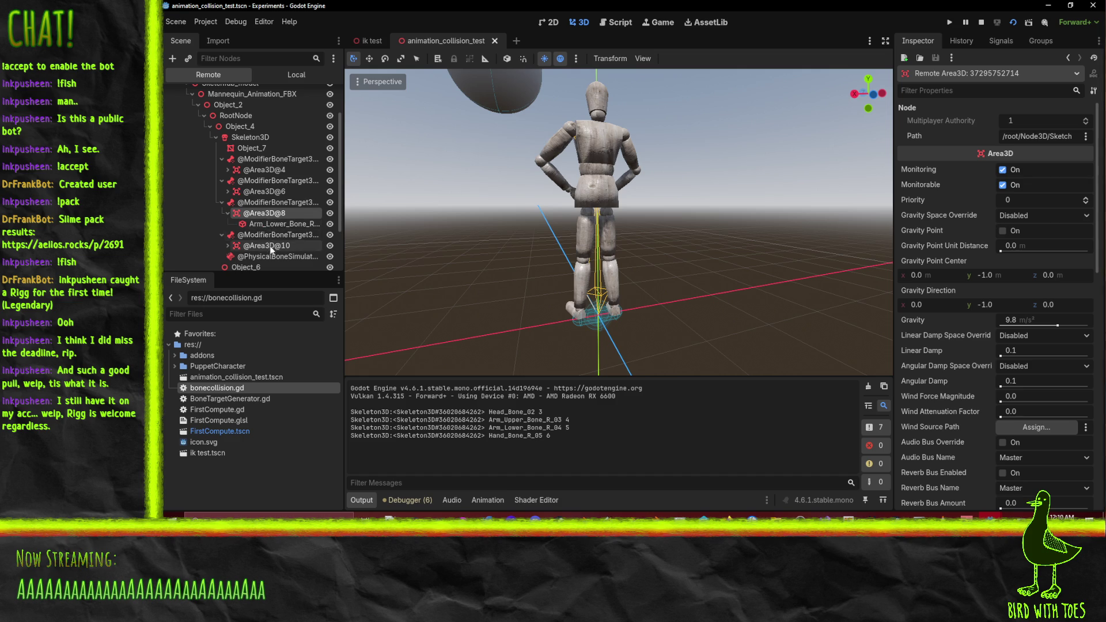
left_click(265, 245)
left_click(263, 192)
left_click(264, 169)
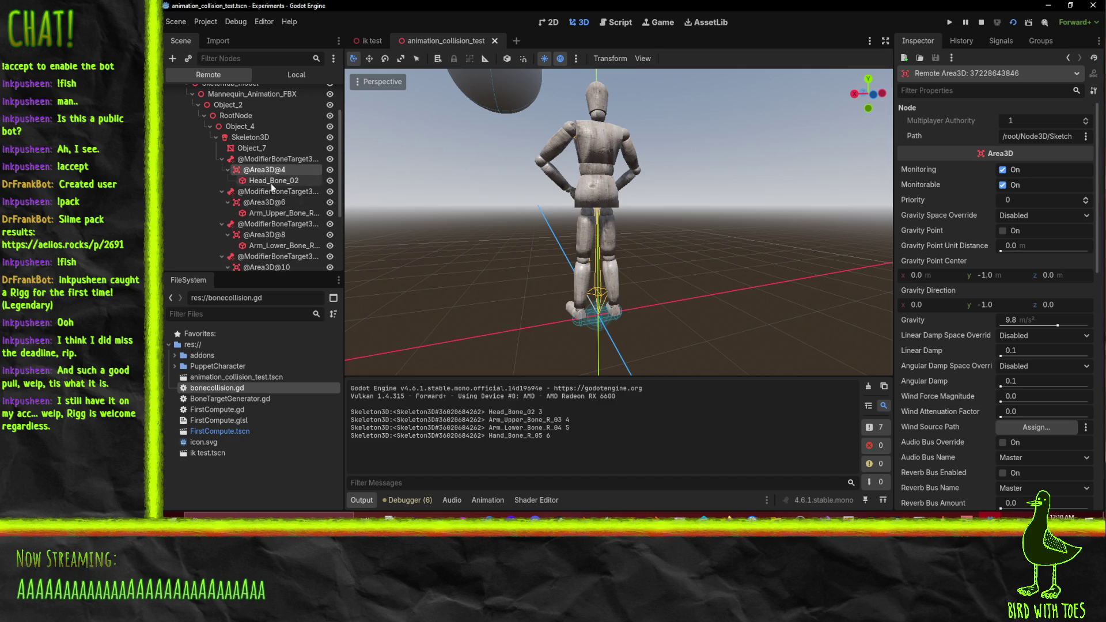
left_click(274, 180)
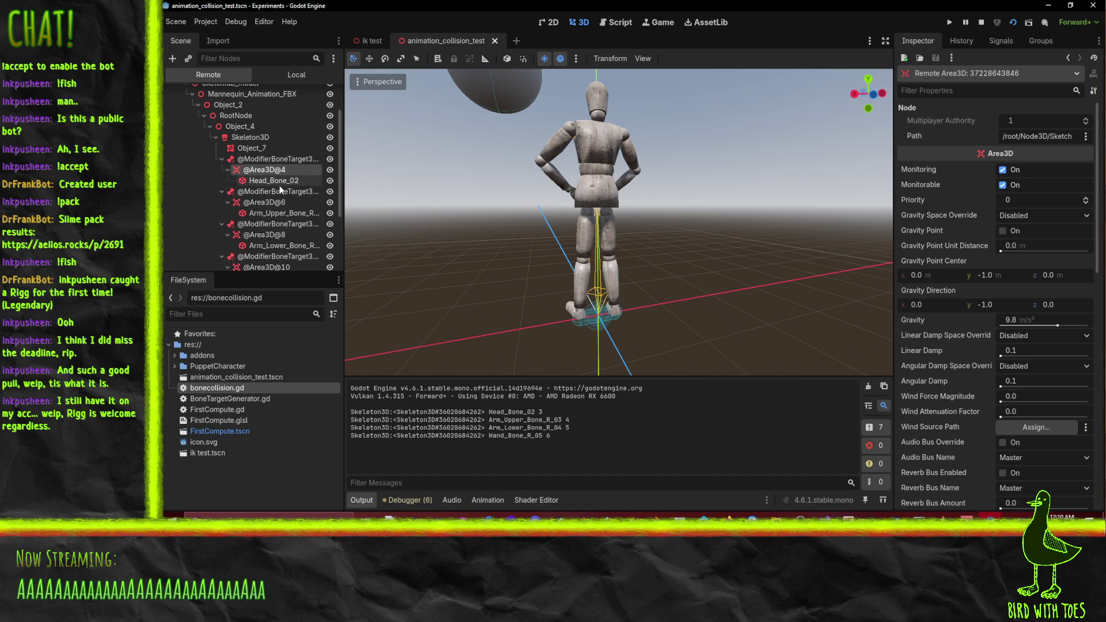
left_click(281, 245)
scroll(280, 239, "down", 3)
left_click(271, 212)
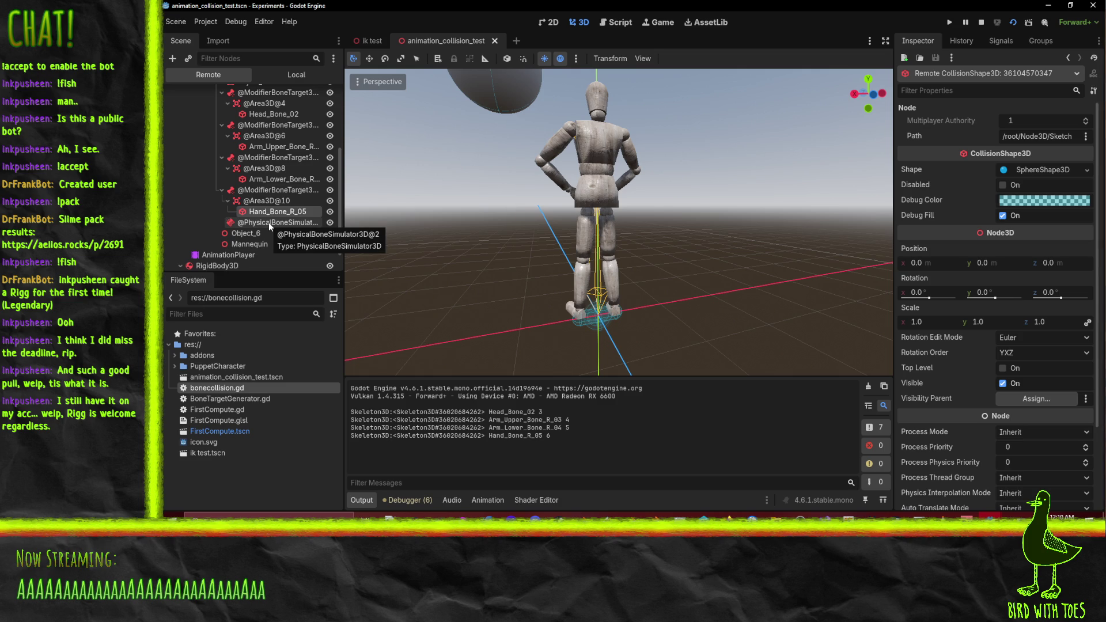
scroll(253, 231, "up", 4)
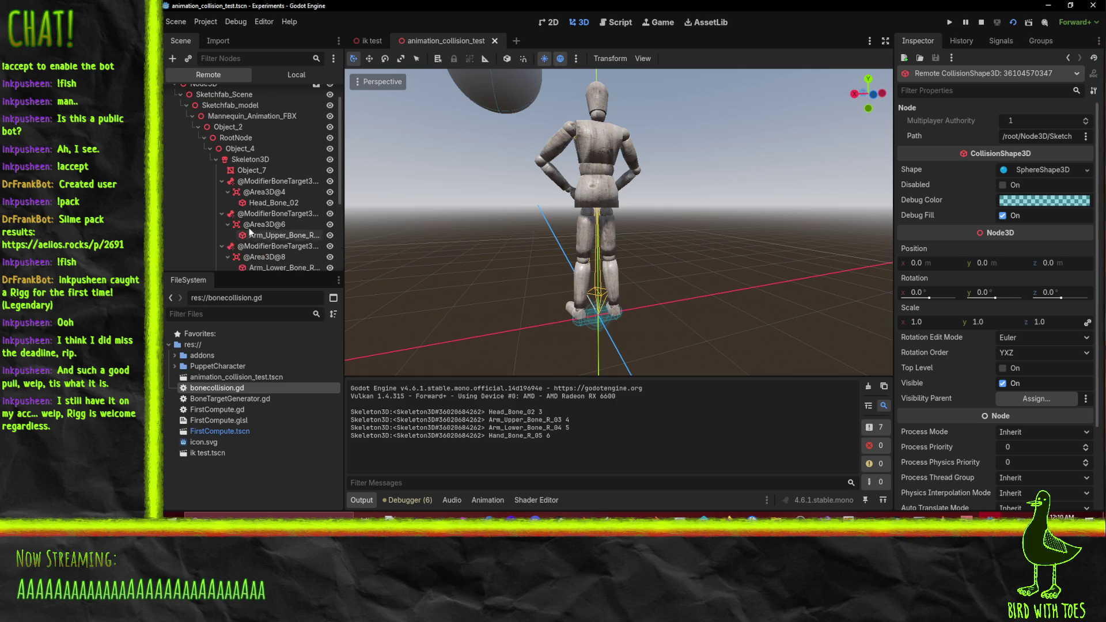
scroll(271, 230, "down", 4)
scroll(285, 218, "up", 4)
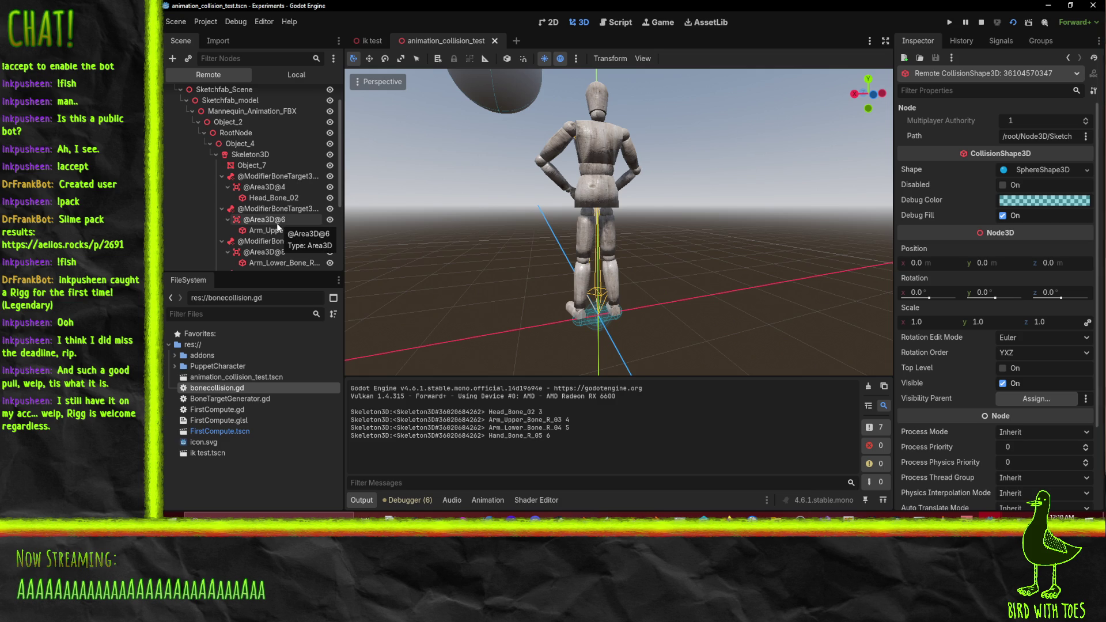
Stop the running game in the Experiments project
left_click(980, 22)
left_click_drag(481, 314, 493, 235)
scroll(500, 239, "down", 3)
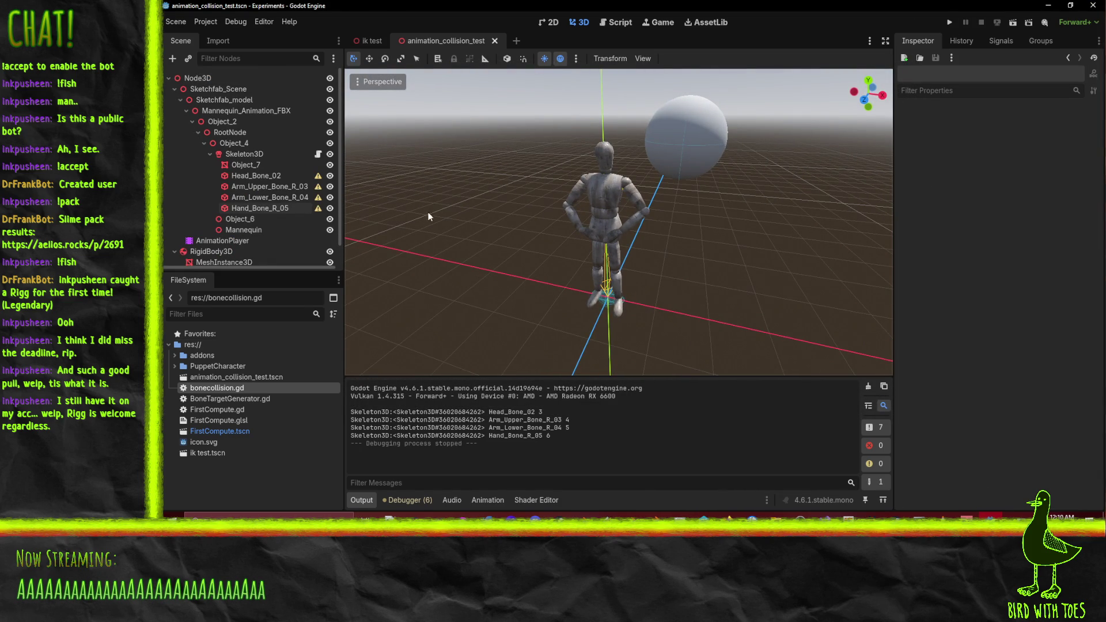
Quit the Experiments project back to the Project List
left_click(167, 21)
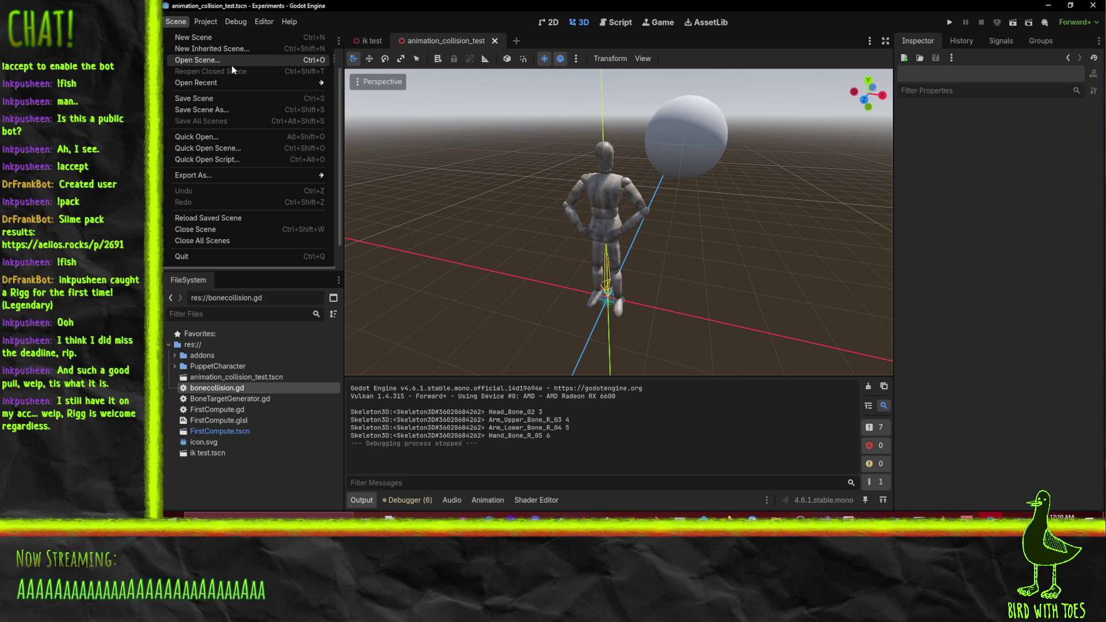
mouse_move(205, 22)
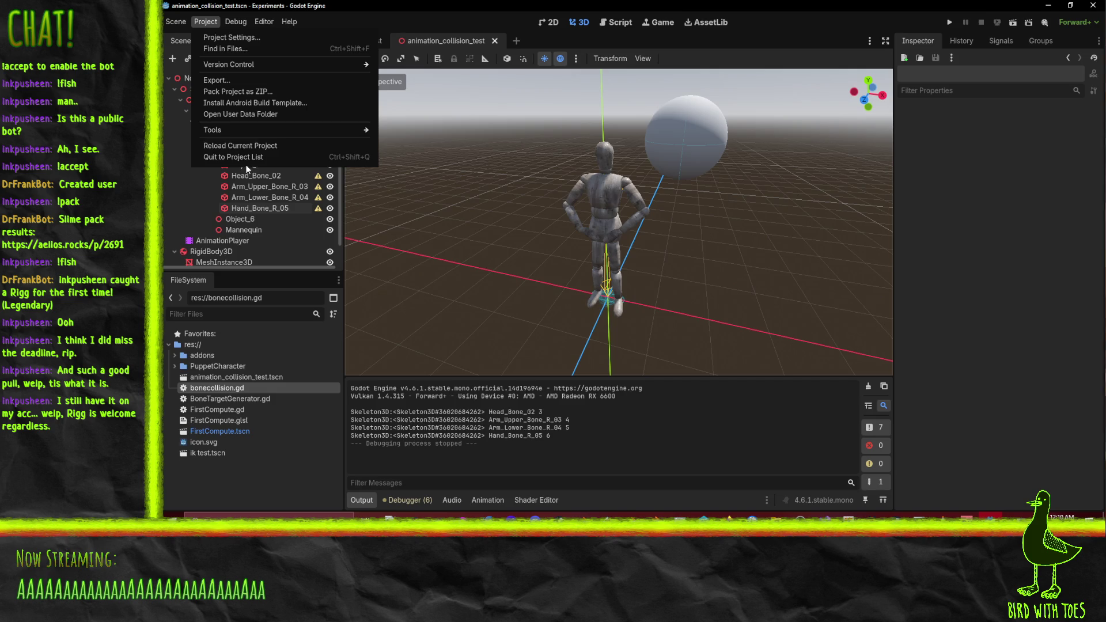
left_click(337, 161)
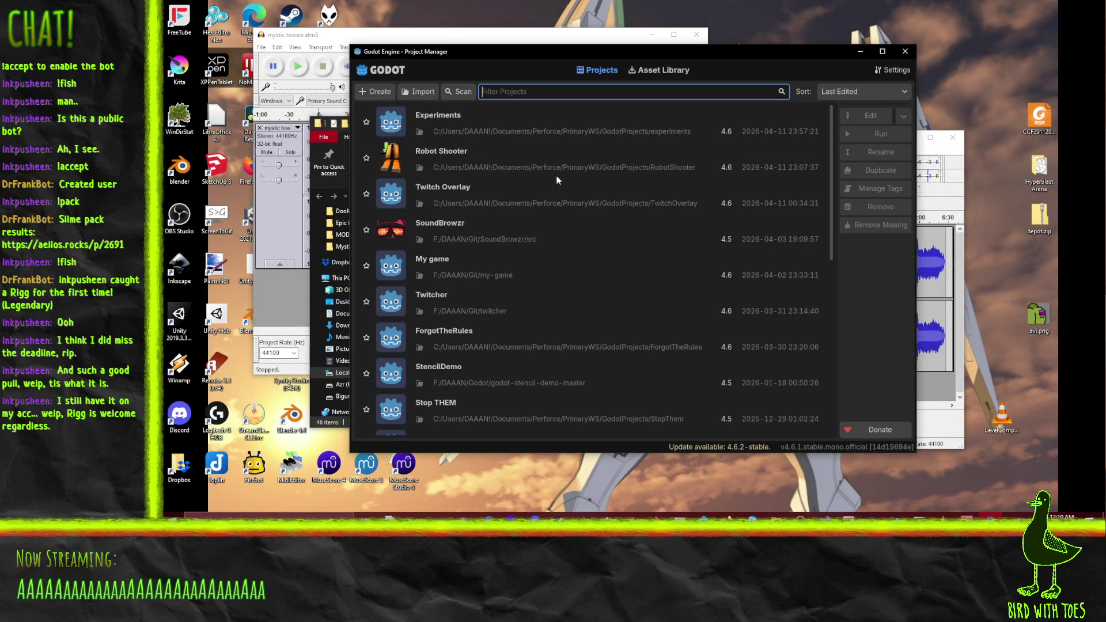
Open the Robot Shooter project from the Project Manager list
double_click(594, 168)
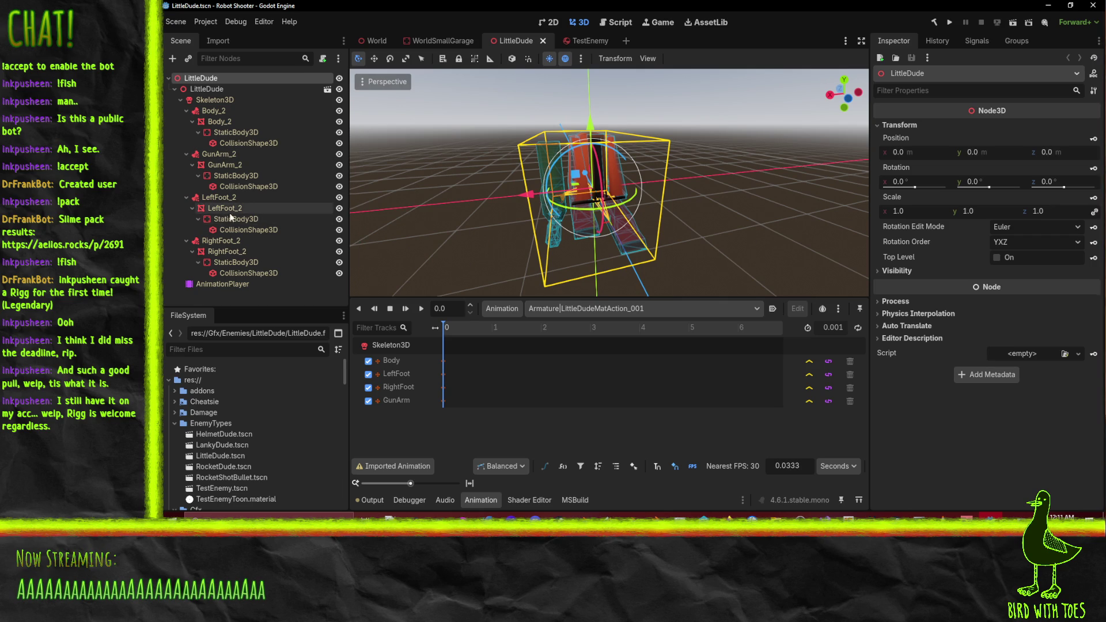
Frame Body_2's StaticBody3D and preview the Walk animation
left_click(226, 133)
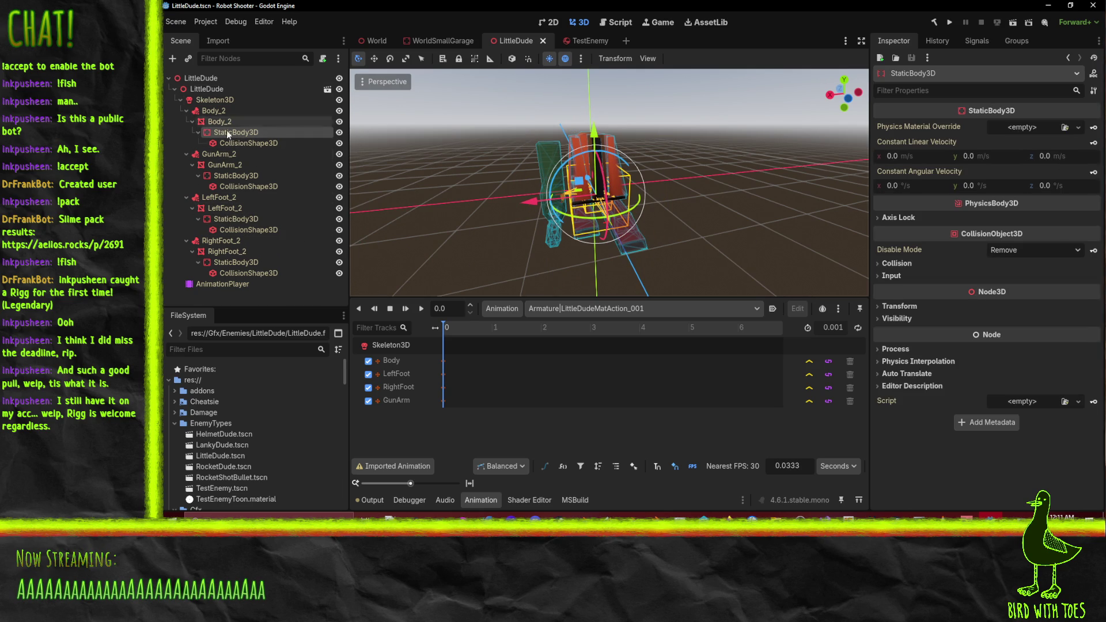
key("f")
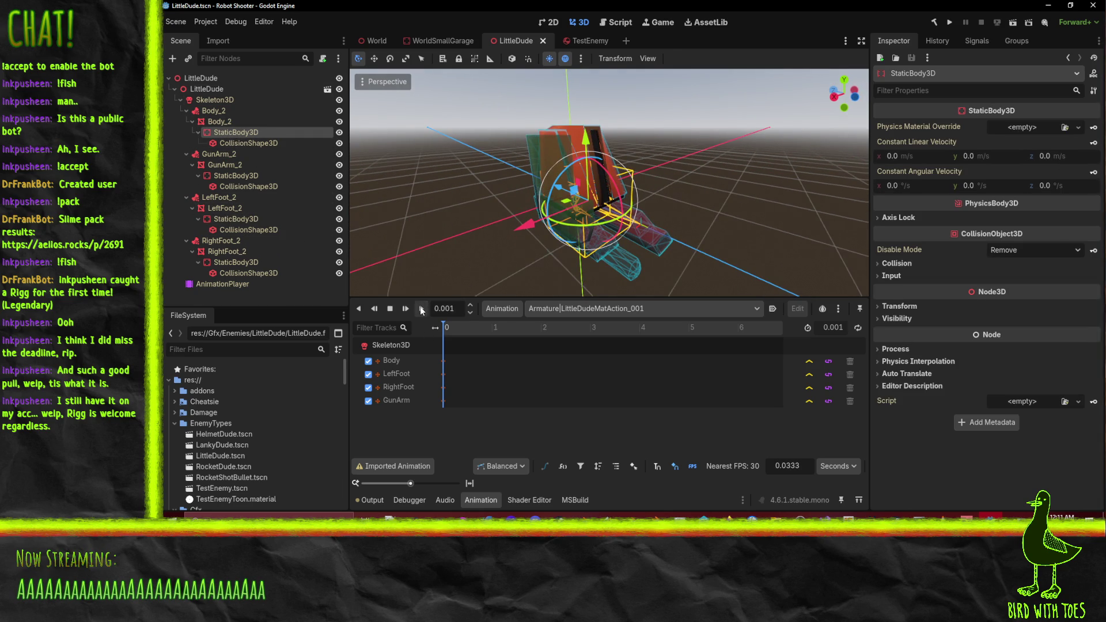
left_click(609, 309)
left_click(575, 345)
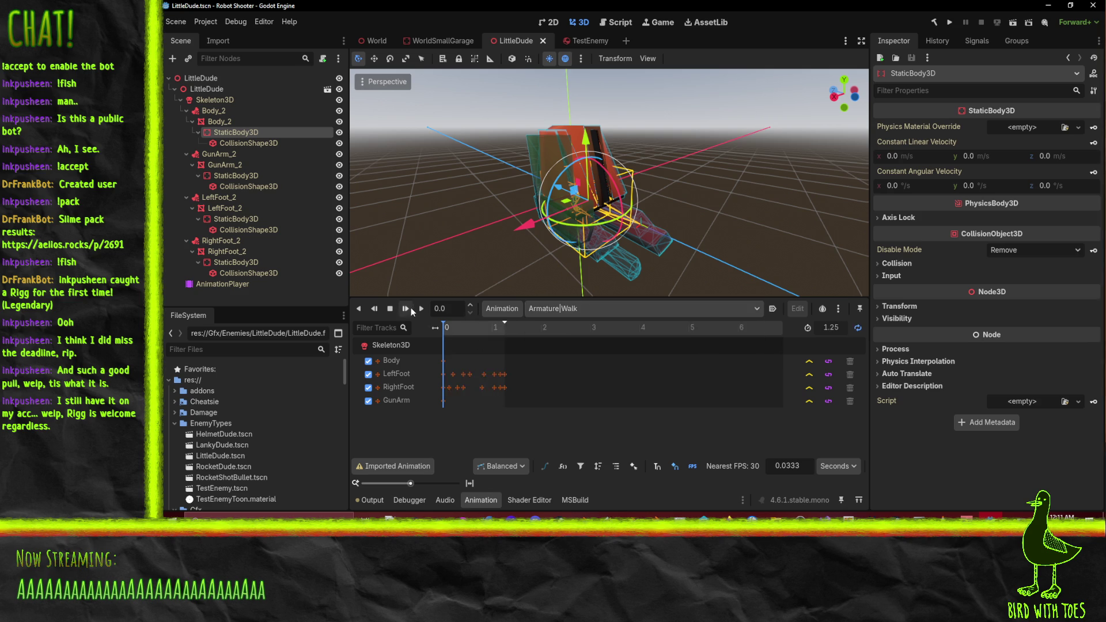
left_click(406, 309)
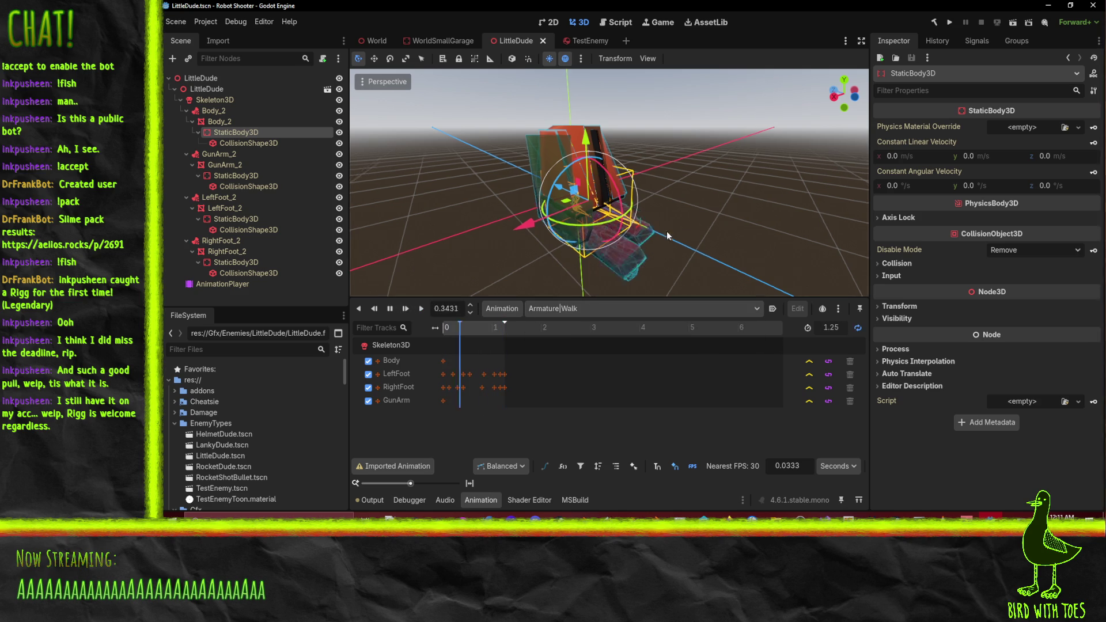
mouse_move(667, 236)
left_mouse_down()
mouse_move(570, 194)
mouse_move(651, 190)
left_mouse_up()
scroll(652, 194, "up", 1)
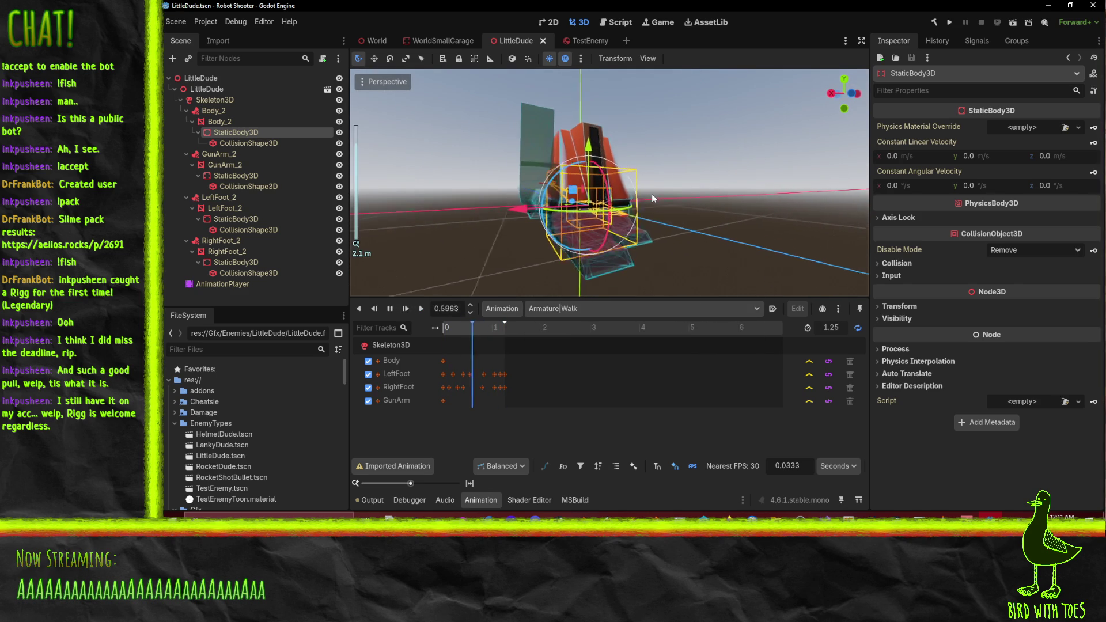
left_click(391, 310)
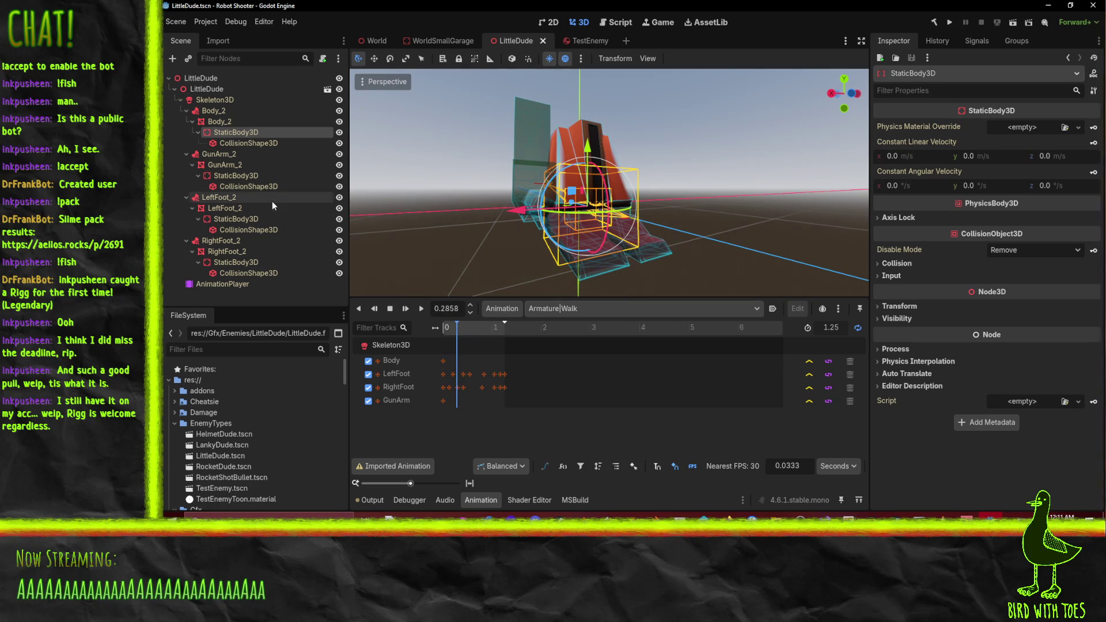
Inspect the GunArm_2 and Body_2 nodes, then make the LittleDude instance local
left_click(233, 175)
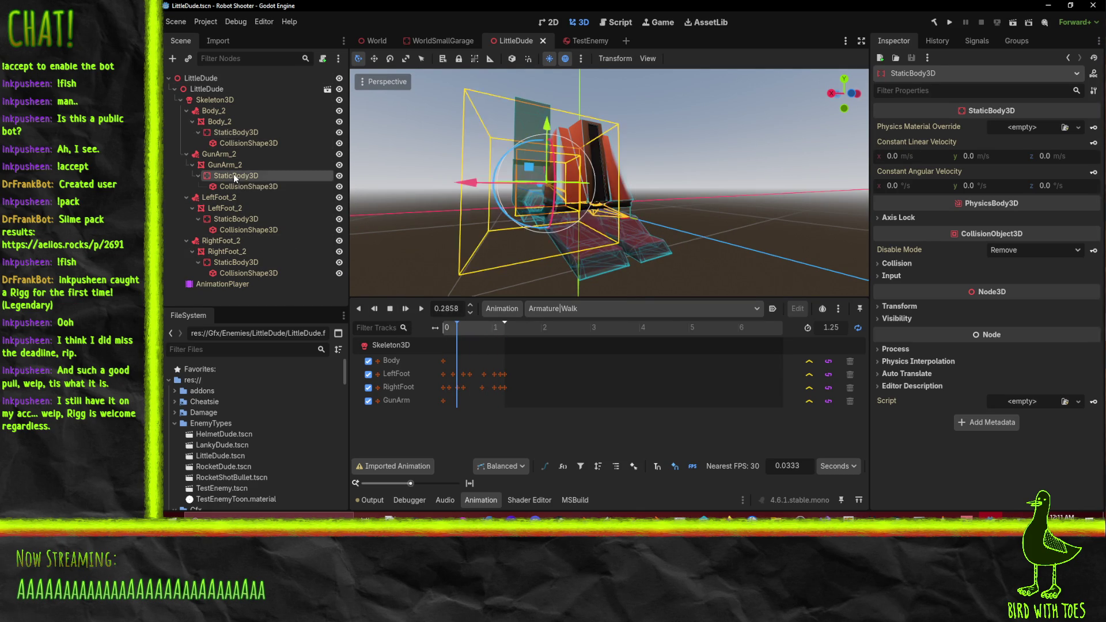
left_click(224, 165)
left_click(231, 132)
left_click(222, 121)
left_click(222, 121)
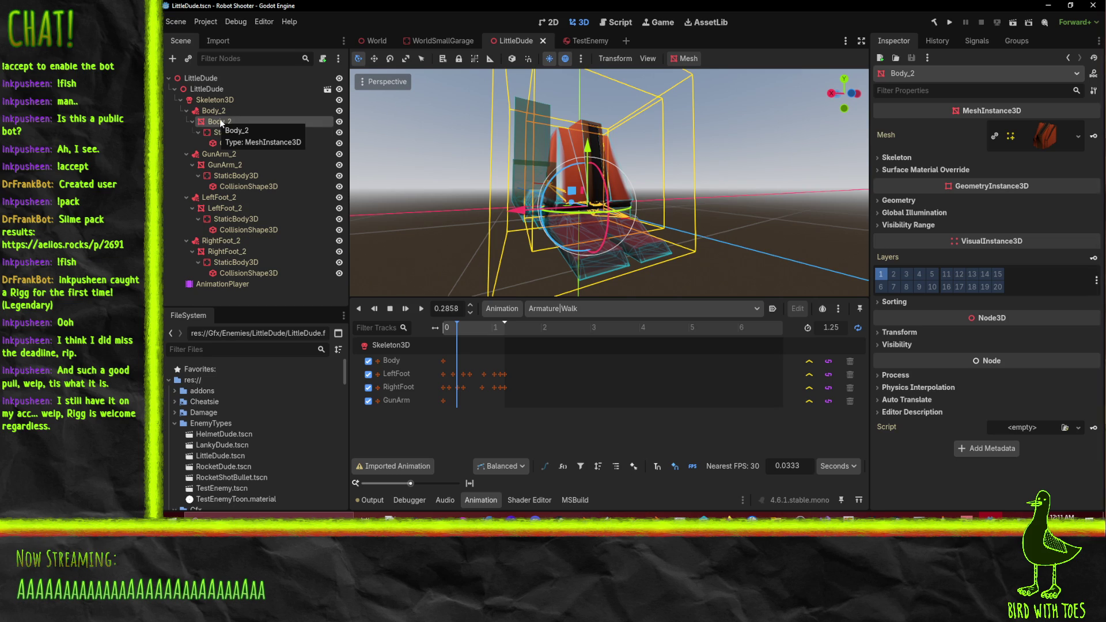
mouse_move(220, 122)
left_mouse_down()
mouse_move(227, 190)
mouse_move(228, 143)
left_mouse_up()
left_click(210, 101)
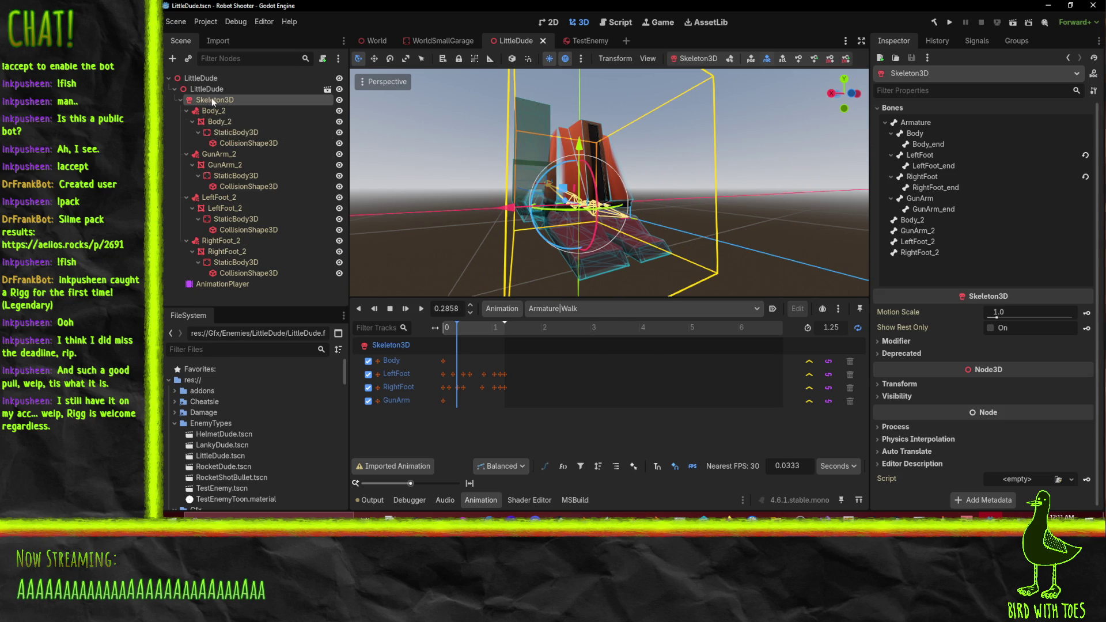
right_click(202, 89)
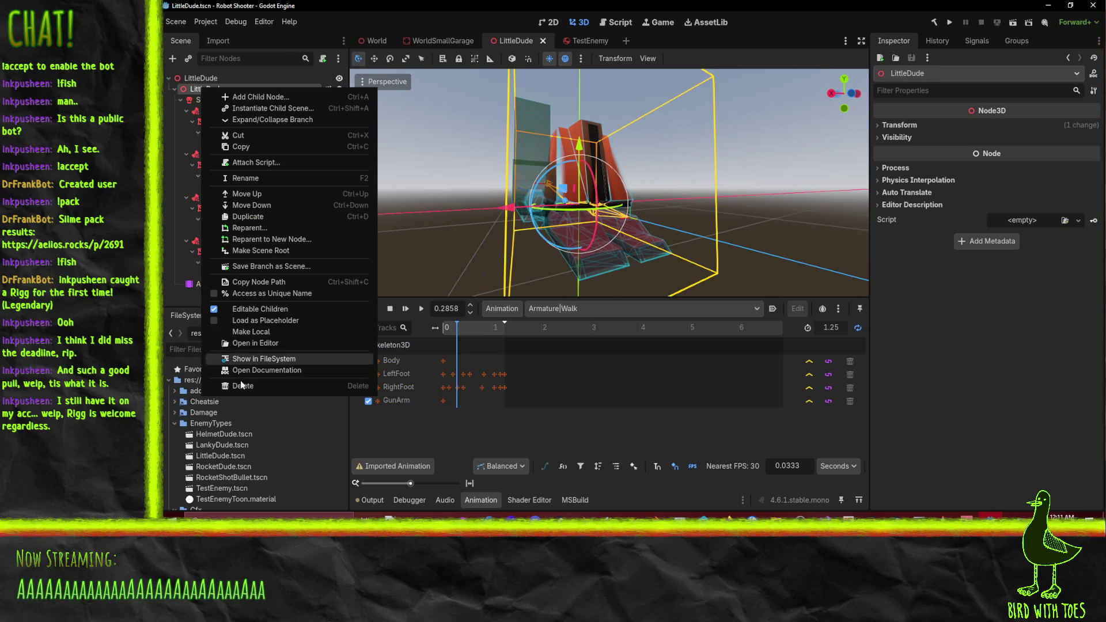
left_click(259, 332)
Put each StaticBody3D under its Body_2, GunArm_2, LeftFoot_2, RightFoot_2 attachment, holding its mesh
left_click(222, 122)
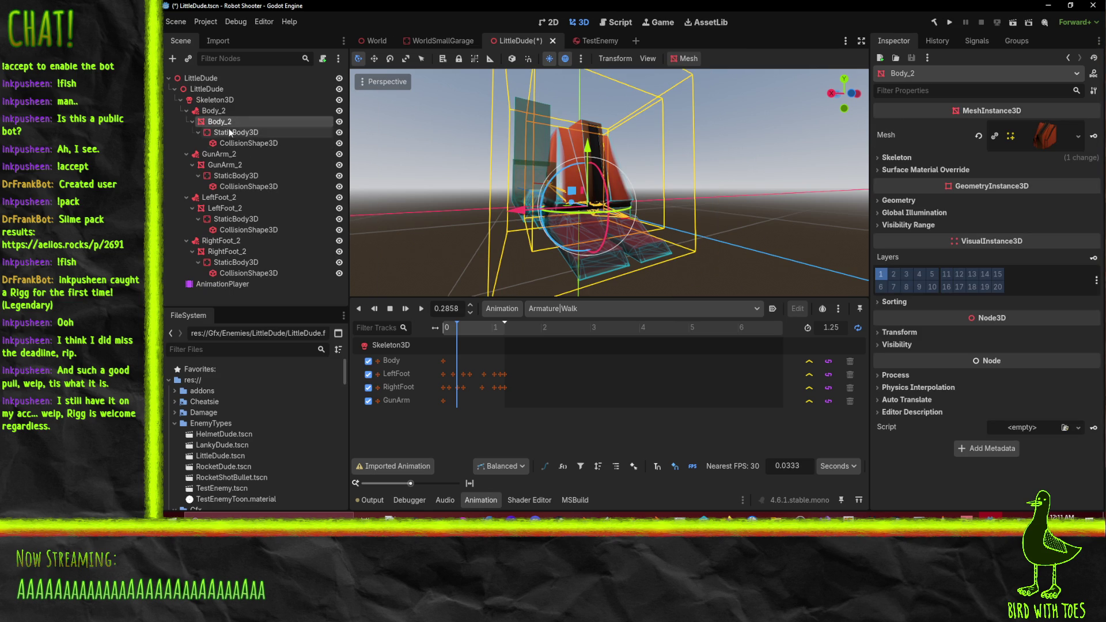
mouse_move(231, 136)
left_mouse_down()
mouse_move(235, 145)
mouse_move(209, 112)
mouse_move(222, 134)
left_mouse_up()
left_click(235, 133)
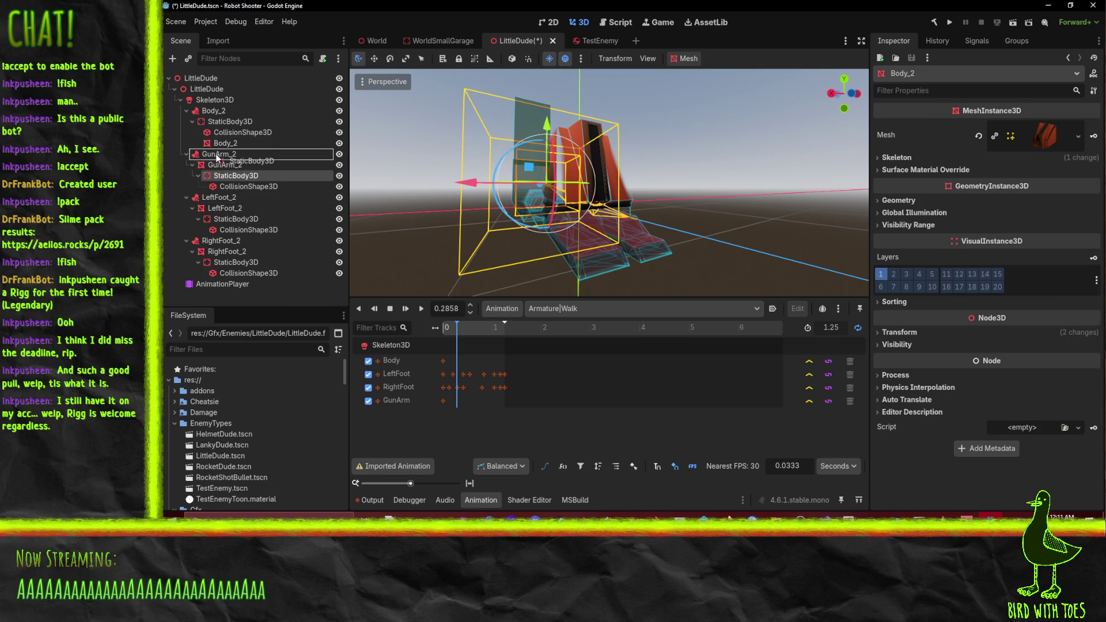
left_click_drag(217, 157, 226, 166)
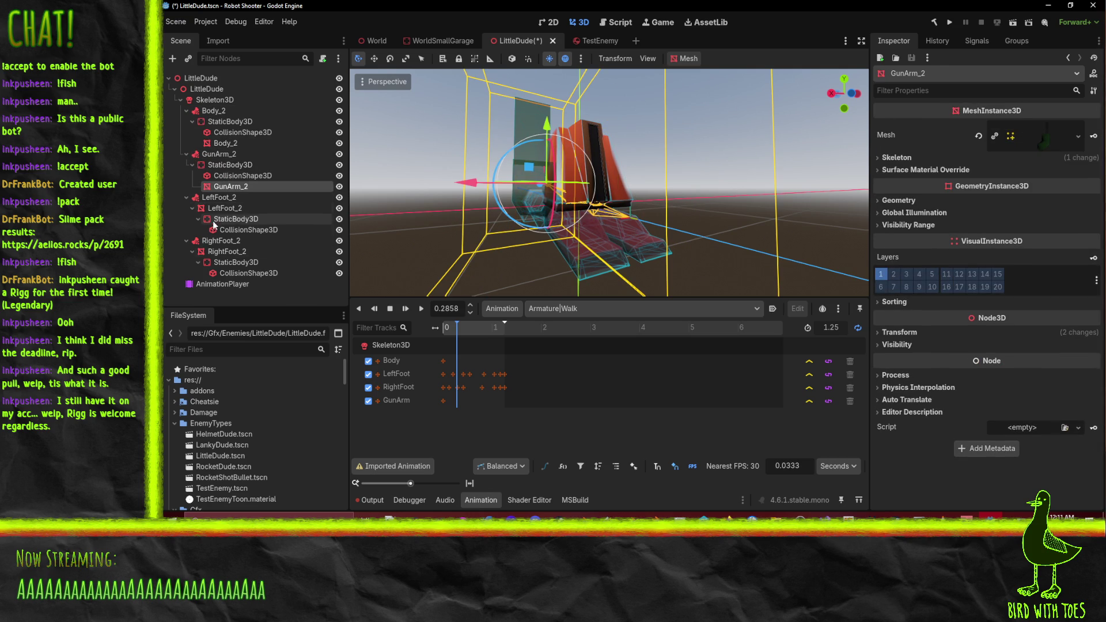
mouse_move(213, 220)
left_mouse_down()
mouse_move(217, 197)
mouse_move(223, 219)
left_mouse_up()
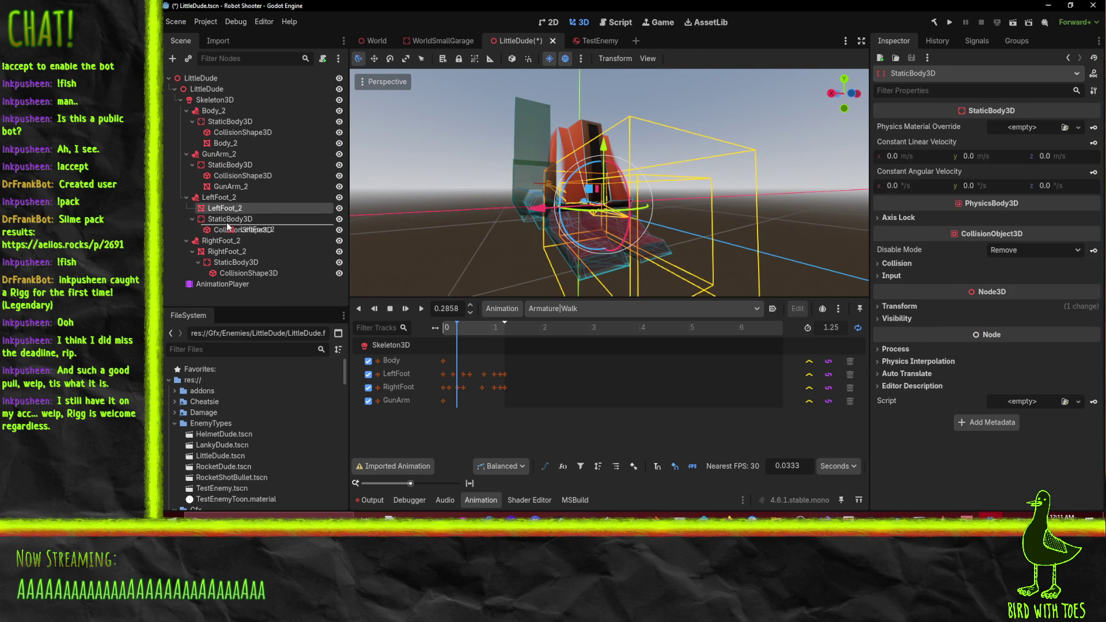
mouse_move(224, 266)
left_mouse_down()
mouse_move(223, 242)
mouse_move(228, 268)
left_mouse_up()
left_click(230, 262)
left_click(225, 241)
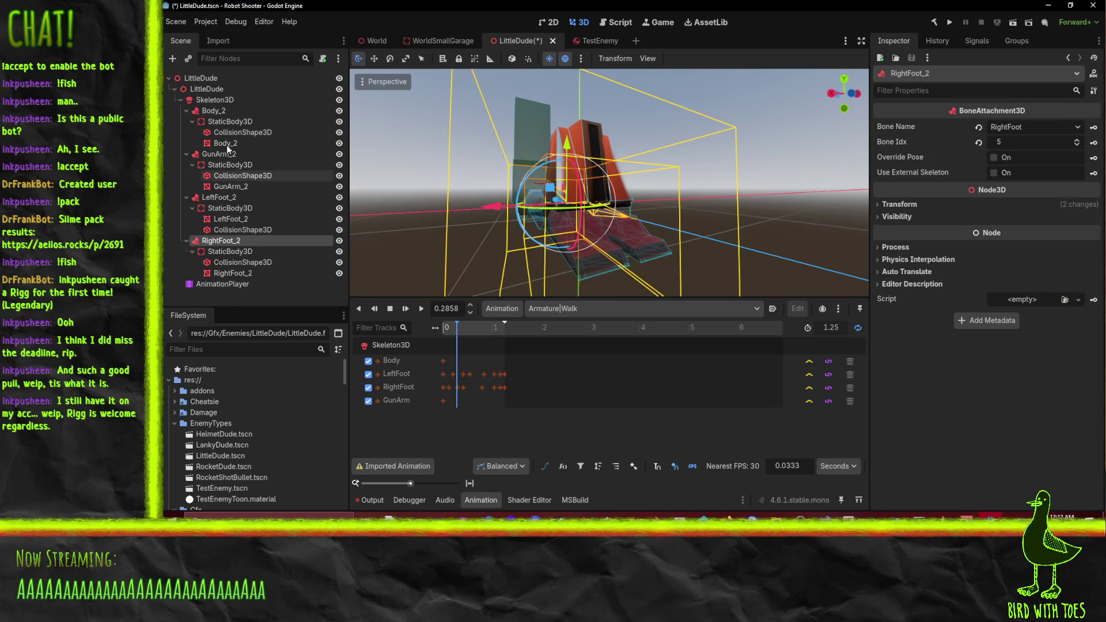
Play the Walk animation to check the restructured limbs, including RightFoot_2's StaticBody3D
left_click(424, 313)
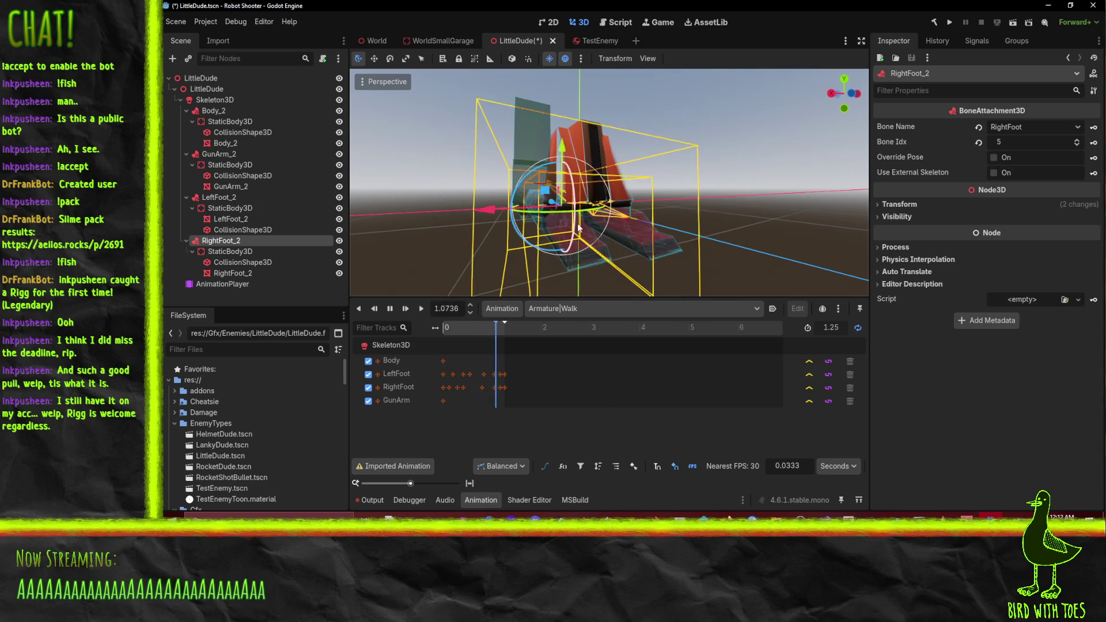
left_click_drag(514, 179, 621, 237)
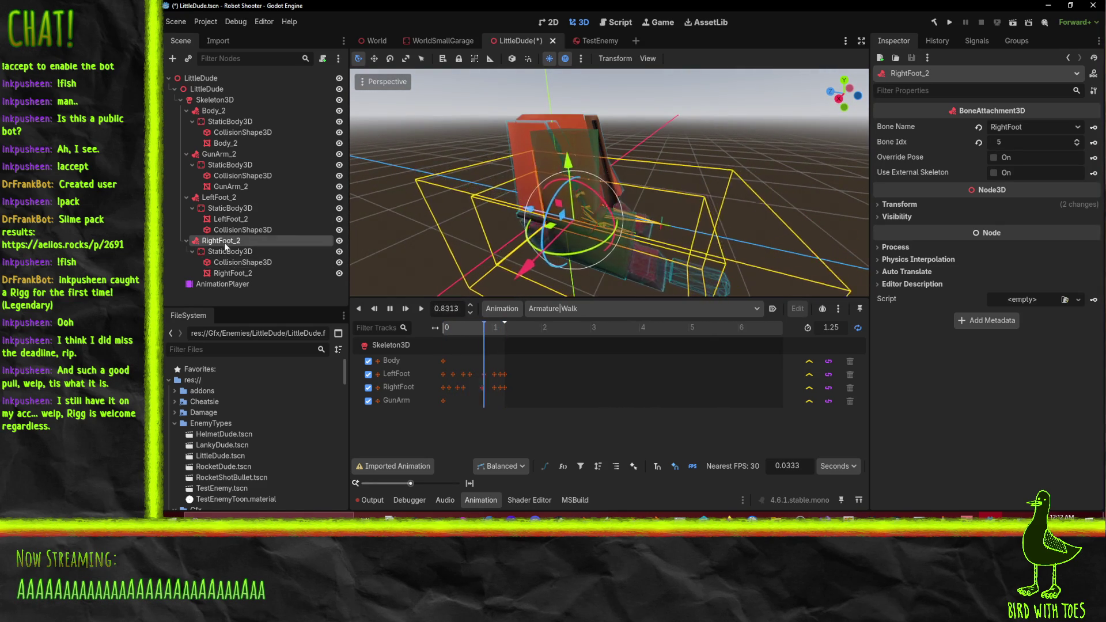
key("Down")
key("Down")
key("Down")
left_click(228, 252)
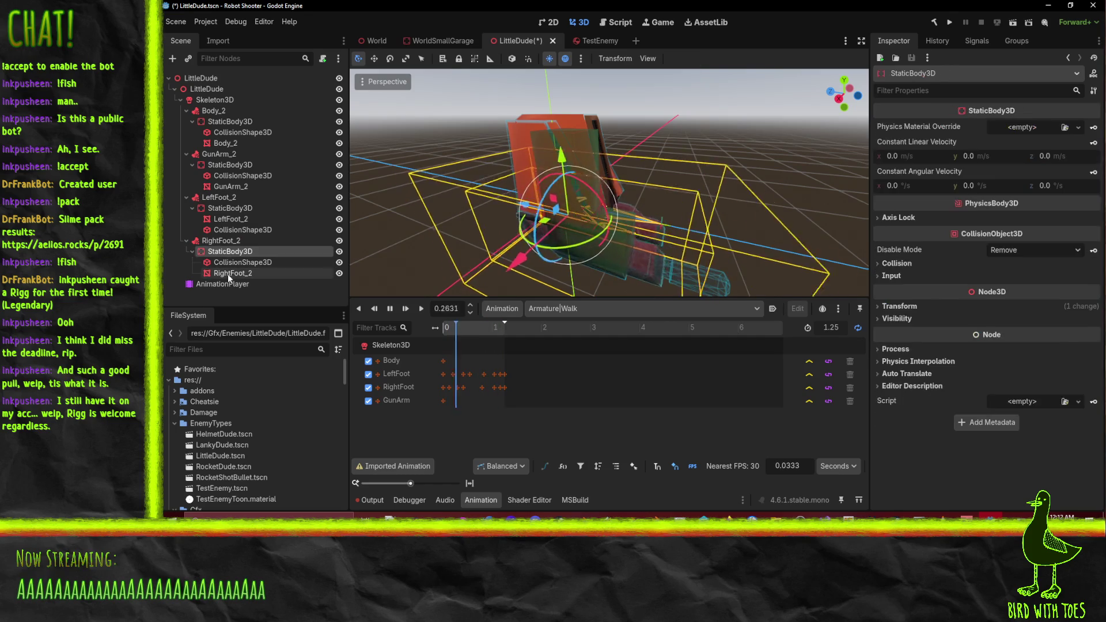
left_click(227, 274)
left_click(224, 251)
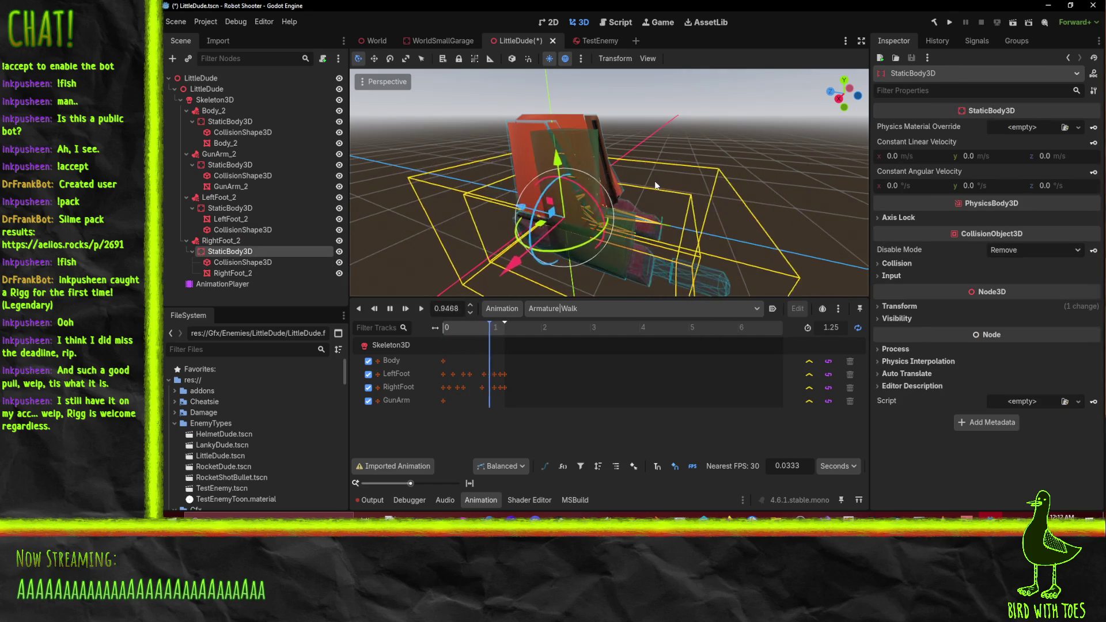
scroll(599, 183, "up", 2)
left_click_drag(674, 161, 534, 195)
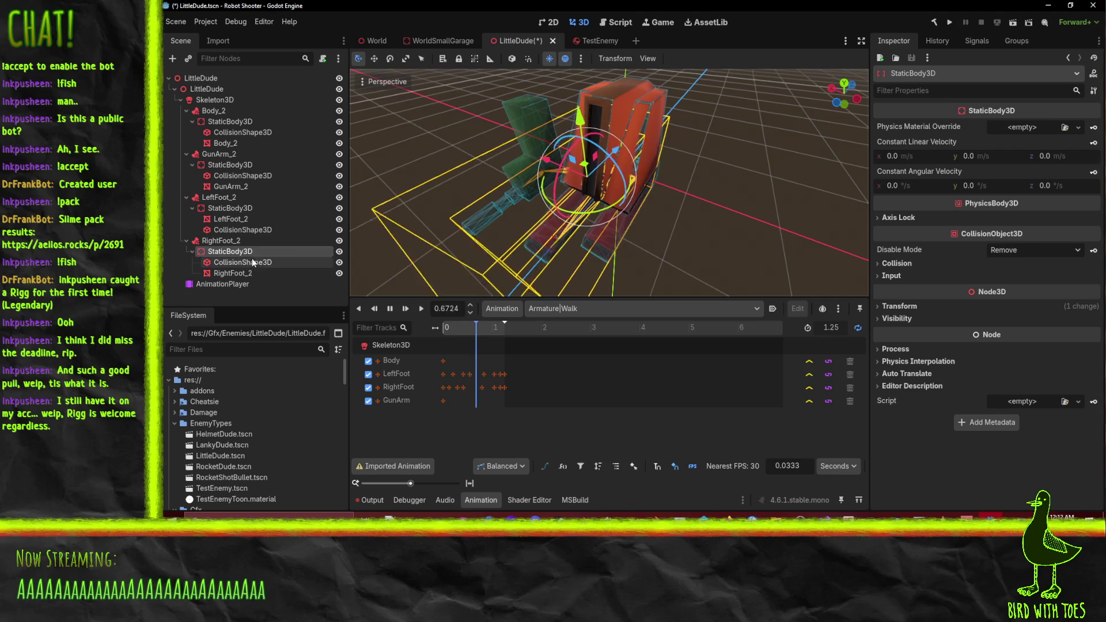
left_click_drag(572, 229, 506, 311)
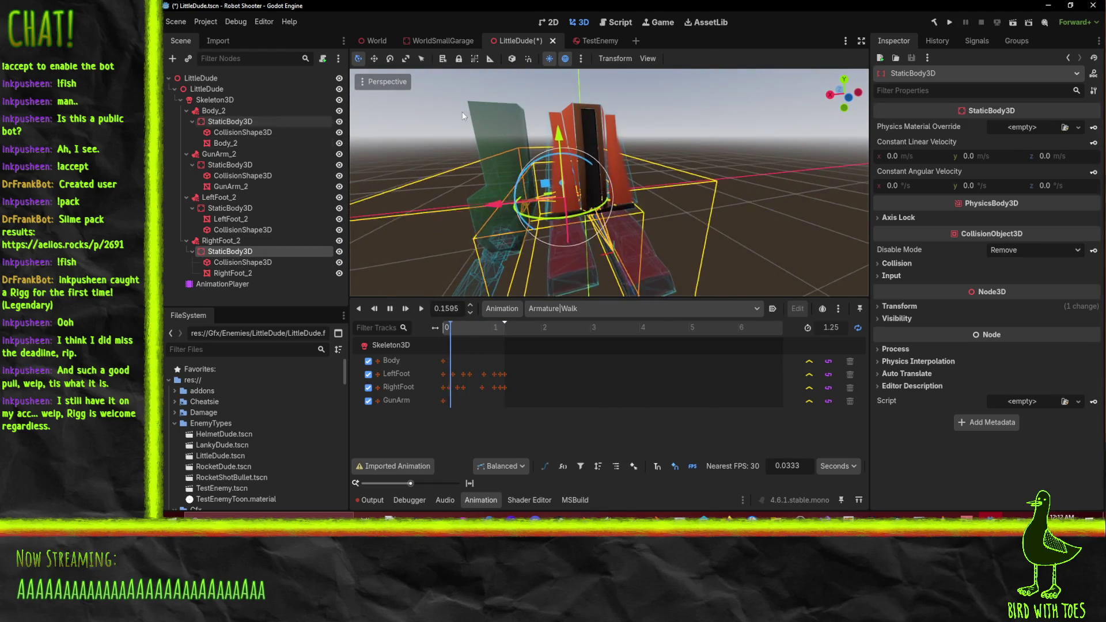
mouse_move(536, 231)
left_mouse_down()
mouse_move(582, 119)
mouse_move(704, 145)
left_mouse_up()
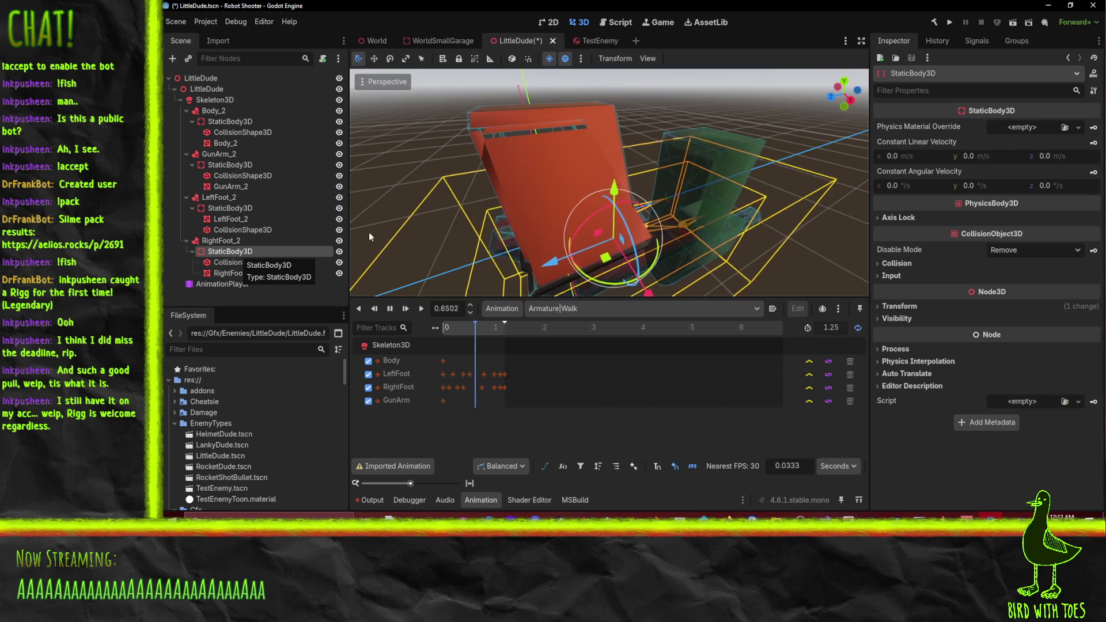
Switch to the TestEnemy scene and open the Damagable node's FancyDamage.cs script
left_click(585, 40)
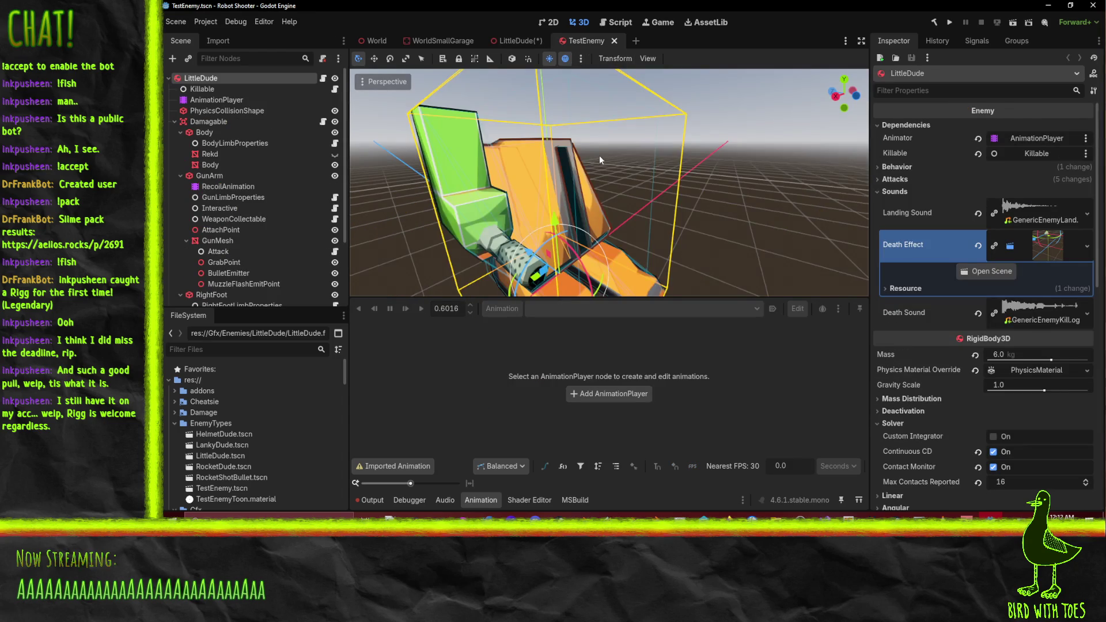
left_click_drag(551, 230, 576, 219)
left_click(209, 121)
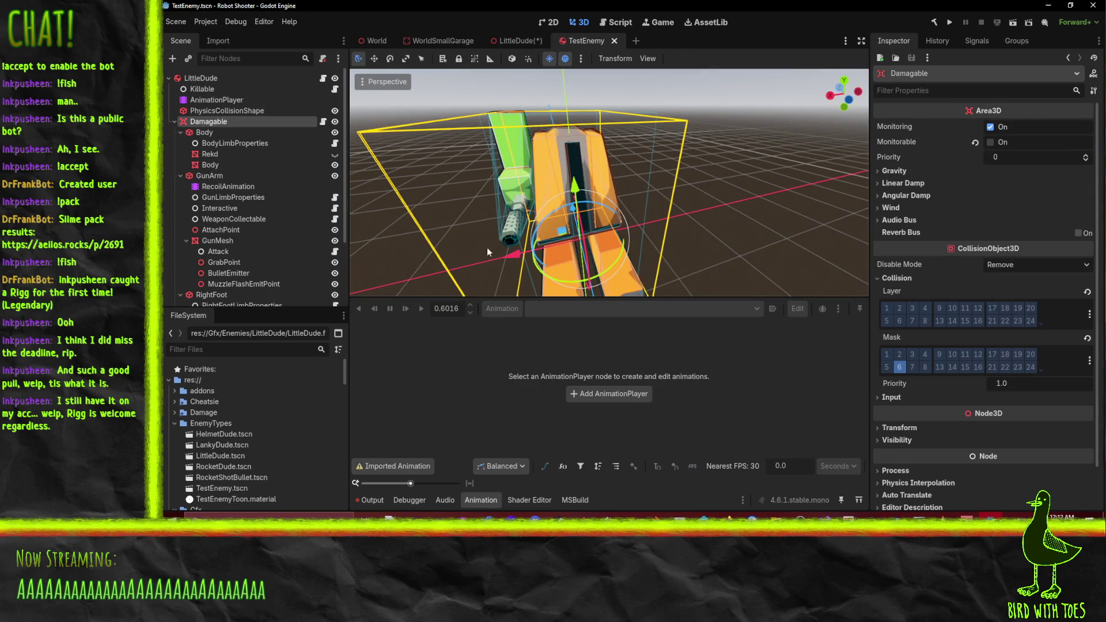
scroll(1007, 214, "down", 1)
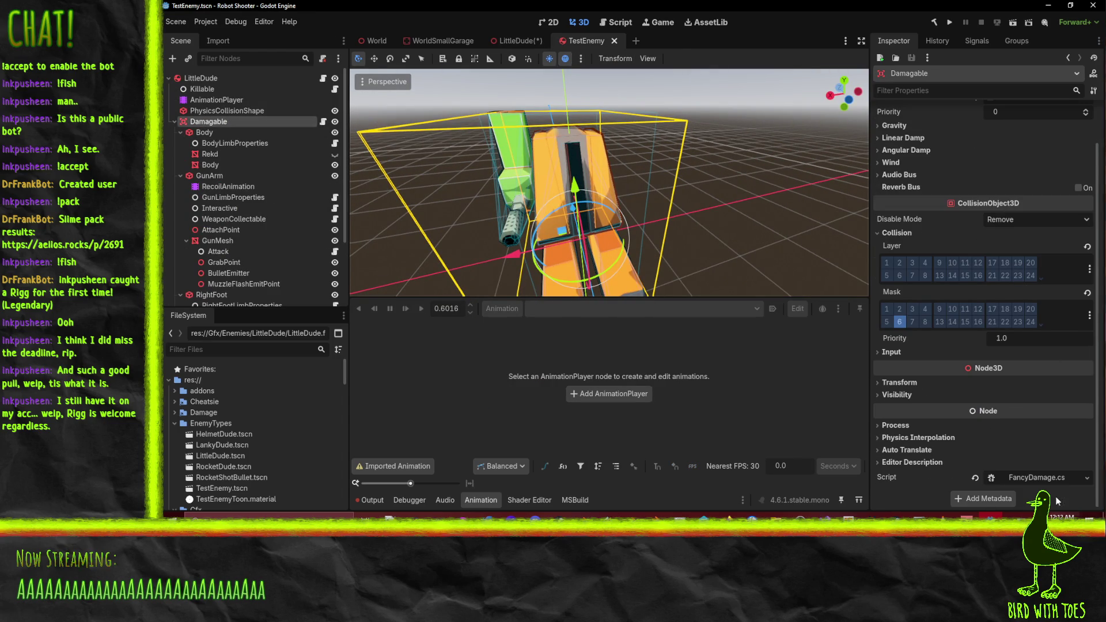
left_click(1037, 478)
Leave Visual Studio and return to the Godot editor on the TestEnemy scene
key("alt+Tab")
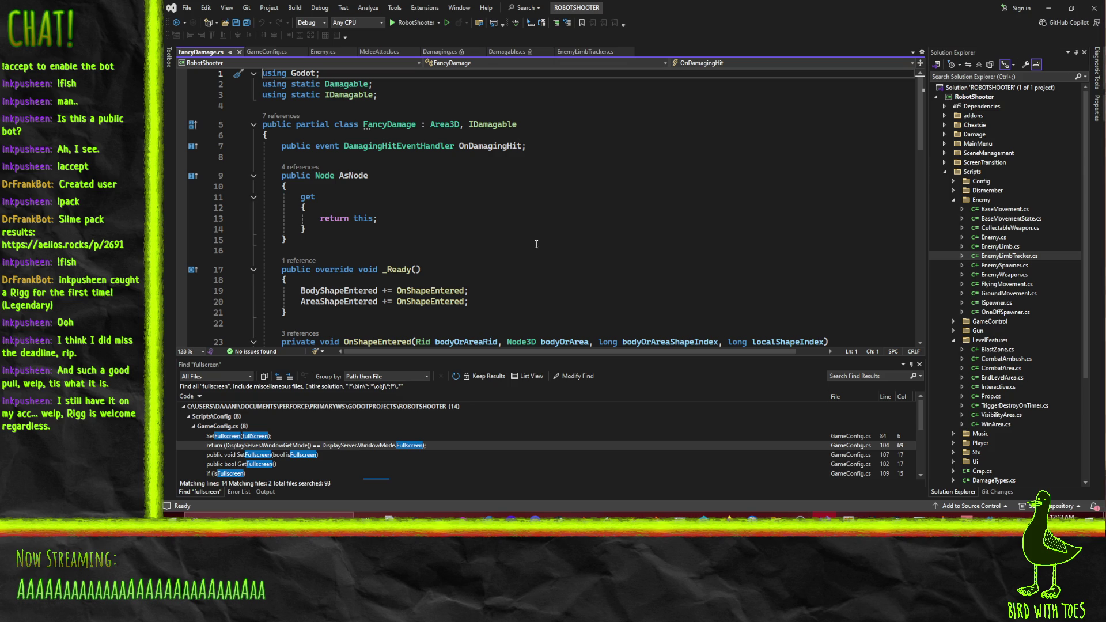
left_click(1049, 8)
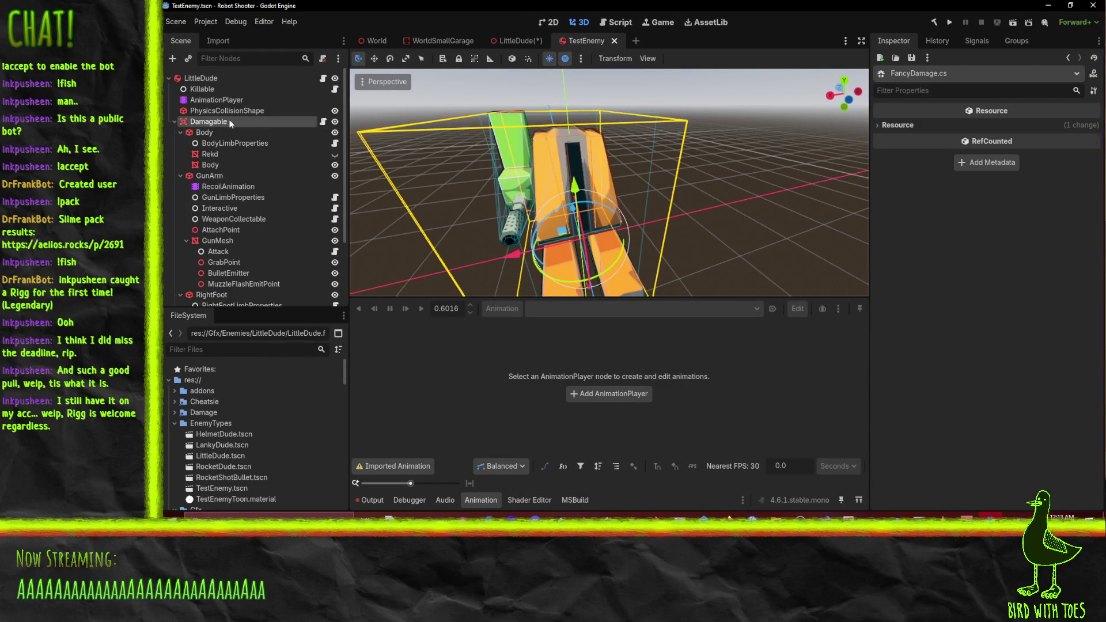
In the LittleDude scene, start adding a child node under Skeleton3D
left_click(519, 40)
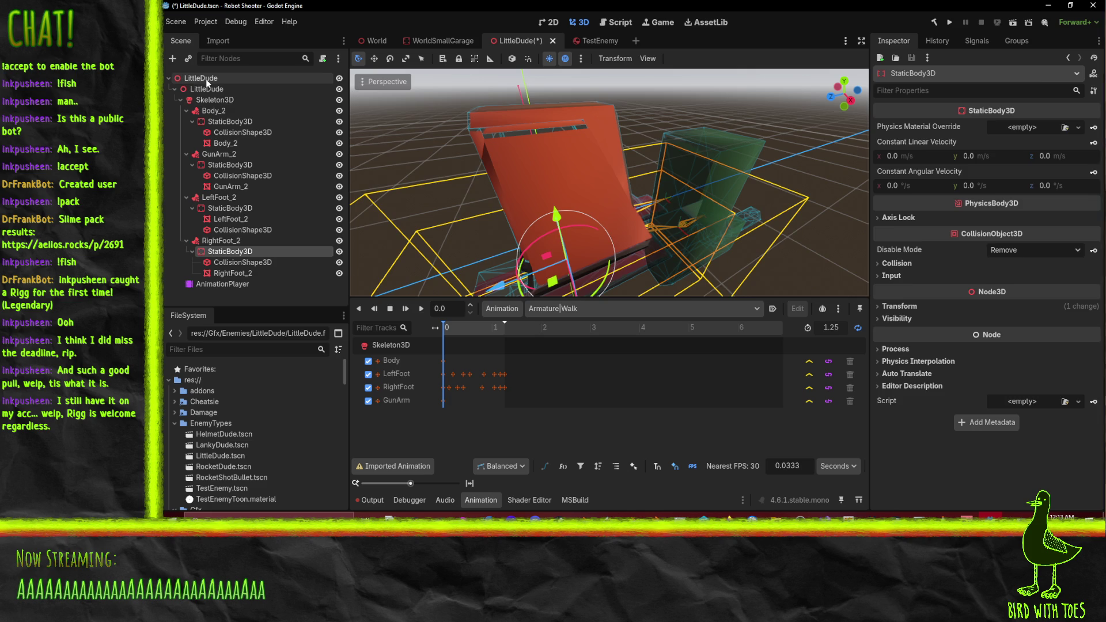
left_click(214, 99)
right_click(215, 101)
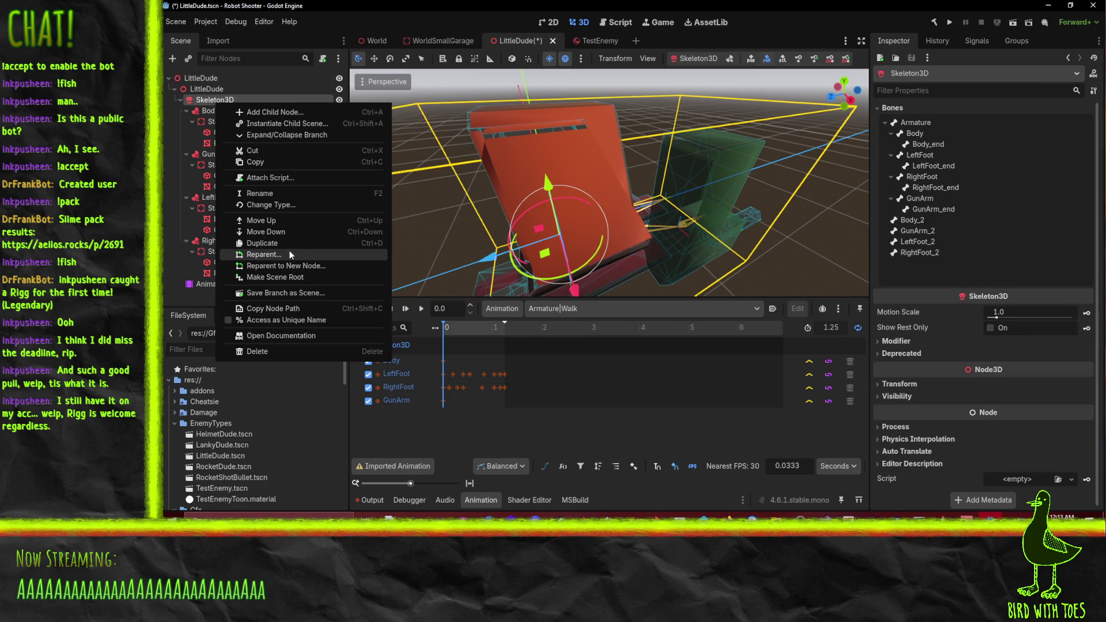
left_click(203, 114)
left_click(203, 113)
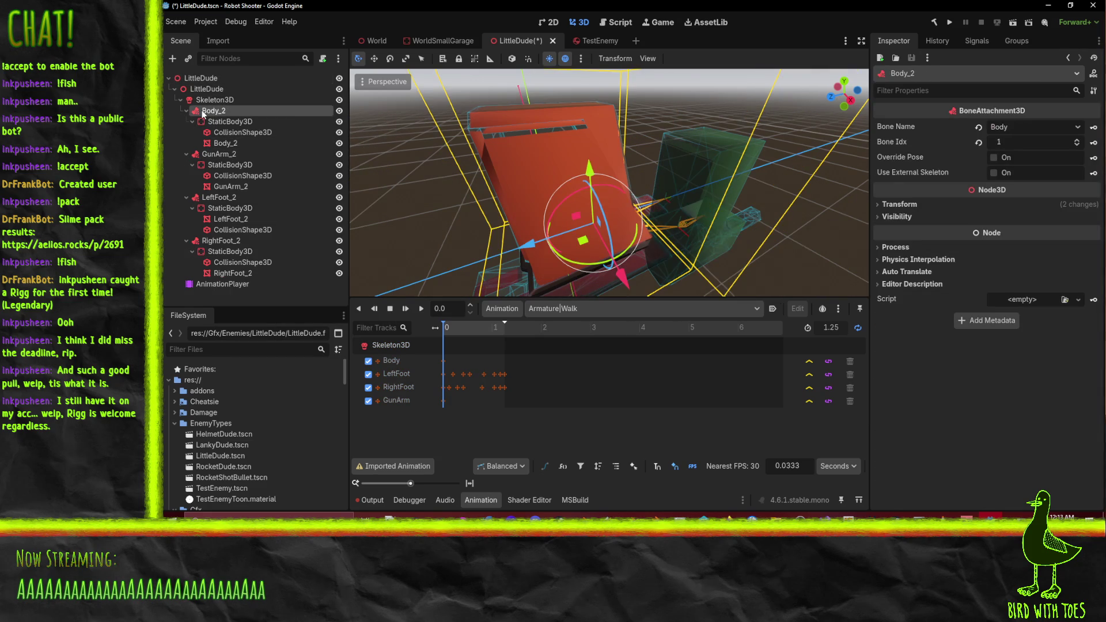
right_click(219, 107)
left_click(205, 96)
right_click(205, 96)
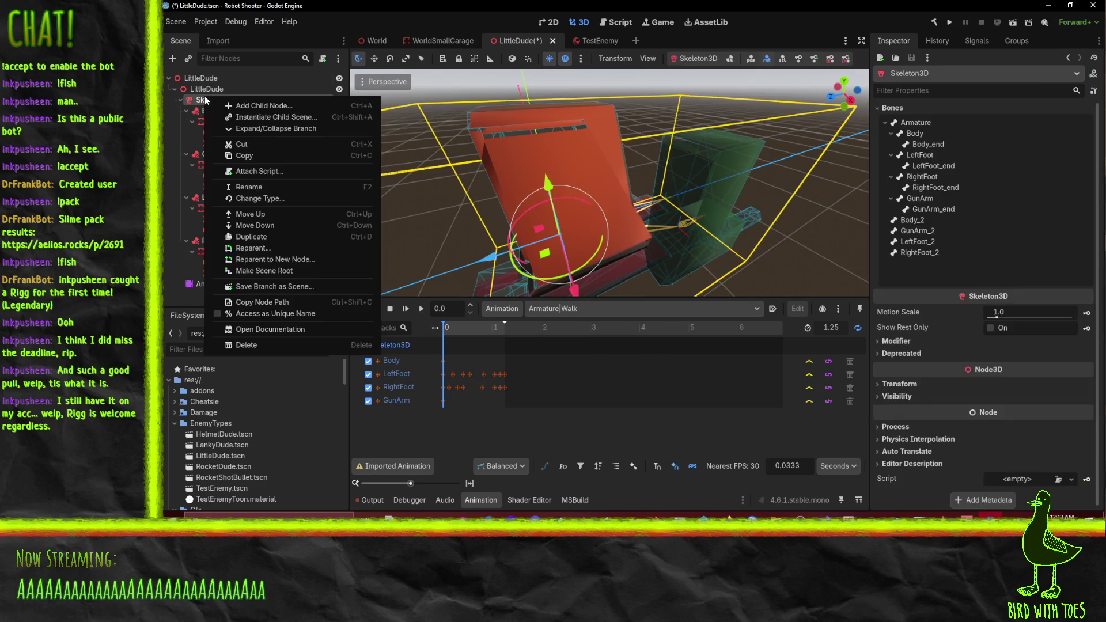
left_click(263, 106)
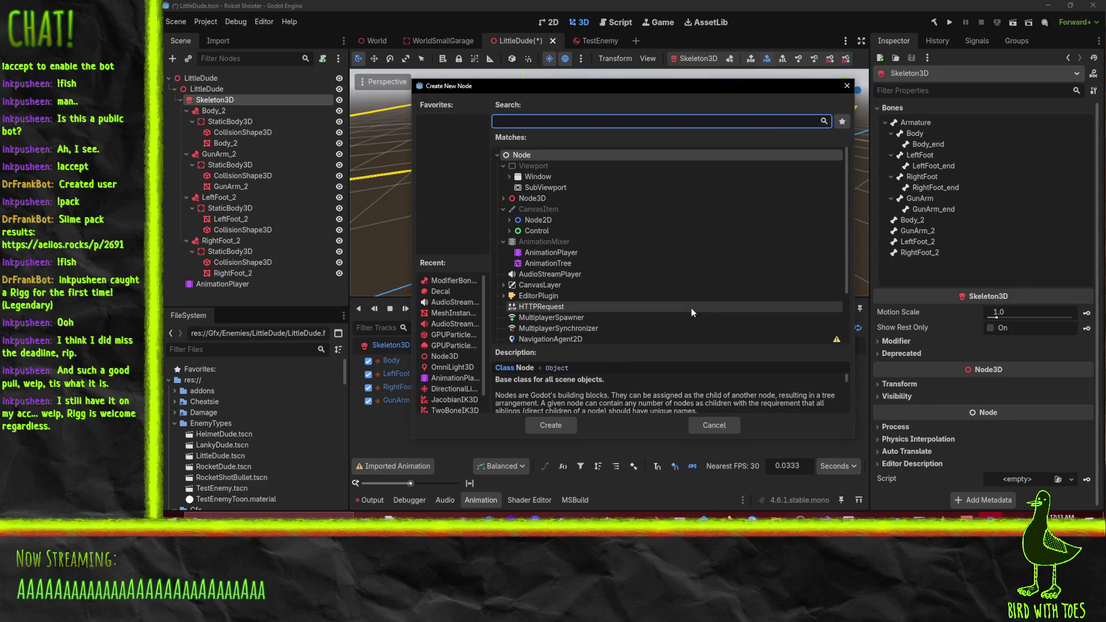
Search node types for 'bonemo' and read the PhysicalBoneSimulator3D and SkeletonModifier3D descriptions
type("bon")
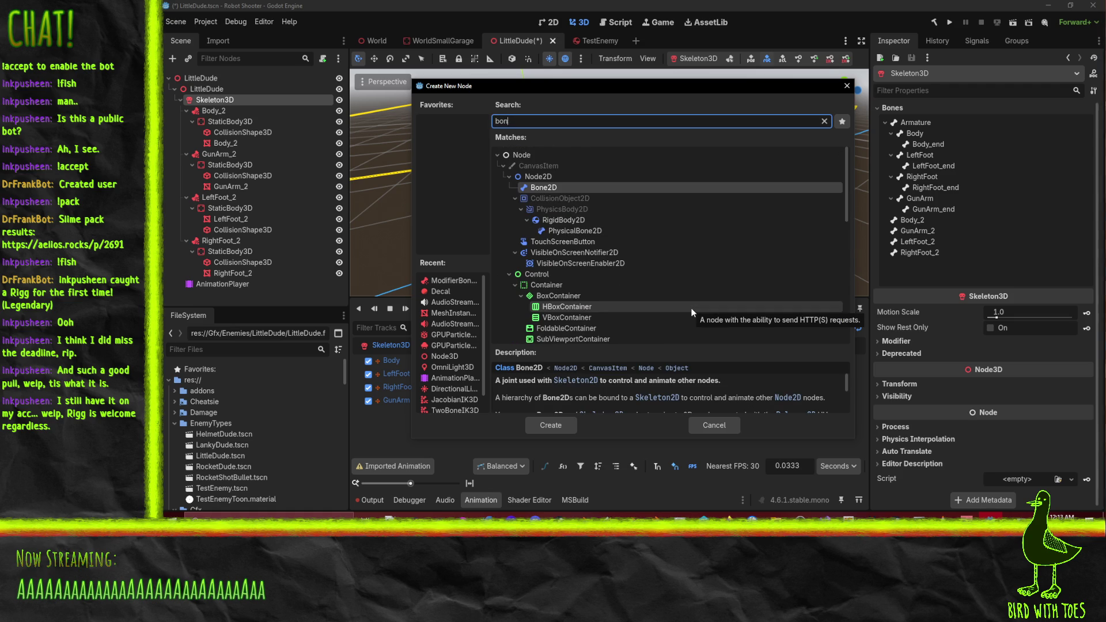
type("emo")
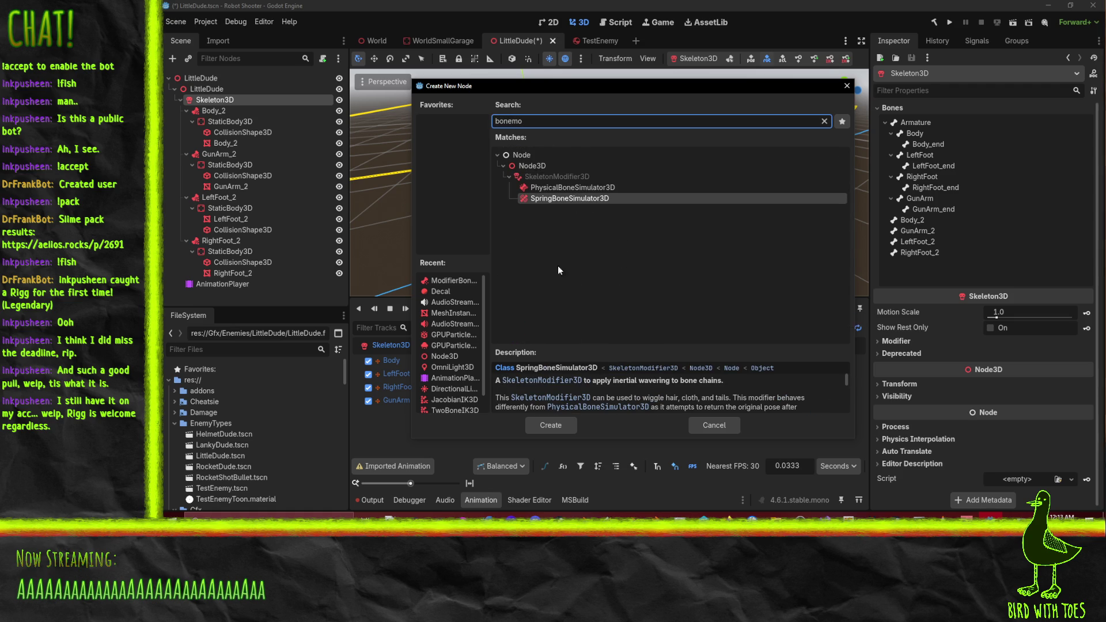
left_click(596, 188)
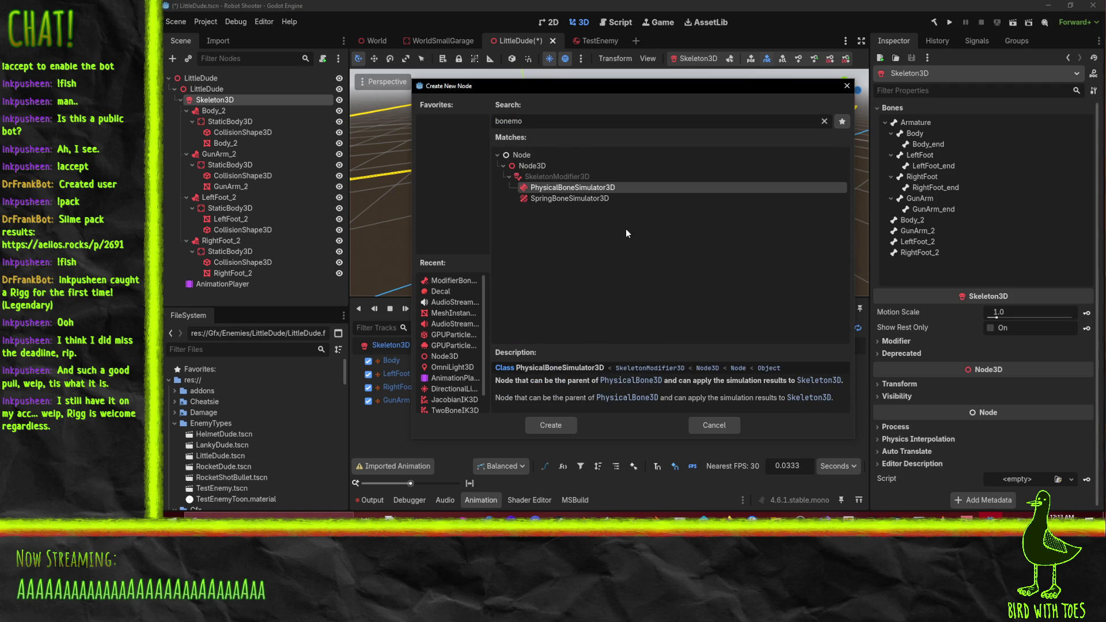
left_click(554, 178)
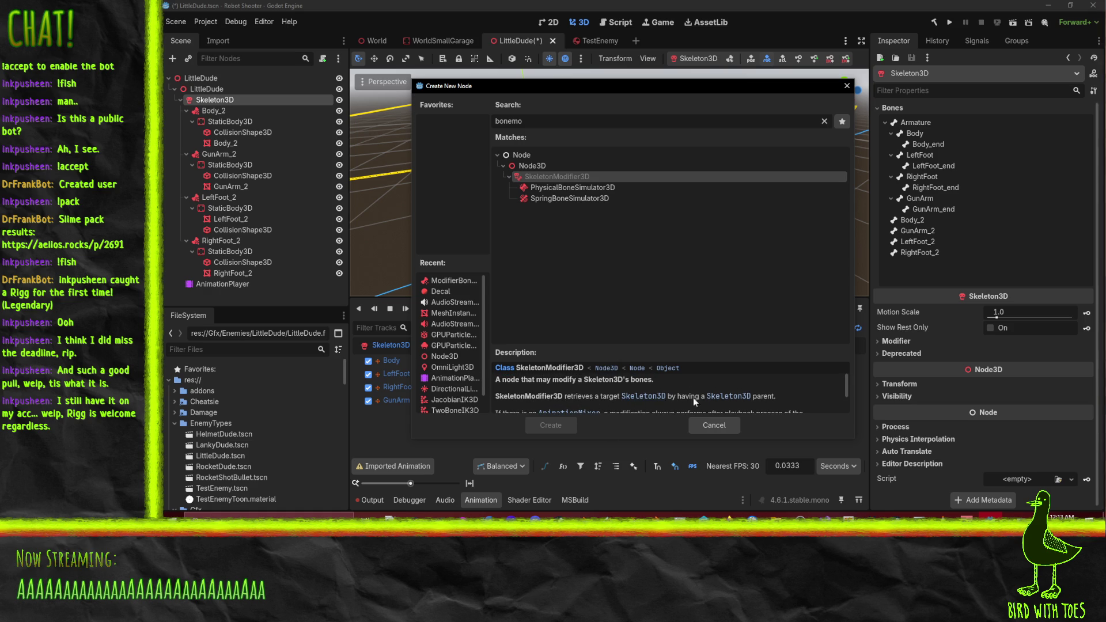
scroll(669, 400, "down", 3)
scroll(633, 406, "down", 1)
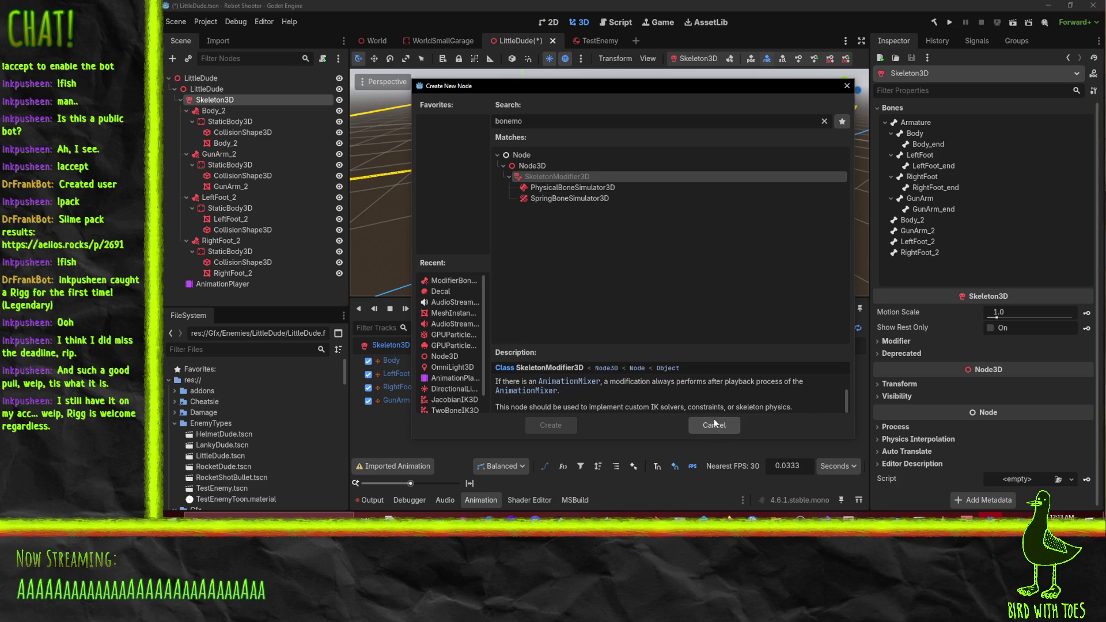
left_click(561, 177)
Try searching 'skeleton3d', then clear it and expand Node3D > SkeletonModifier3D
key("ctrl+a")
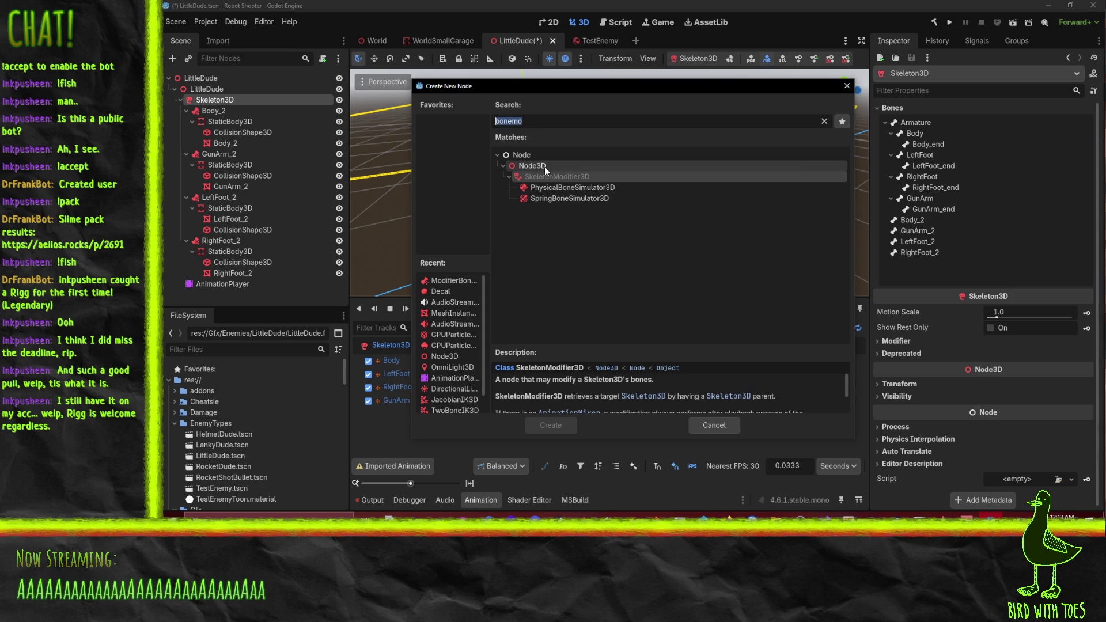
key("BackSpace")
type("ske")
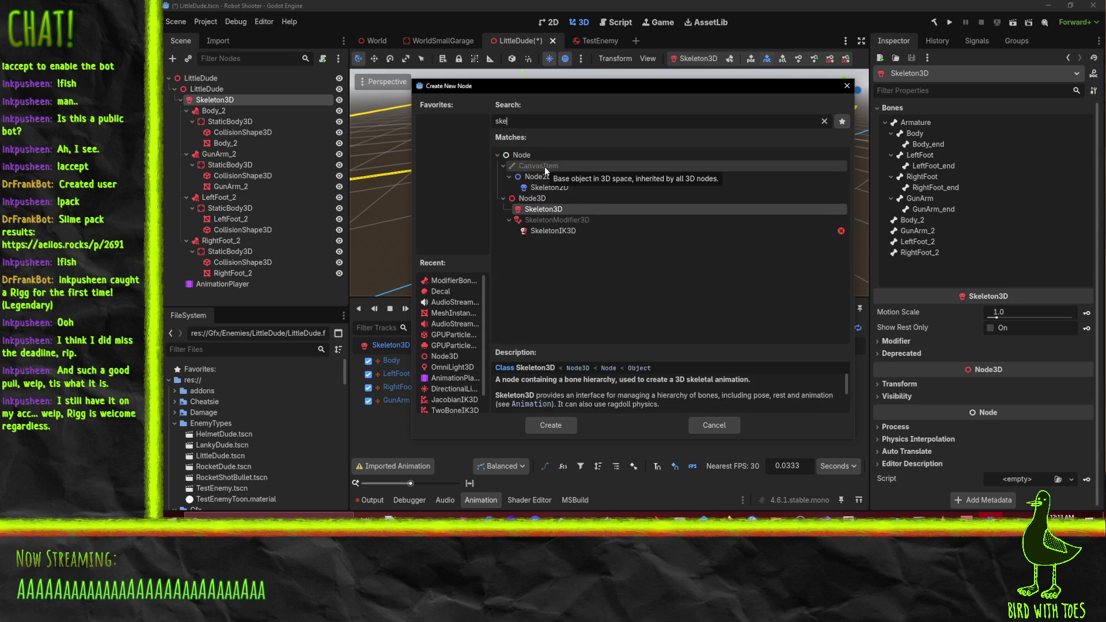
type("leton3d")
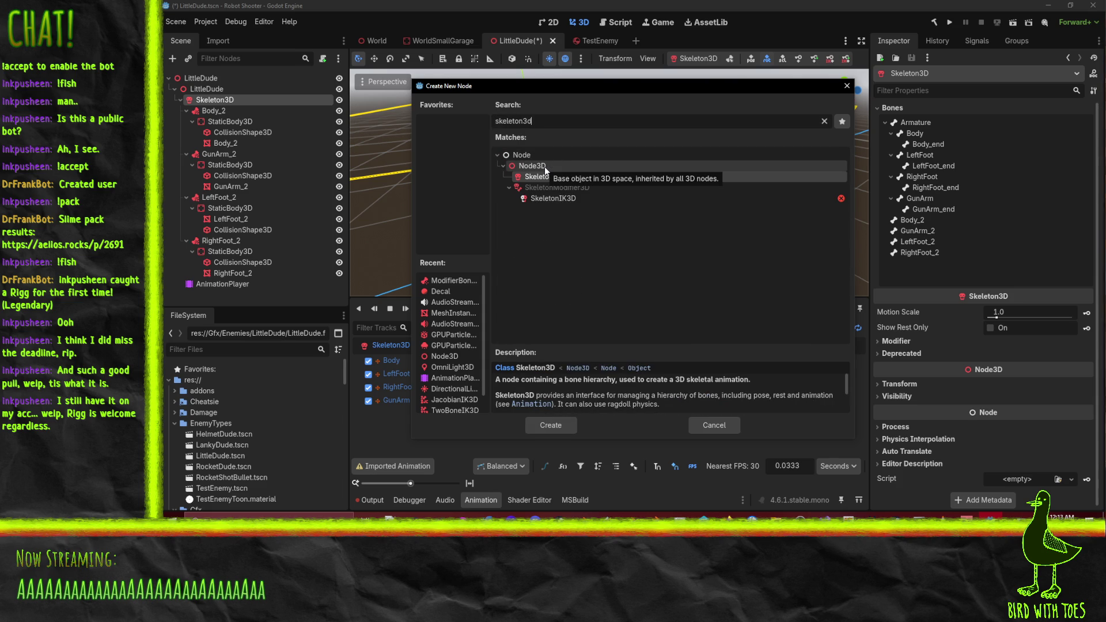
key("ctrl+a")
key("BackSpace")
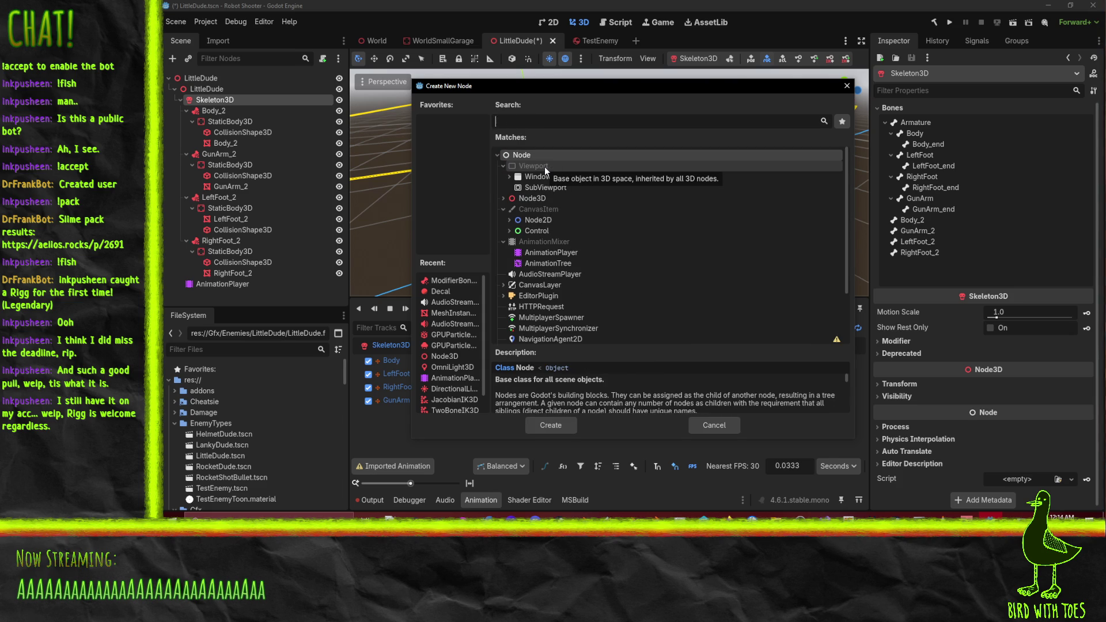
left_click(504, 199)
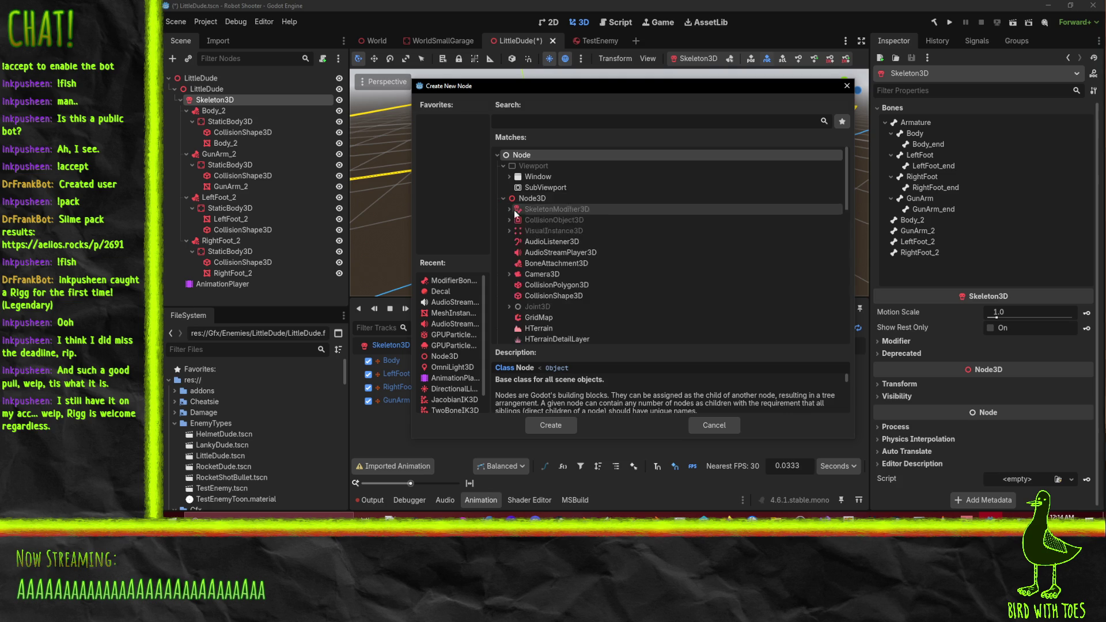
left_click(556, 212)
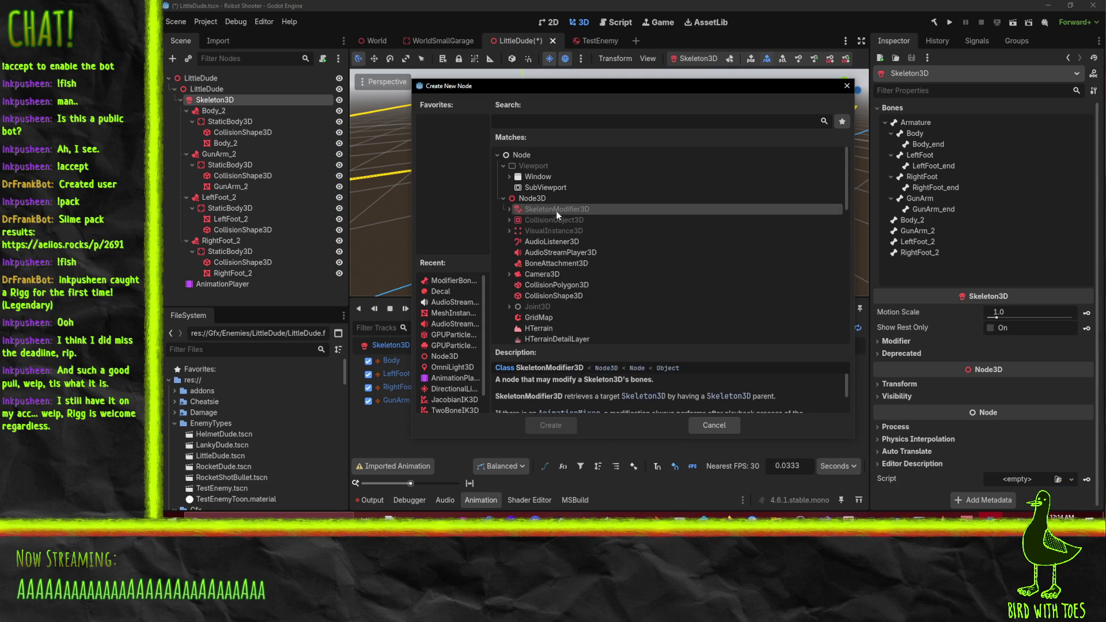
left_click(509, 210)
Add a PhysicalBoneSimulator3D under Skeleton3D after reading RetargetModifier3D's description
scroll(689, 245, "down", 2)
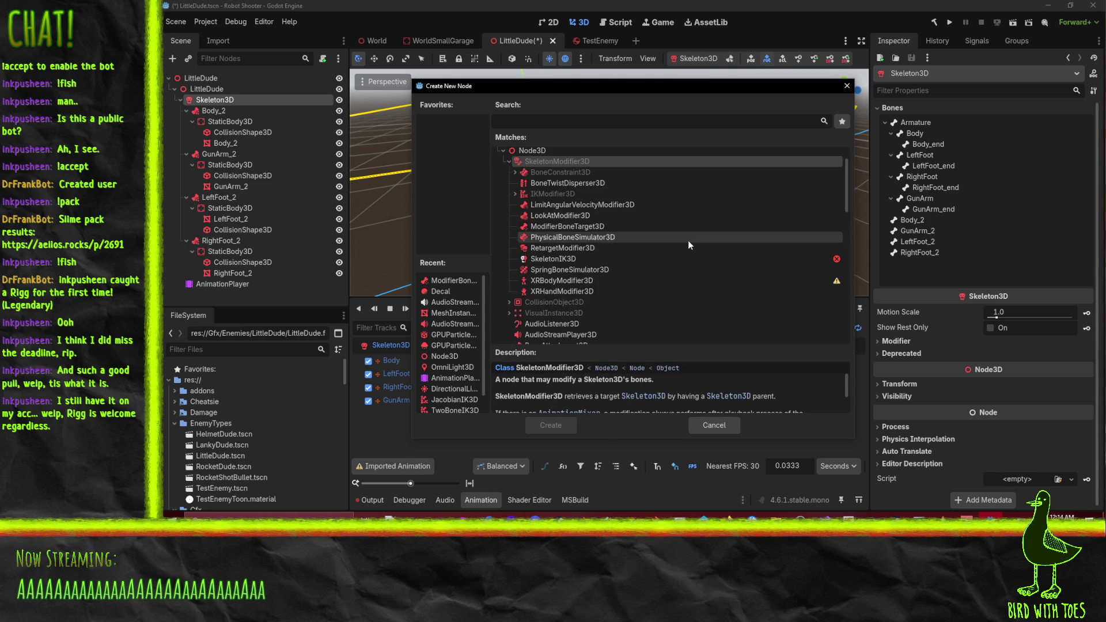
scroll(688, 240, "up", 1)
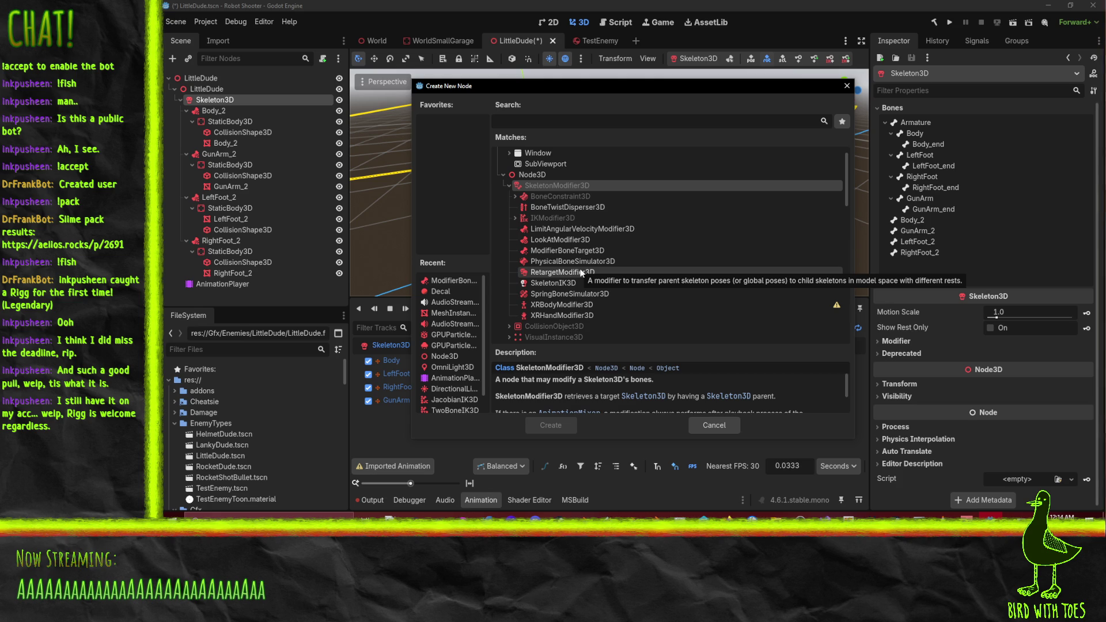
left_click(582, 273)
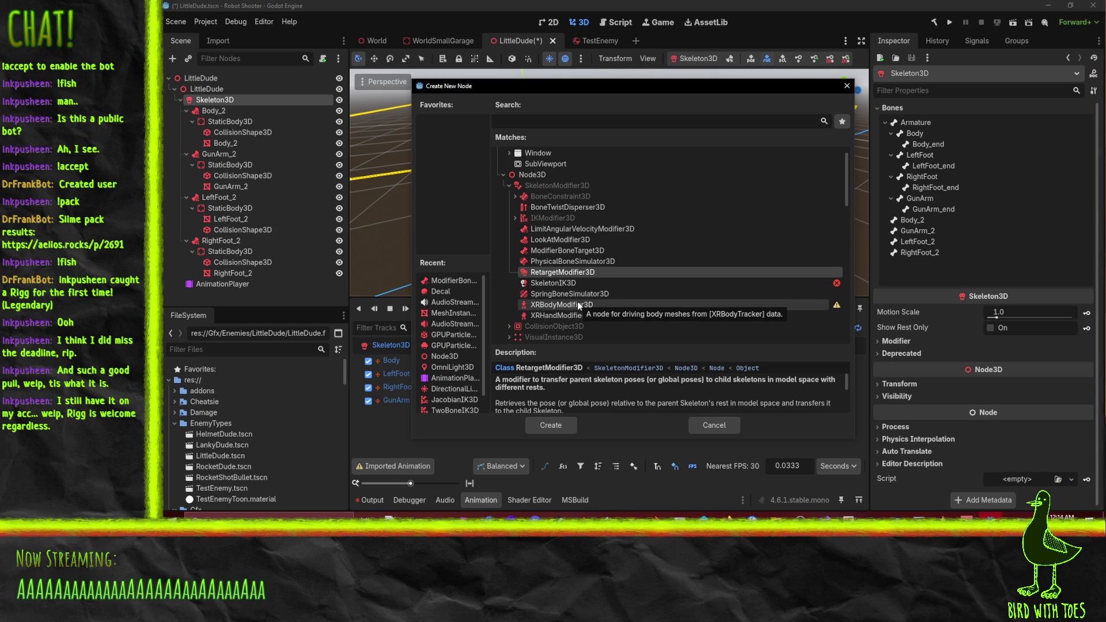
left_click(570, 263)
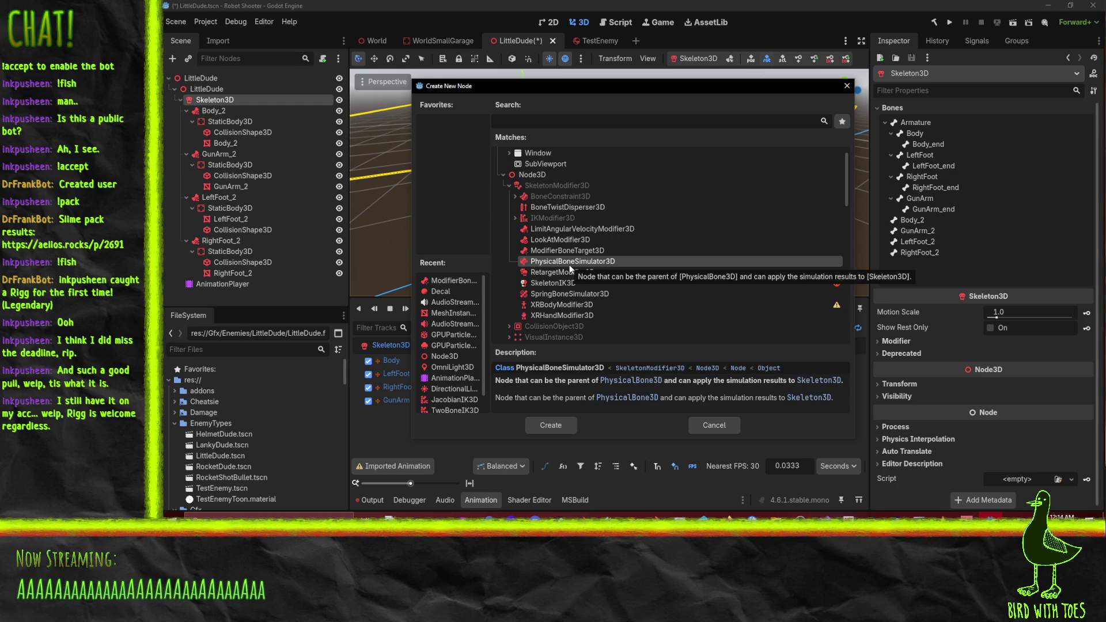
double_click(570, 263)
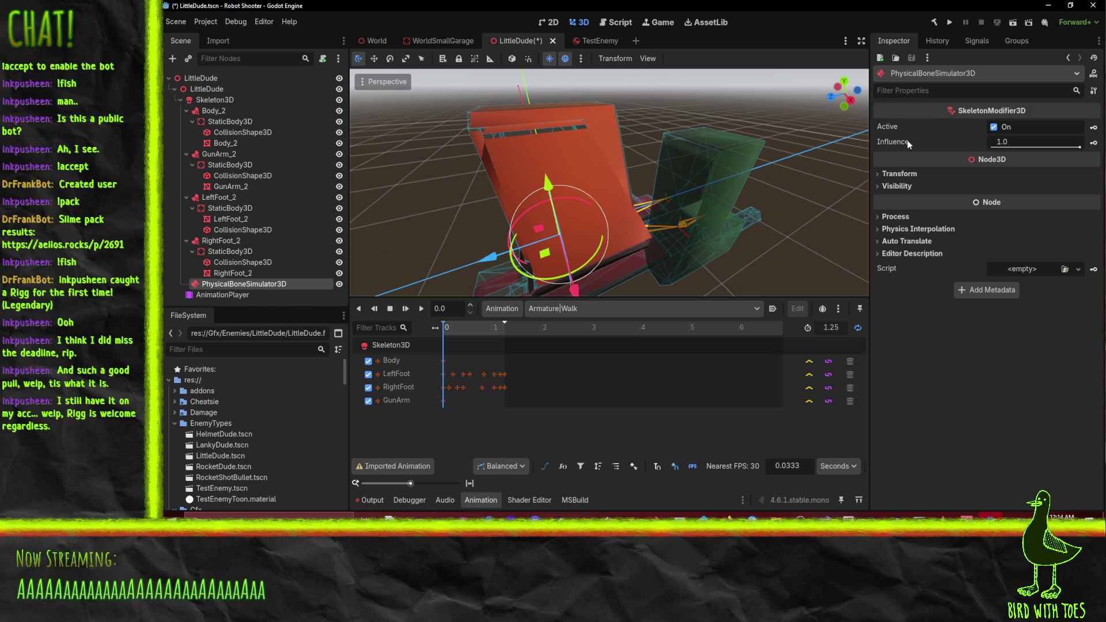
Delete the new PhysicalBoneSimulator3D node and confirm its removal
left_click(237, 273)
left_click(237, 284)
key("Delete")
key("Return")
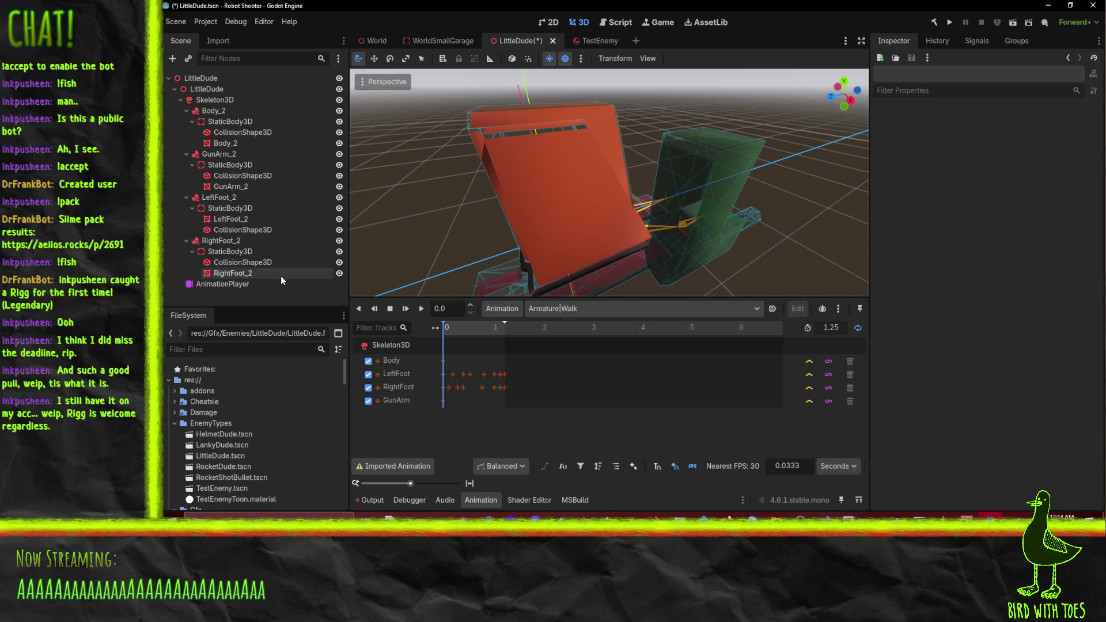
Reopen Create New Node under Skeleton3D and read the BoneConstraint3D subtypes like AimModifier3D, CopyTransformModifier3D
right_click(226, 100)
left_click(261, 109)
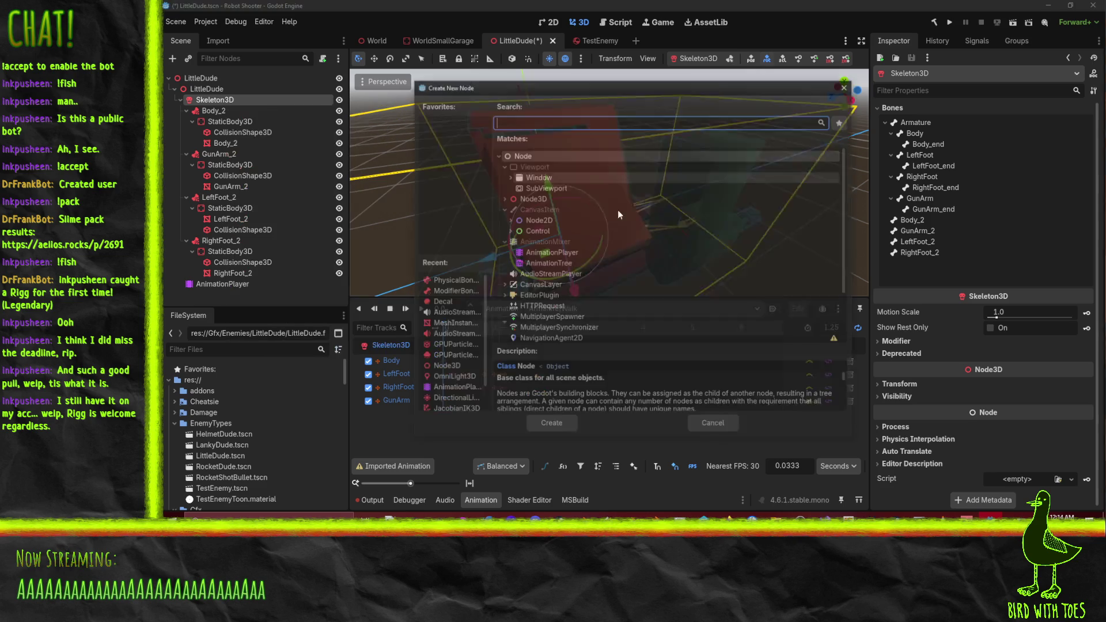
left_click(505, 198)
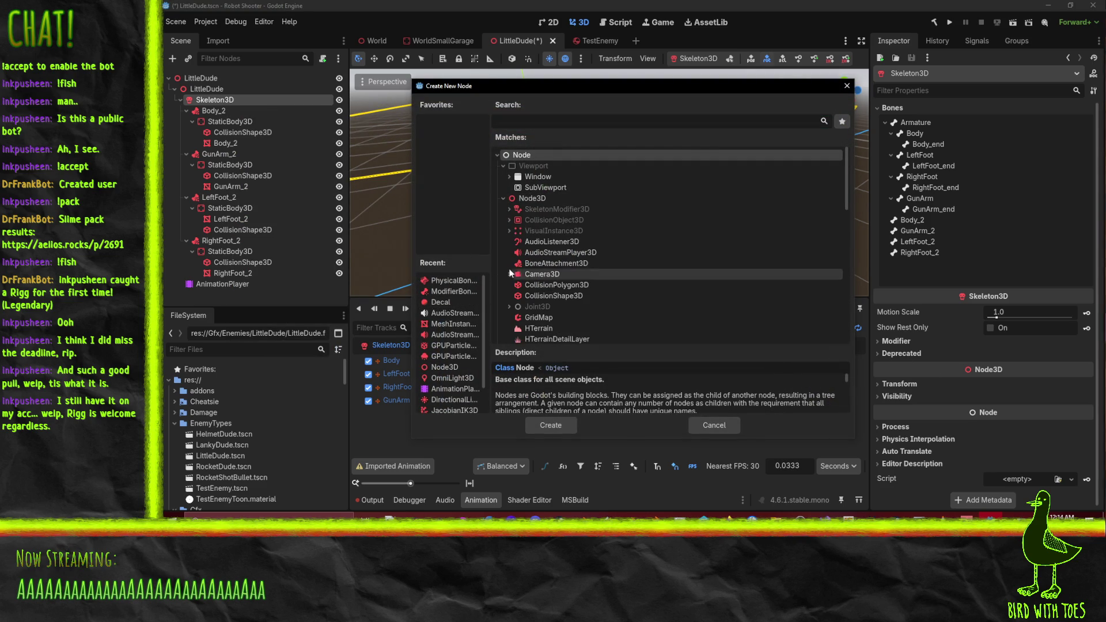
left_click(510, 211)
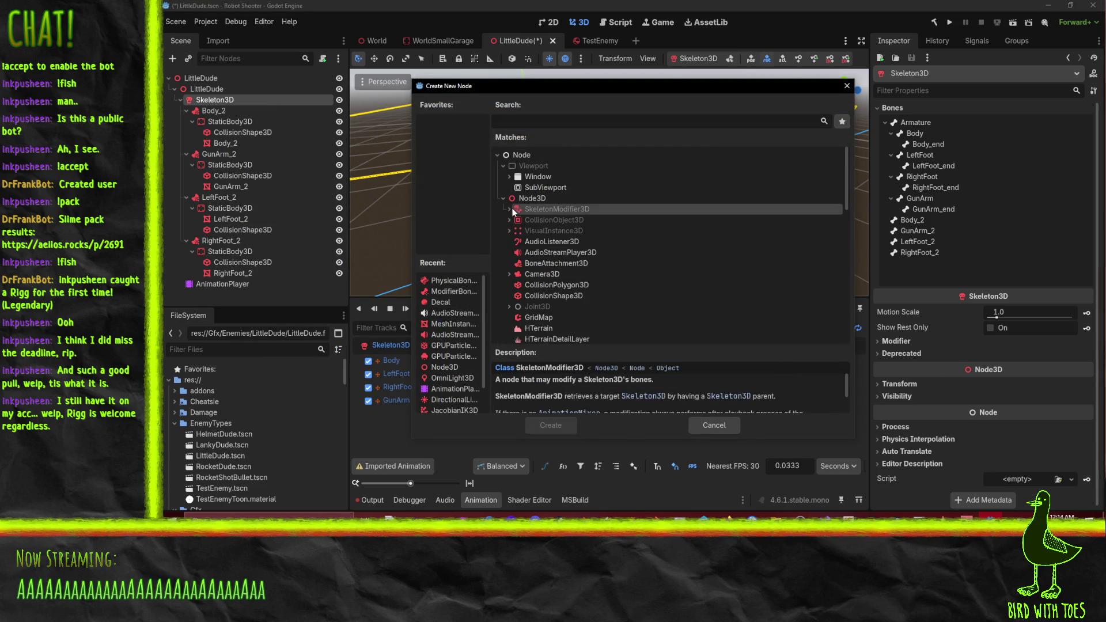
left_click(511, 210)
left_click(542, 220)
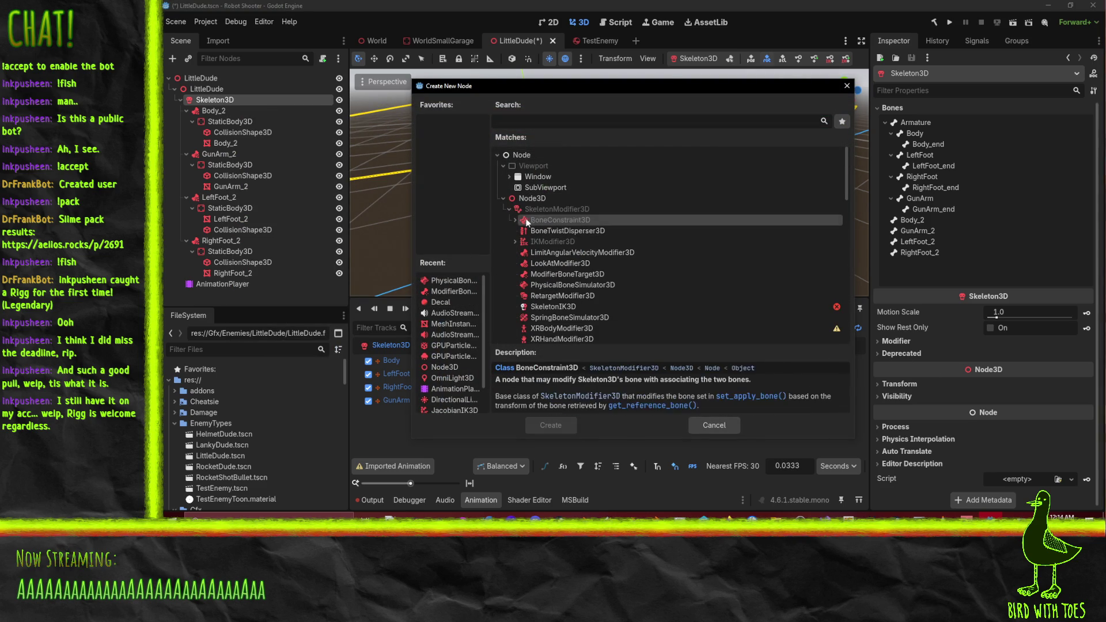
left_click(514, 220)
left_click(530, 230)
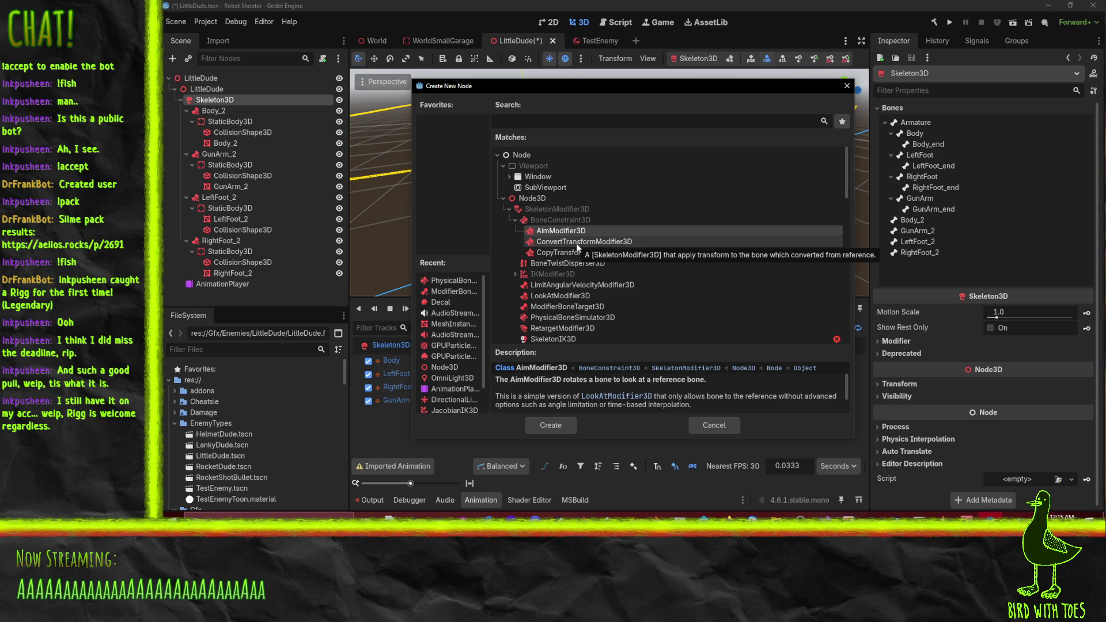
left_click(576, 243)
left_click(577, 253)
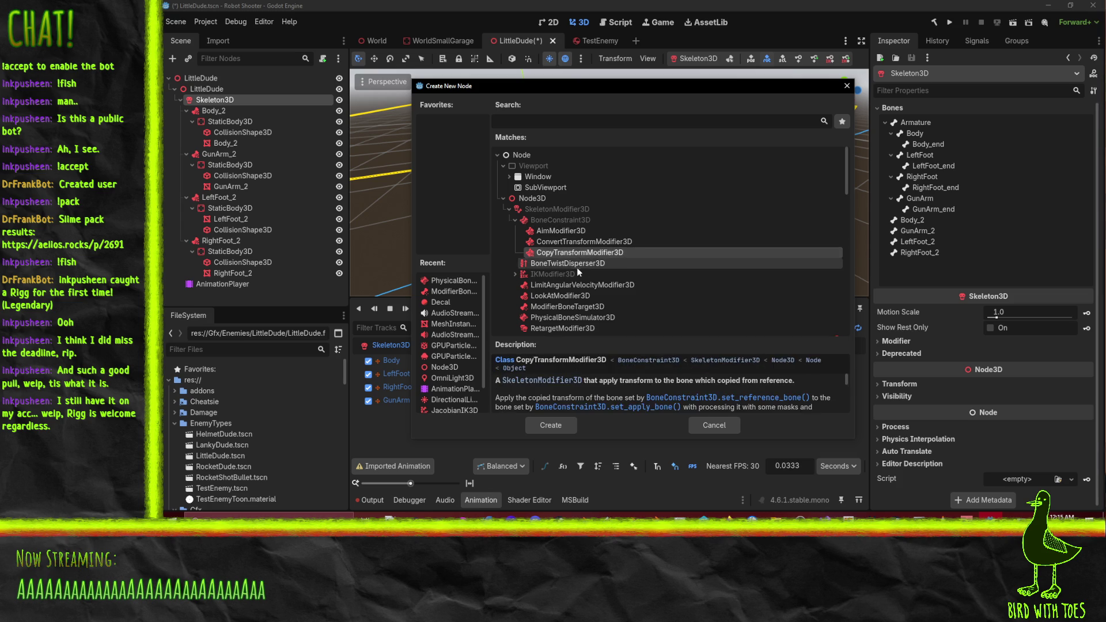
left_click(576, 264)
scroll(615, 296, "down", 2)
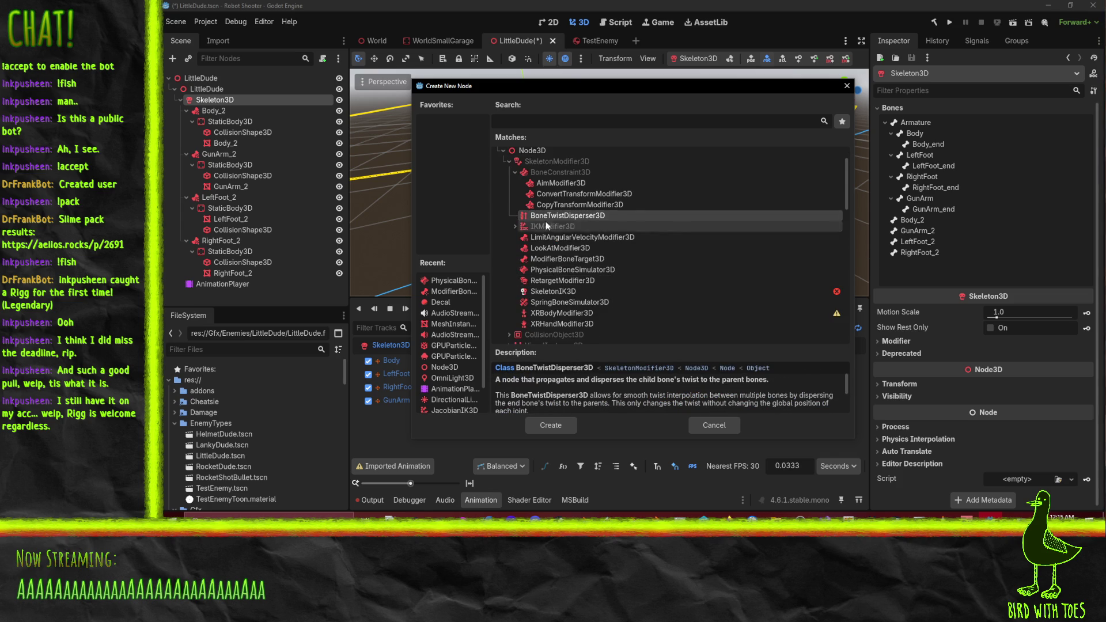
Compare the AimModifier3D, ConvertTransform, LimitAngularVelocity, LookAt and PhysicalBoneSimulator3D descriptions
left_click(558, 182)
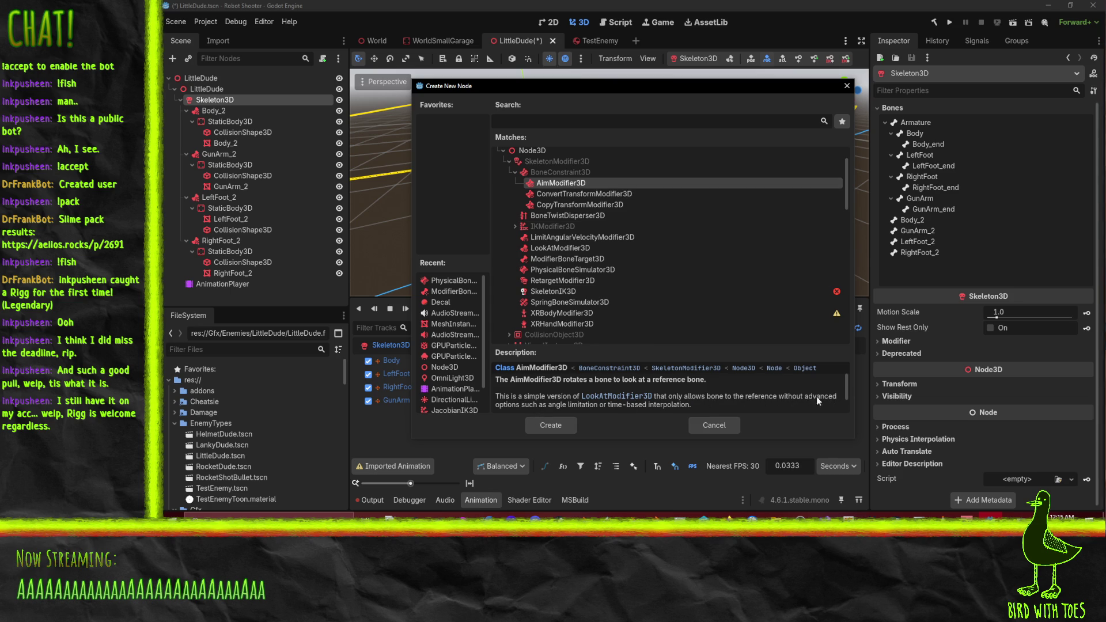
left_click(607, 207)
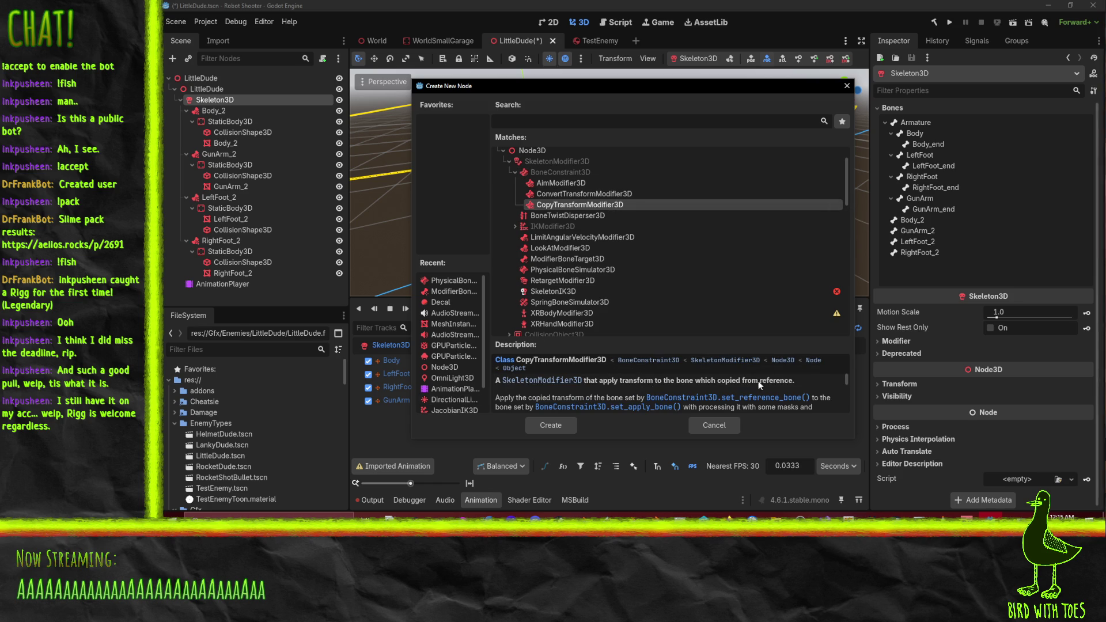
left_click(593, 195)
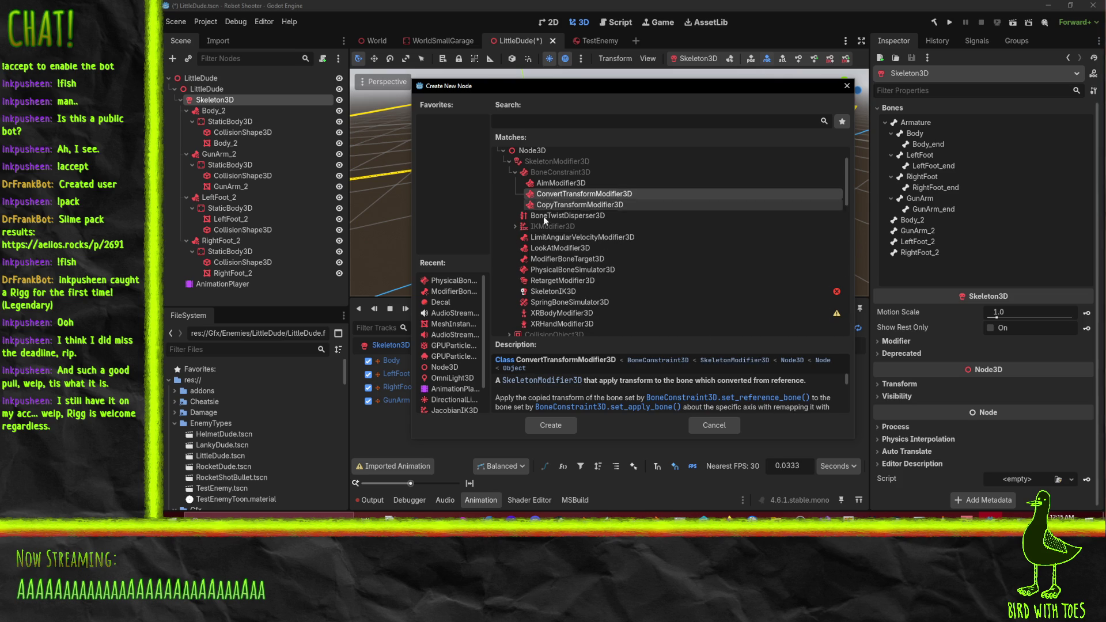
left_click(561, 237)
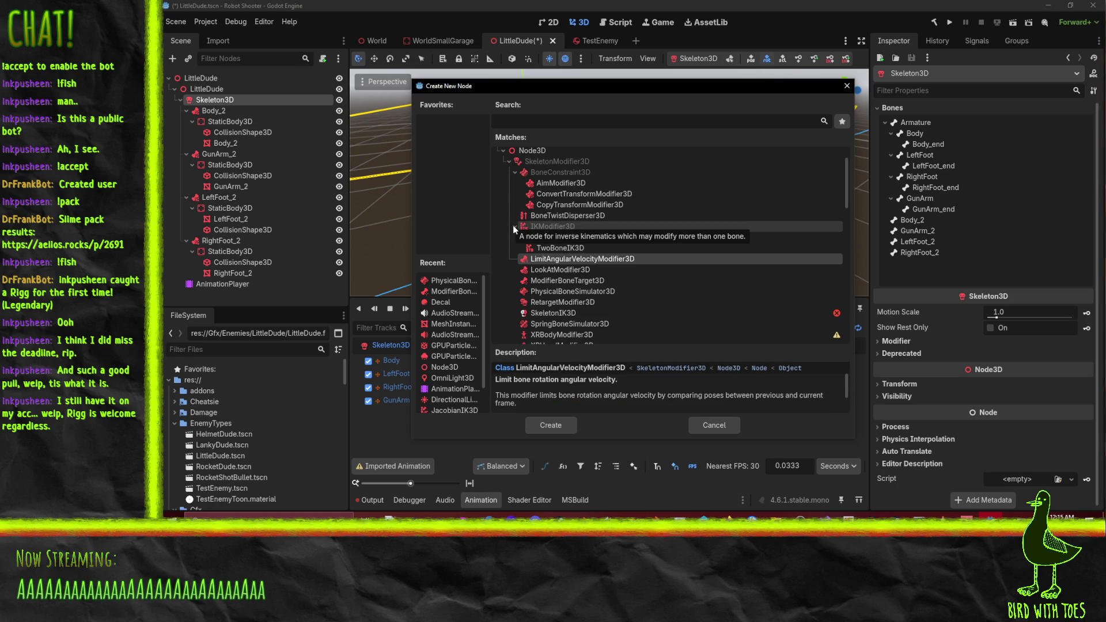
left_click(564, 249)
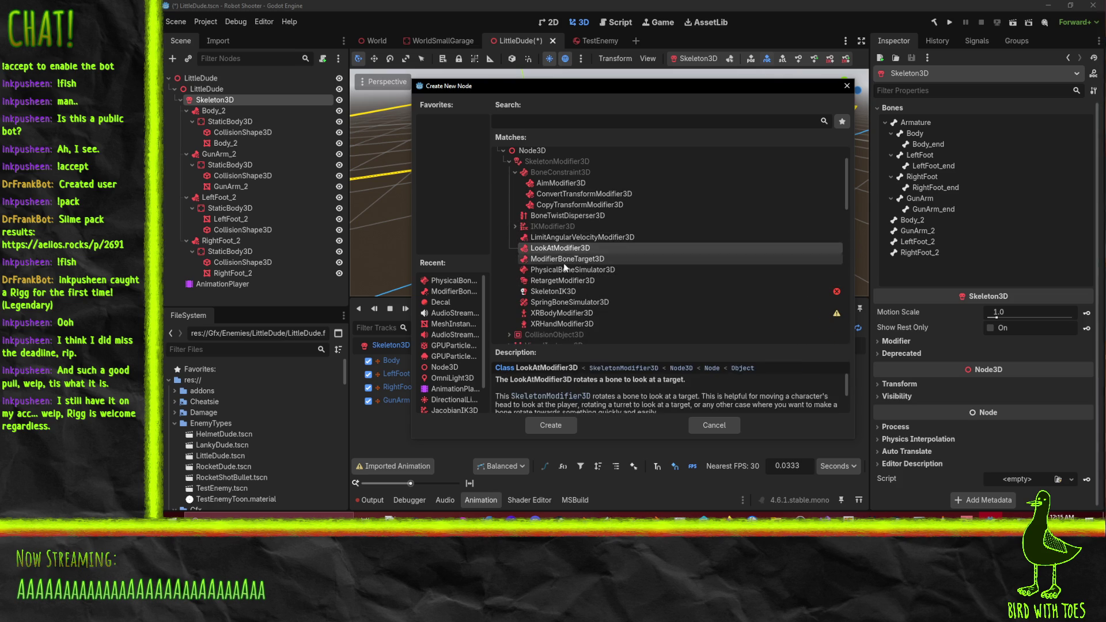
left_click(565, 258)
left_click(584, 250)
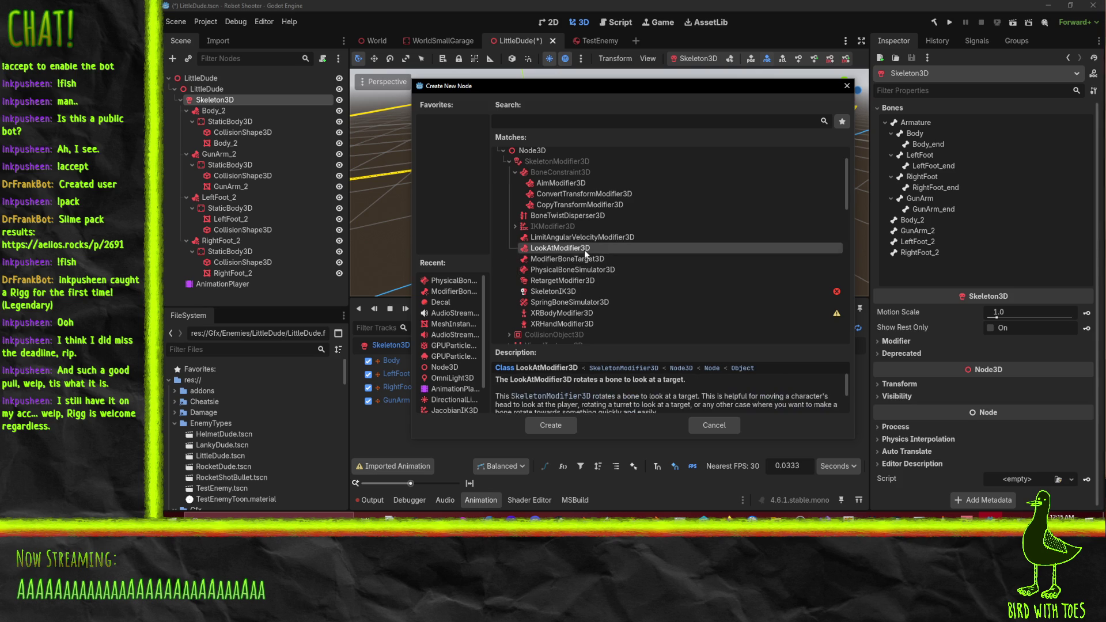
left_click(581, 259)
left_click(583, 270)
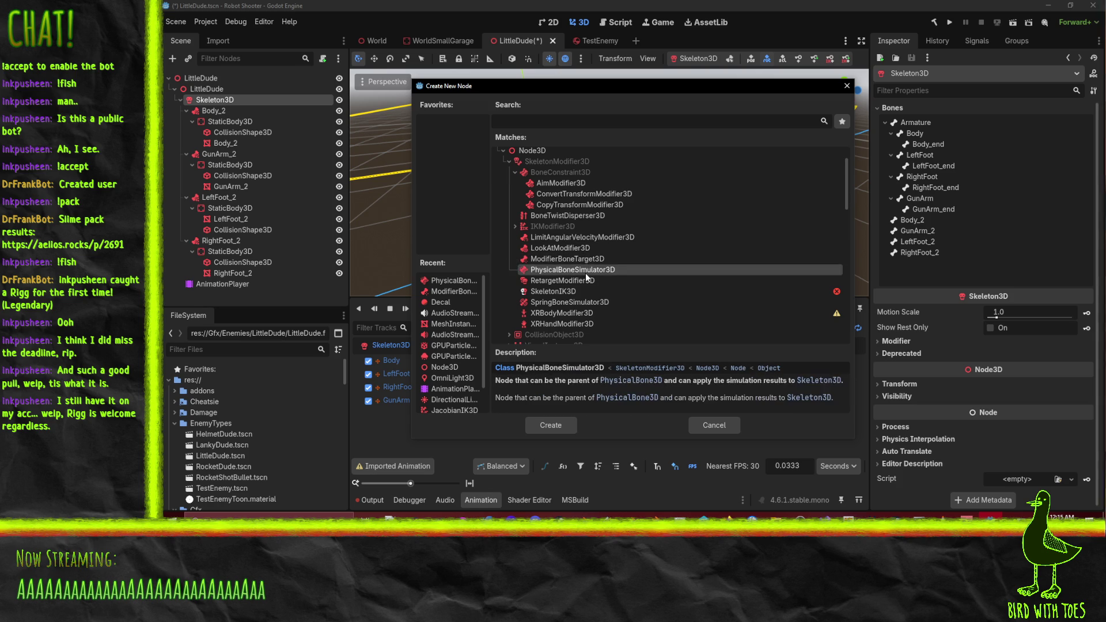
left_click(570, 260)
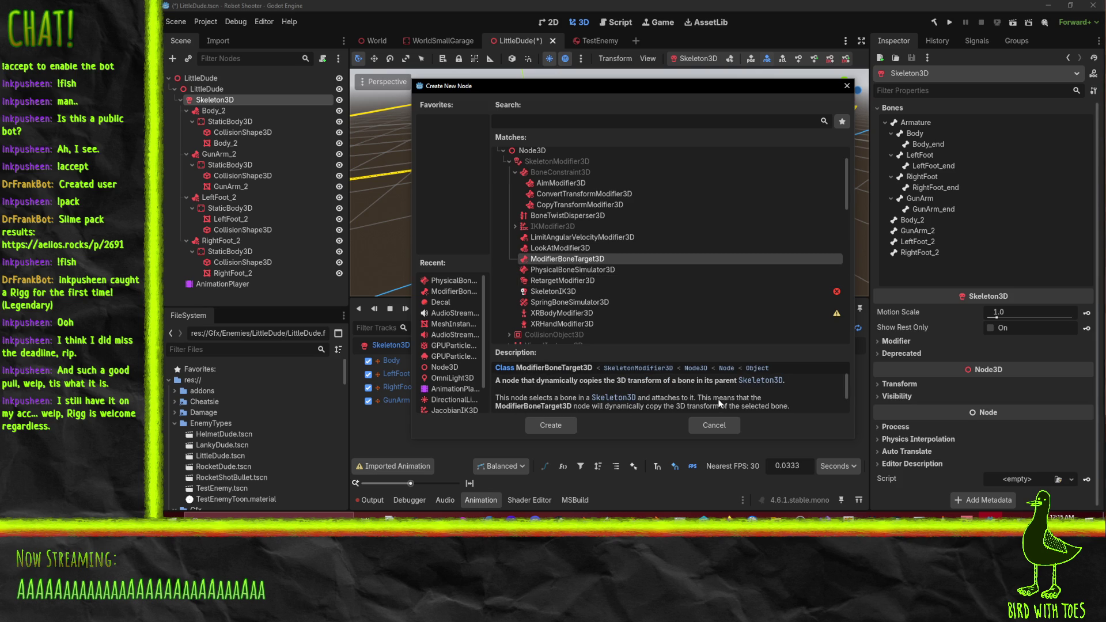
Read the PhysicalBoneSimulator3D and RetargetModifier3D descriptions, finishing on ModifierBoneTarget3D
scroll(737, 393, "down", 1)
scroll(738, 399, "up", 2)
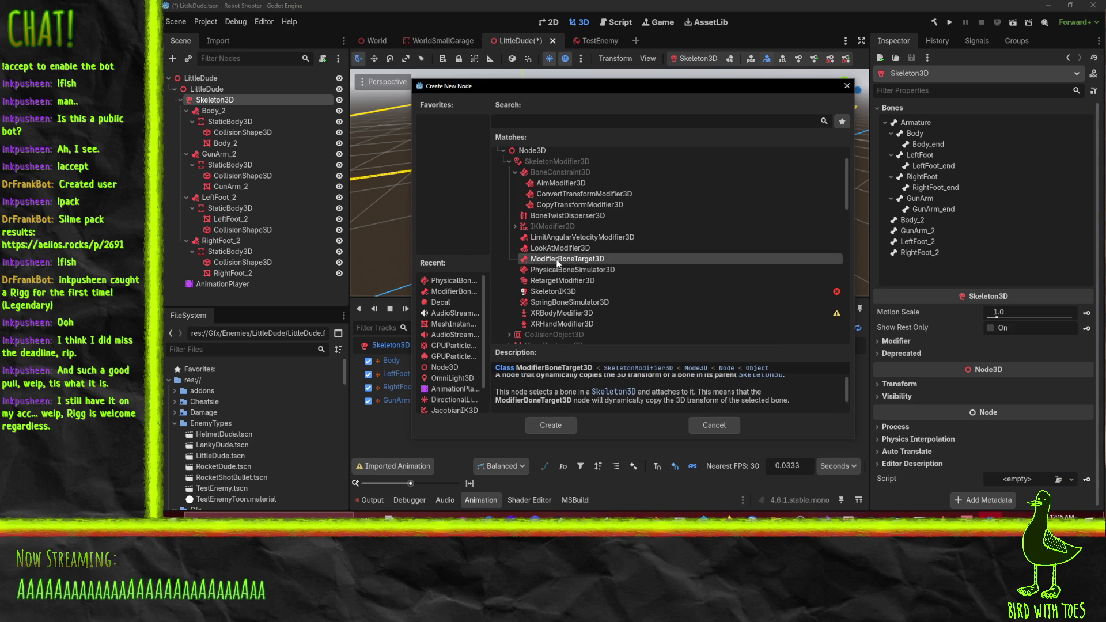
left_click(552, 271)
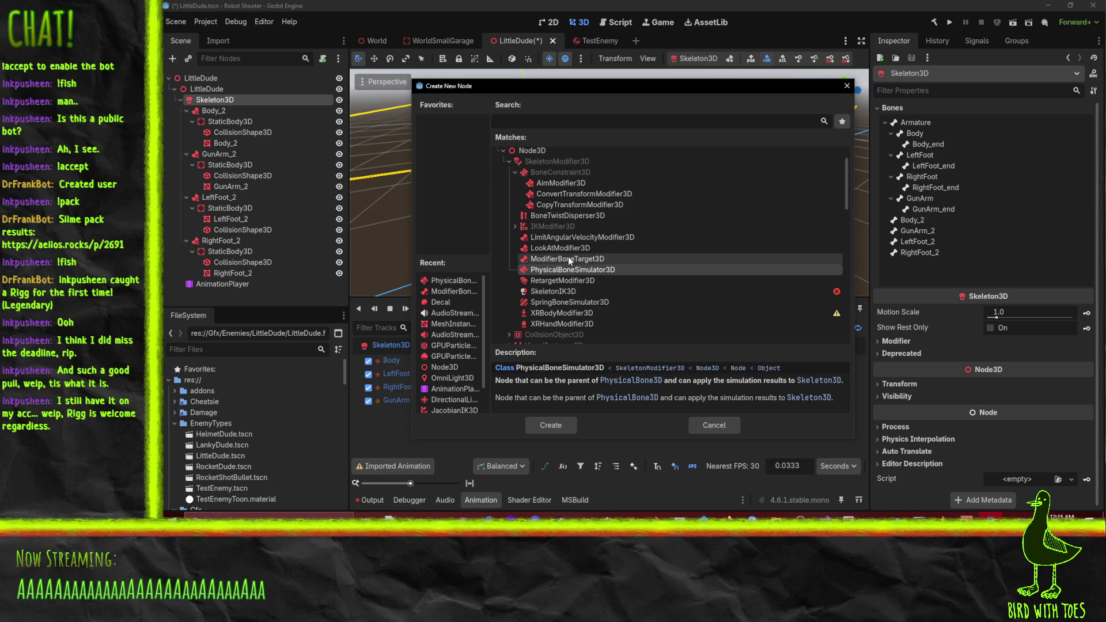
left_click(563, 281)
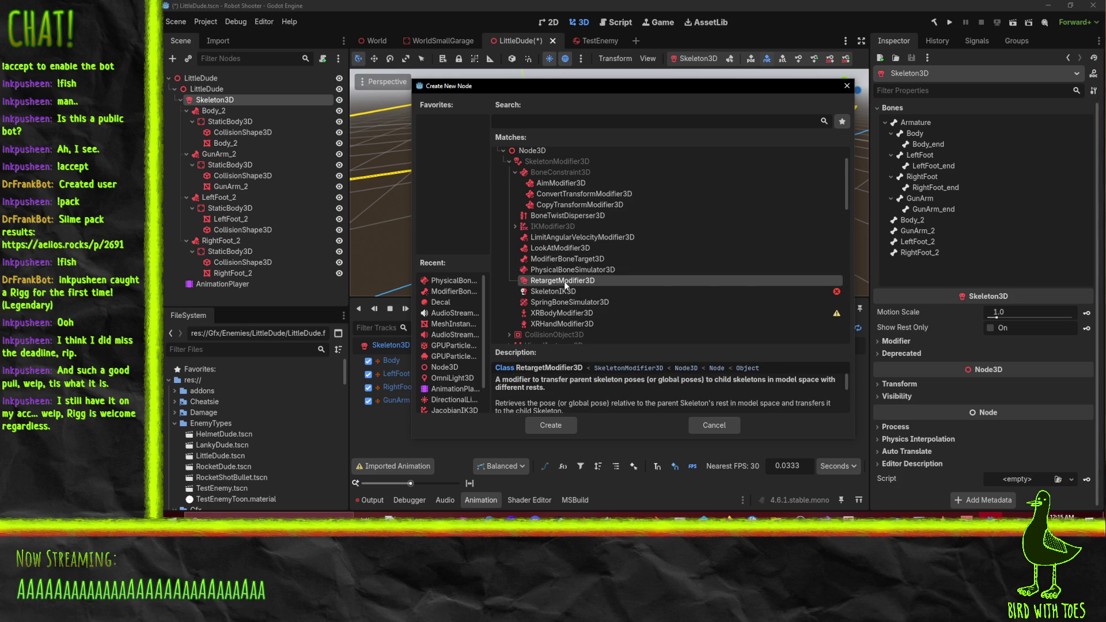
scroll(587, 396, "down", 3)
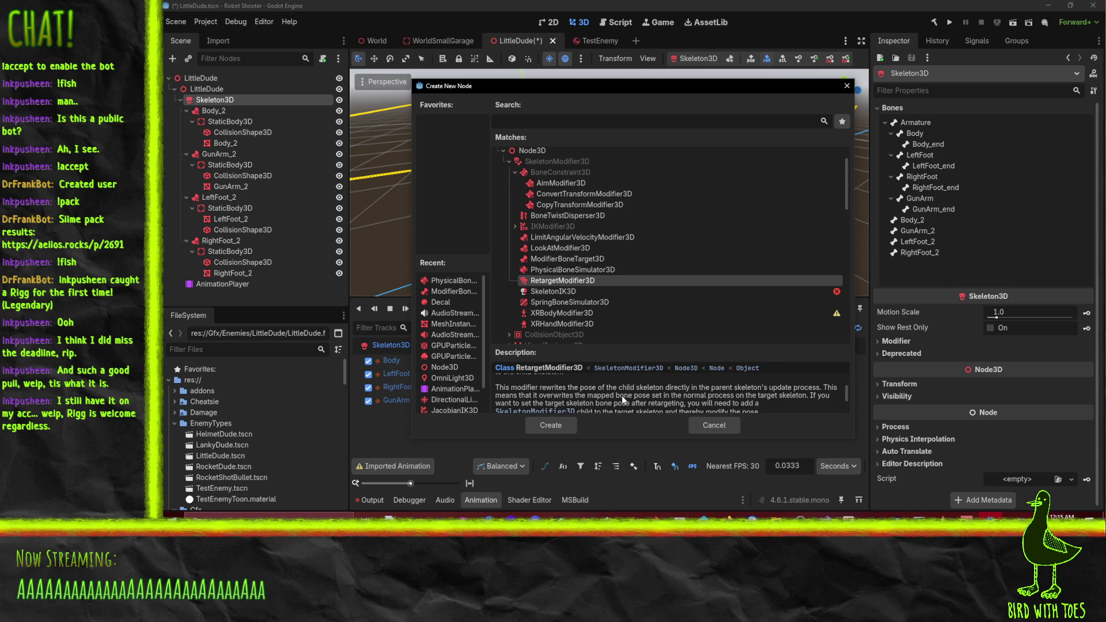
scroll(627, 400, "down", 1)
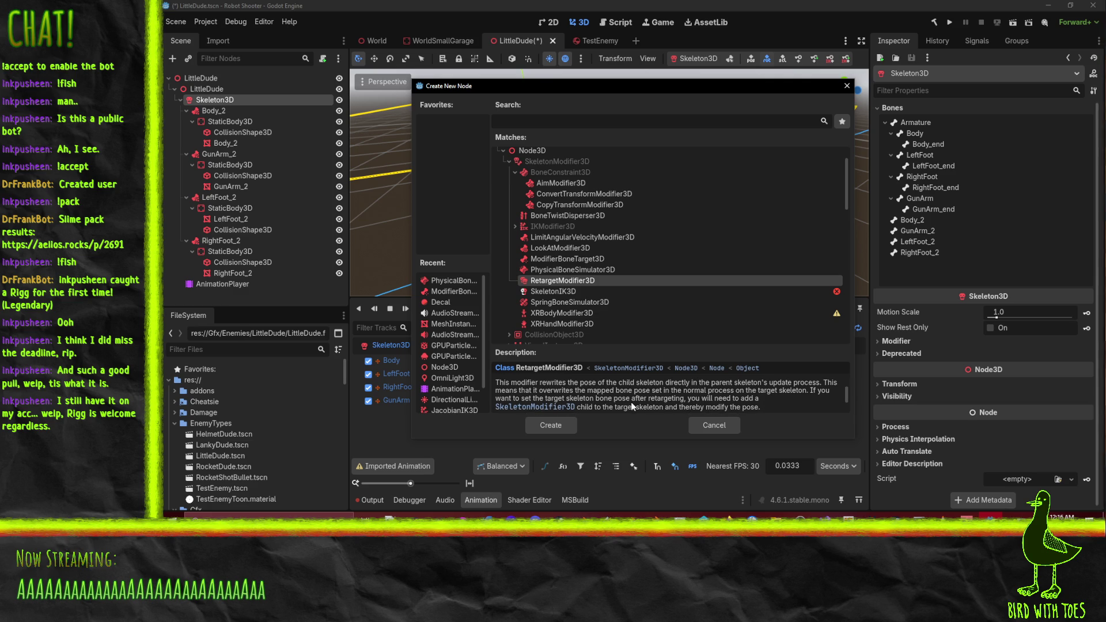
scroll(626, 400, "down", 3)
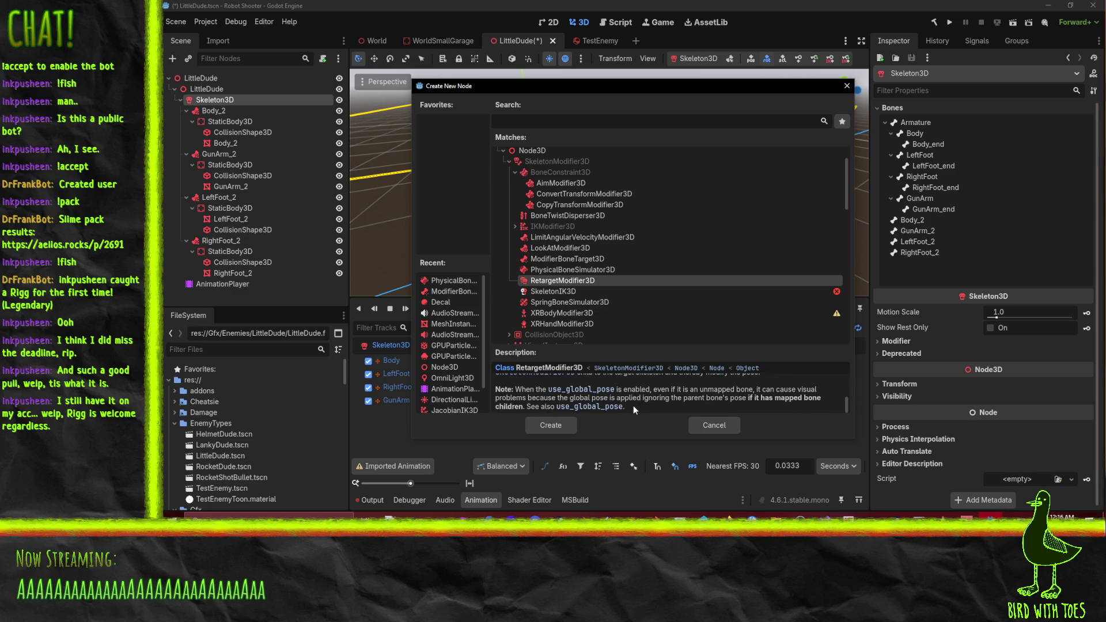
left_click(584, 258)
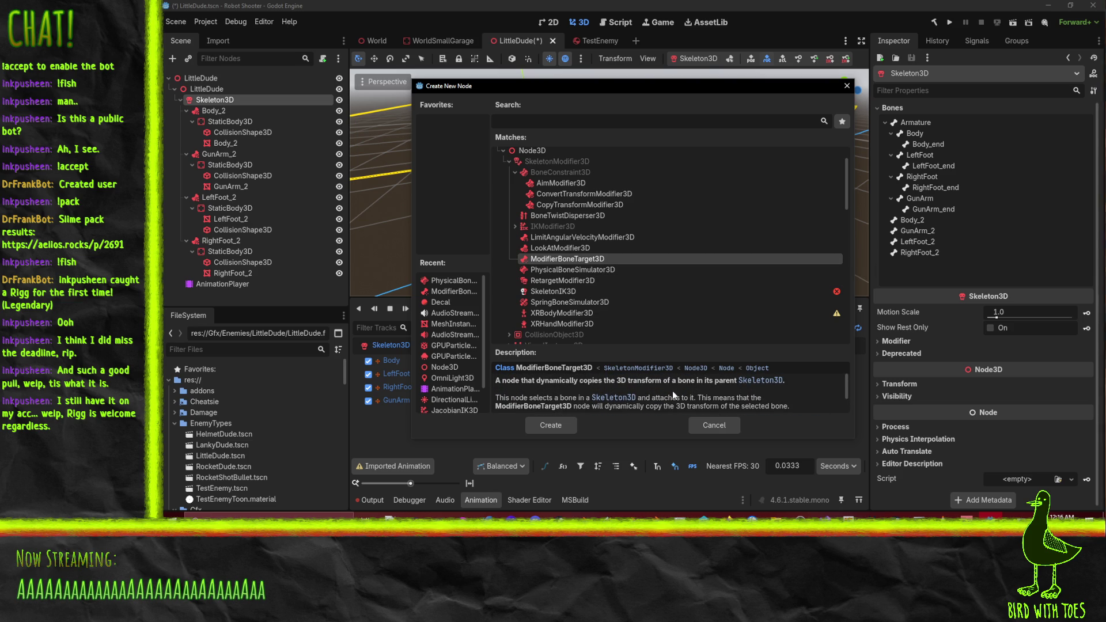
scroll(753, 403, "down", 2)
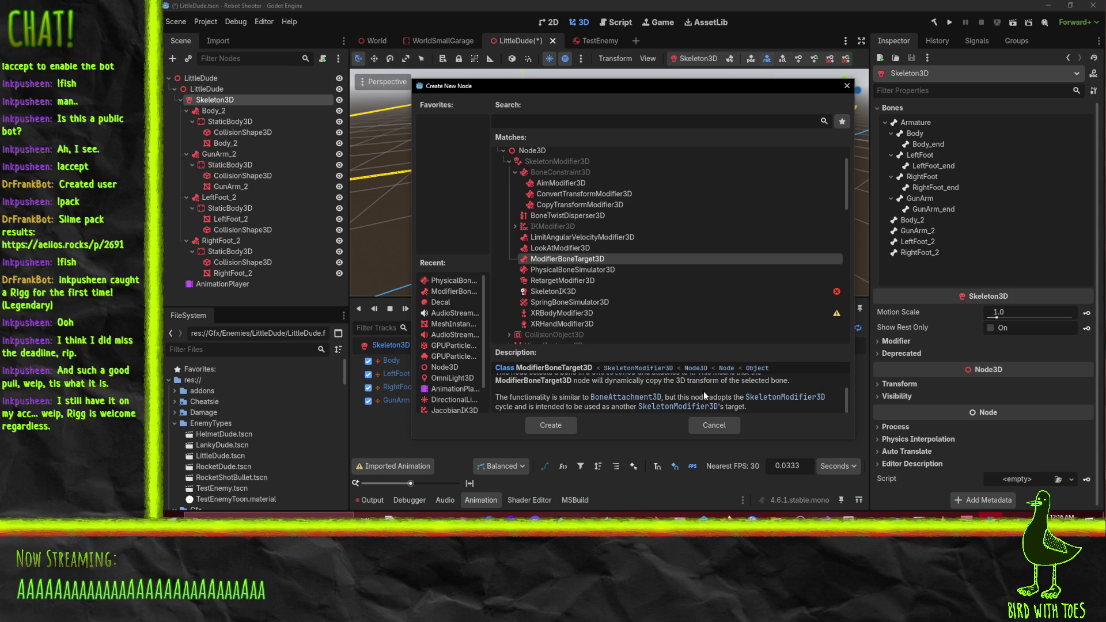
scroll(663, 260, "down", 3)
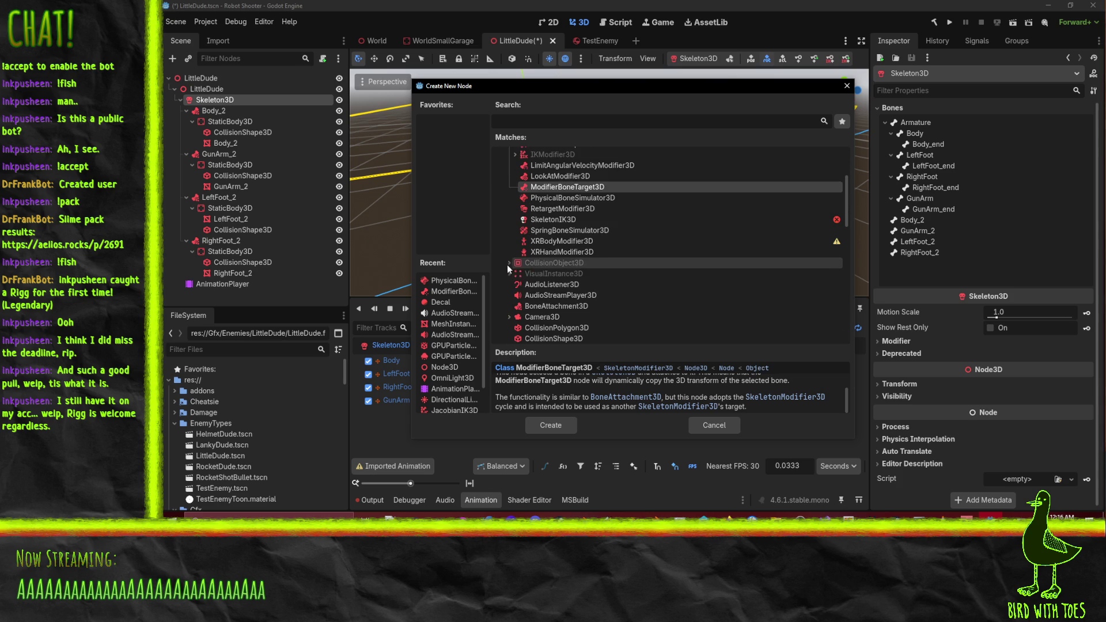
Expand the collision object, RigidBody3D and StaticBody3D categories in the Create New Node matches
left_click(510, 263)
left_click(516, 273)
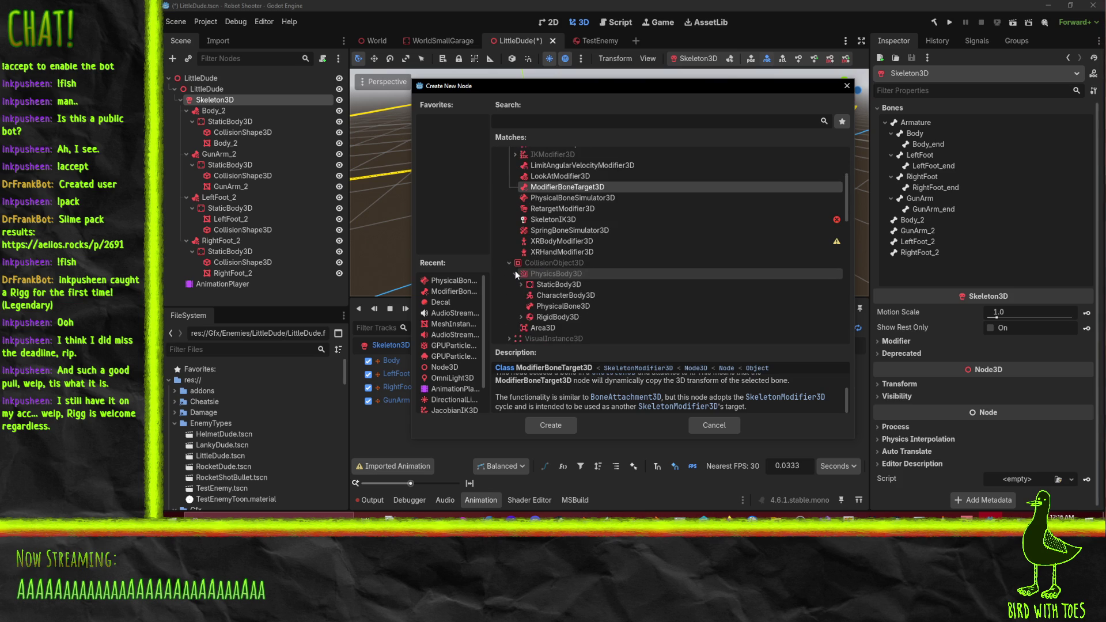
left_click(520, 317)
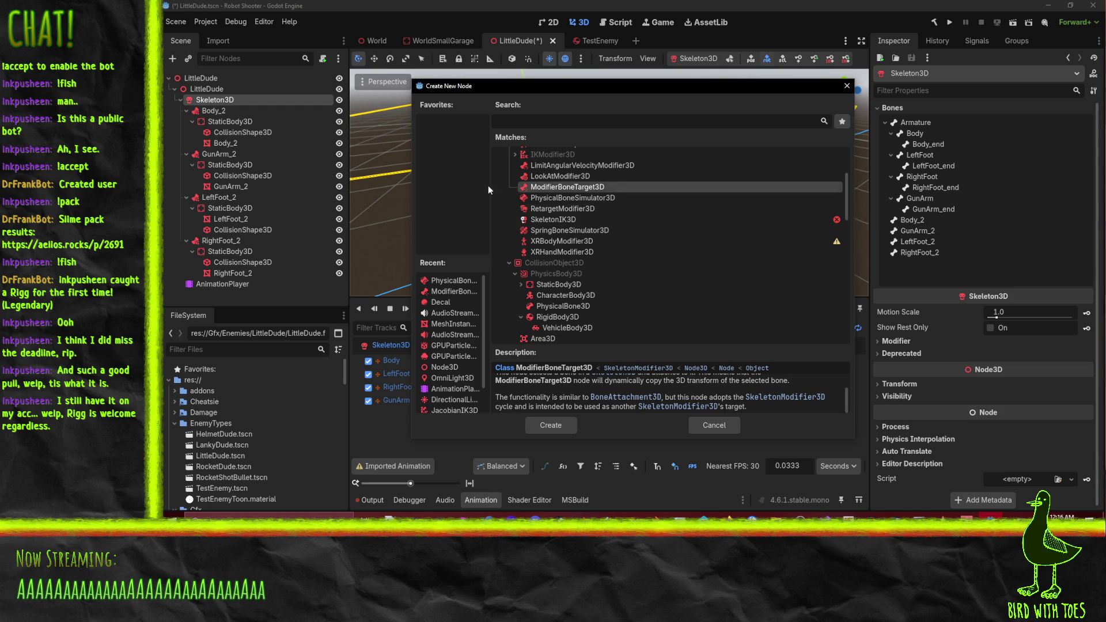
left_click(521, 284)
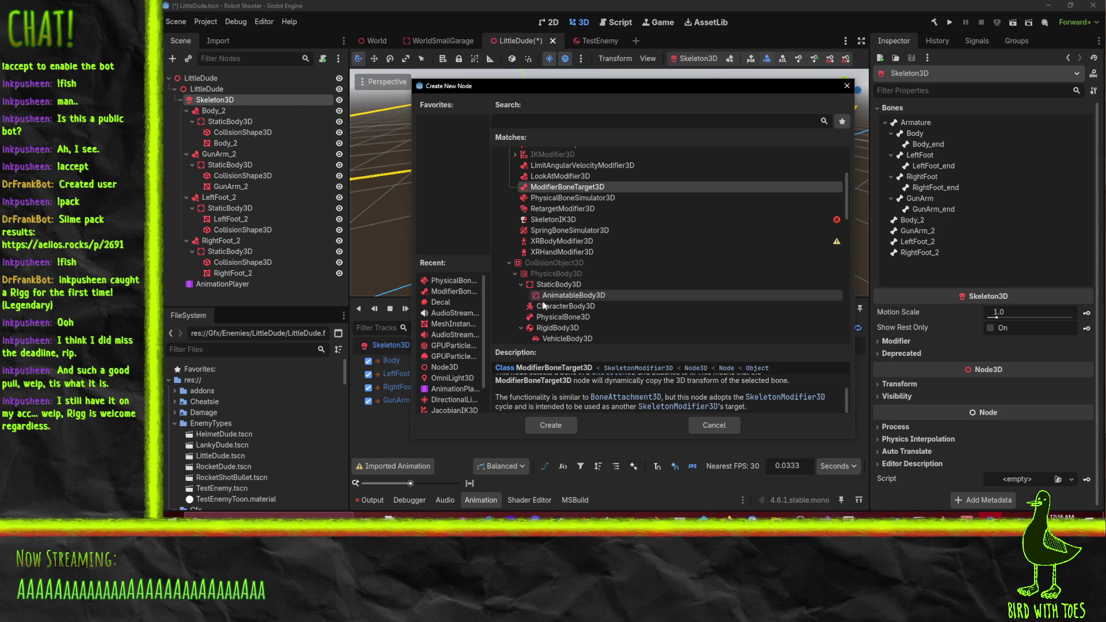
Read the BoneConstraint3D and SkeletonModifier3D descriptions, then cancel without adding a node
scroll(576, 265, "up", 3)
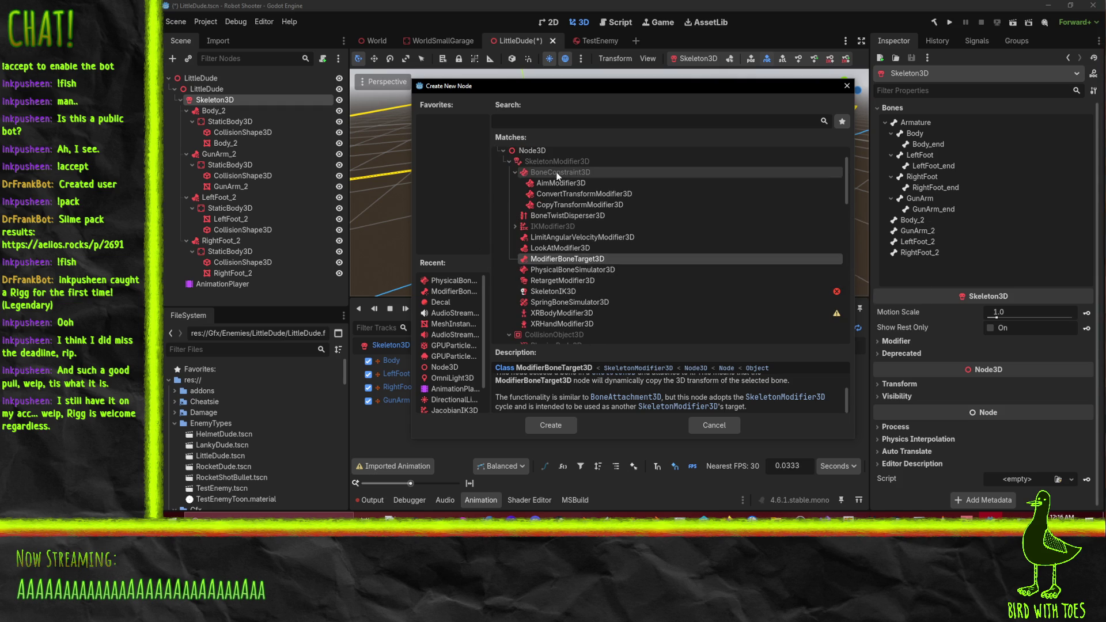
left_click(573, 171)
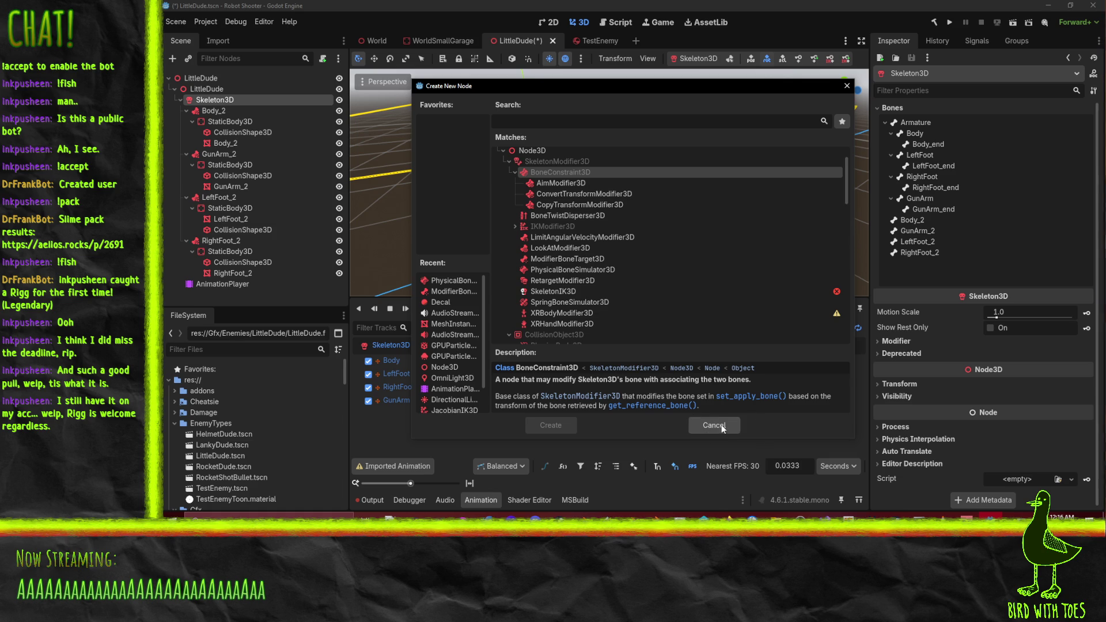
left_click(557, 161)
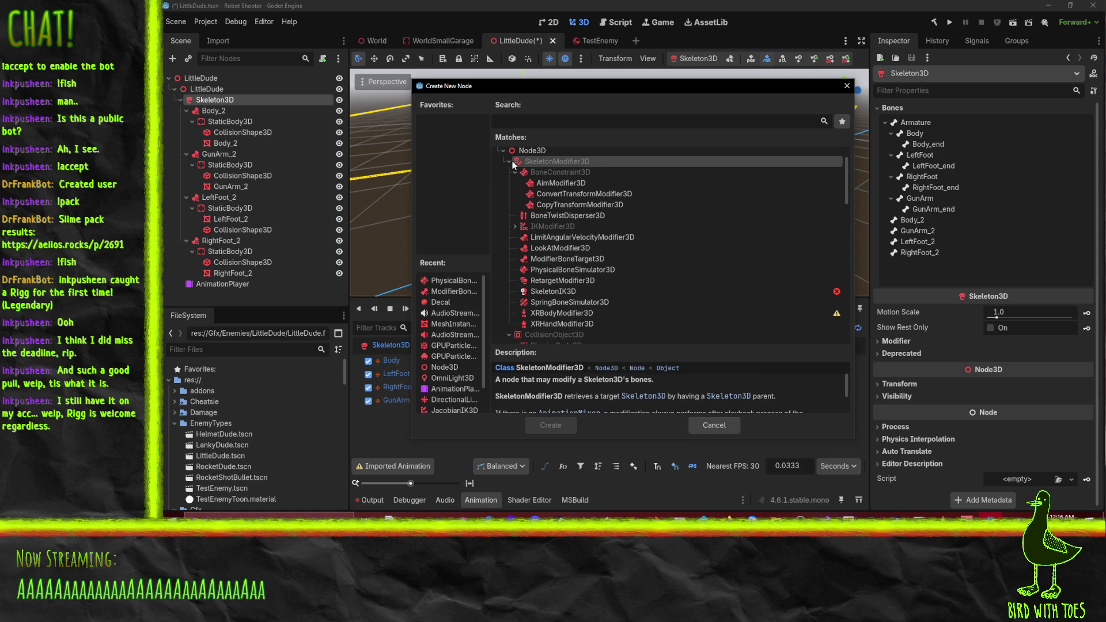
left_click(717, 427)
Search the web for 'skeletonmodifier3d godot' in a new Firefox tab
mouse_move(727, 515)
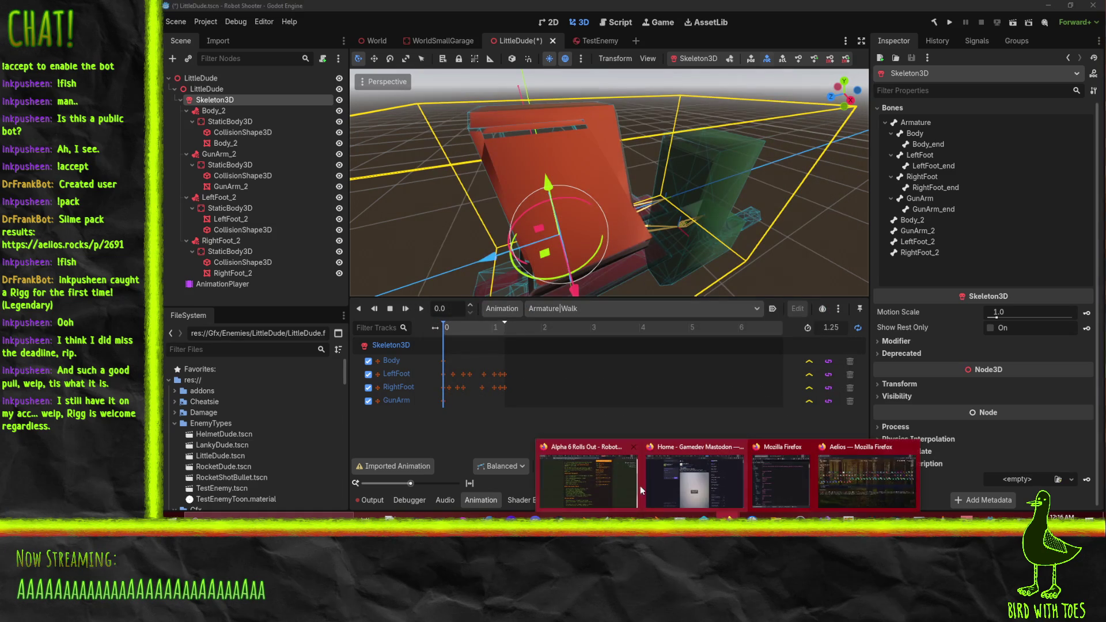
left_click(618, 479)
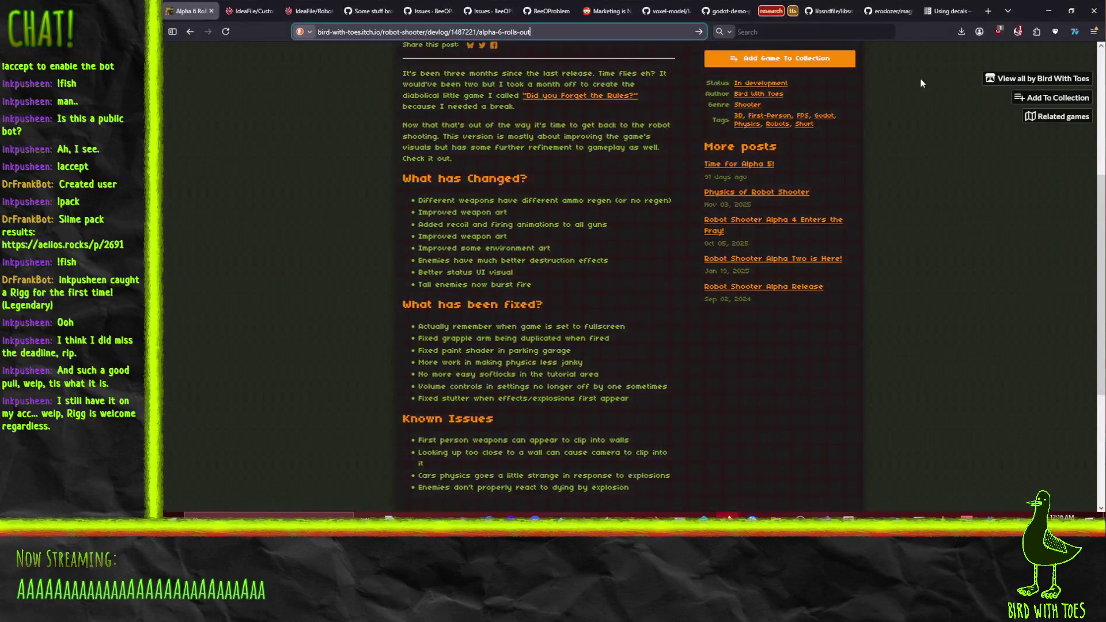
key("ctrl+t")
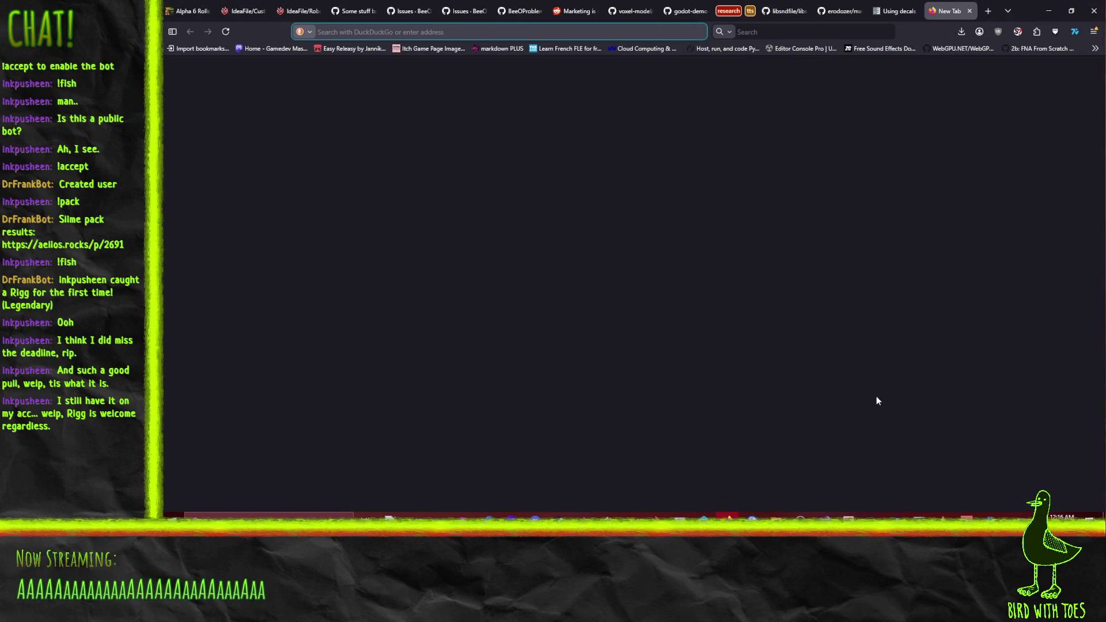
type("skeleton")
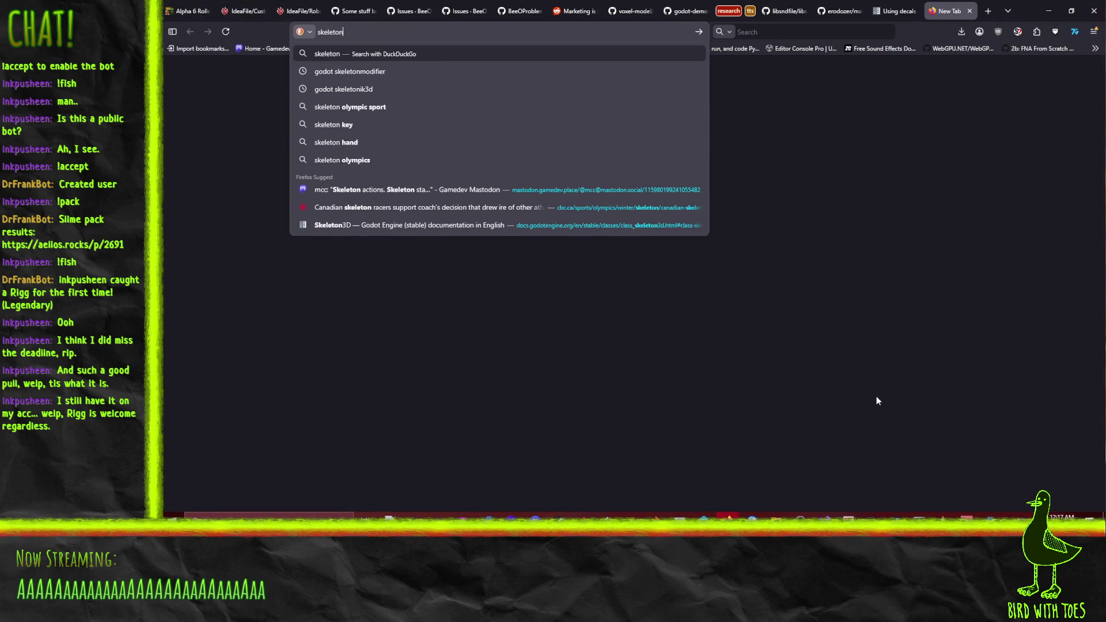
type("modifier")
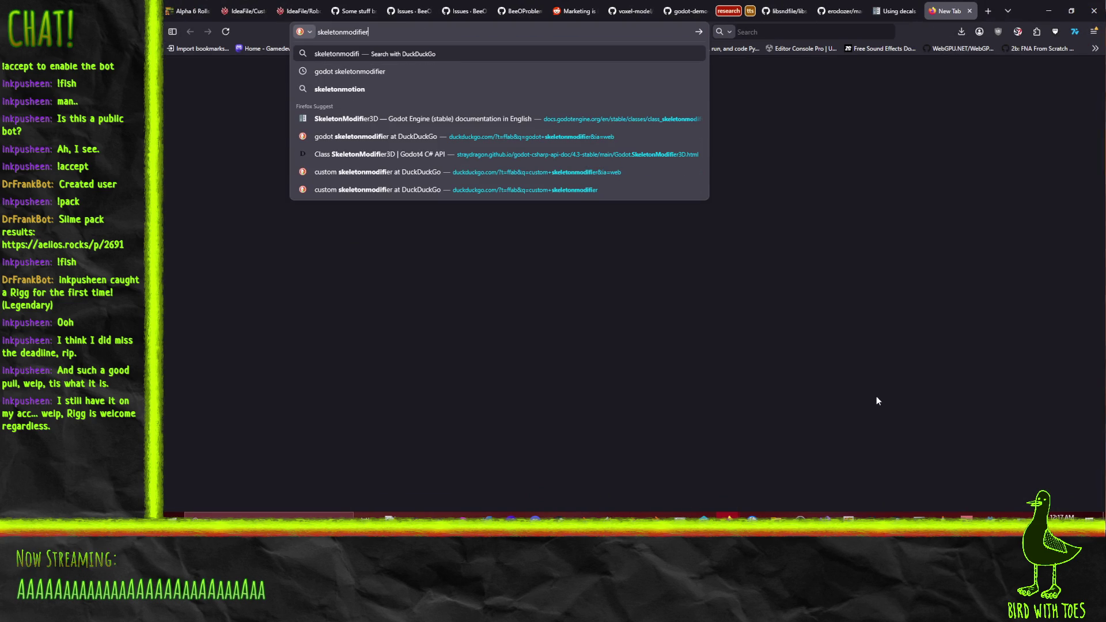
type("3d godot")
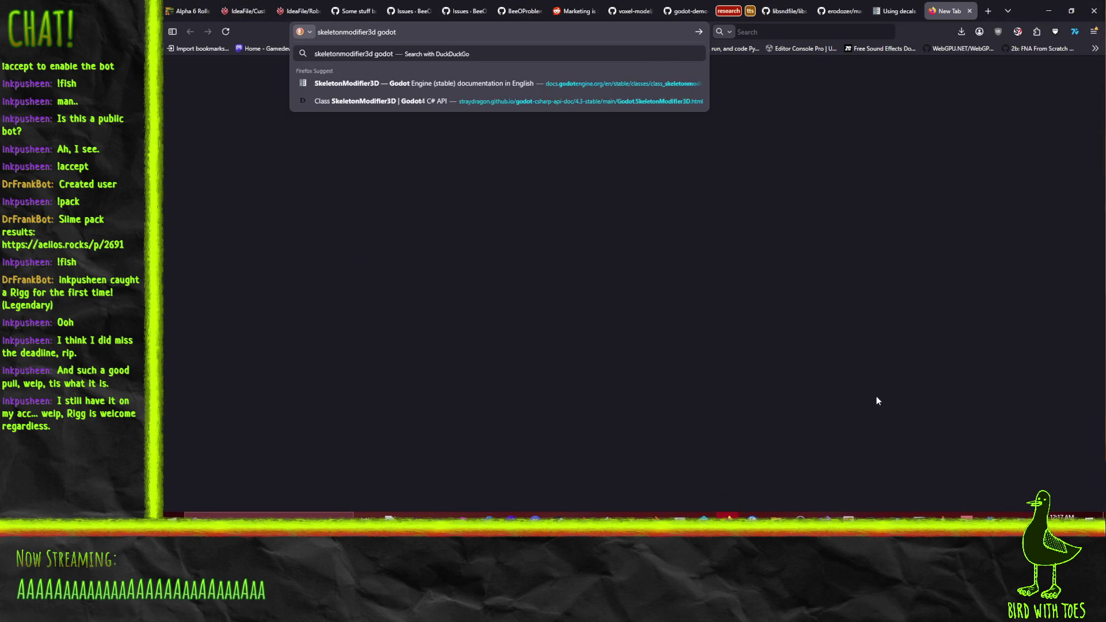
key("Return")
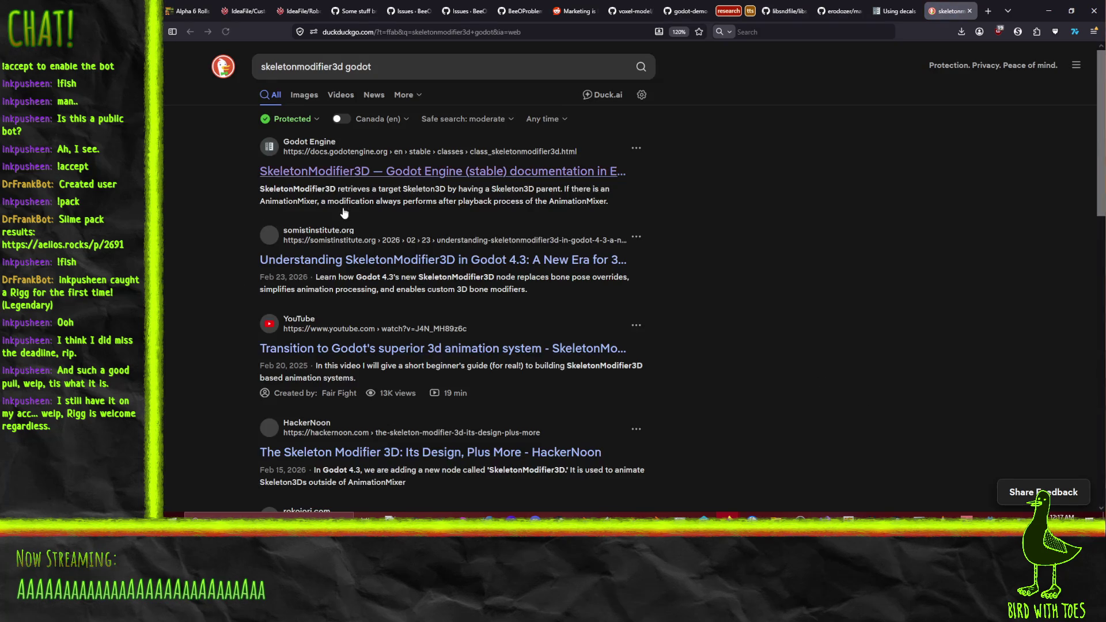
left_click(345, 173)
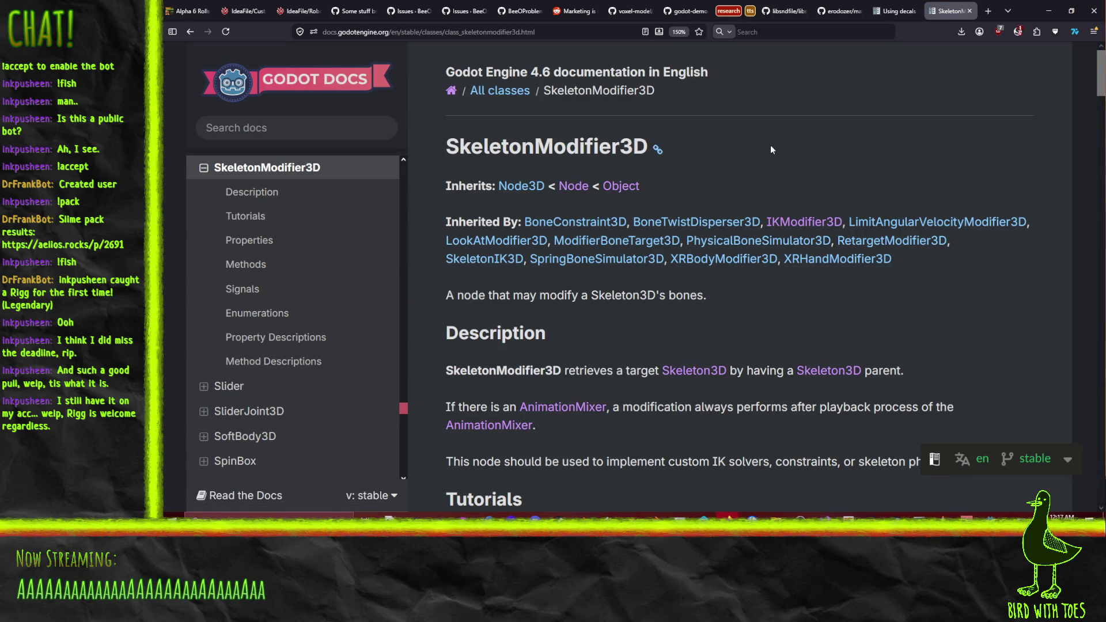
scroll(769, 144, "down", 4)
scroll(778, 167, "down", 1)
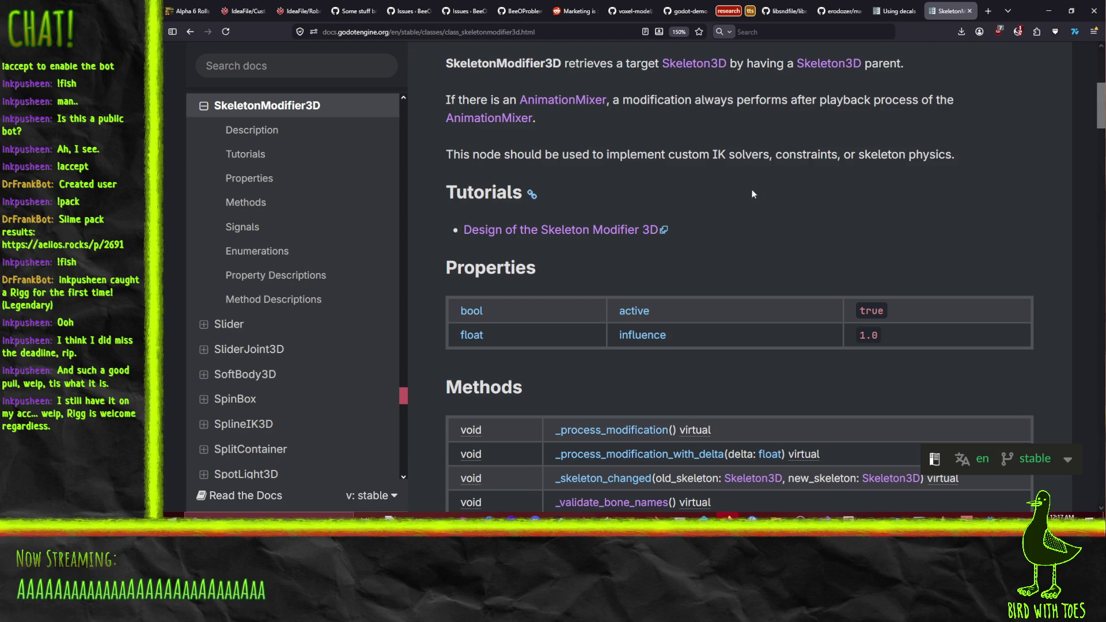
scroll(751, 190, "down", 4)
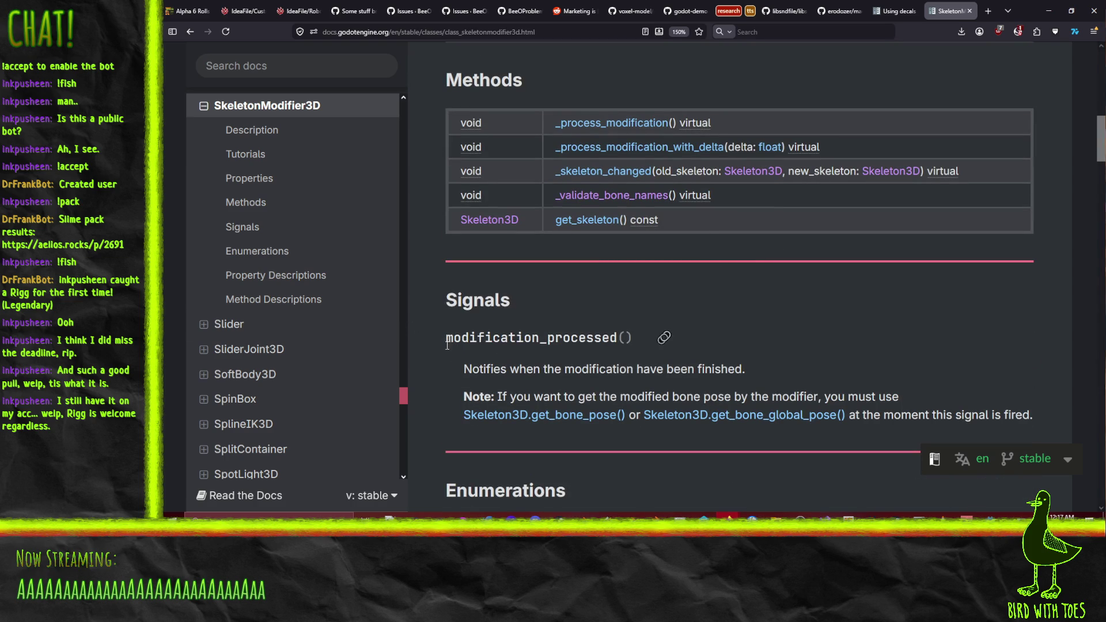
scroll(634, 346, "down", 2)
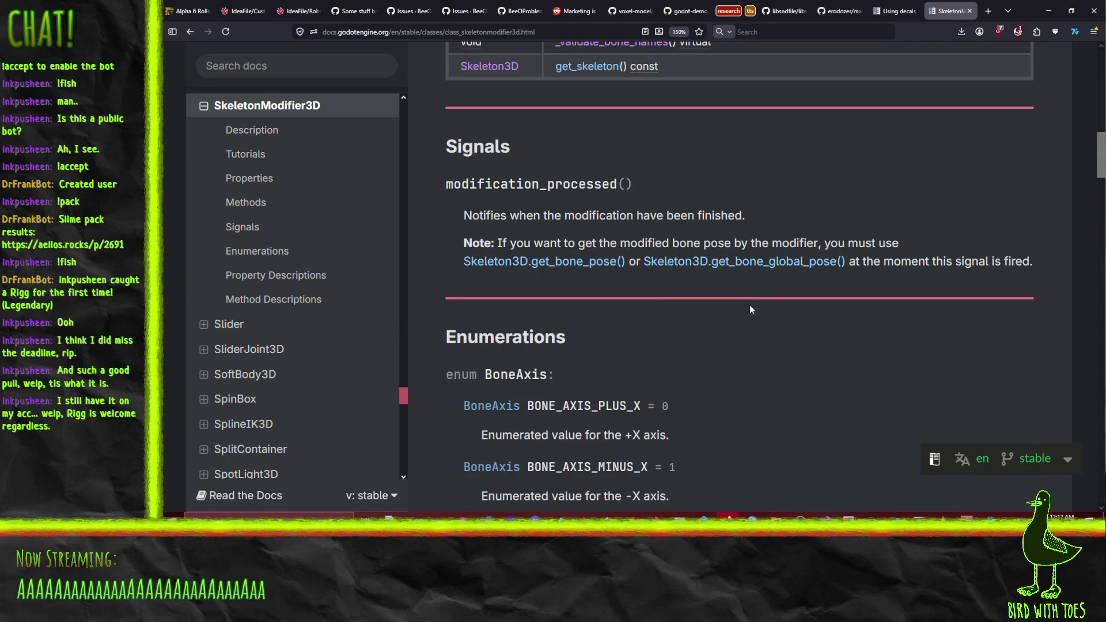
scroll(874, 314, "up", 6)
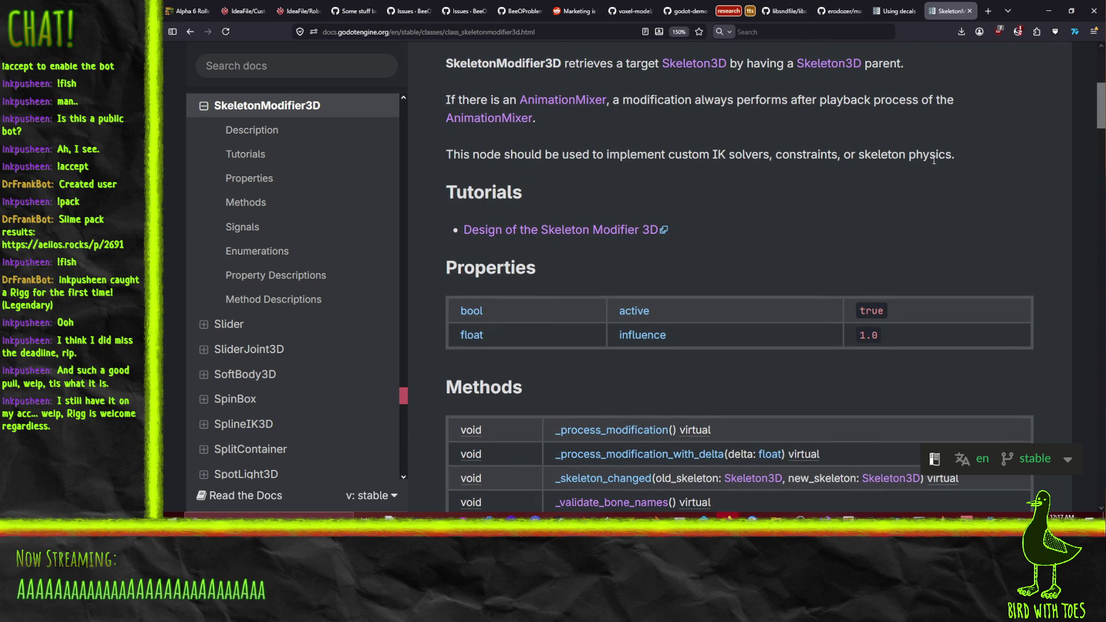
scroll(872, 202, "up", 1)
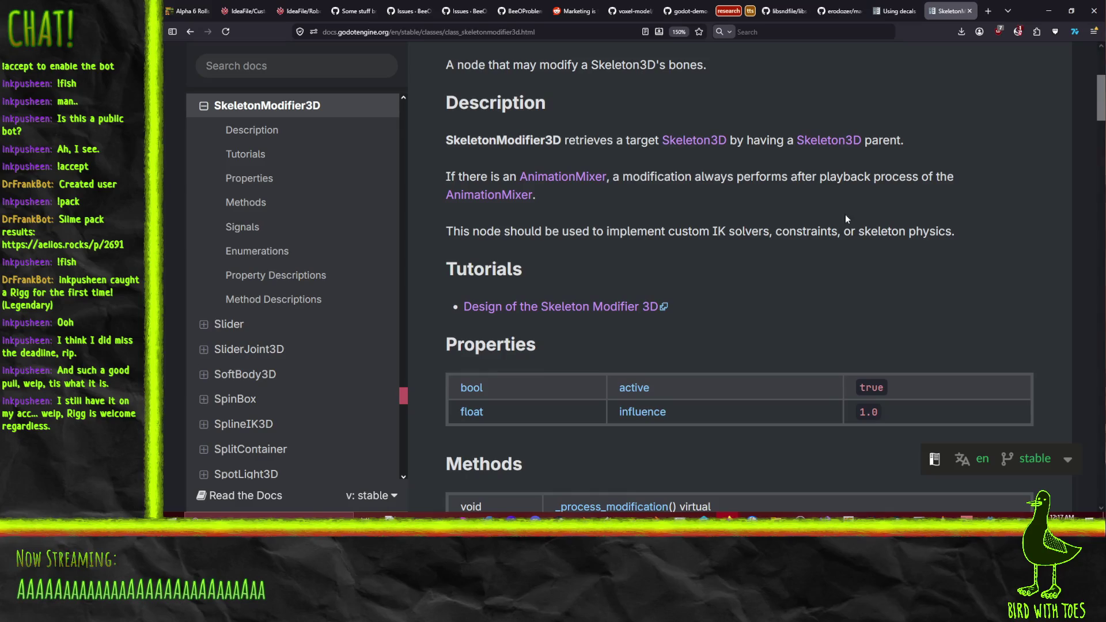
scroll(772, 244, "down", 5)
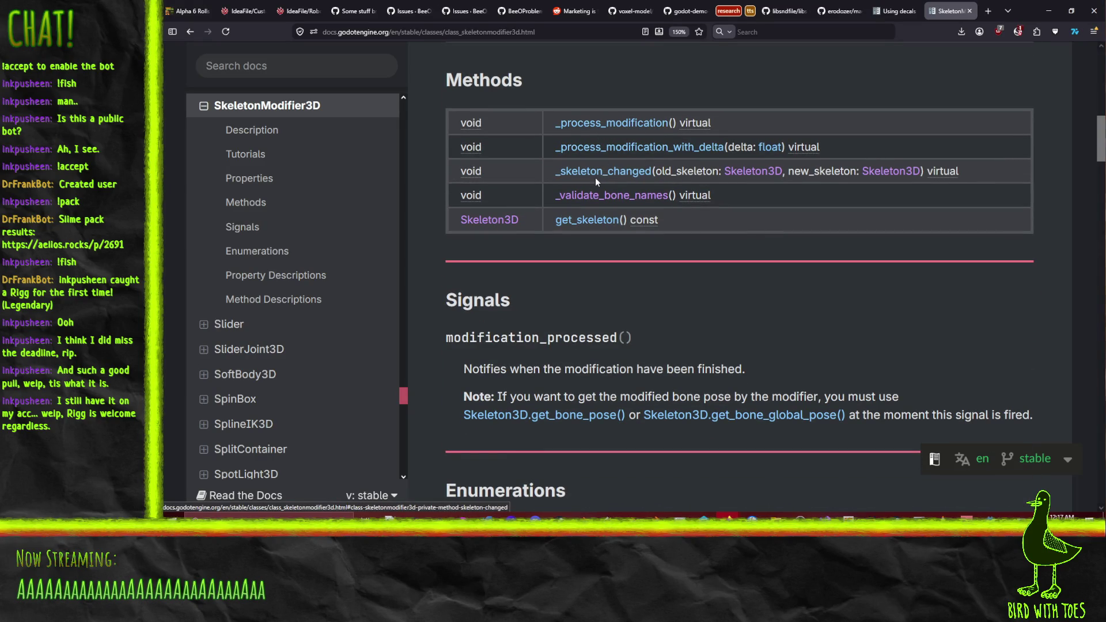
Jump to the _process_modification description and scroll through SkeletonModifier3D's Method Descriptions
left_click(606, 133)
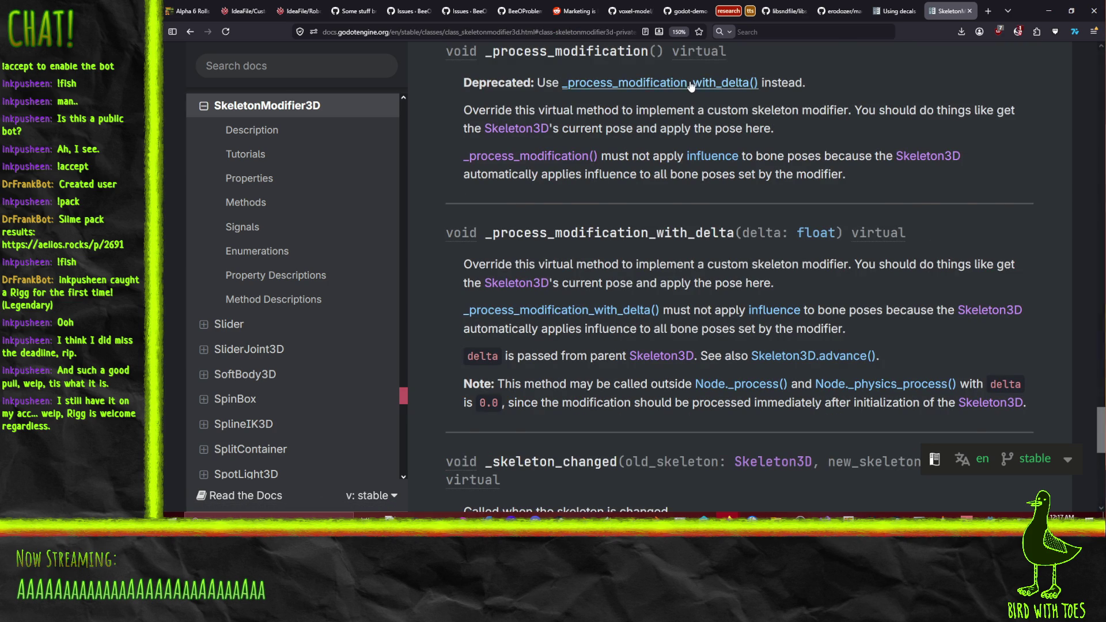
scroll(433, 156, "down", 3)
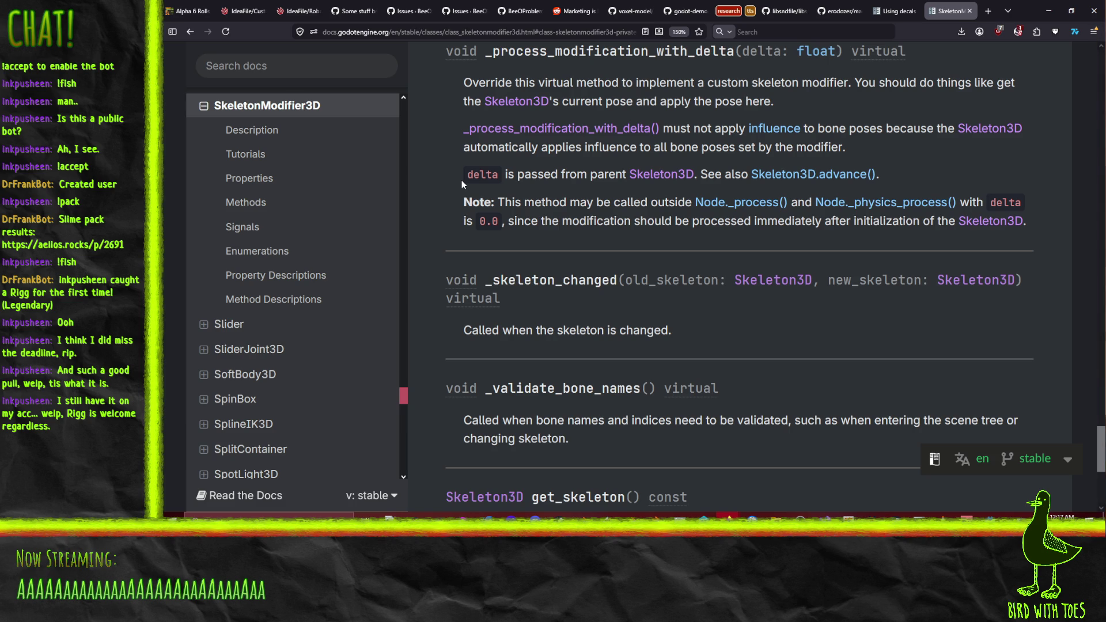
scroll(461, 180, "down", 4)
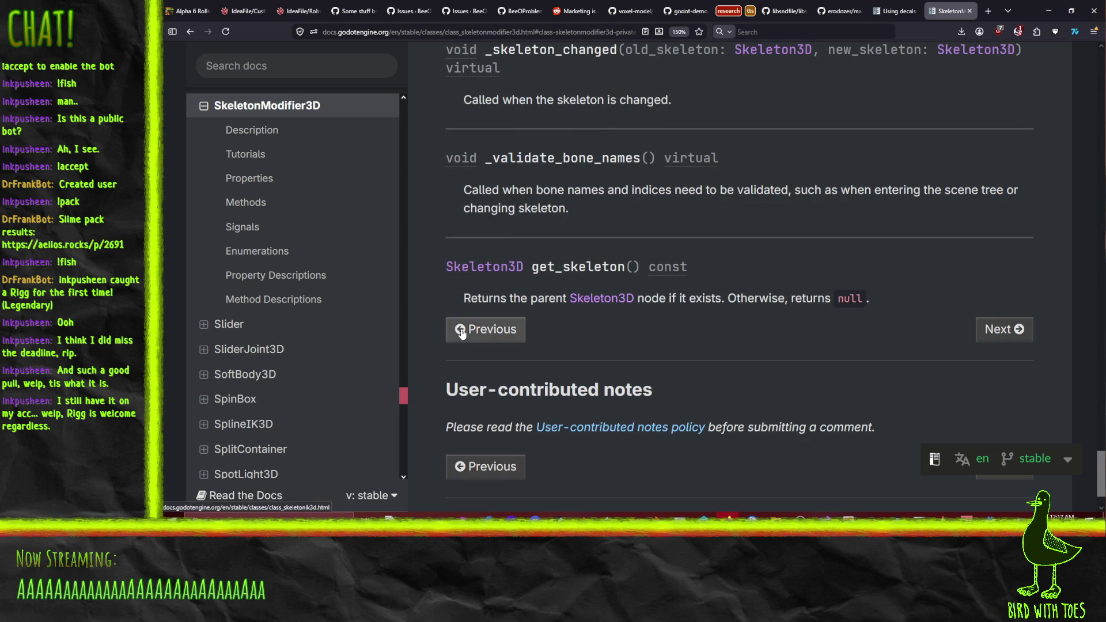
scroll(449, 305, "up", 10)
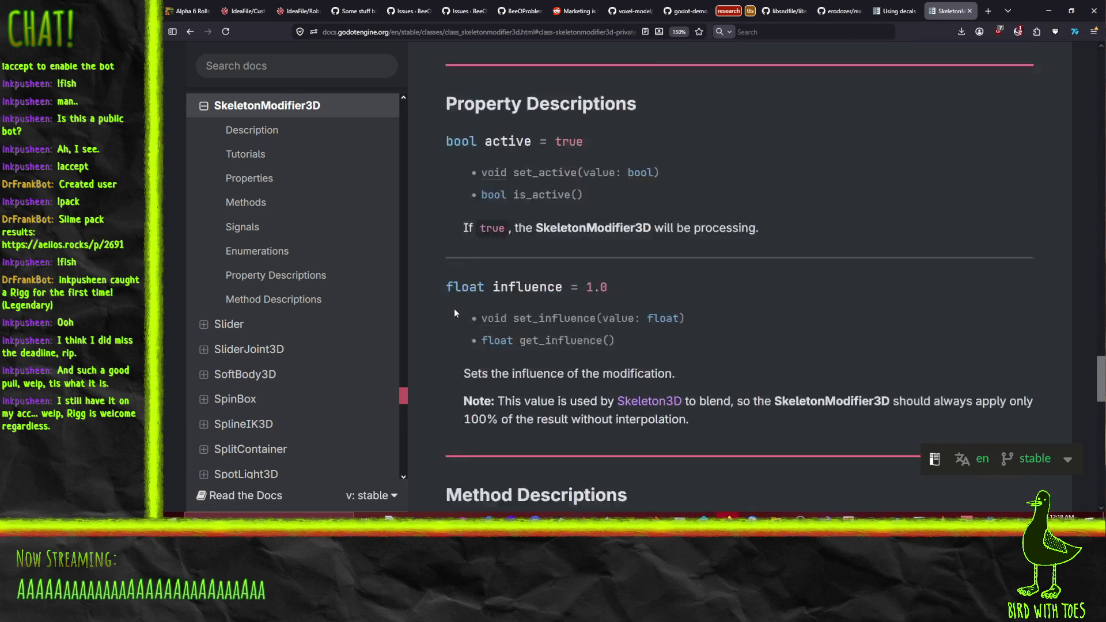
scroll(454, 309, "down", 10)
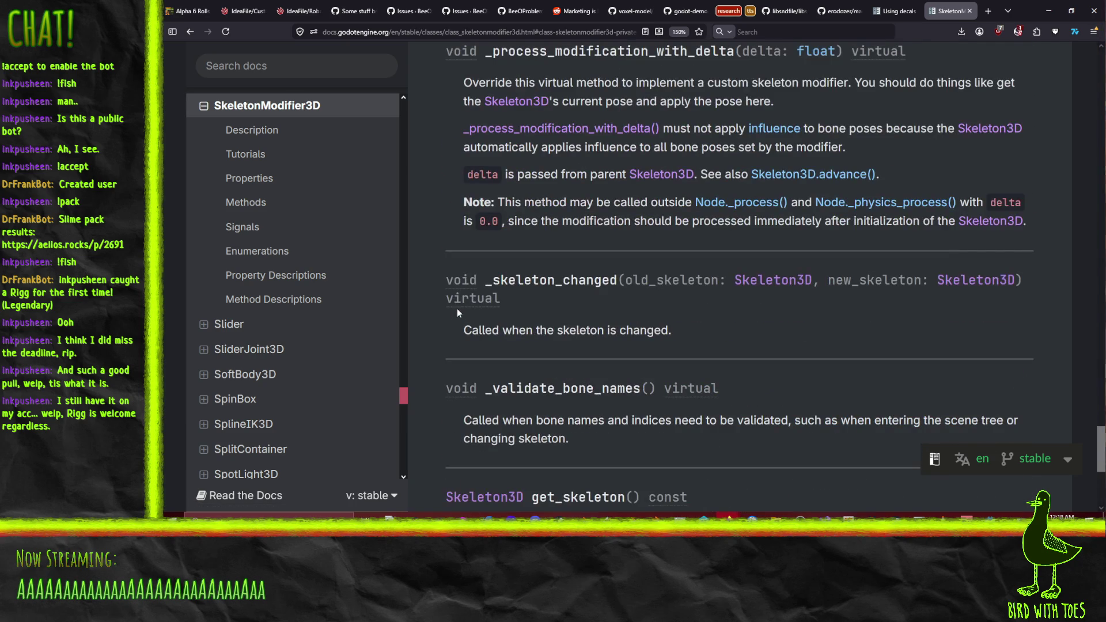
scroll(457, 313, "up", 3)
scroll(457, 313, "down", 1)
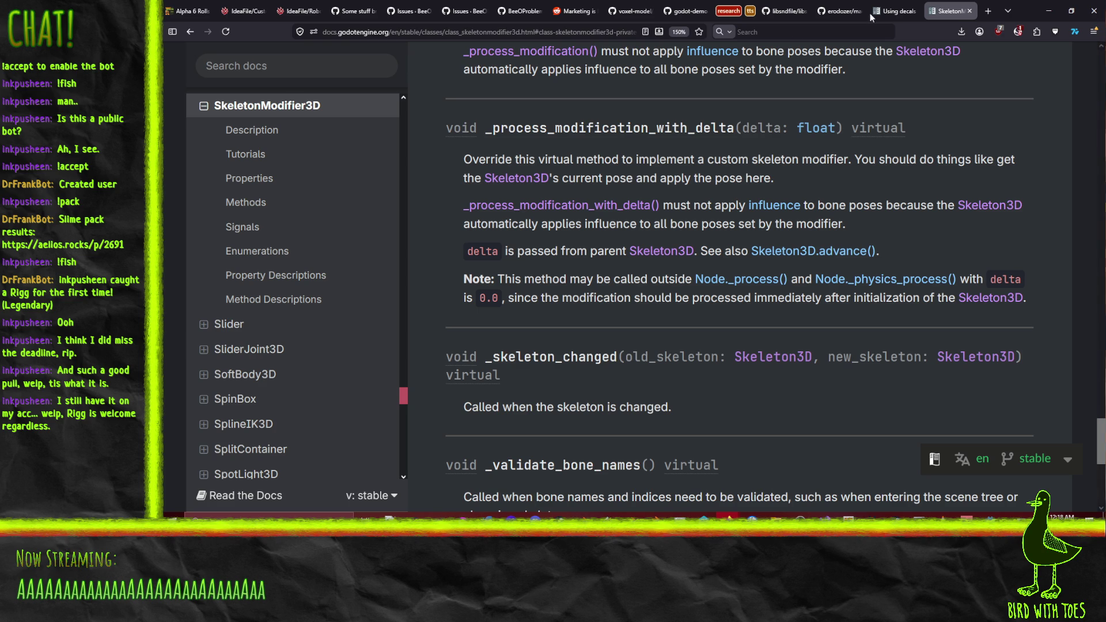
Back in the editor, delete the imported LittleDude child node from the scene
left_click(1049, 10)
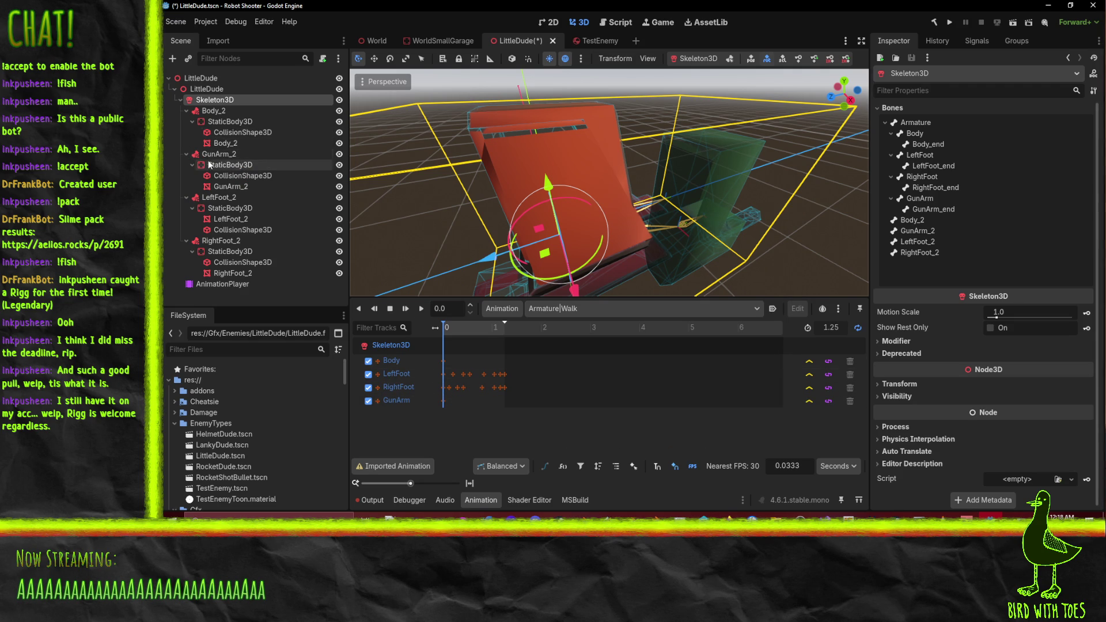
left_click(205, 89)
key("Delete")
key("Return")
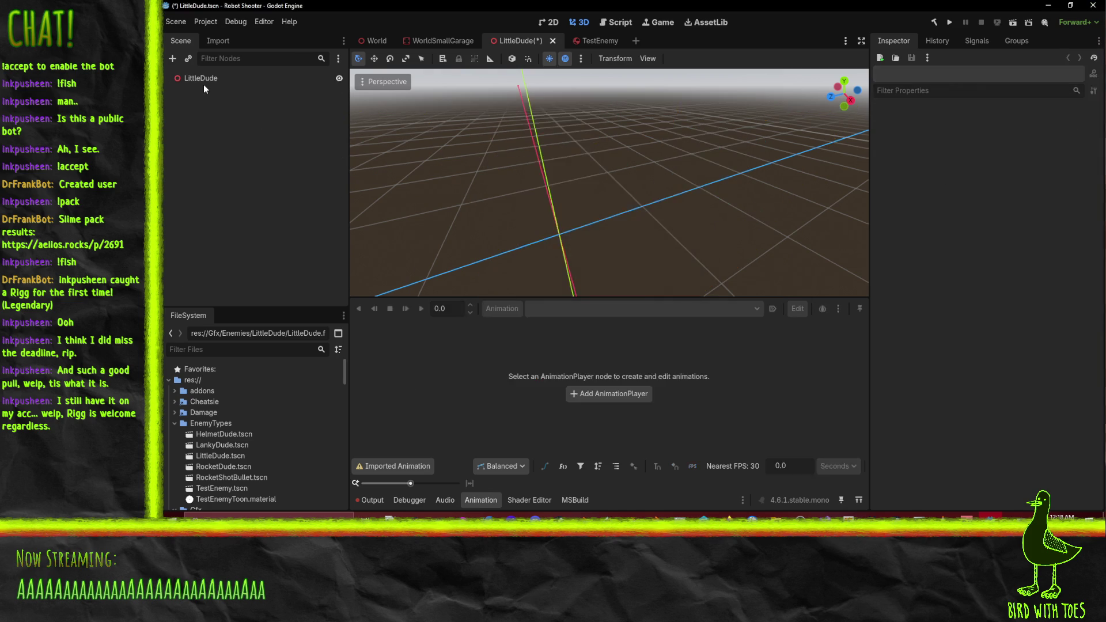
Inspect LittleDude.fbx's Advanced Import Settings, including Skeleton3D options, and close without reimporting
scroll(257, 450, "down", 5)
scroll(257, 449, "down", 2)
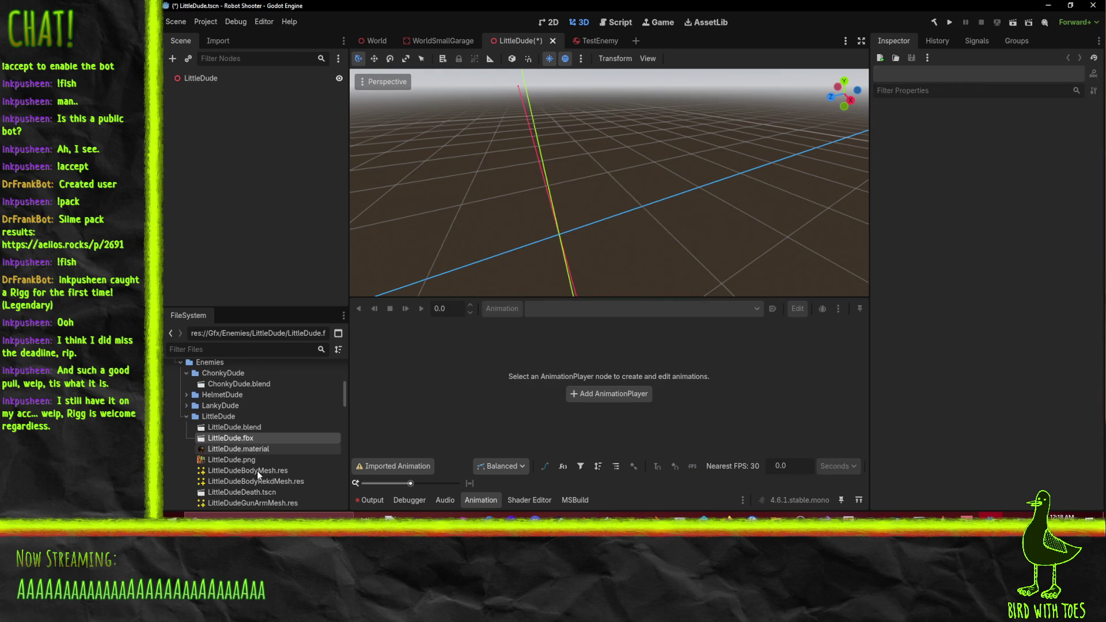
double_click(231, 438)
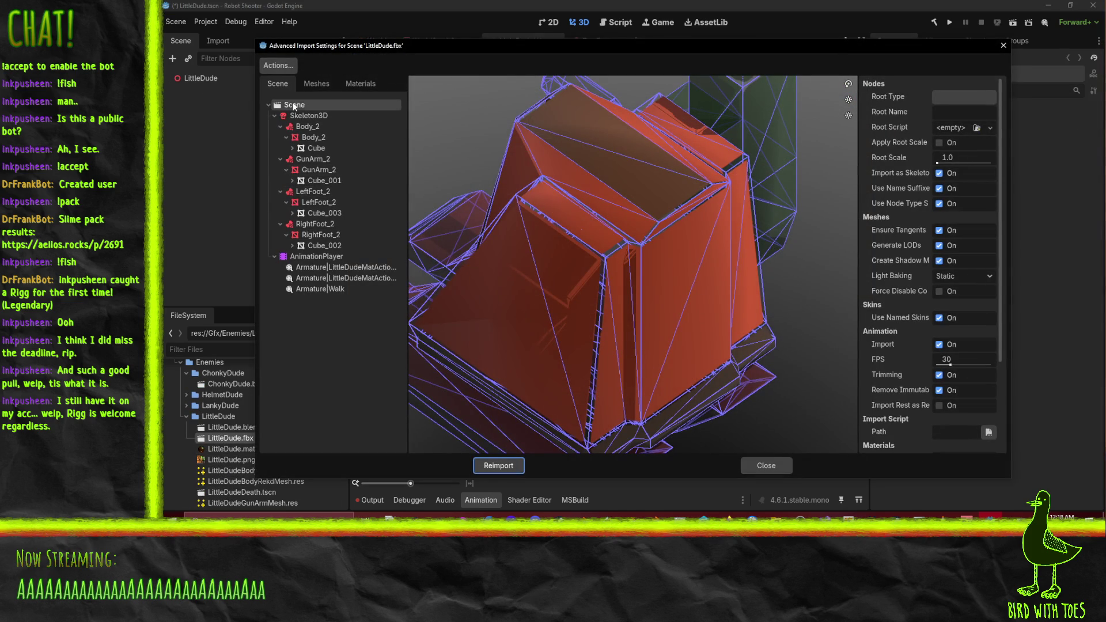
left_click(302, 116)
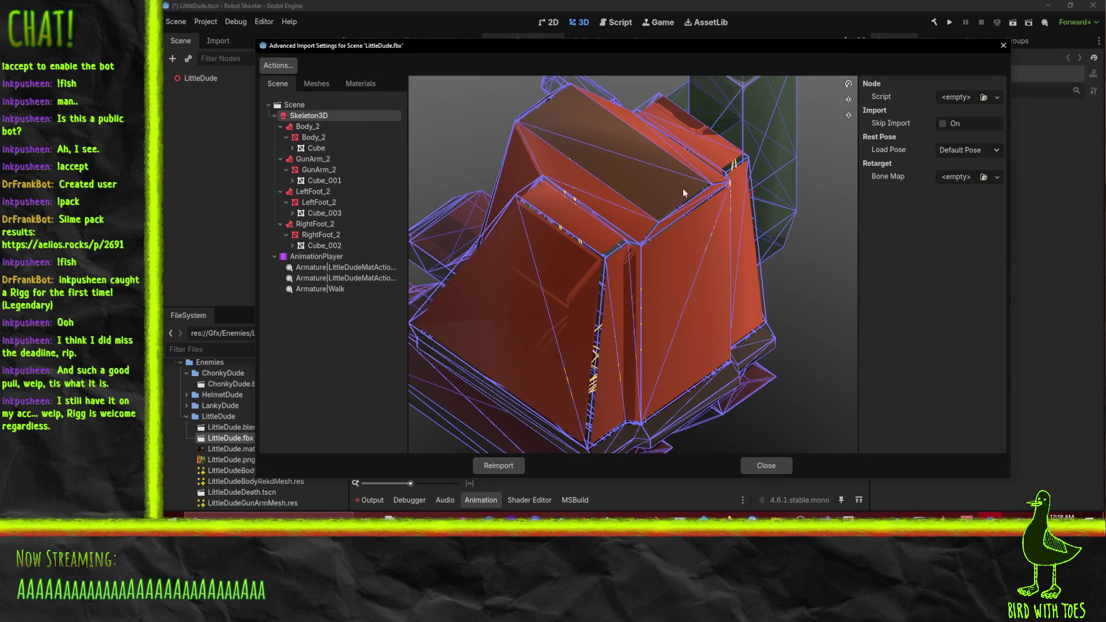
left_click(317, 107)
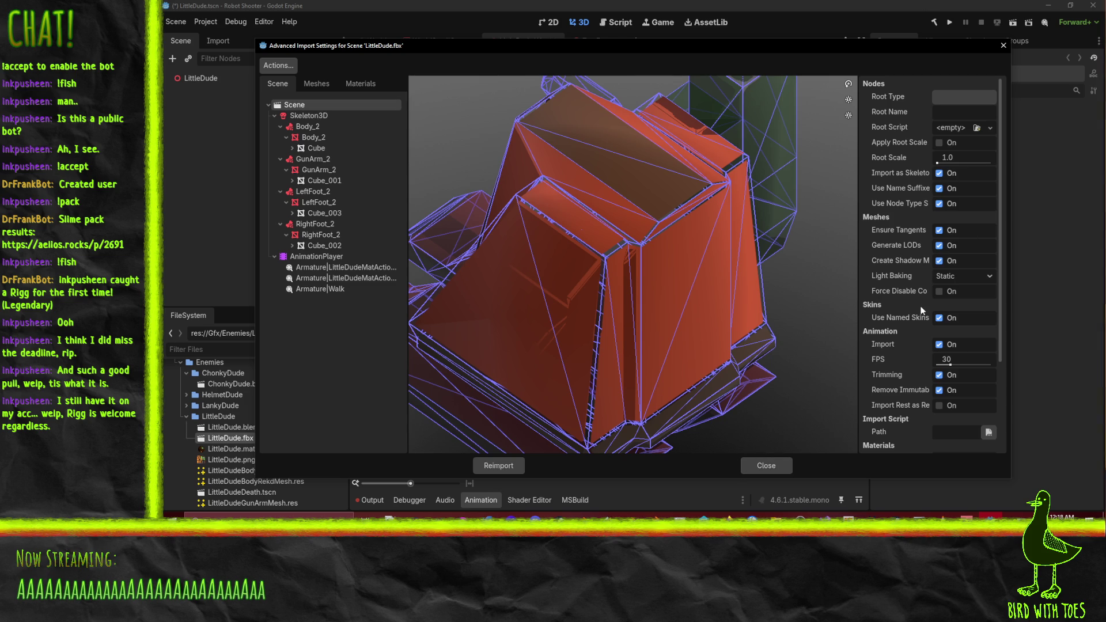
left_click(765, 464)
Instance LittleDude.blend under the LittleDude root and orbit around the new model
left_click(221, 429)
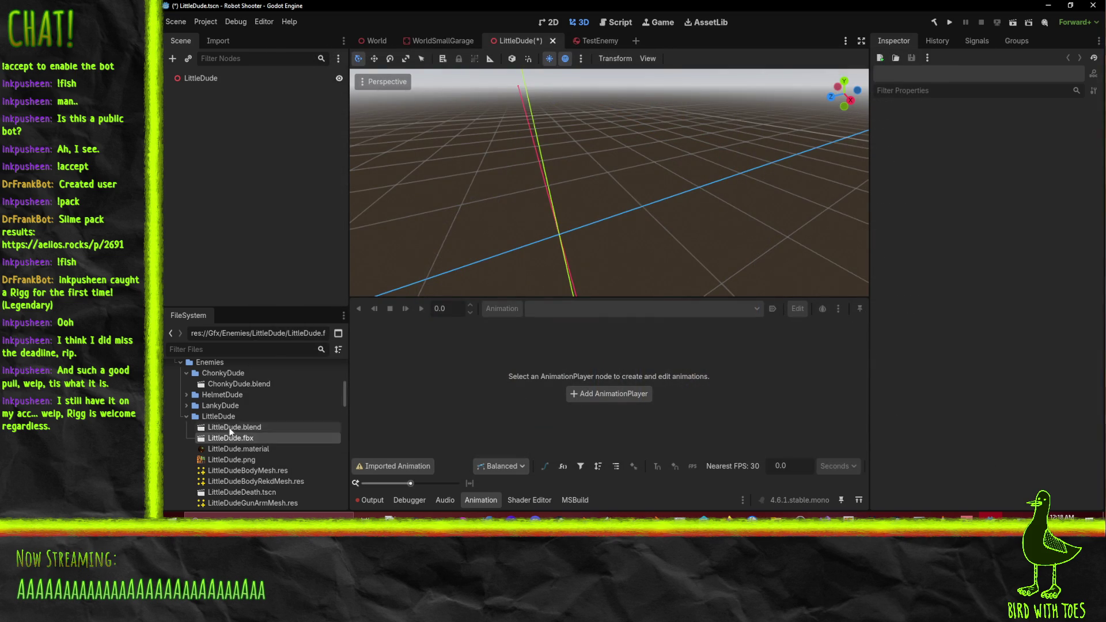
left_click_drag(221, 431, 215, 90)
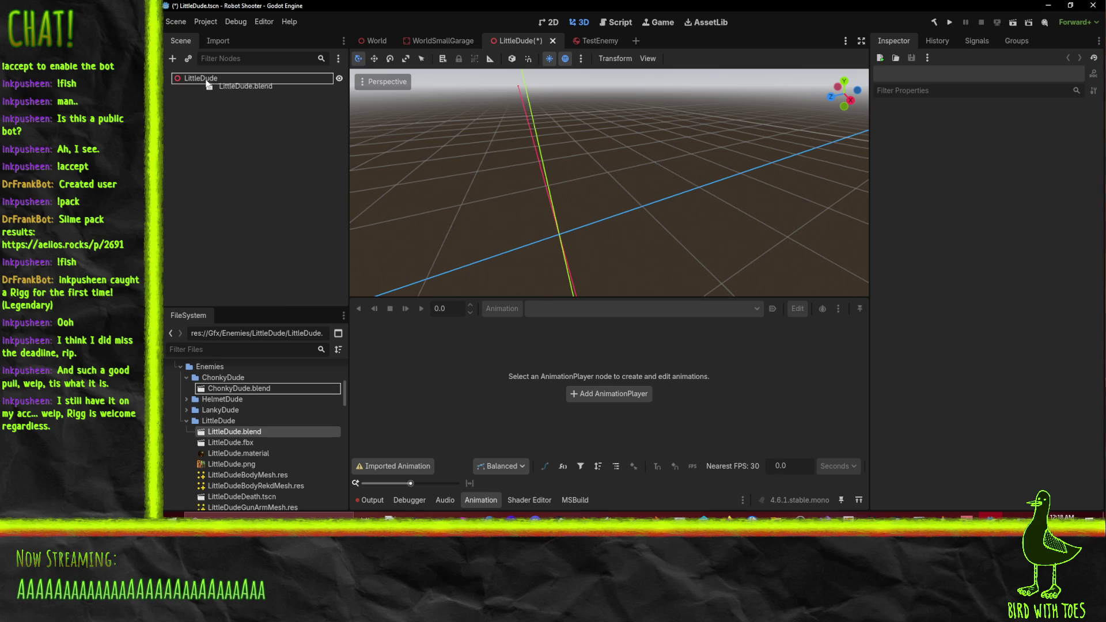
left_click(247, 178)
scroll(589, 169, "down", 3)
mouse_move(590, 168)
left_mouse_down()
mouse_move(468, 179)
mouse_move(527, 188)
mouse_move(533, 167)
mouse_move(500, 161)
left_mouse_up()
scroll(496, 183, "up", 2)
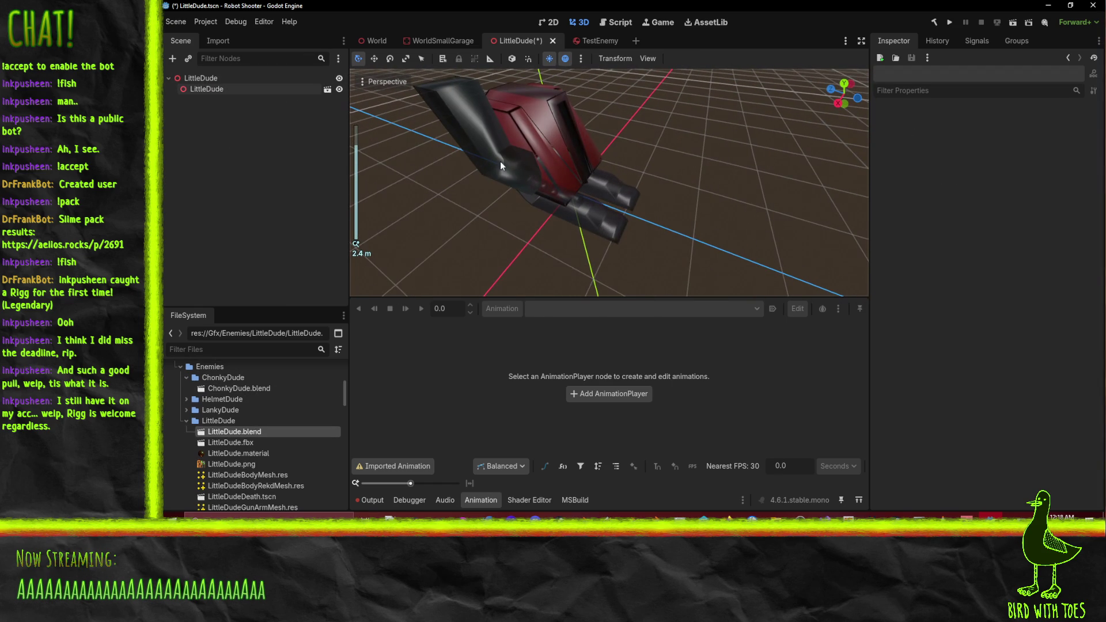
left_click(219, 89)
left_click_drag(576, 173, 666, 212)
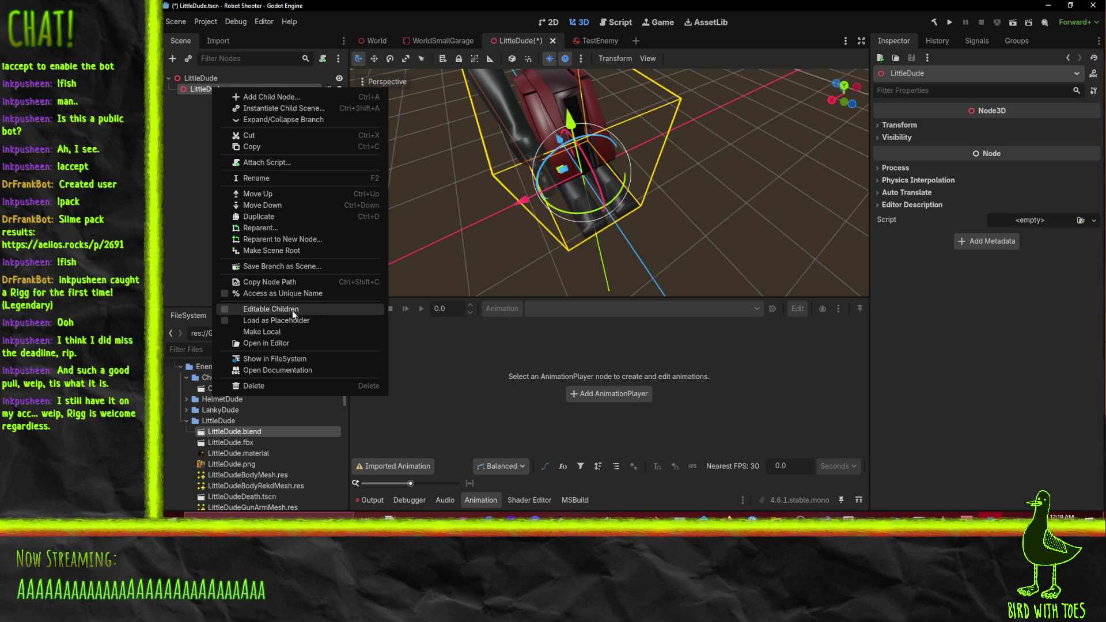
Enable Editable Children and browse the RightFoot, Body, Armature and Skeleton3D nodes
left_click(299, 331)
left_click(211, 100)
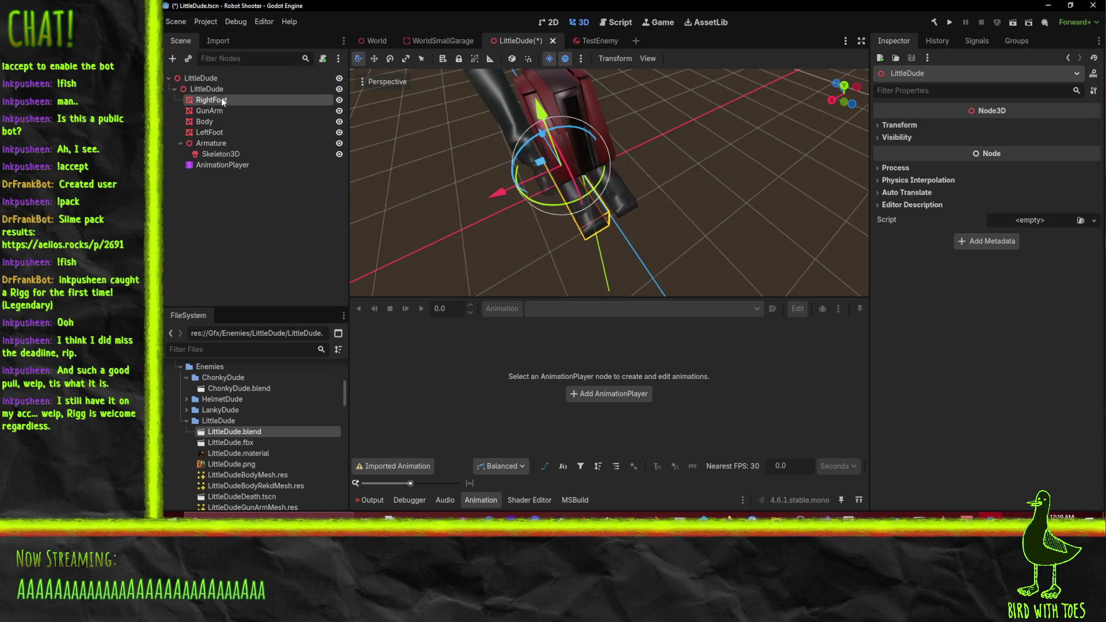
left_click(207, 121)
left_click(214, 143)
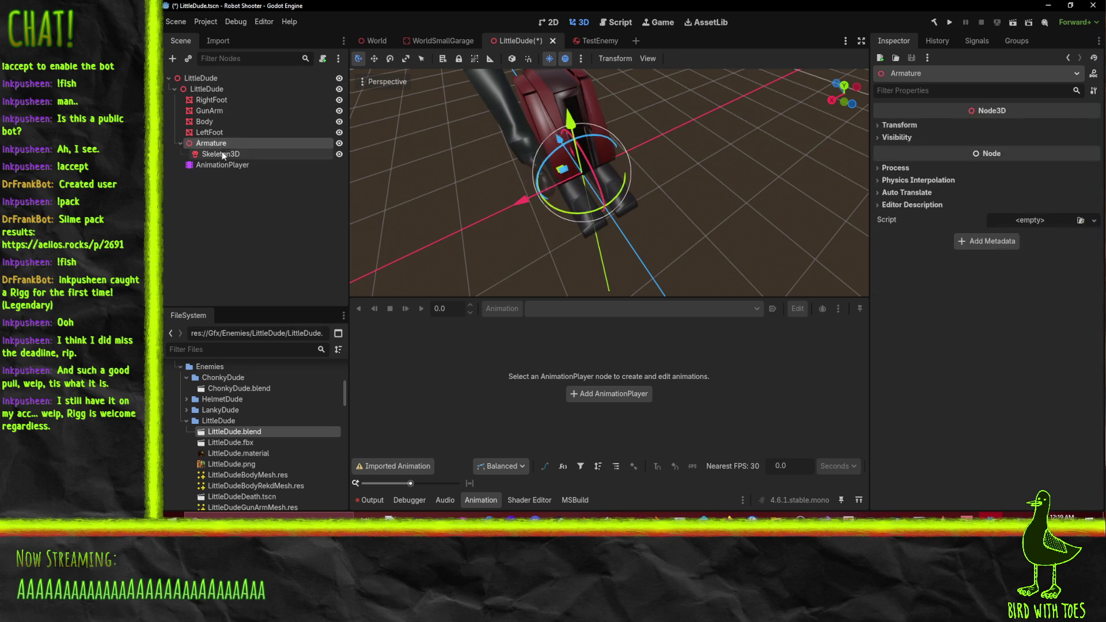
left_click(224, 154)
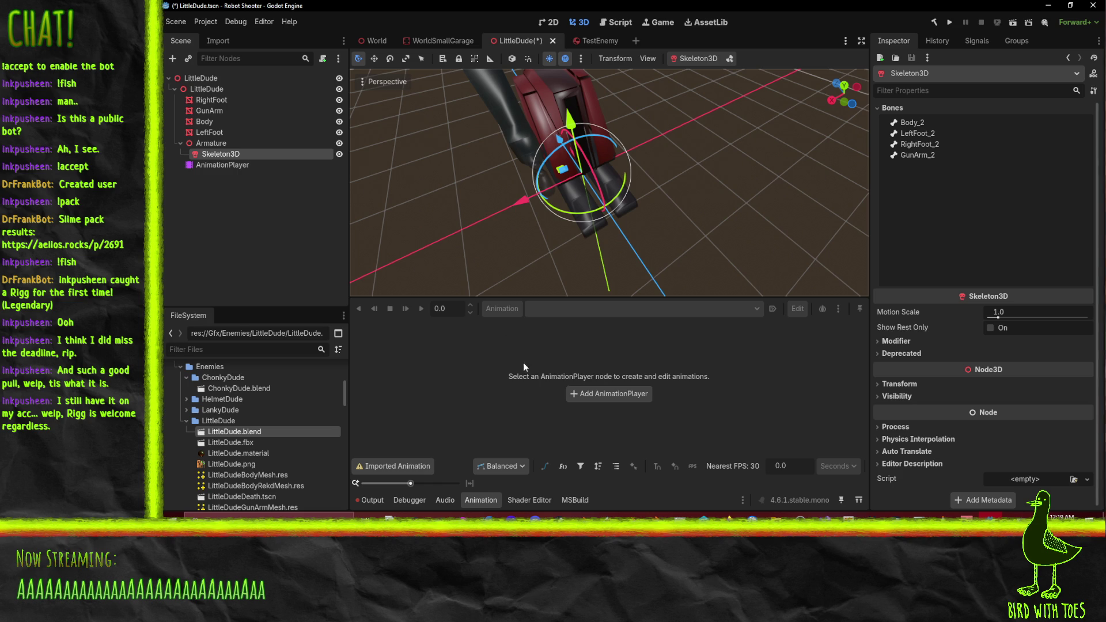
Play the AnimationPlayer's Walk animation, stop and rewind it, then select the GunArm_2 track
left_click(222, 165)
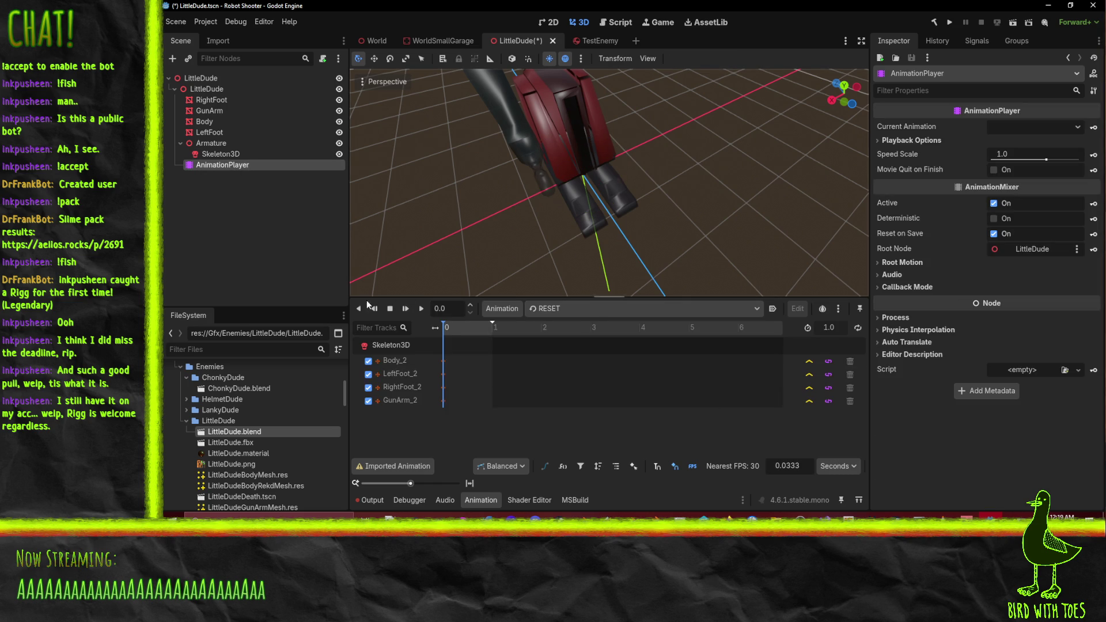
left_click(586, 310)
left_click(529, 337)
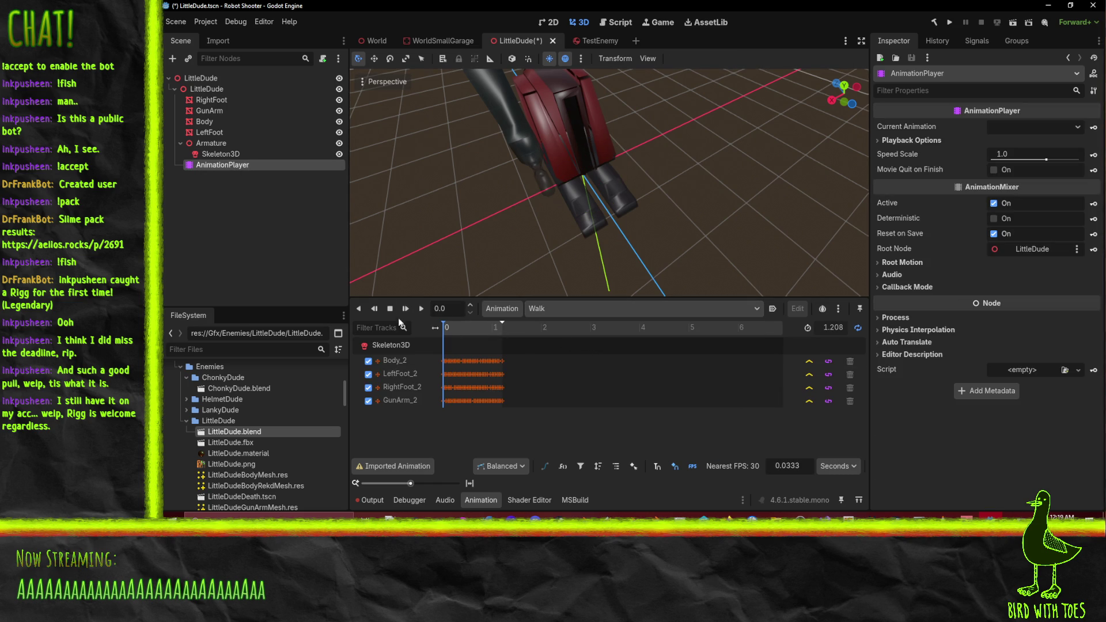
left_click(420, 310)
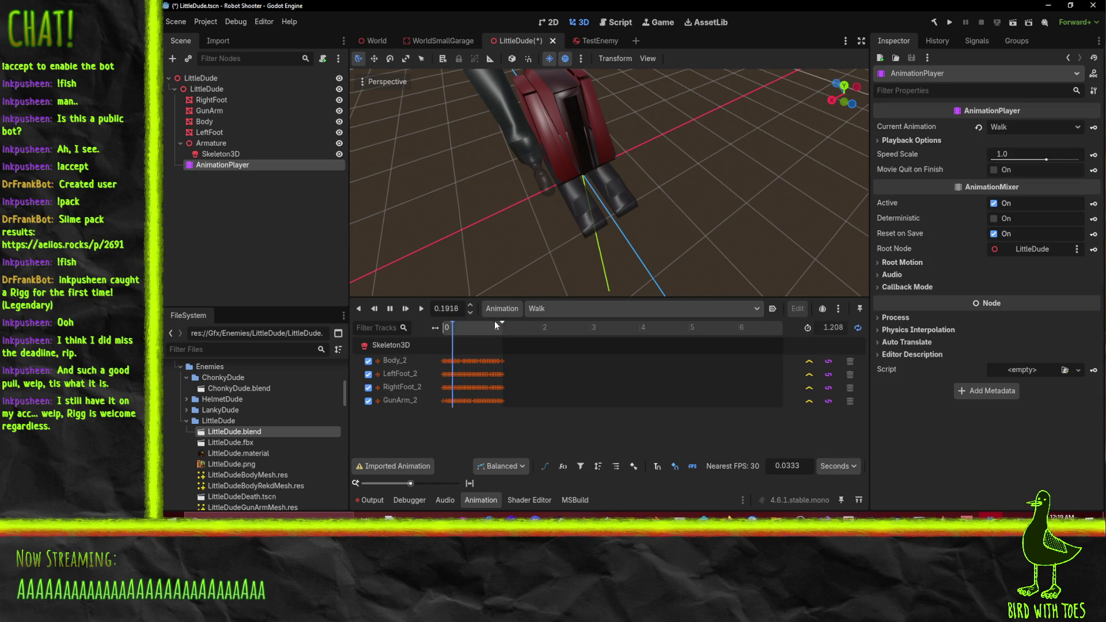
left_click(390, 308)
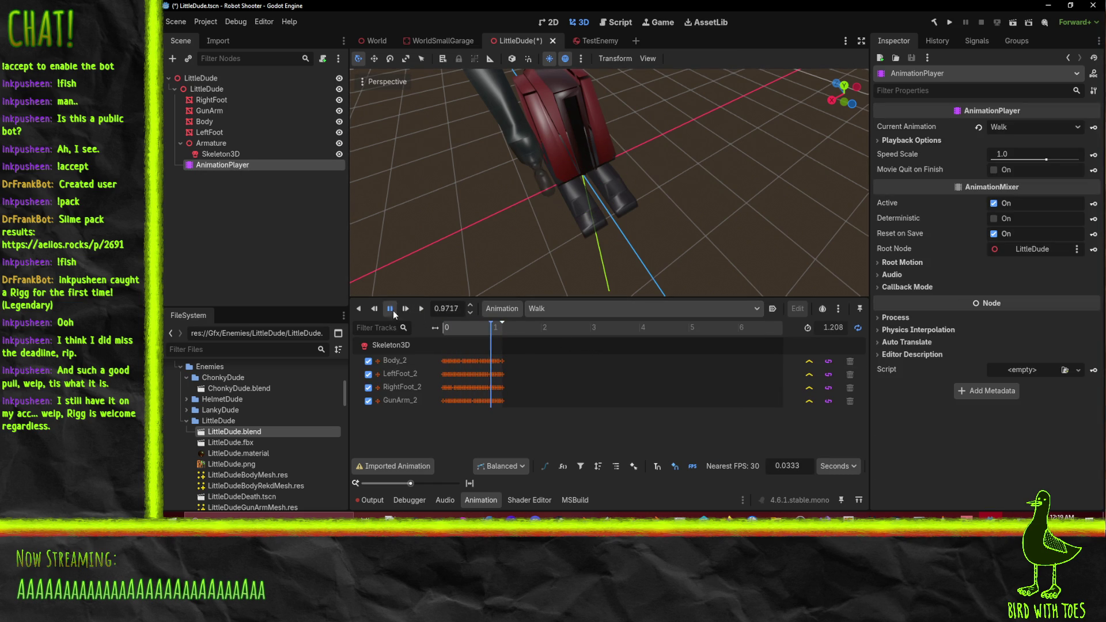
left_click_drag(487, 334, 438, 334)
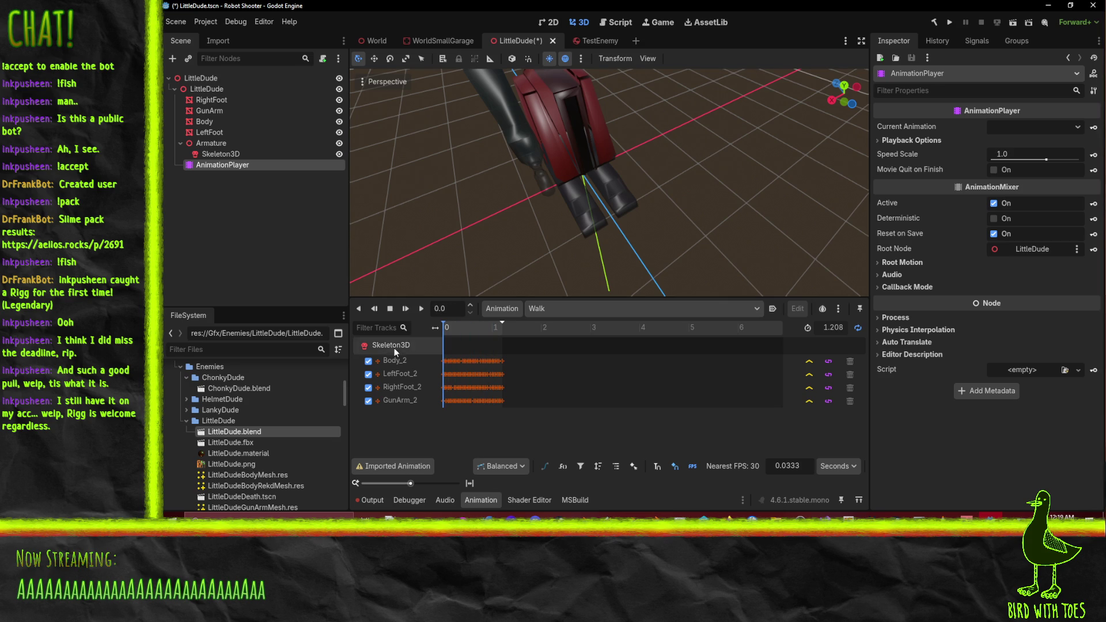
left_click(403, 401)
Replay Walk with Skeleton3D selected from new angles, then play it backwards
mouse_move(576, 173)
left_mouse_down()
mouse_move(696, 126)
mouse_move(268, 151)
left_mouse_up()
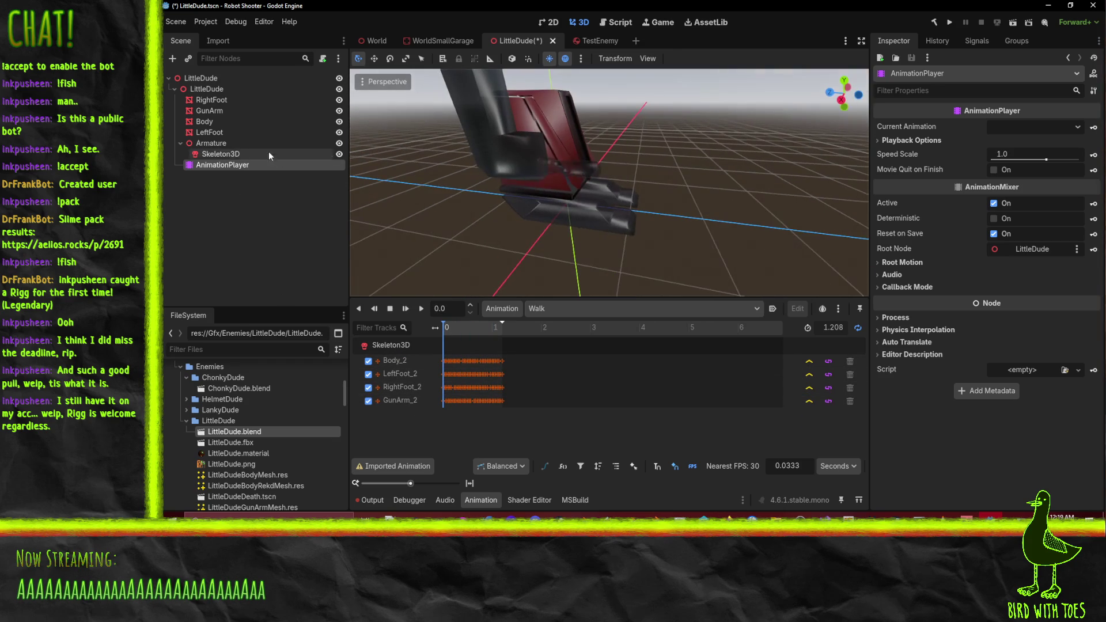
left_click(221, 154)
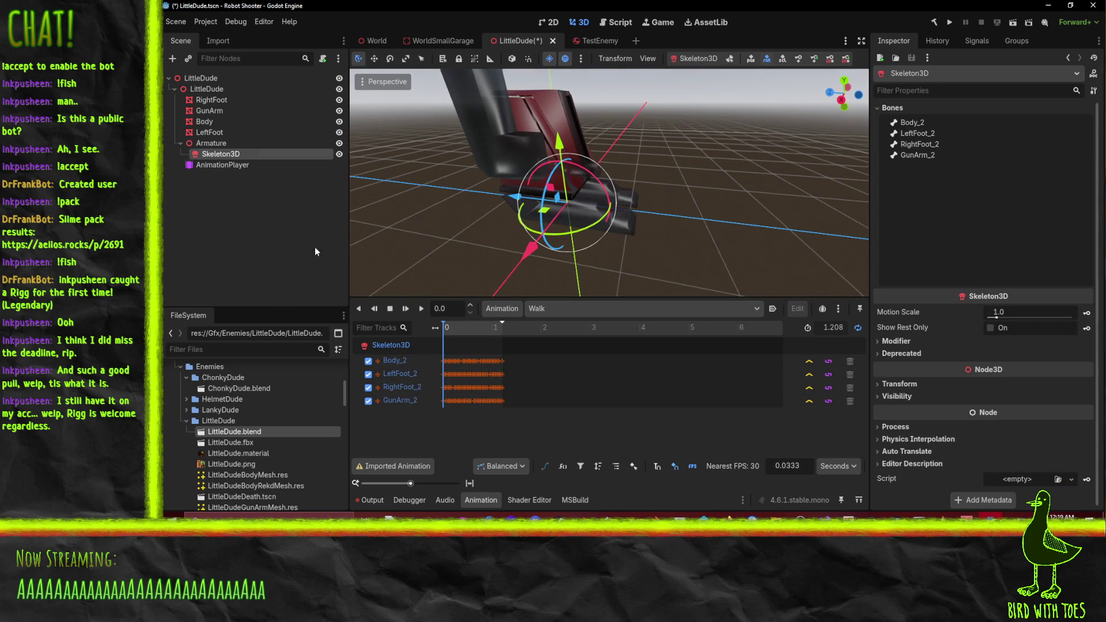
left_click(421, 309)
scroll(692, 195, "up", 3)
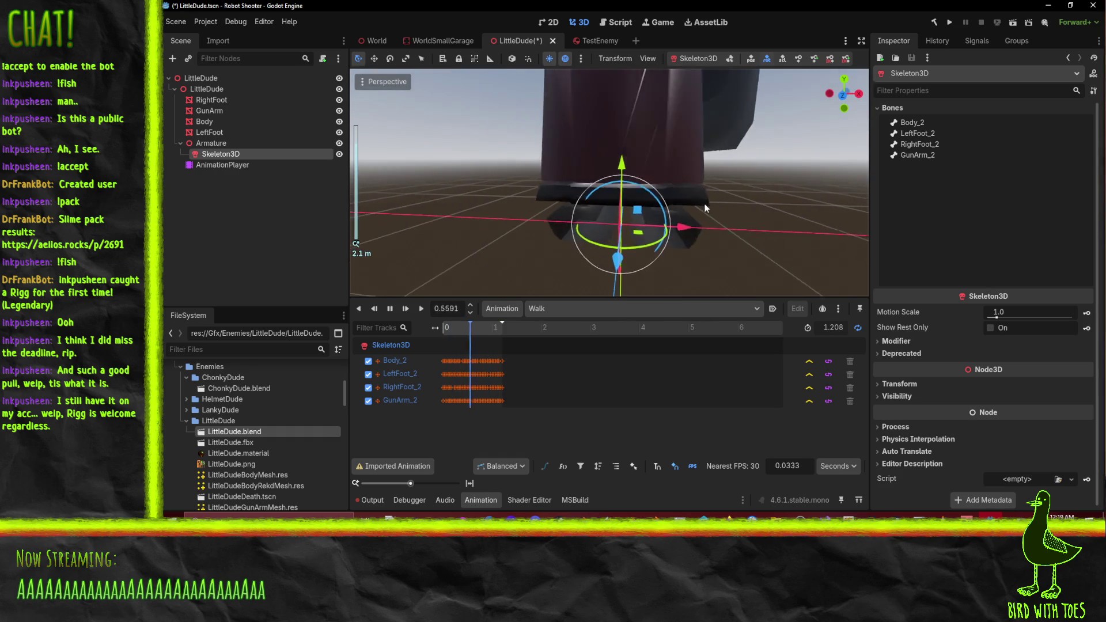
left_click(223, 144)
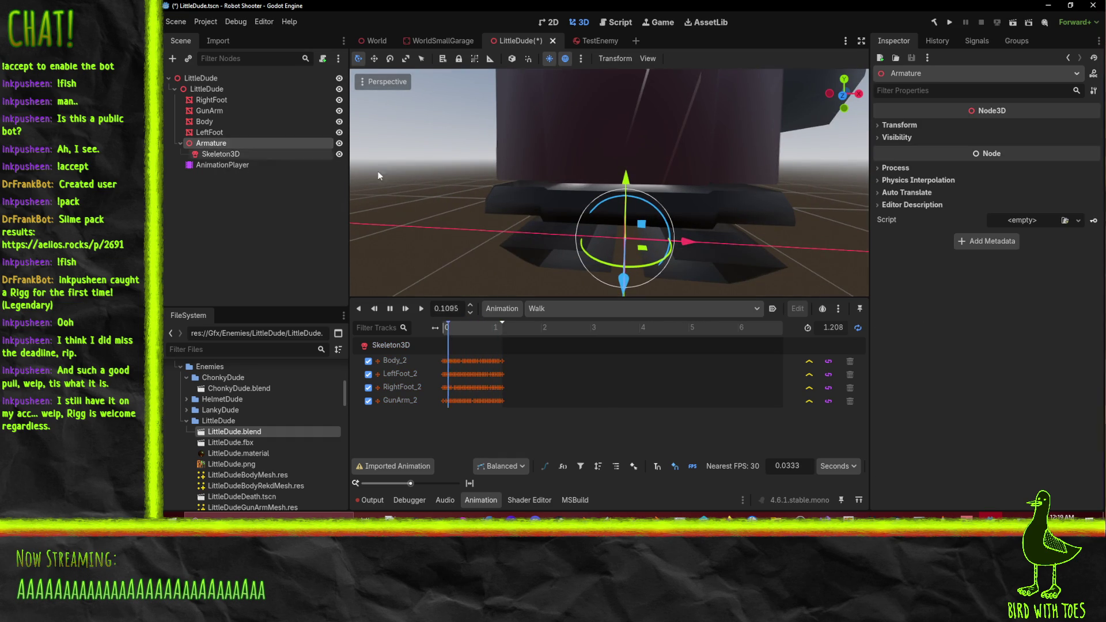
left_click(218, 155)
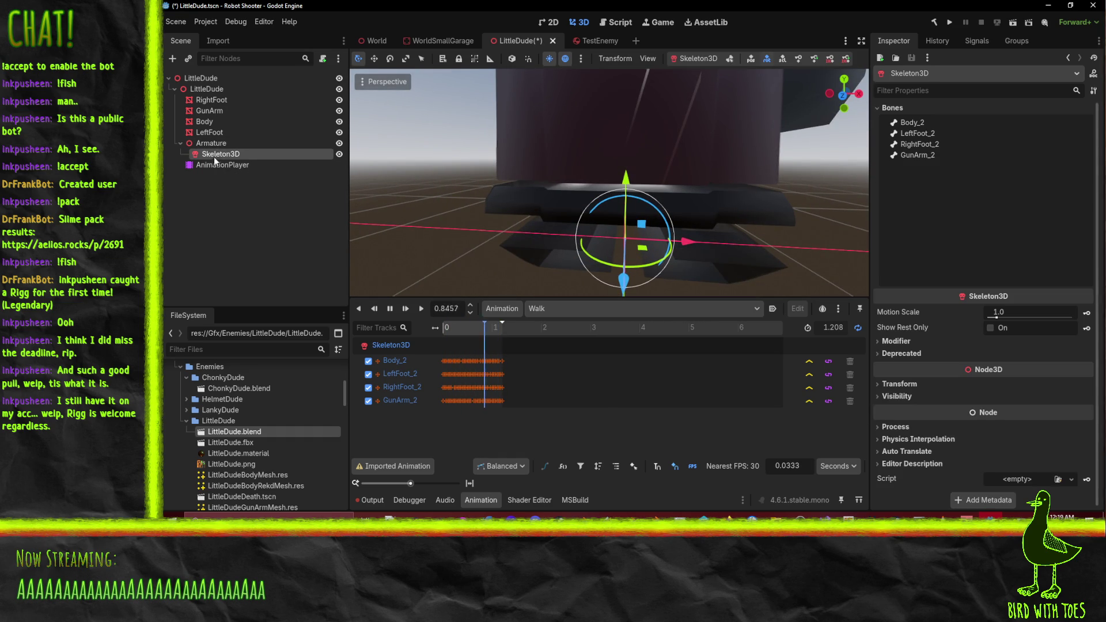
left_click_drag(518, 253, 455, 267)
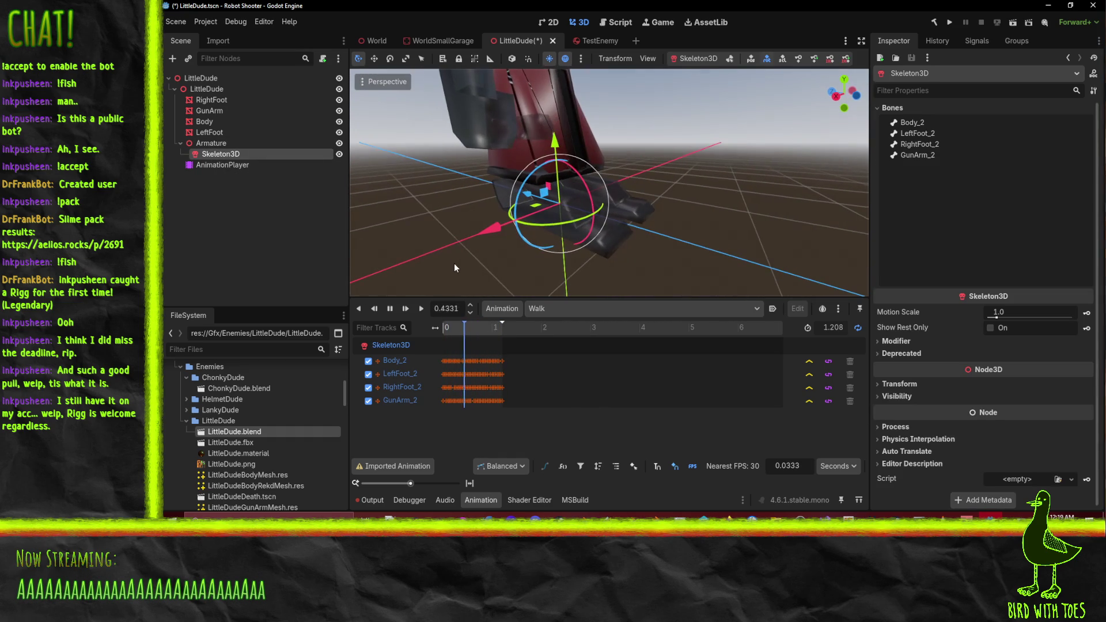
left_click(376, 309)
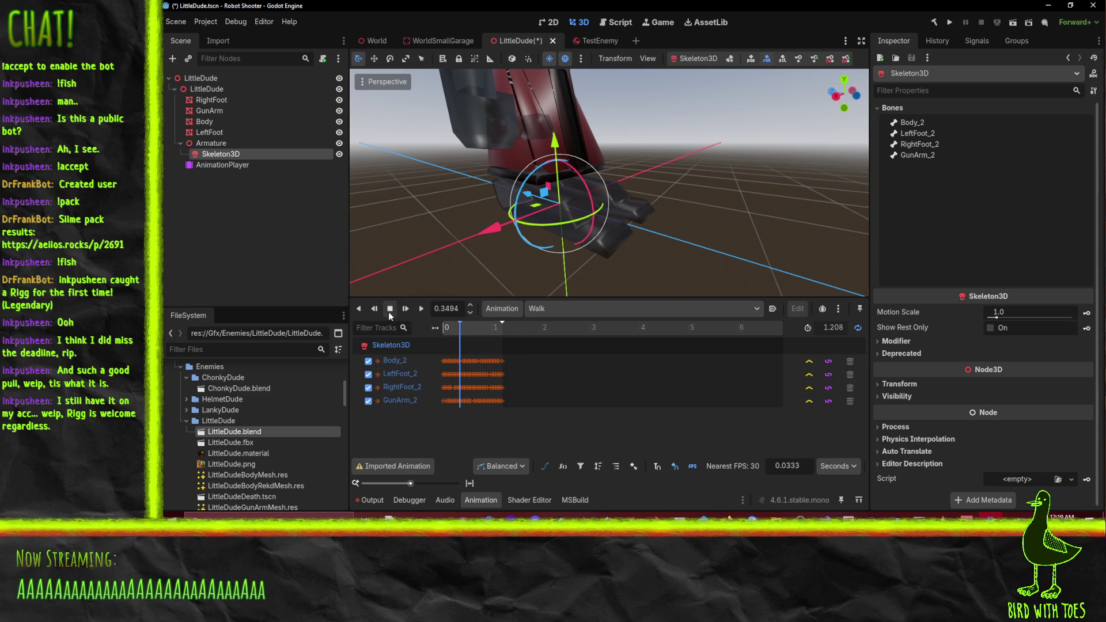
double_click(231, 433)
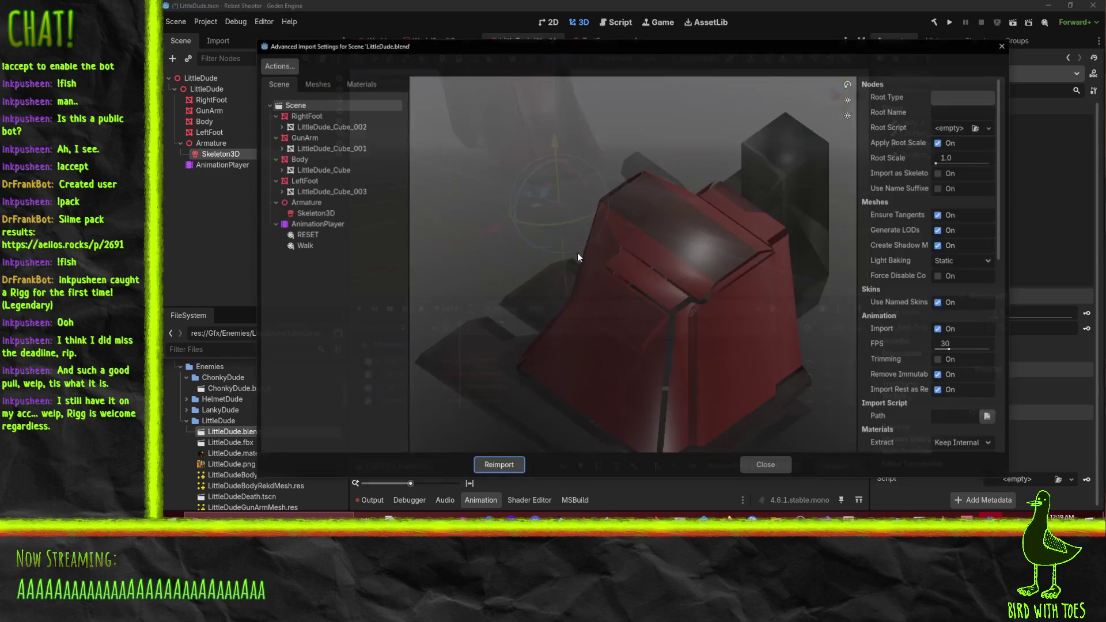
mouse_move(592, 267)
left_mouse_down()
mouse_move(661, 251)
mouse_move(838, 250)
left_mouse_up()
scroll(890, 219, "down", 3)
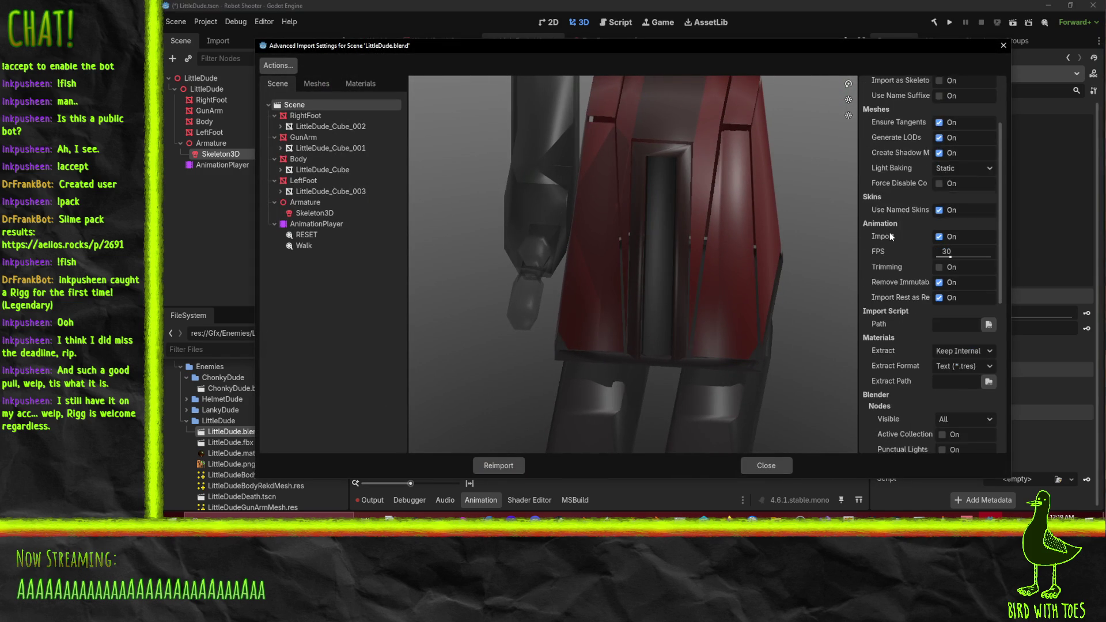
mouse_move(897, 280)
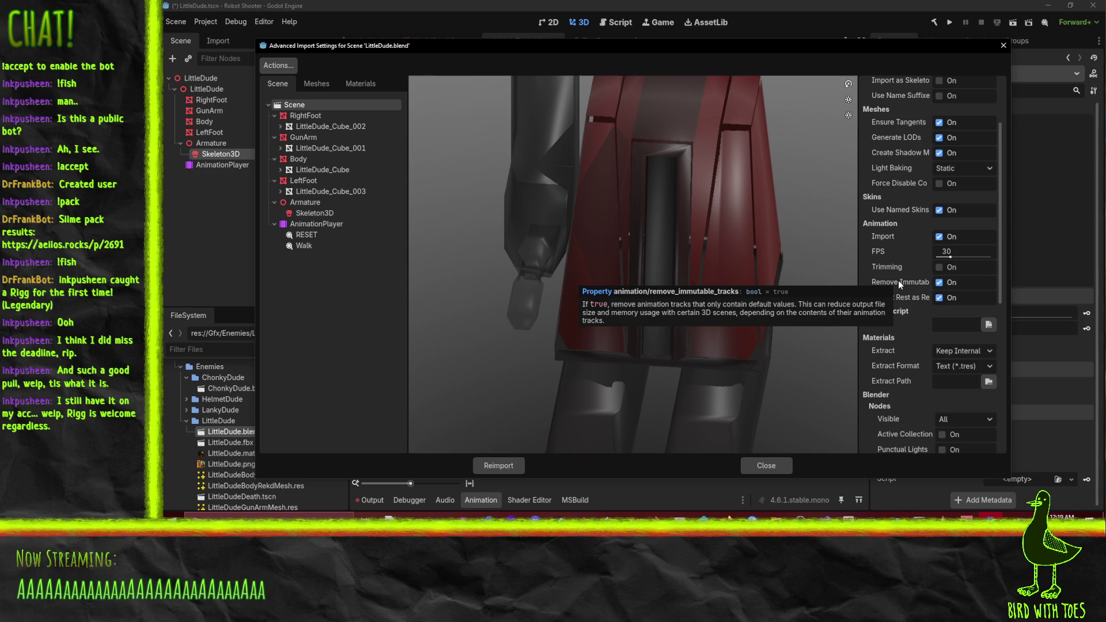
mouse_move(910, 299)
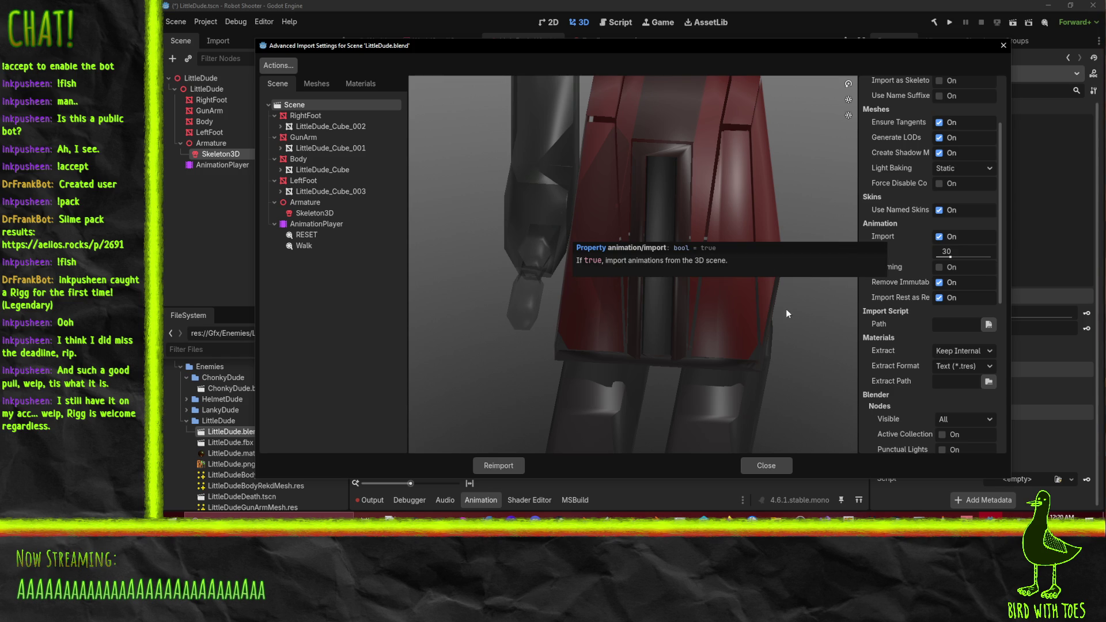
scroll(922, 261, "down", 2)
scroll(911, 257, "down", 10)
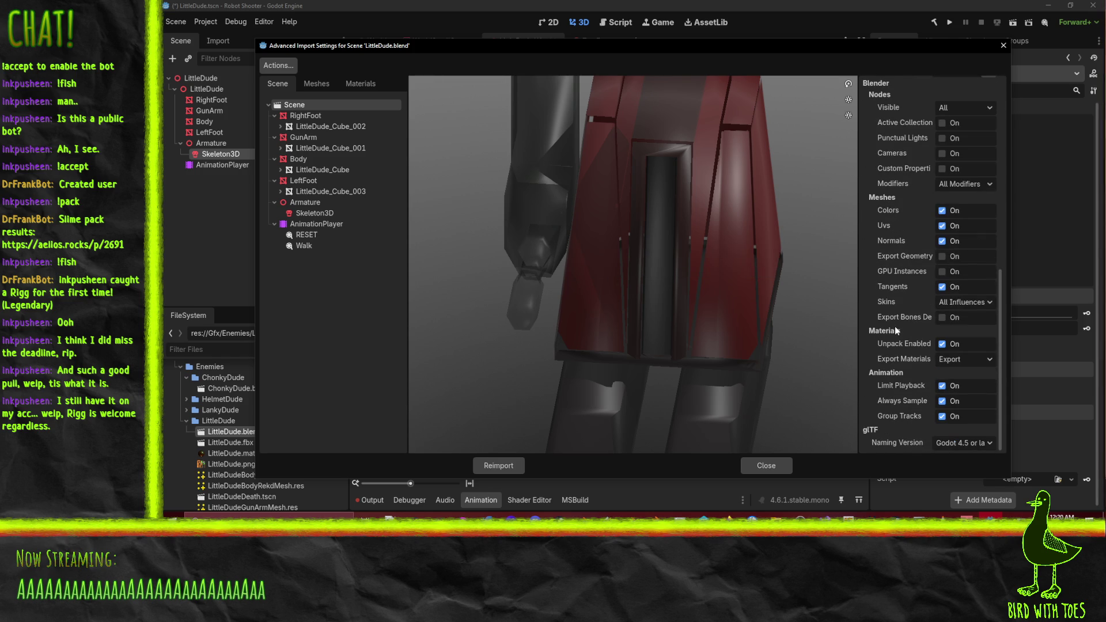
scroll(894, 326, "up", 10)
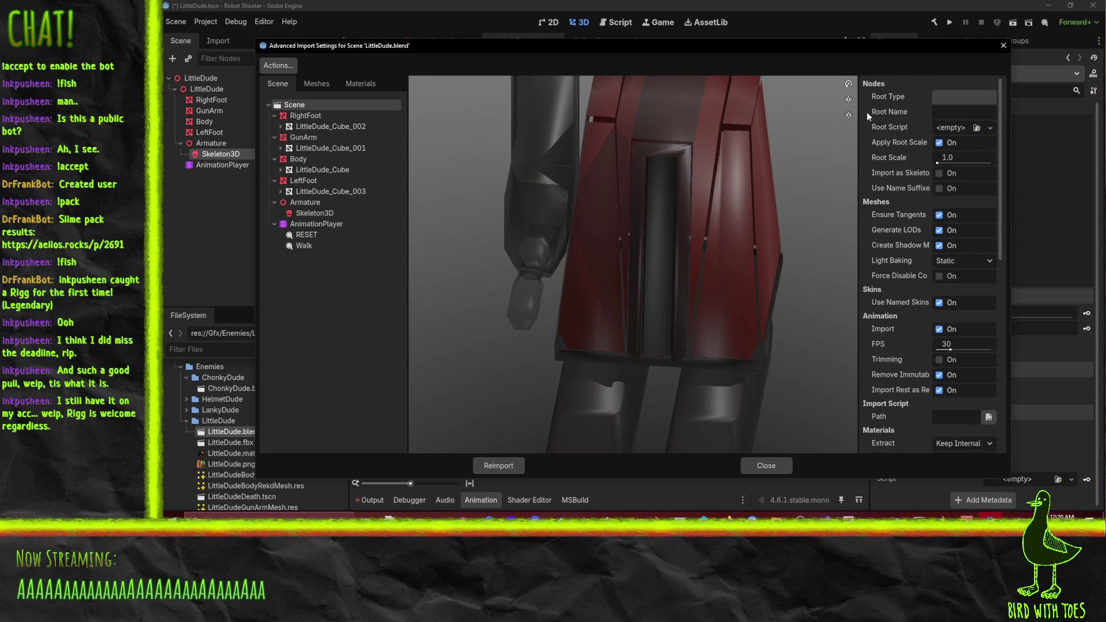
left_click(305, 116)
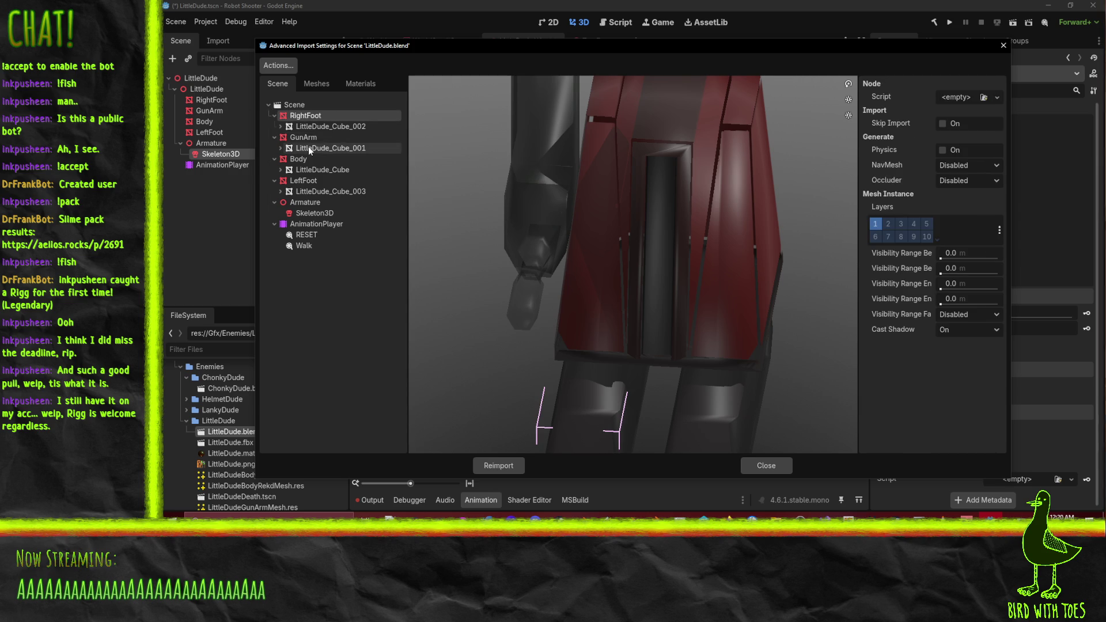
left_click(310, 137)
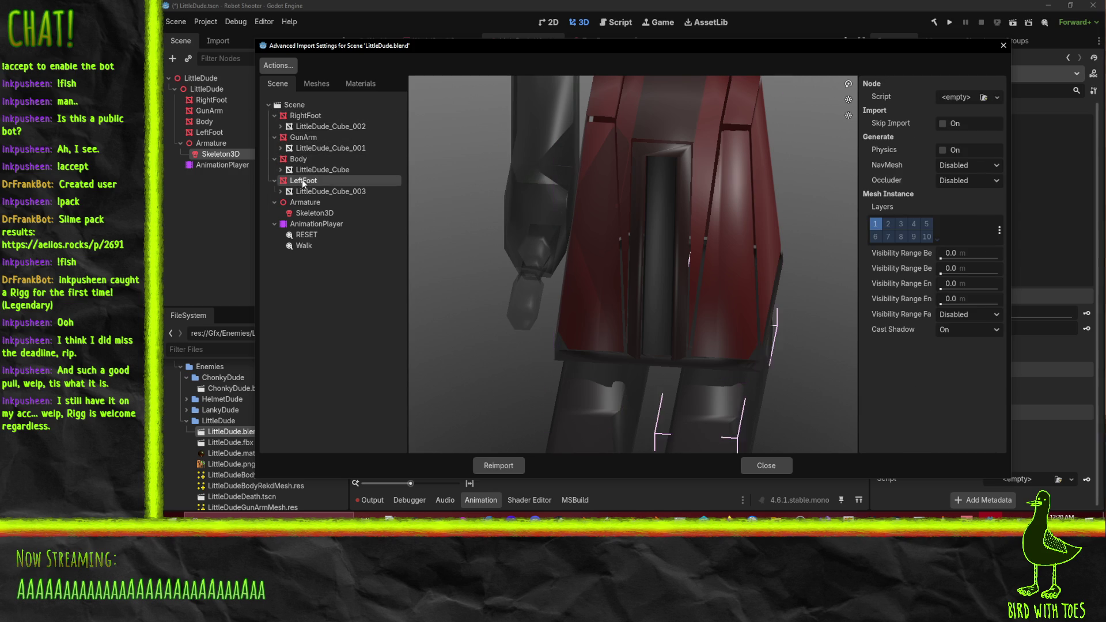
left_click(304, 203)
left_click(309, 214)
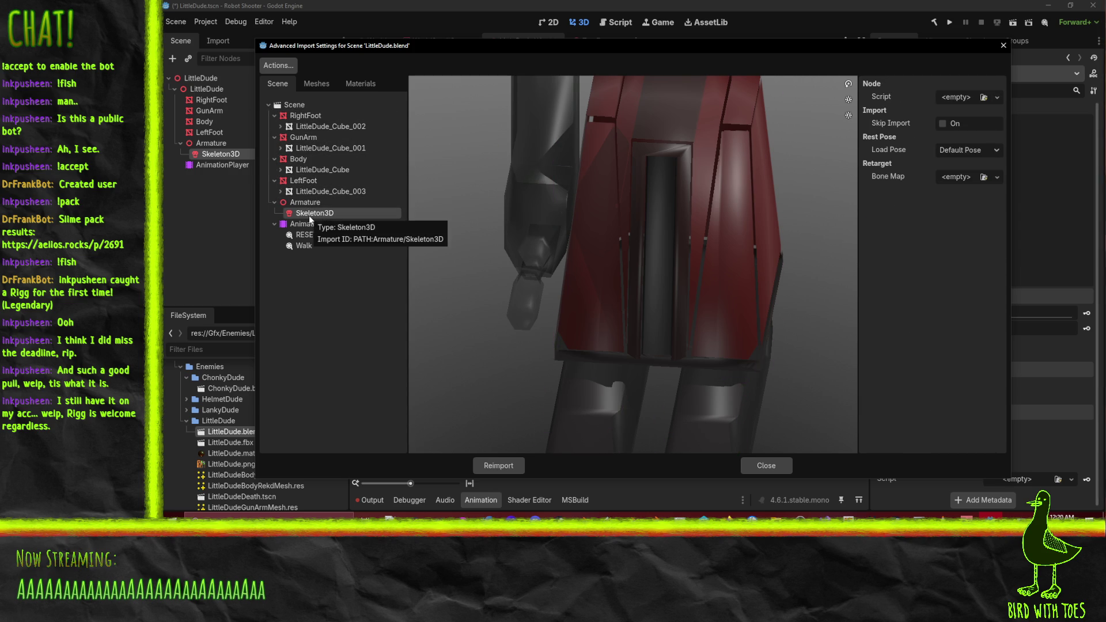
left_click(307, 225)
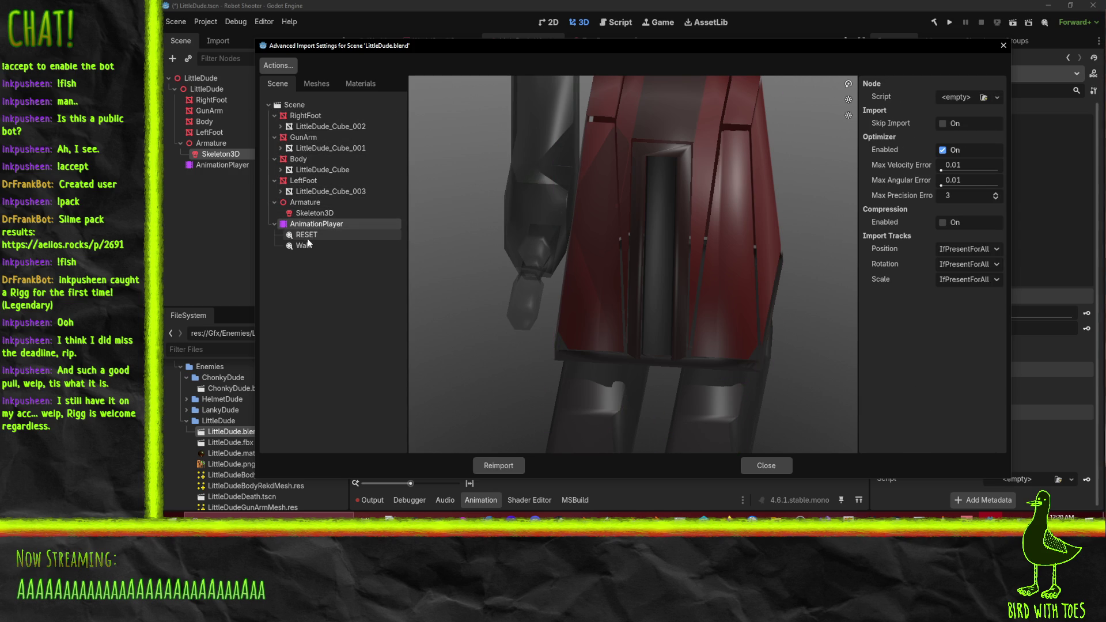
left_click(305, 246)
key("Up")
key("Up")
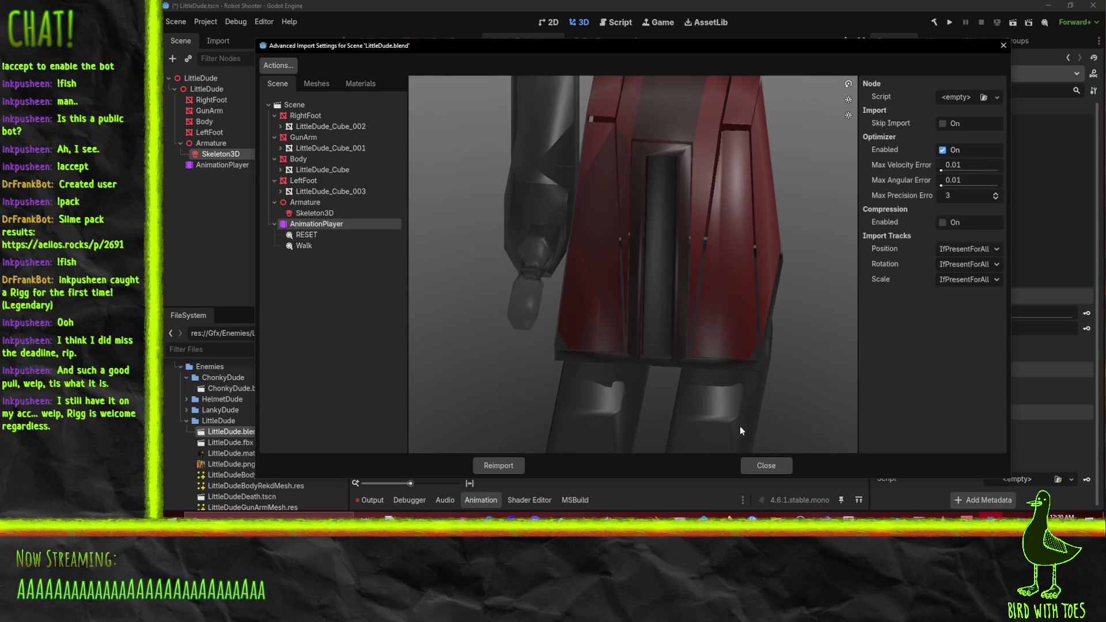
left_click(772, 465)
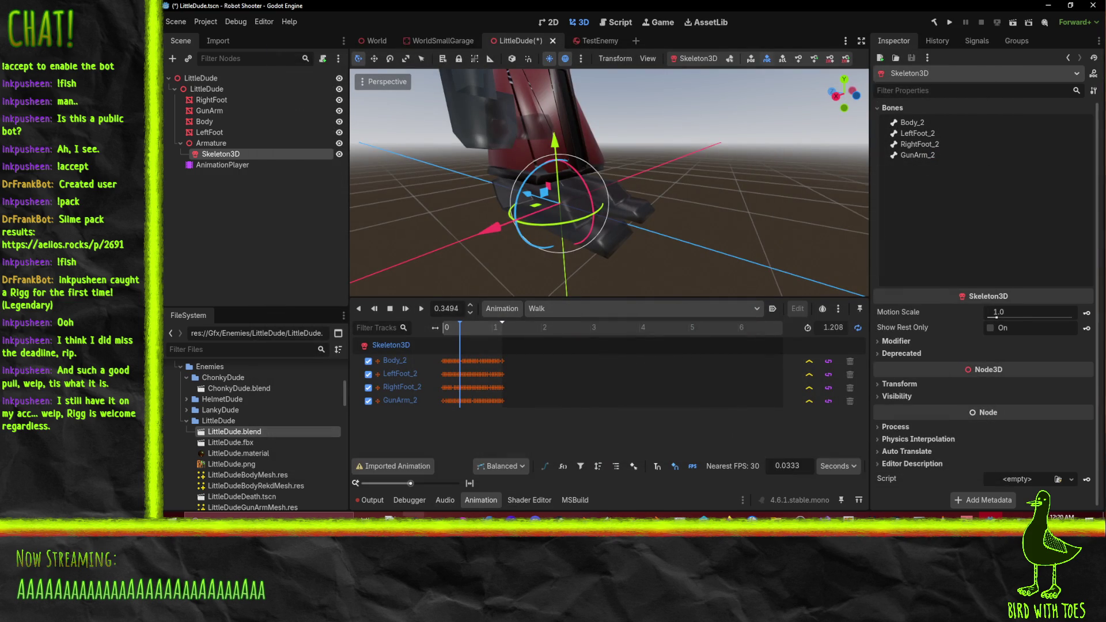
Quit Blender without saving changes to LittleDude.blend
left_click(583, 516)
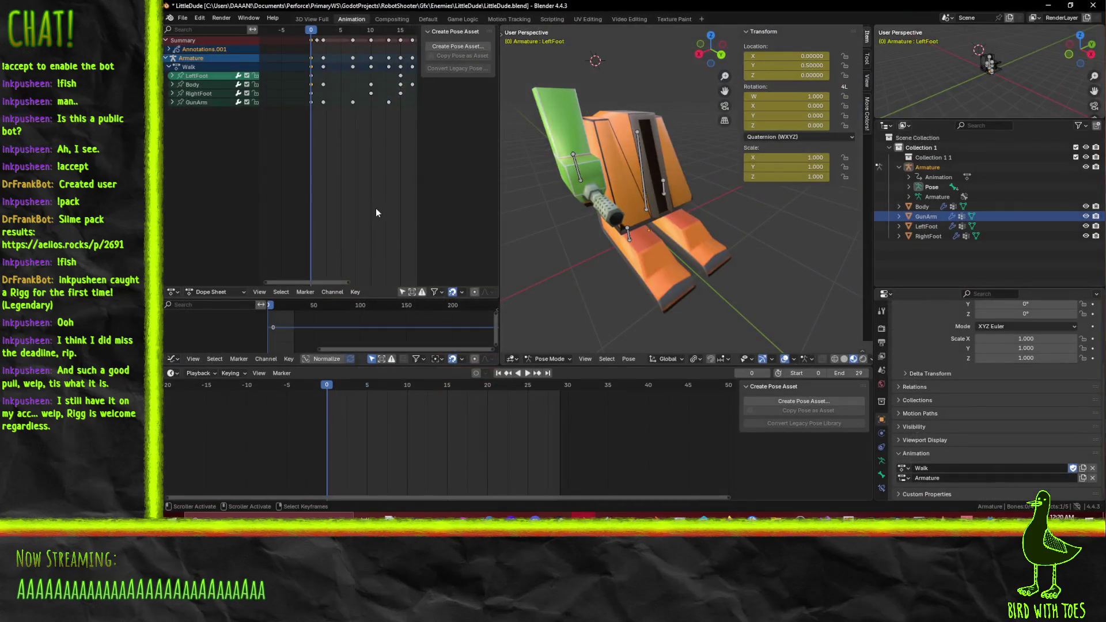
left_click(1092, 5)
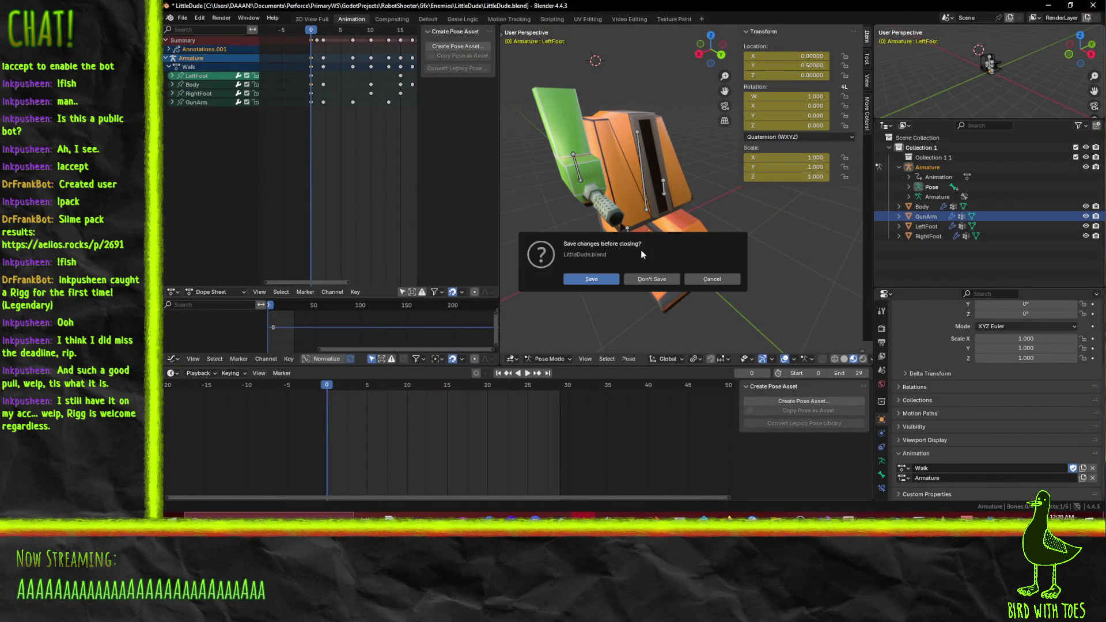
left_click(668, 278)
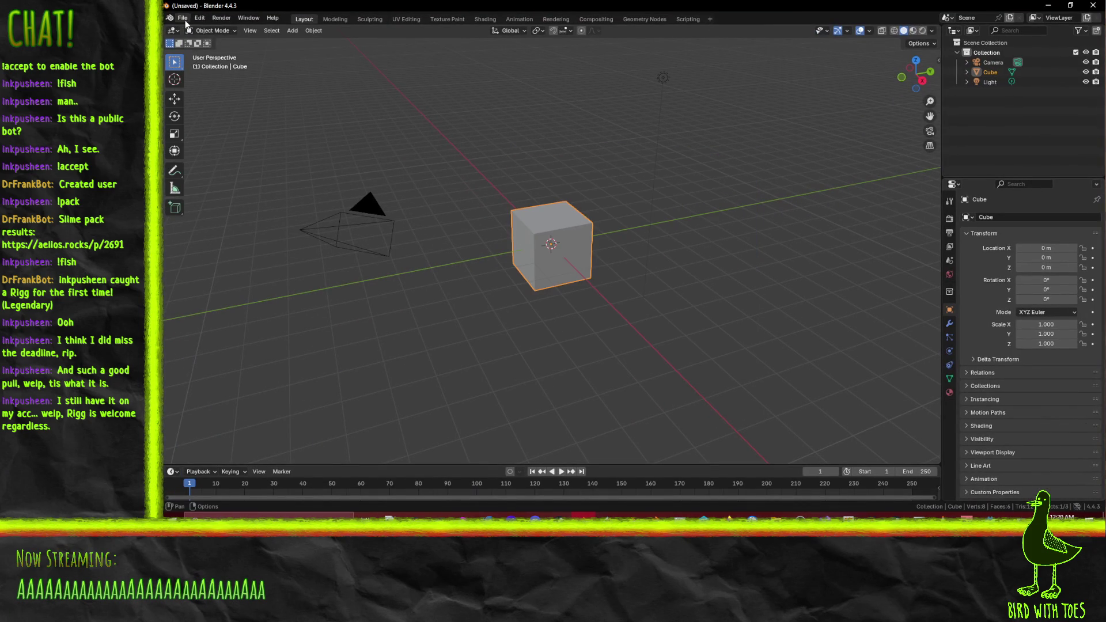
Reopen LittleDude.blend from File > Open Recent
left_click(182, 18)
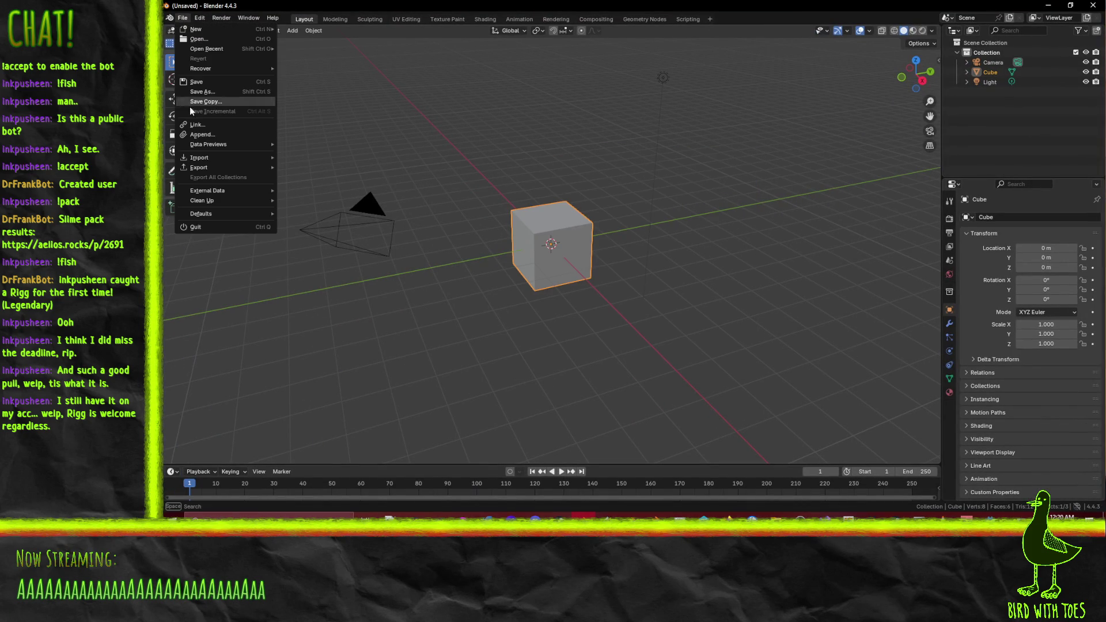
mouse_move(236, 48)
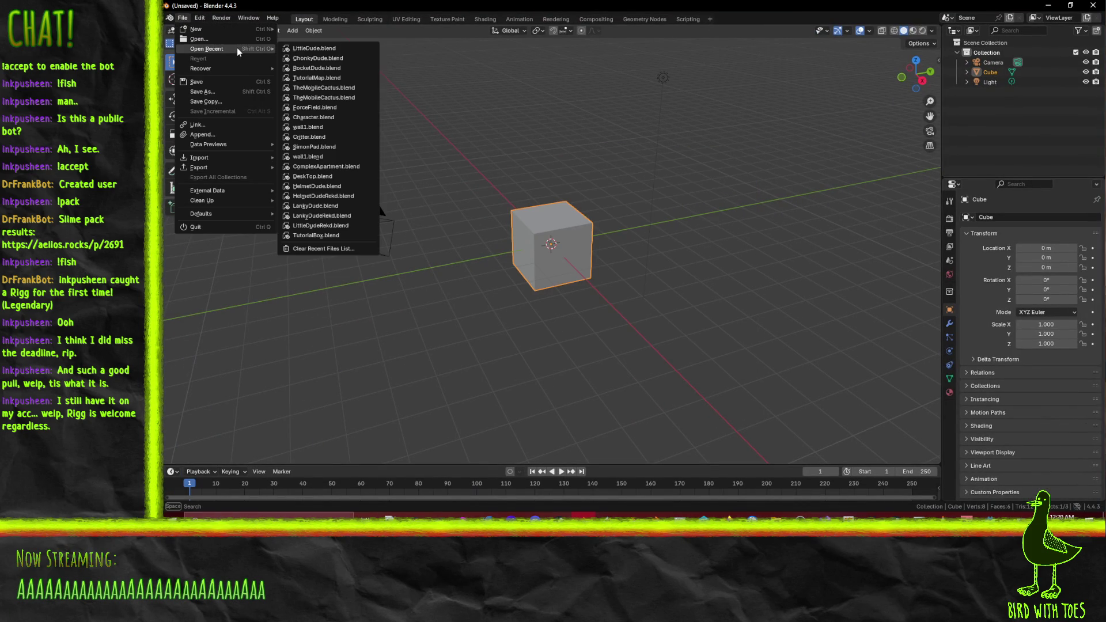
left_click(332, 51)
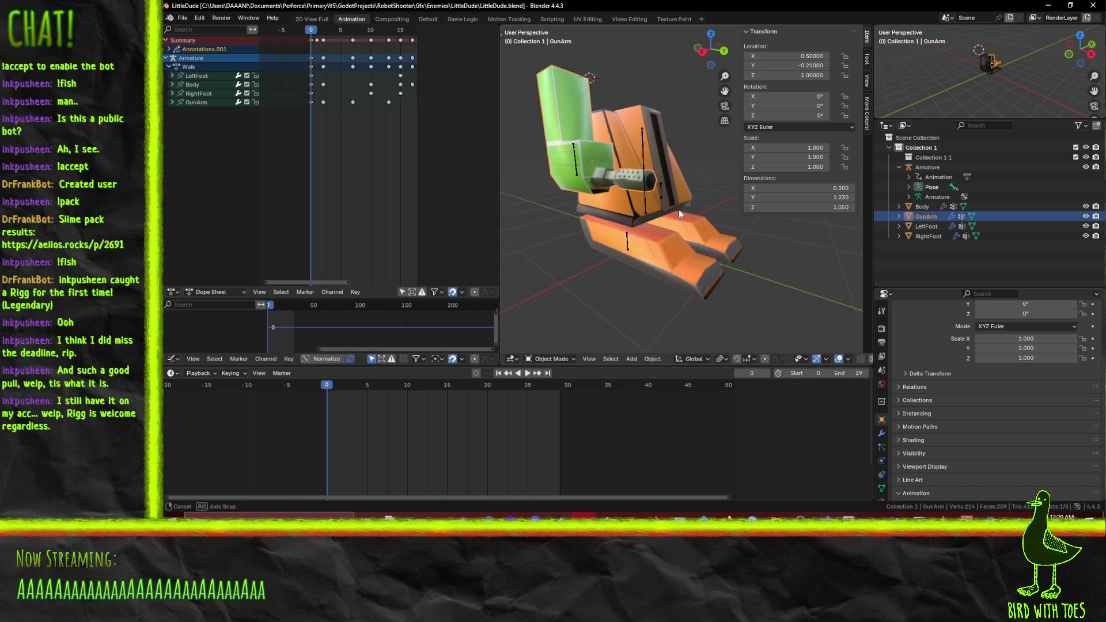
Put the Armature into Pose Mode and view the robot from the side
mouse_move(679, 209)
left_mouse_down()
mouse_move(640, 245)
mouse_move(599, 239)
left_mouse_up()
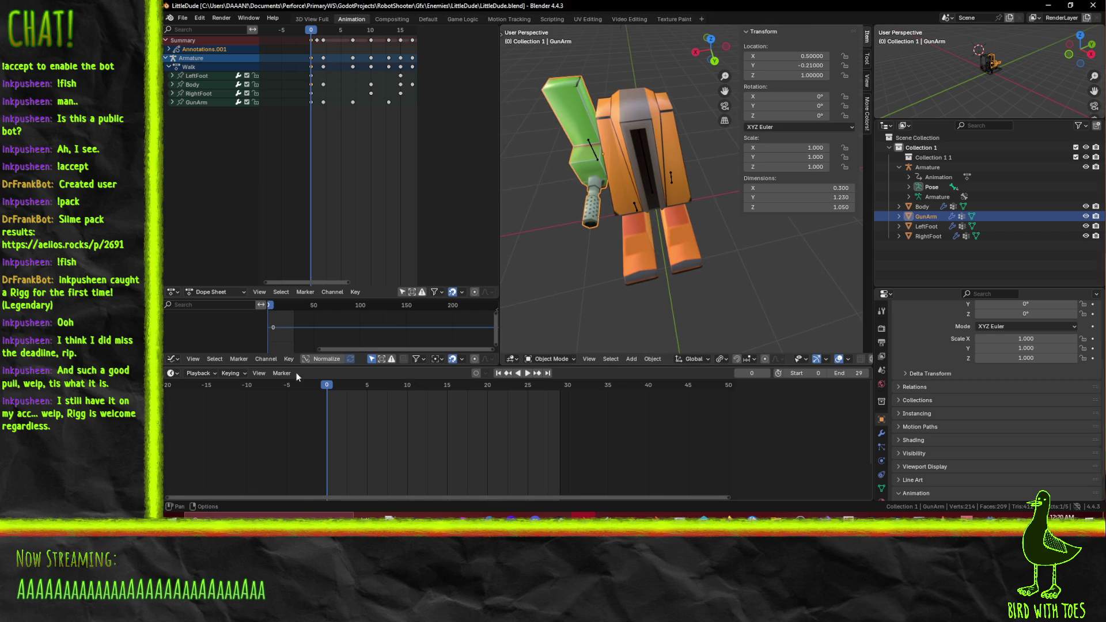
left_click(934, 168)
key("ctrl+Tab")
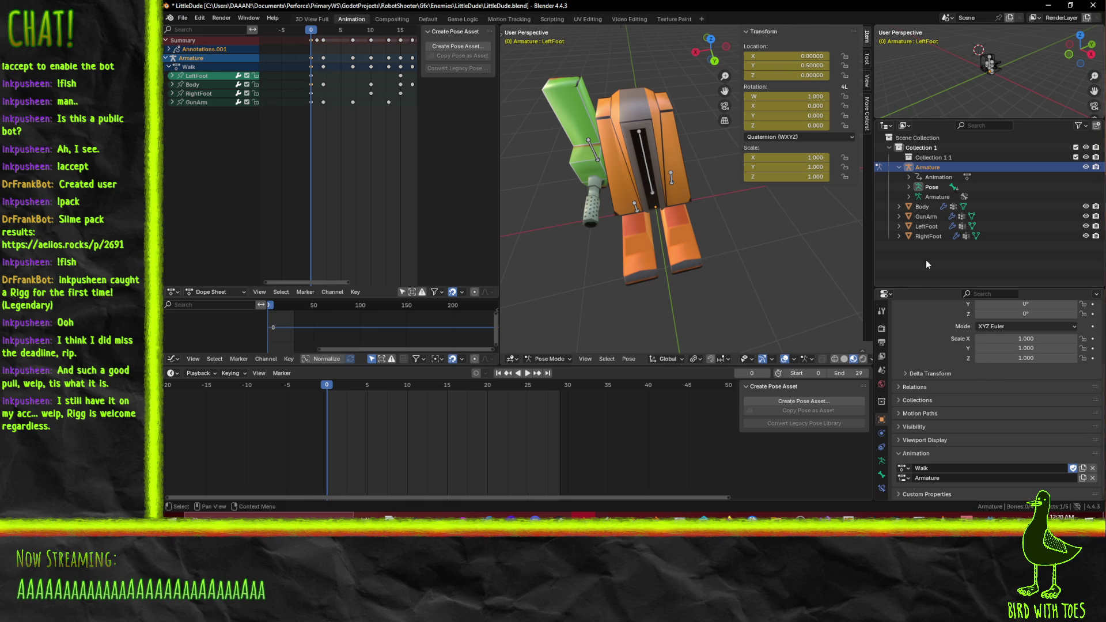
left_click(648, 175)
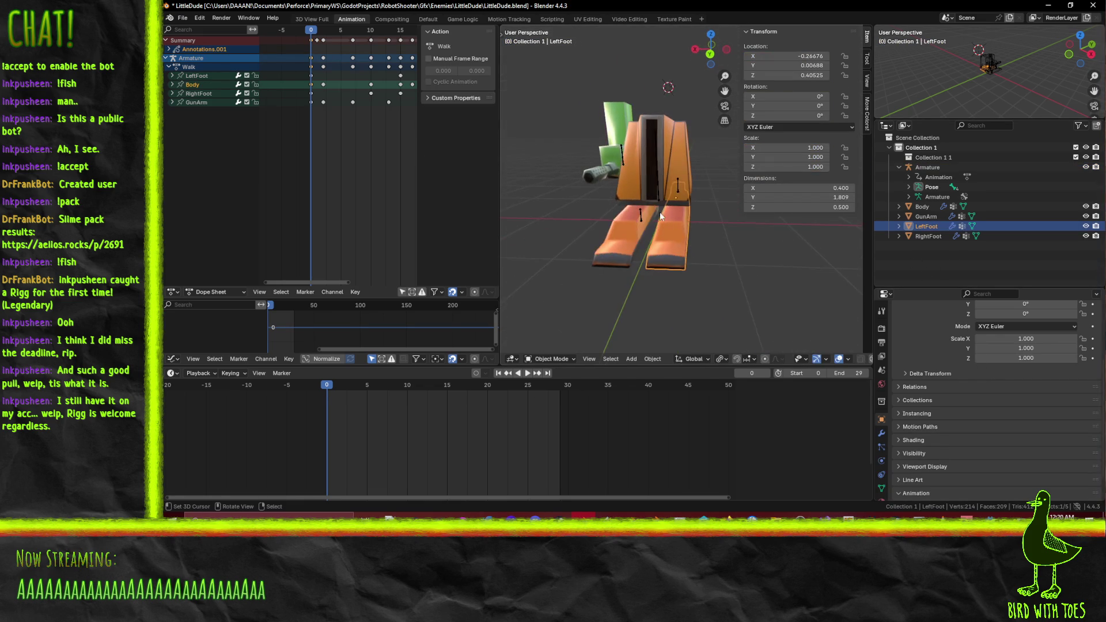
key("ctrl+z")
left_click_drag(713, 234, 721, 236)
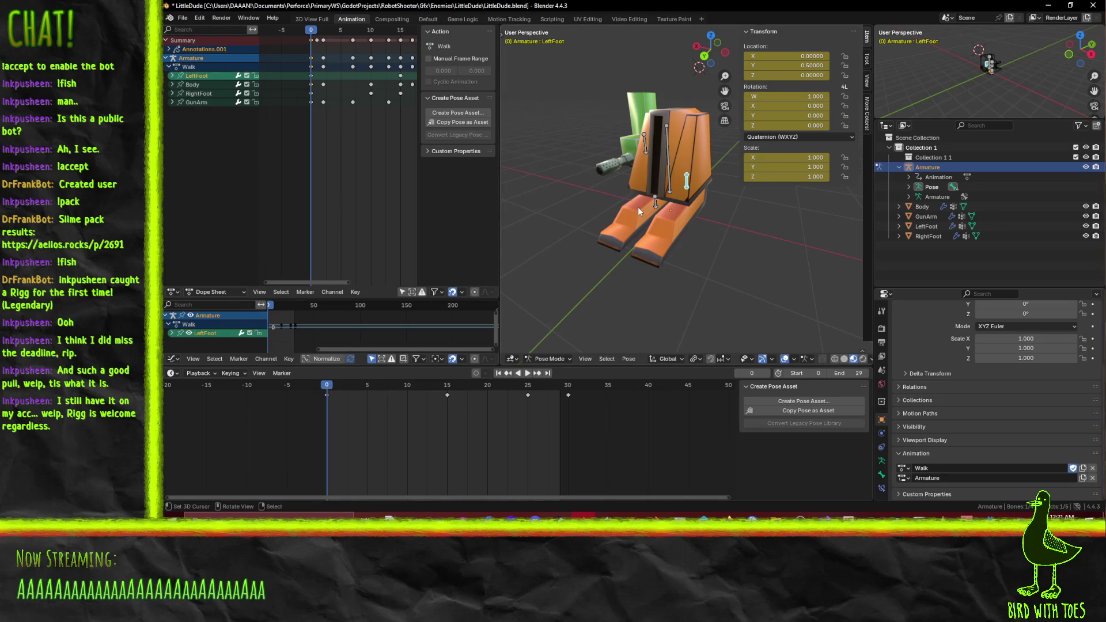
Run Reset Unkeyed from the F3 search and select all bones
key("F3")
type("reset")
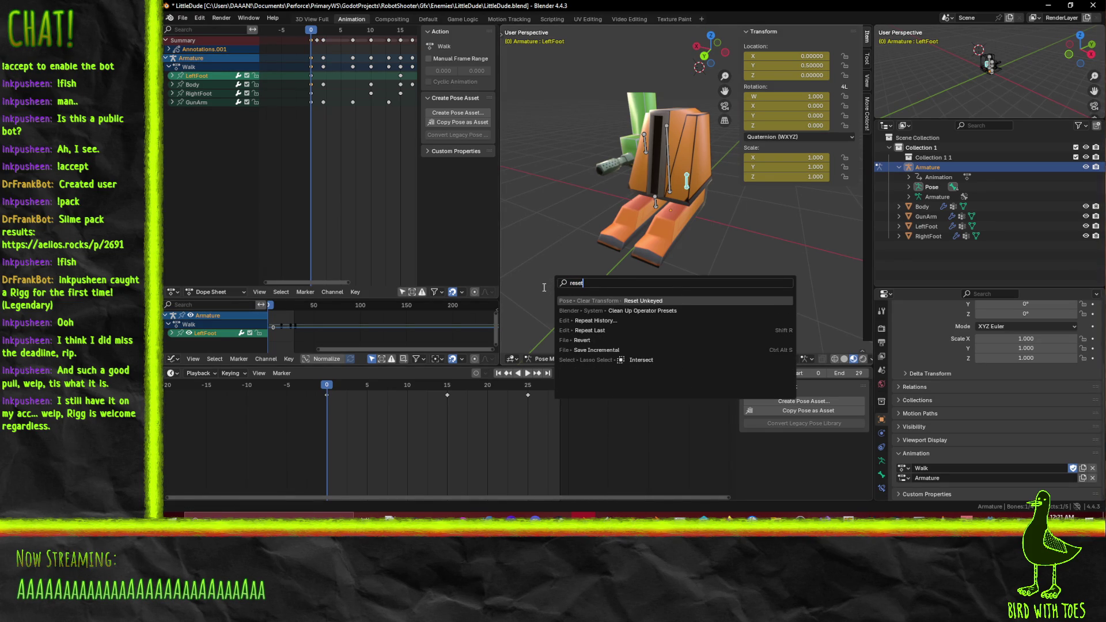
left_click(623, 300)
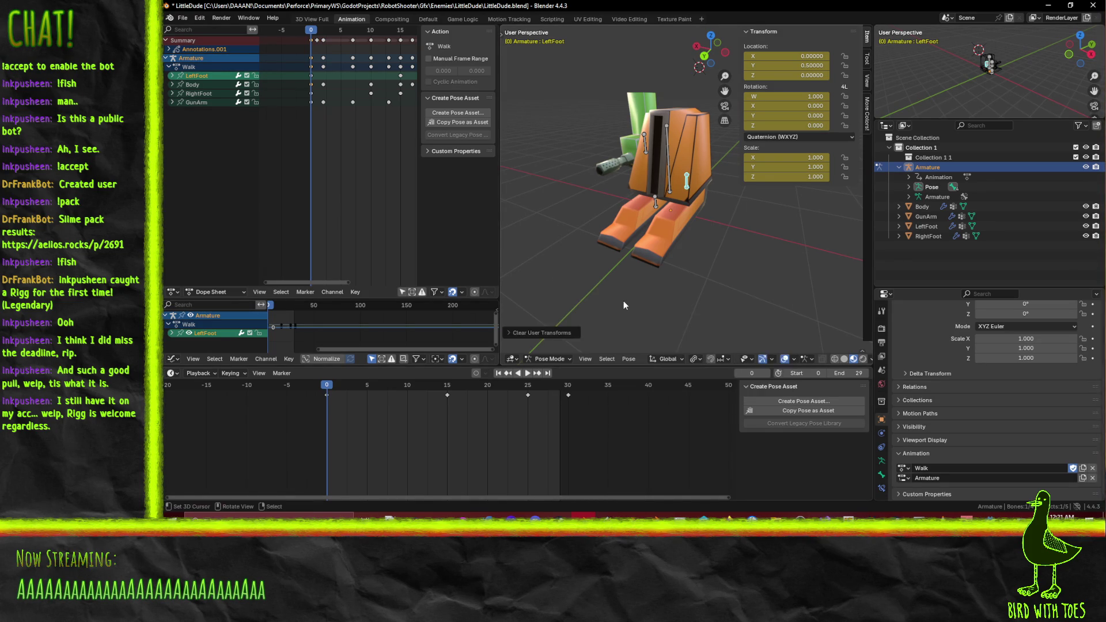
key("a")
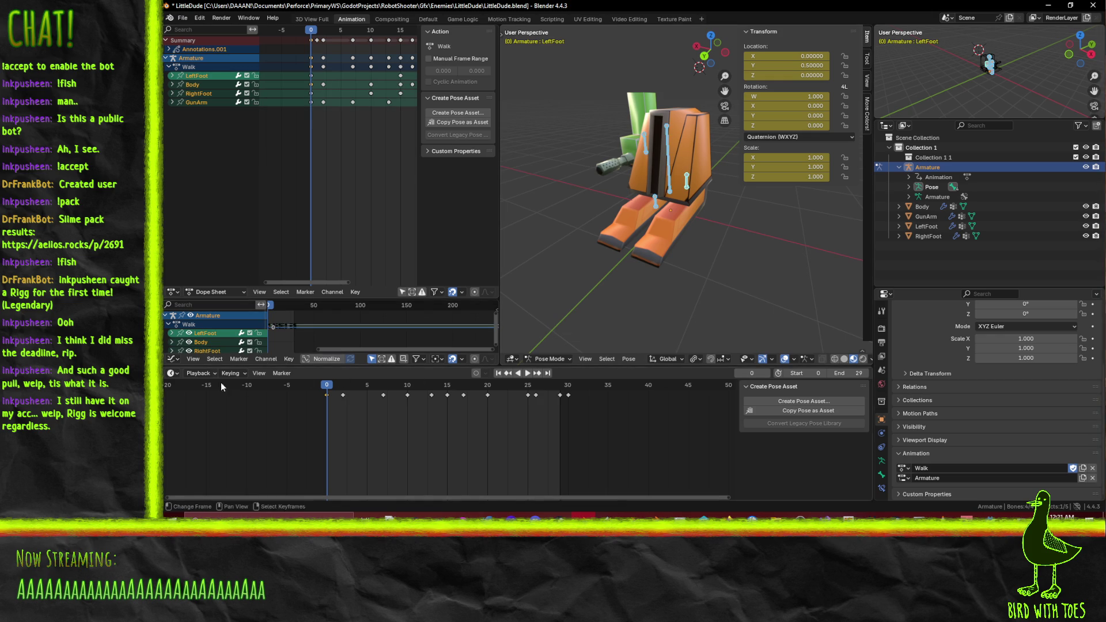
Browse the timeline's editor-type and playback menus
left_click(175, 375)
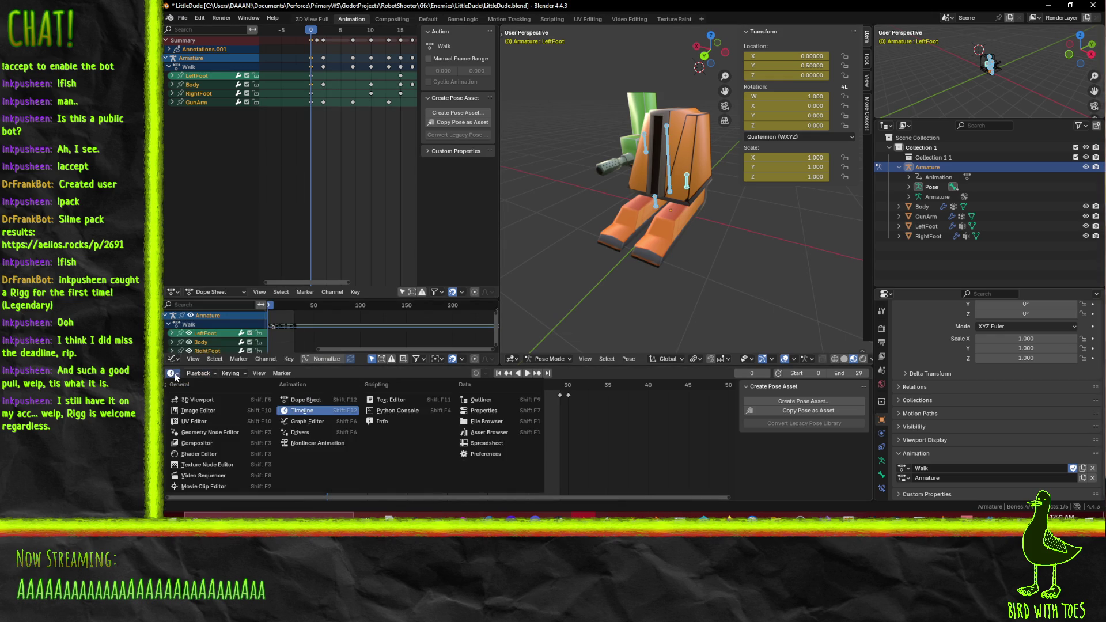
left_click(199, 373)
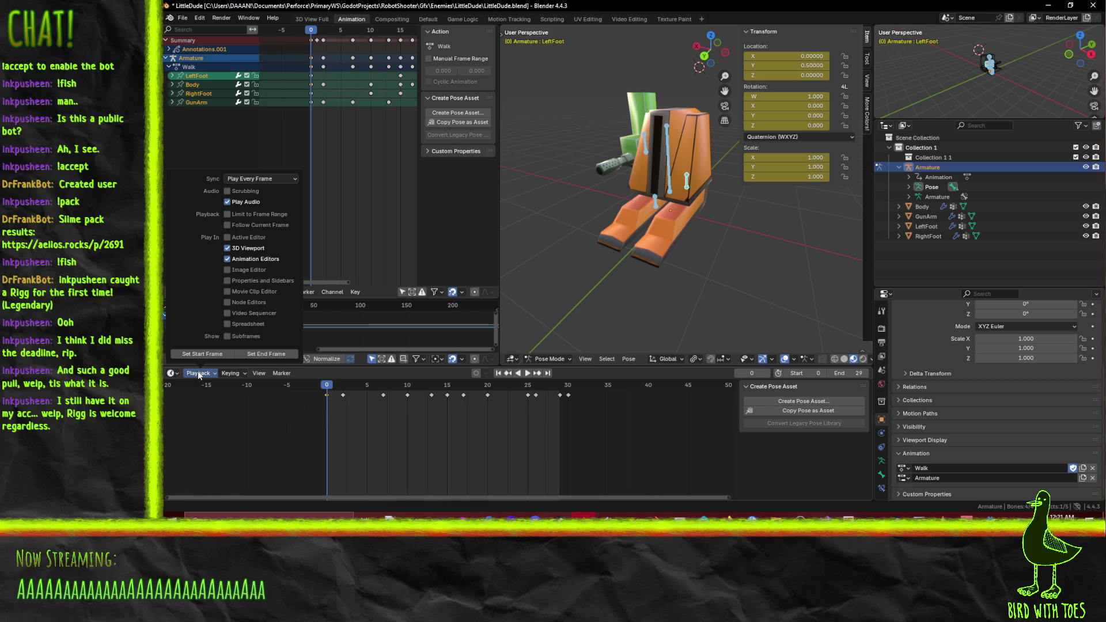
left_click(164, 372)
left_click(164, 372)
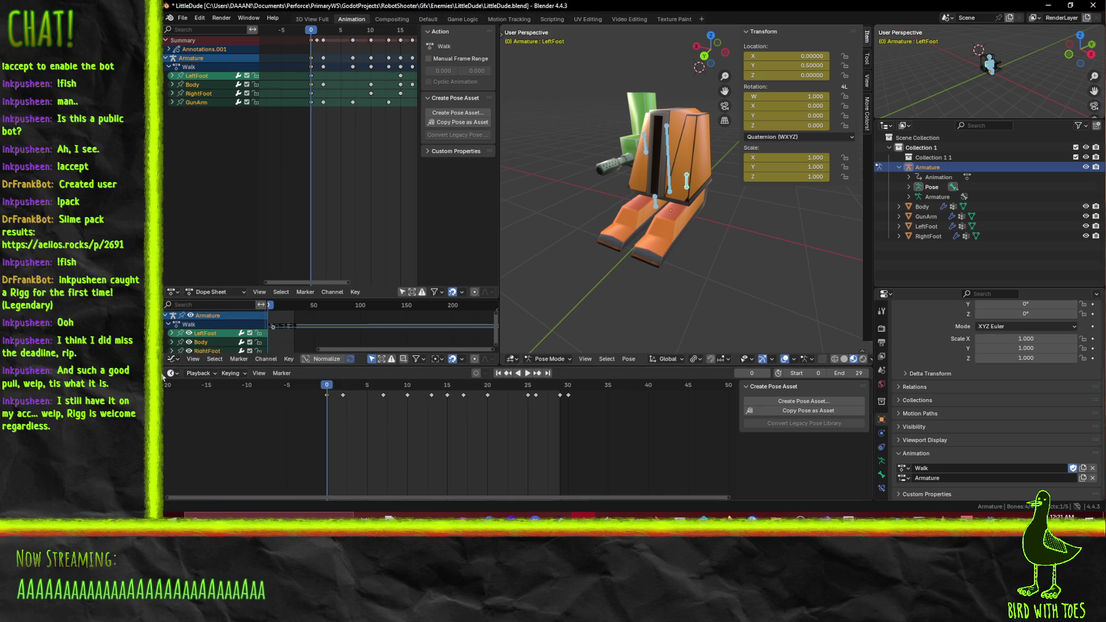
left_click(173, 374)
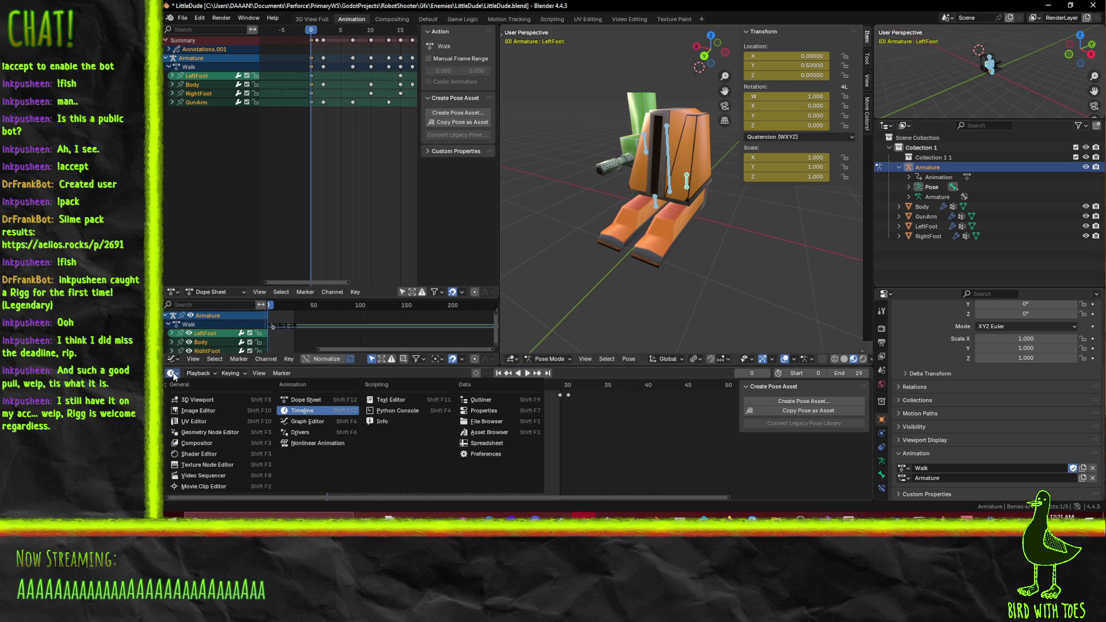